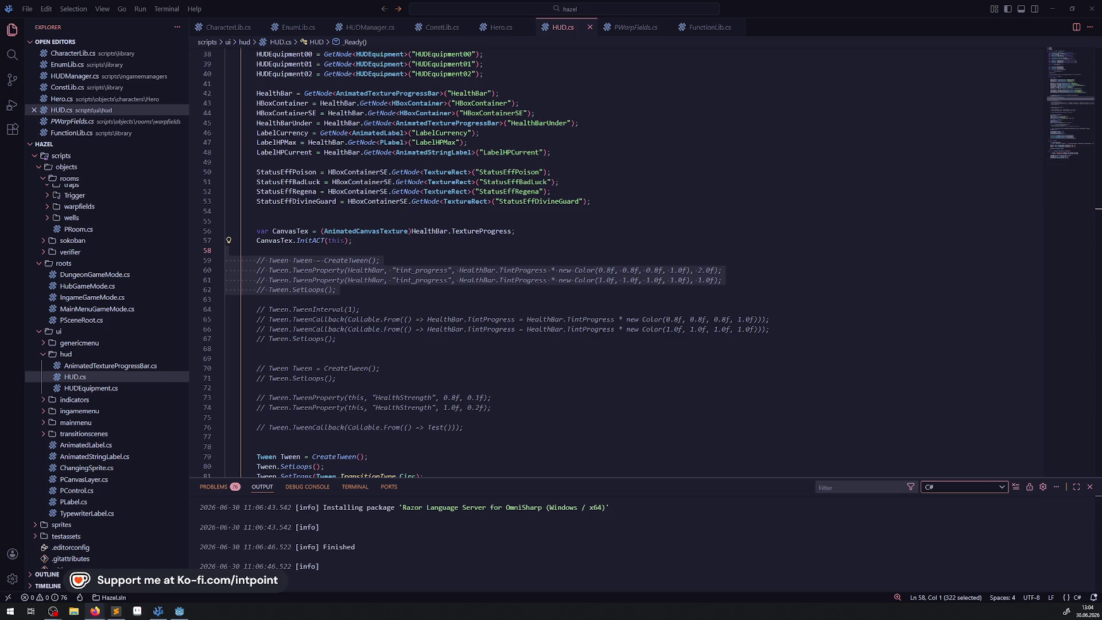
Step: Delete the leftover tween experiment lines 63–92 from HUD.cs
scroll(411, 319, down, 3)
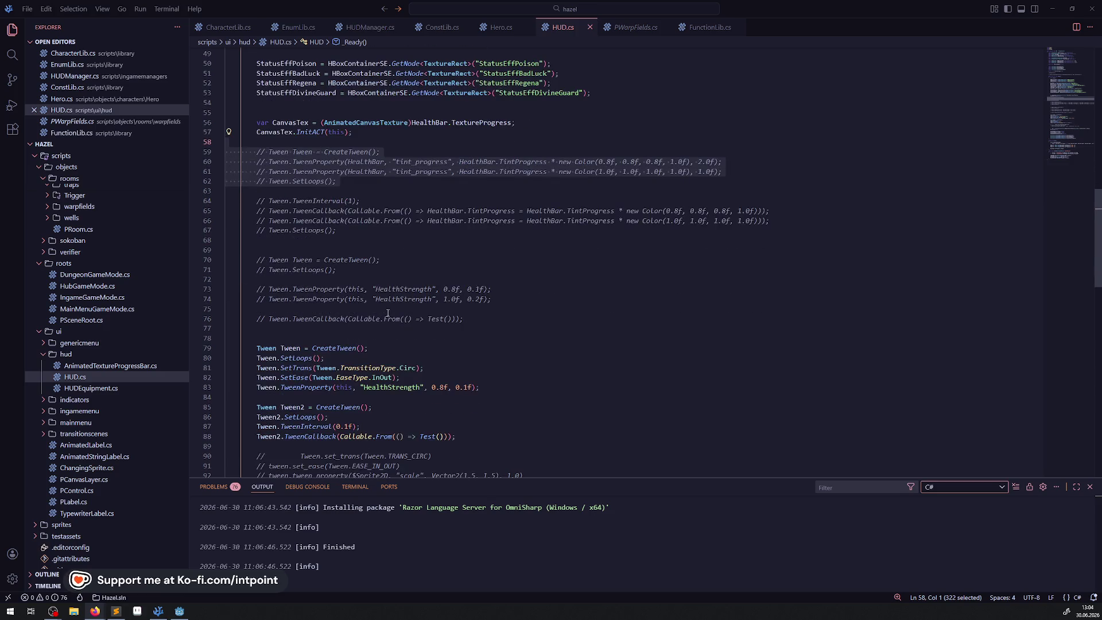
scroll(411, 318, down, 3)
scroll(412, 318, down, 3)
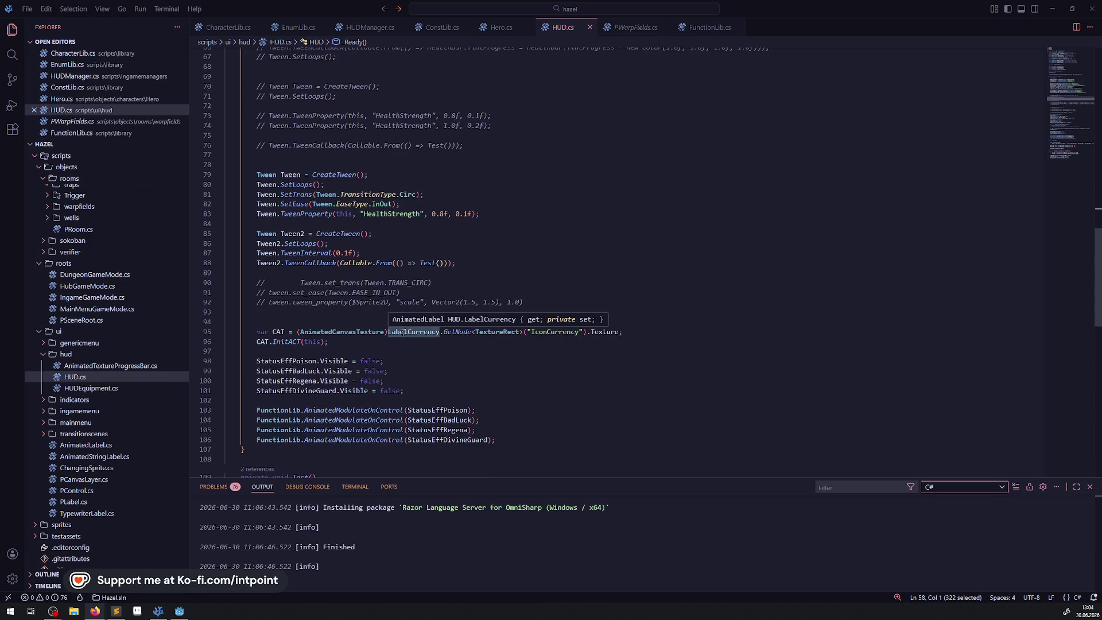
mouse_move(302, 251)
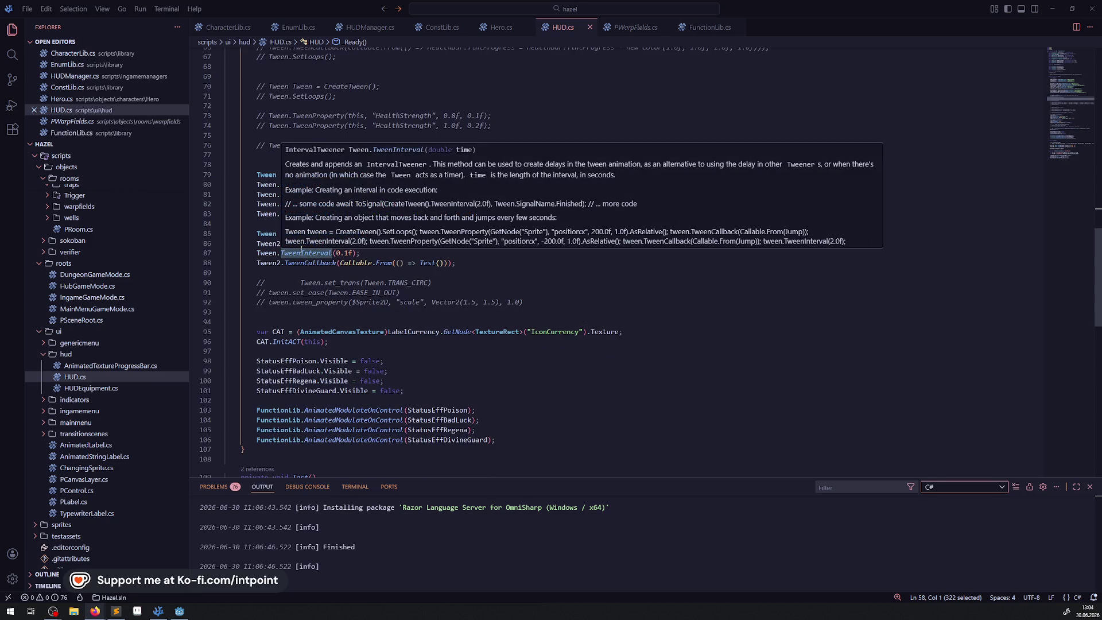
click(332, 294)
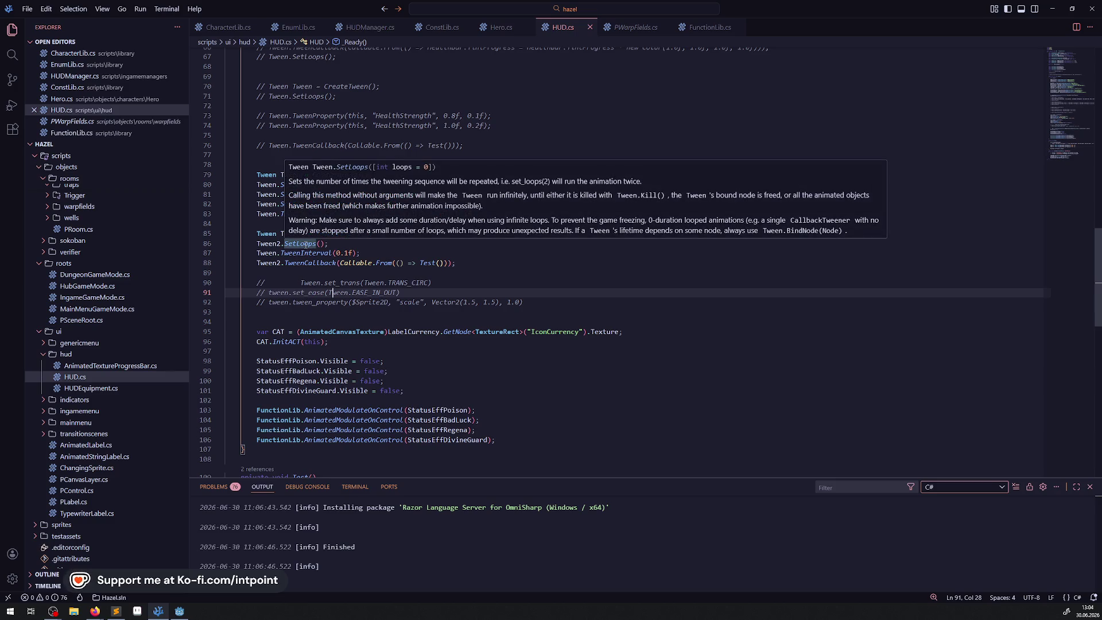
key(Up)
key(Up)
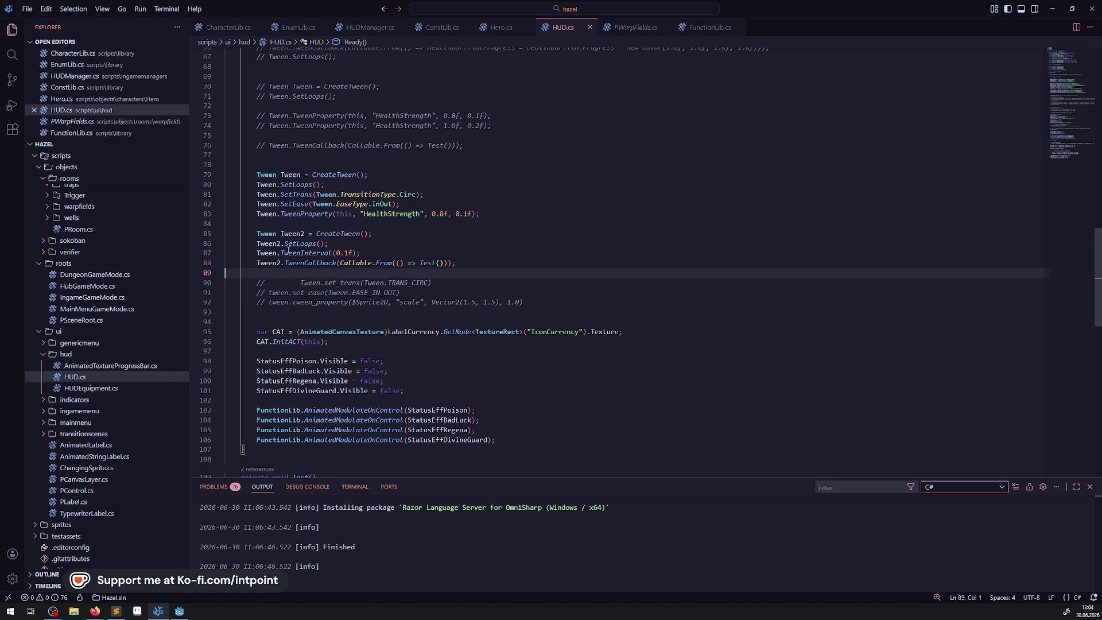
click(574, 253)
mouse_move(584, 305)
mouse_down()
mouse_move(233, 172)
mouse_move(233, 112)
mouse_move(231, 147)
mouse_up()
key(Delete)
Step: Uncomment the tint_progress tween lines 59–62 and save HUD.cs
scroll(344, 230, up, 1)
drag(344, 181, 175, 143)
key(ctrl+slash)
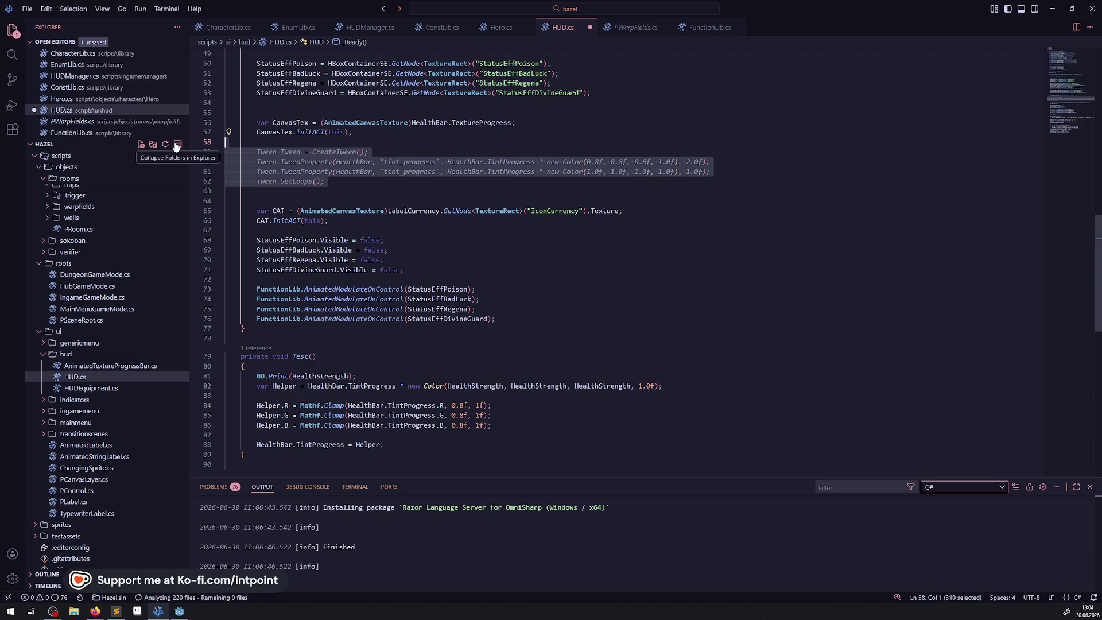
key(ctrl+s)
click(631, 211)
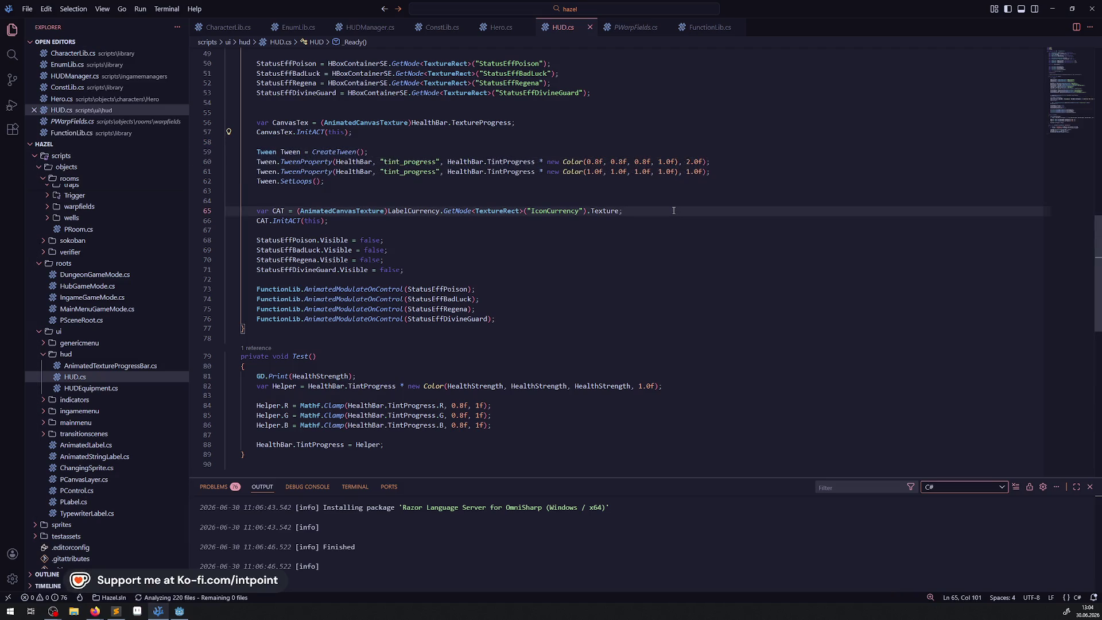
Step: Rebuild the C# project in Godot with the updated HUD.cs, then return to VS Code
click(180, 611)
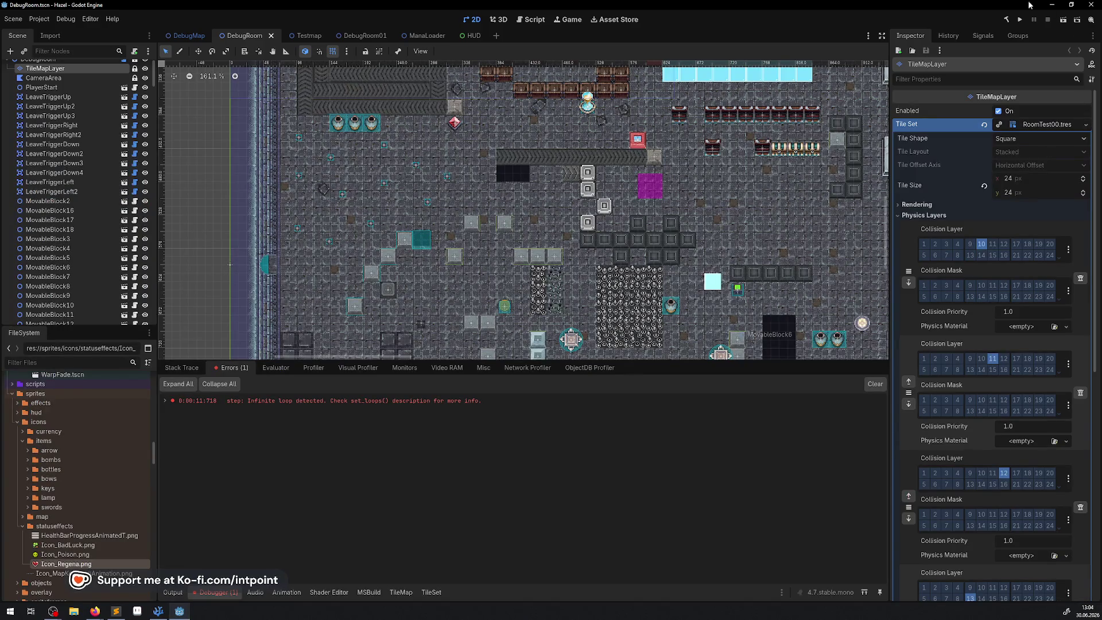
click(1008, 21)
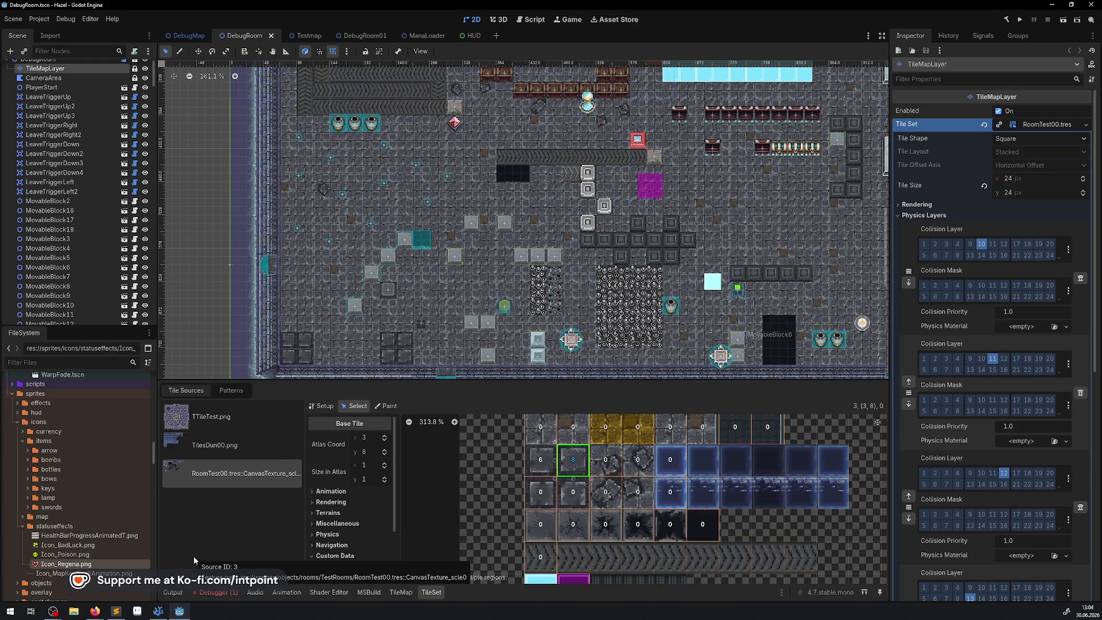
click(159, 611)
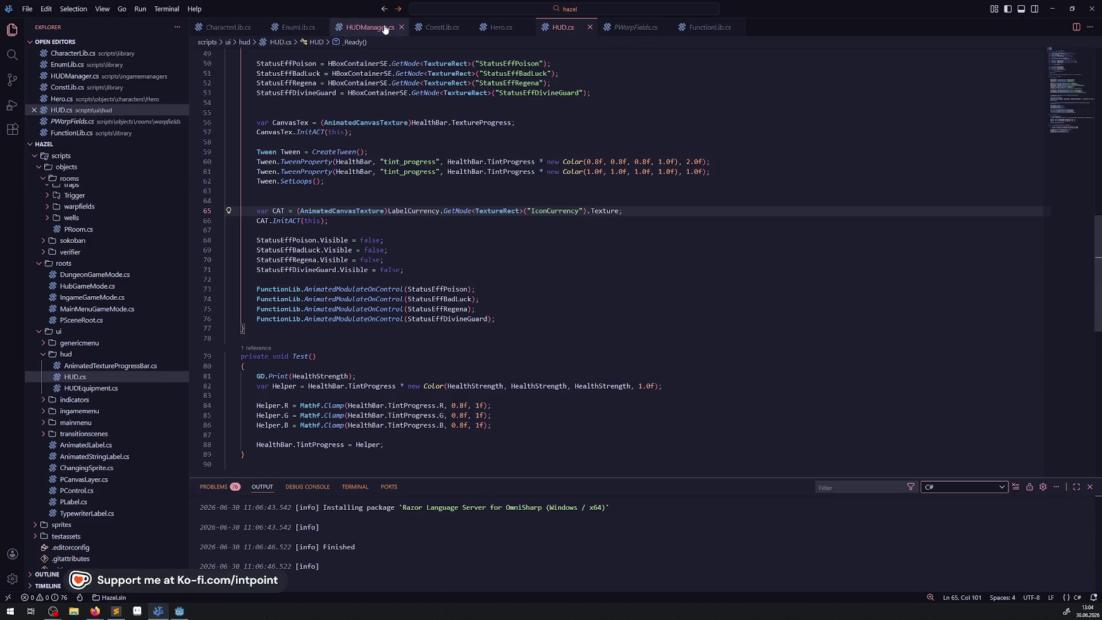
Step: In HUDManager.cs, paste a GetIHUD().HealthBar.TintProgress reference on a new line under 183
click(390, 29)
mouse_move(261, 301)
mouse_down()
mouse_move(421, 302)
mouse_move(405, 293)
mouse_up()
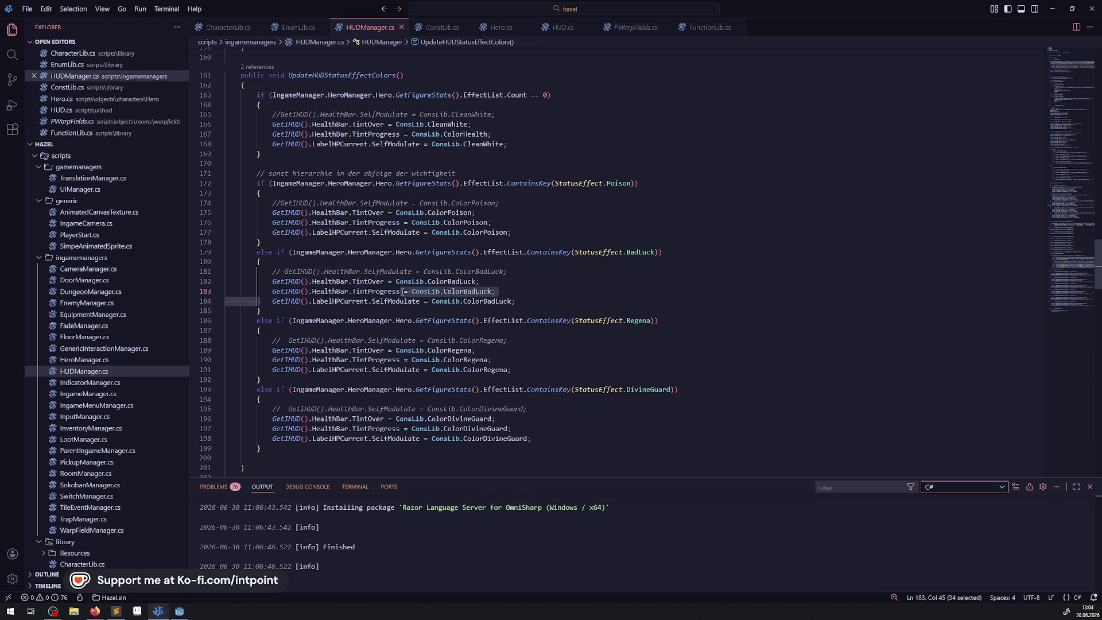
click(403, 291)
mouse_move(266, 291)
mouse_down()
mouse_move(414, 291)
mouse_move(403, 292)
mouse_up()
key(ctrl+c)
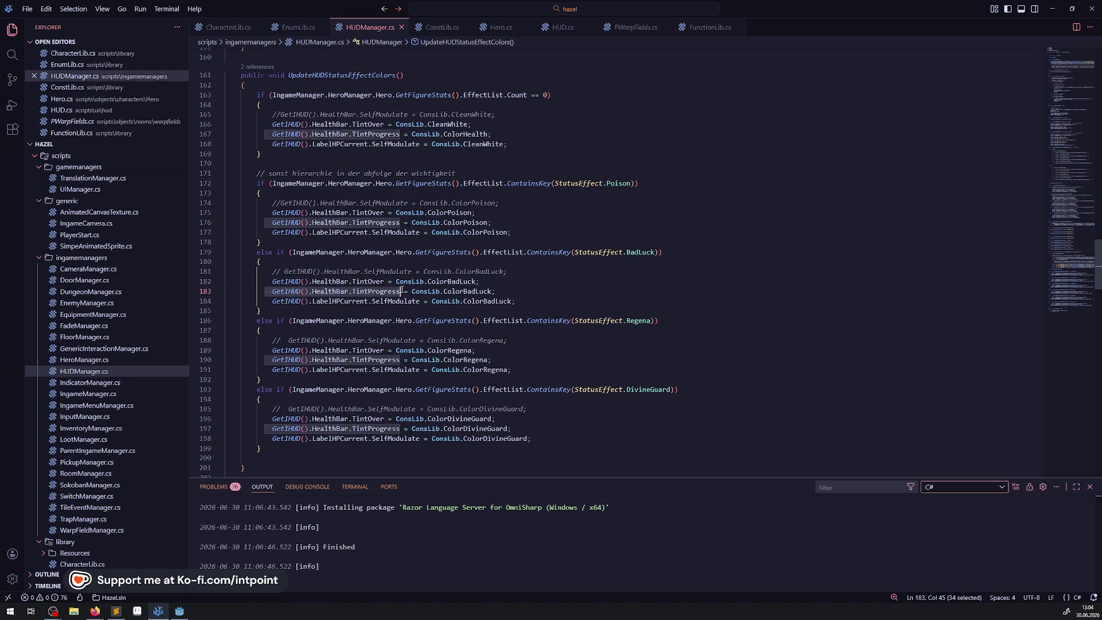
click(509, 293)
key(Return)
key(ctrl+v)
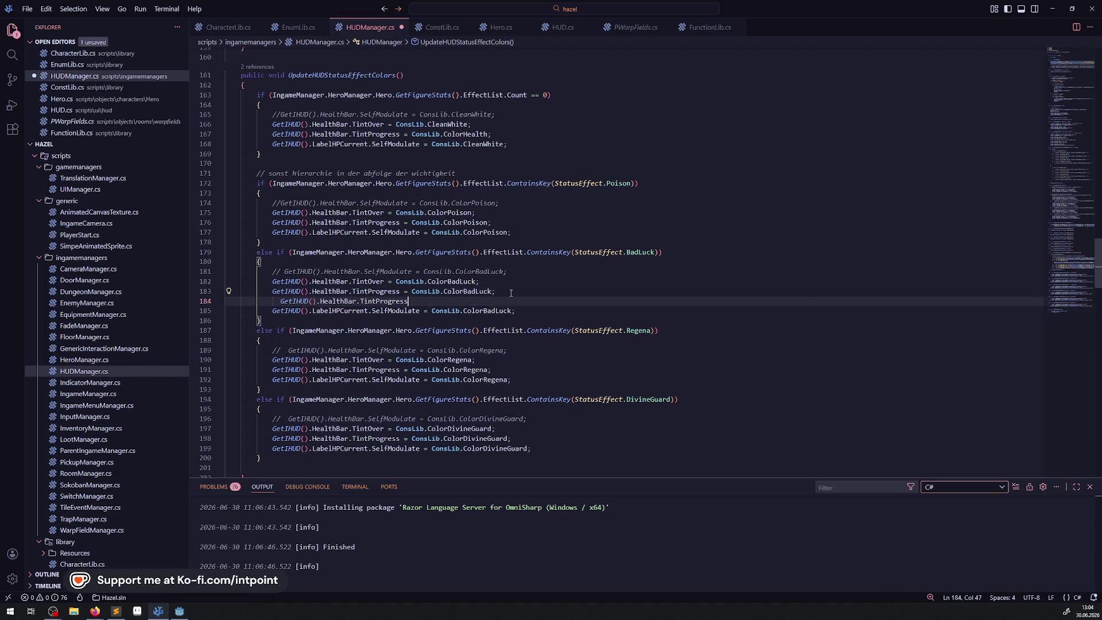
Step: Browse the autocomplete member suggestions available on TintProgress
text(.)
key(Escape)
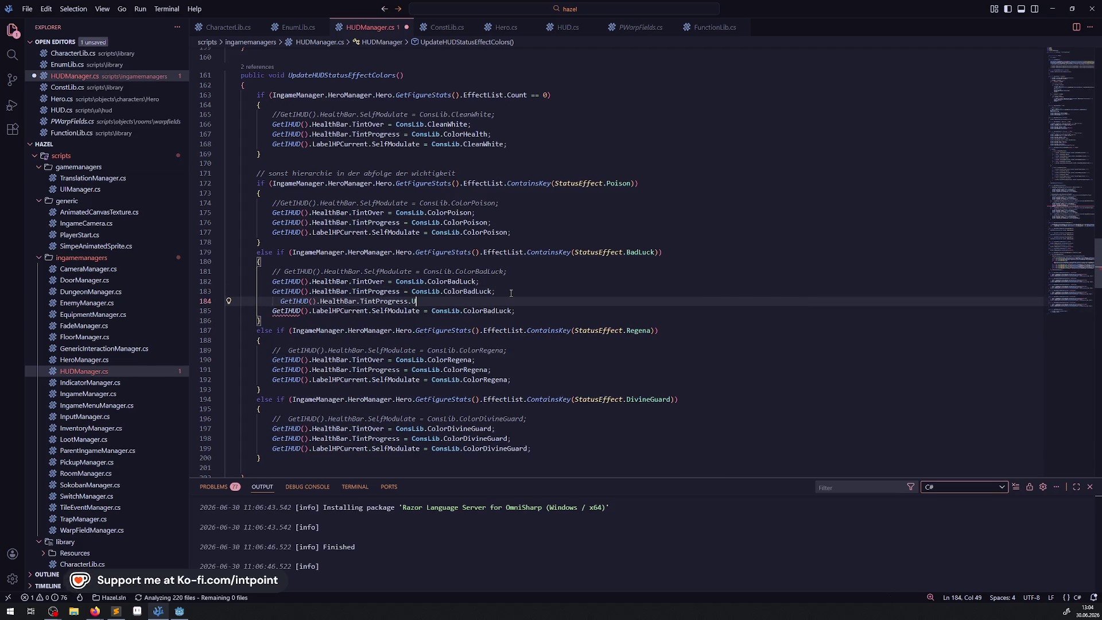
key(ctrl+space)
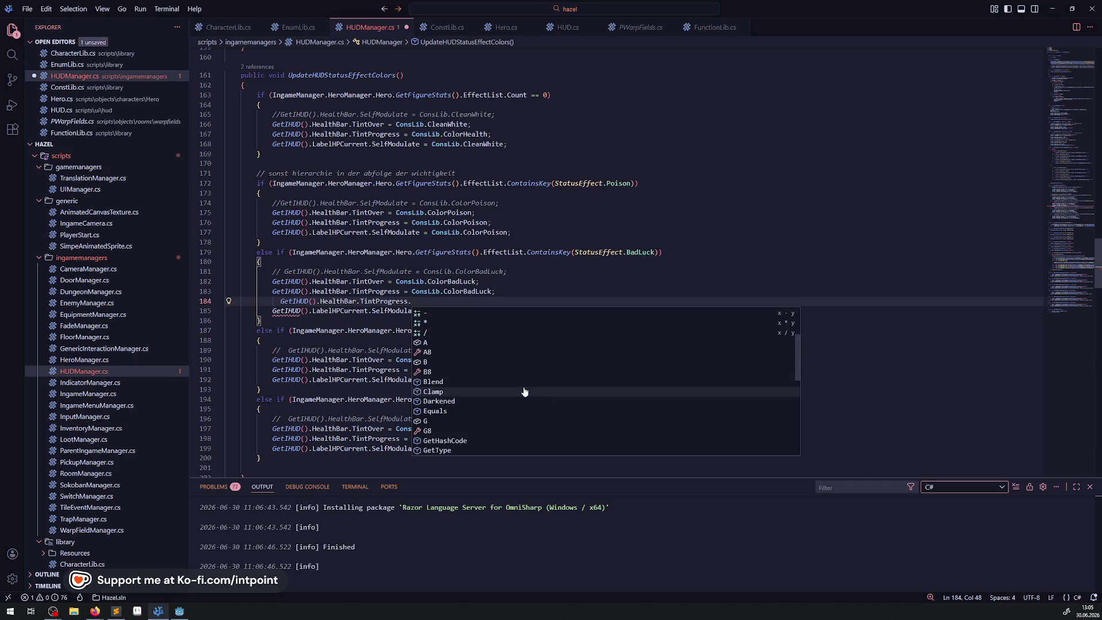
scroll(525, 391, down, 1)
scroll(524, 391, down, 2)
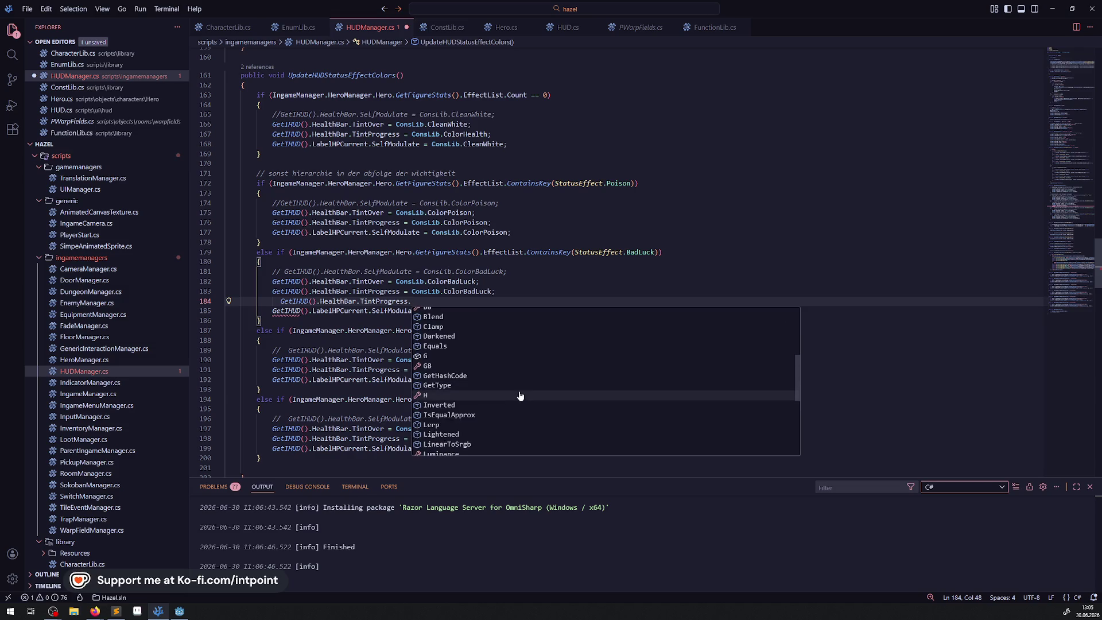
scroll(520, 400, down, 1)
scroll(495, 398, down, 2)
scroll(495, 396, down, 3)
scroll(491, 387, down, 3)
scroll(488, 384, up, 6)
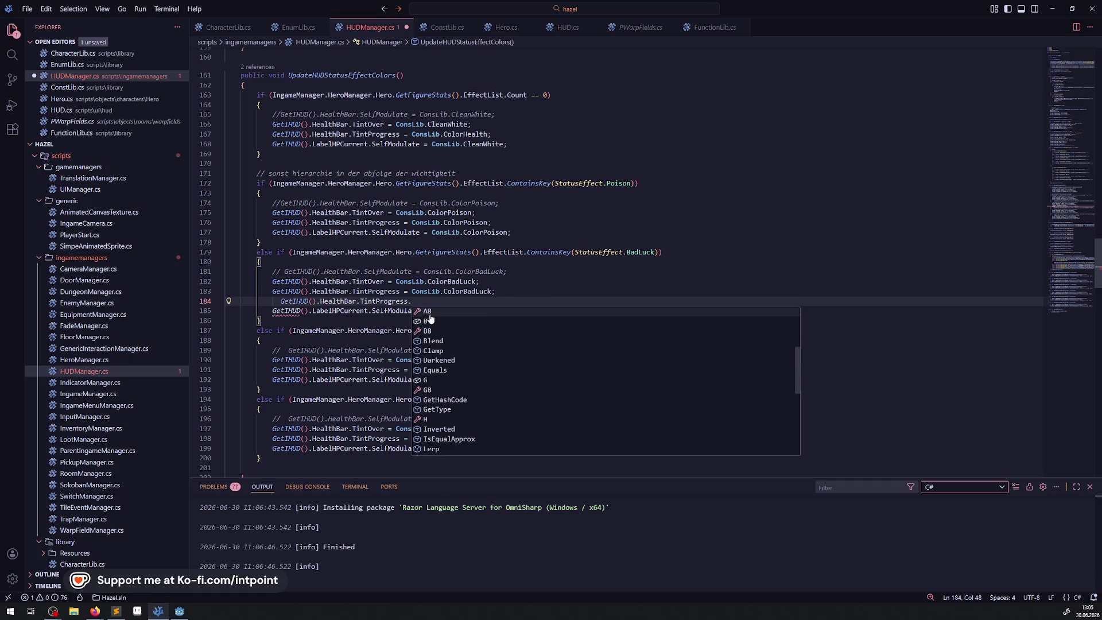
Step: Delete the trial TintProgress line and save HUDManager.cs unchanged
drag(412, 301, 205, 304)
key(BackSpace)
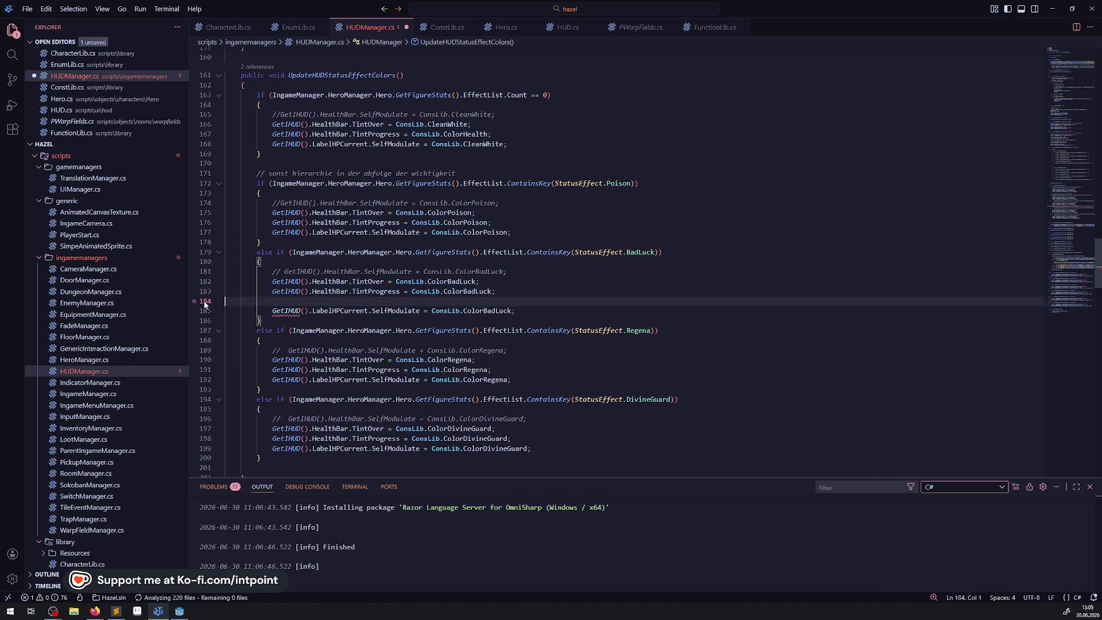
key(BackSpace)
key(ctrl+s)
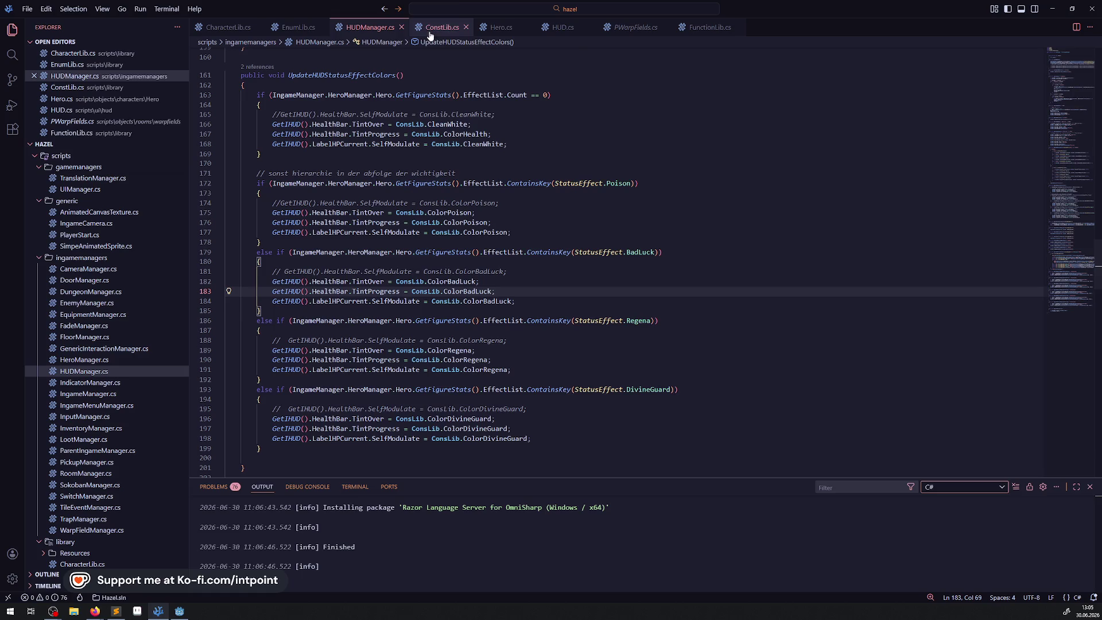
Step: Open the HUD scene tab in Godot and zoom in on the HealthBar
click(179, 612)
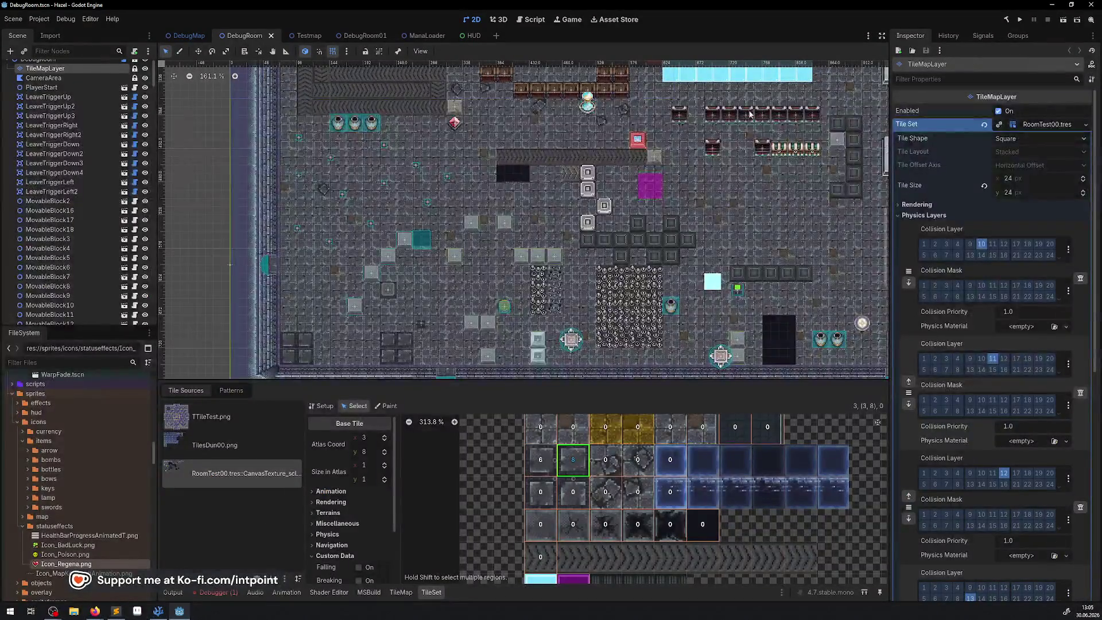
click(469, 36)
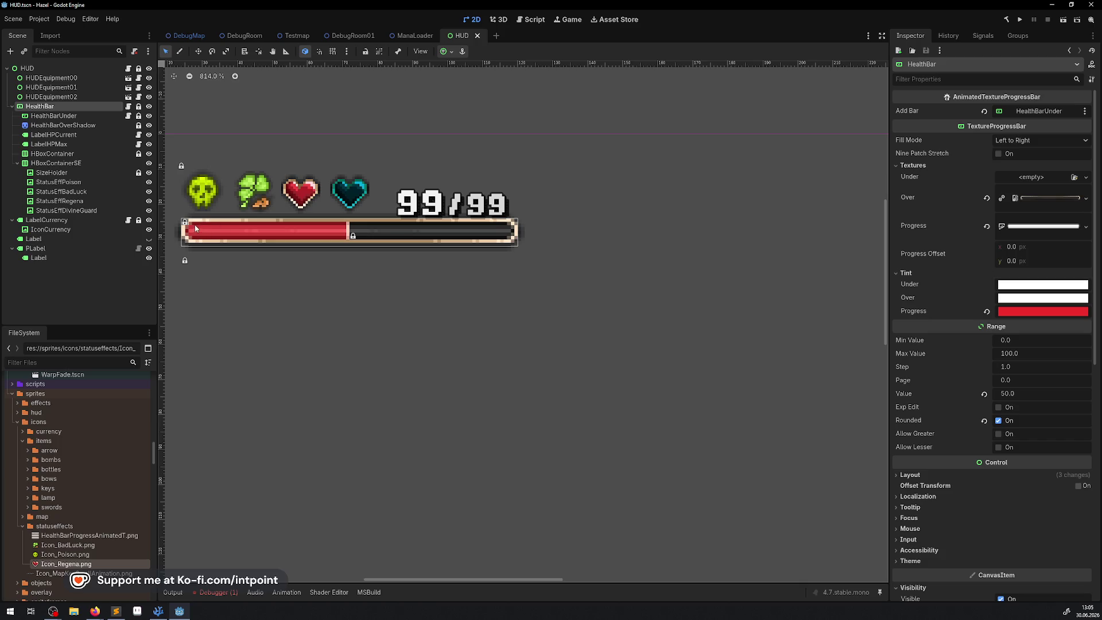
scroll(196, 231, up, 4)
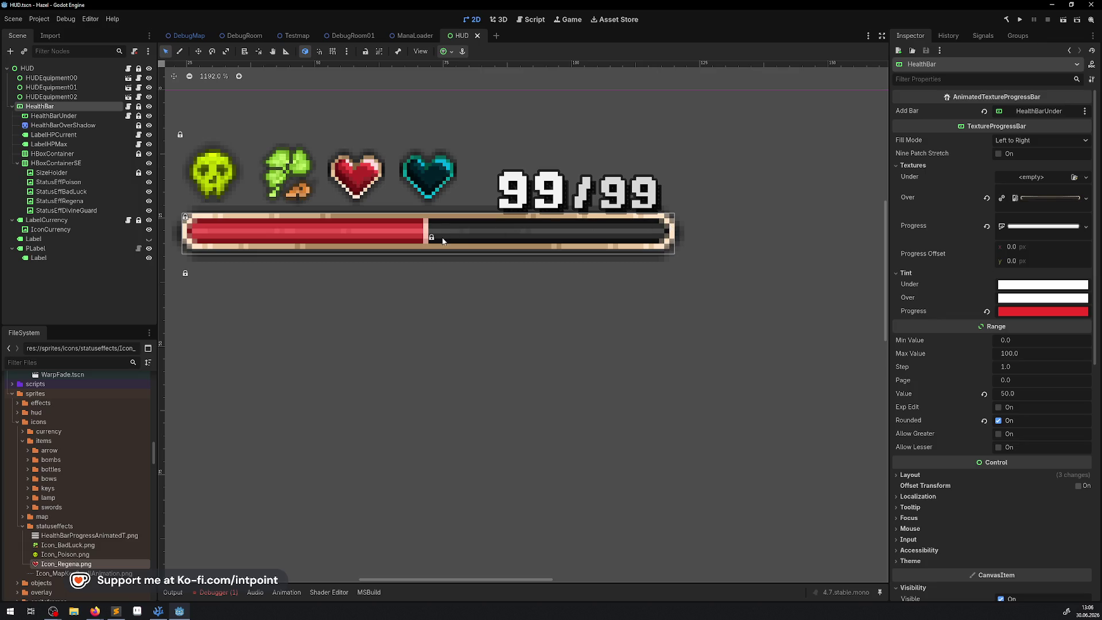
click(158, 611)
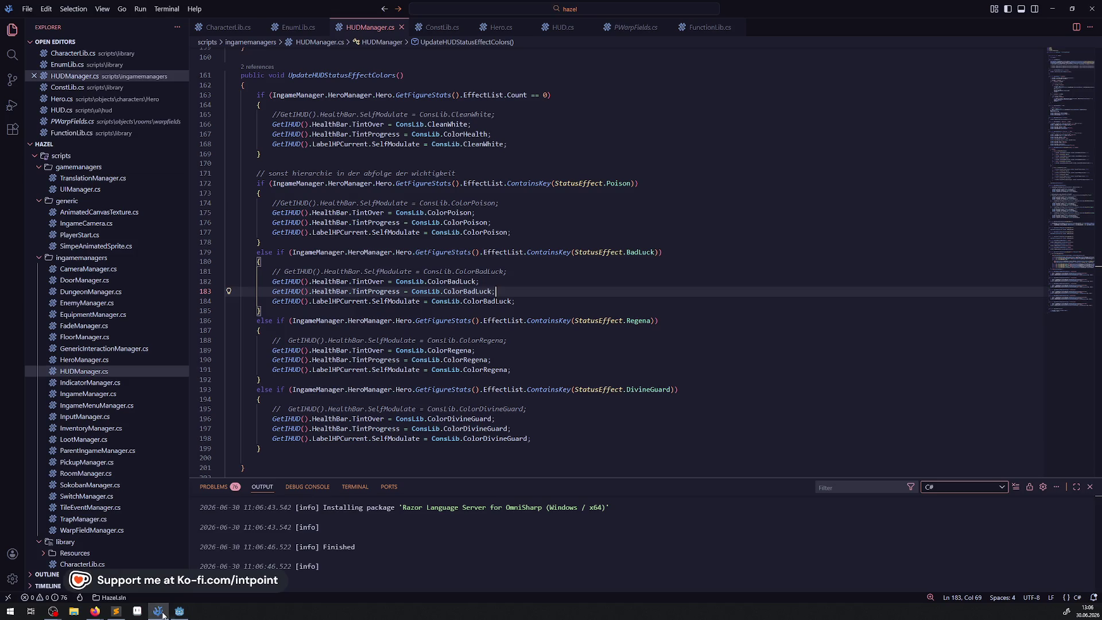
click(179, 611)
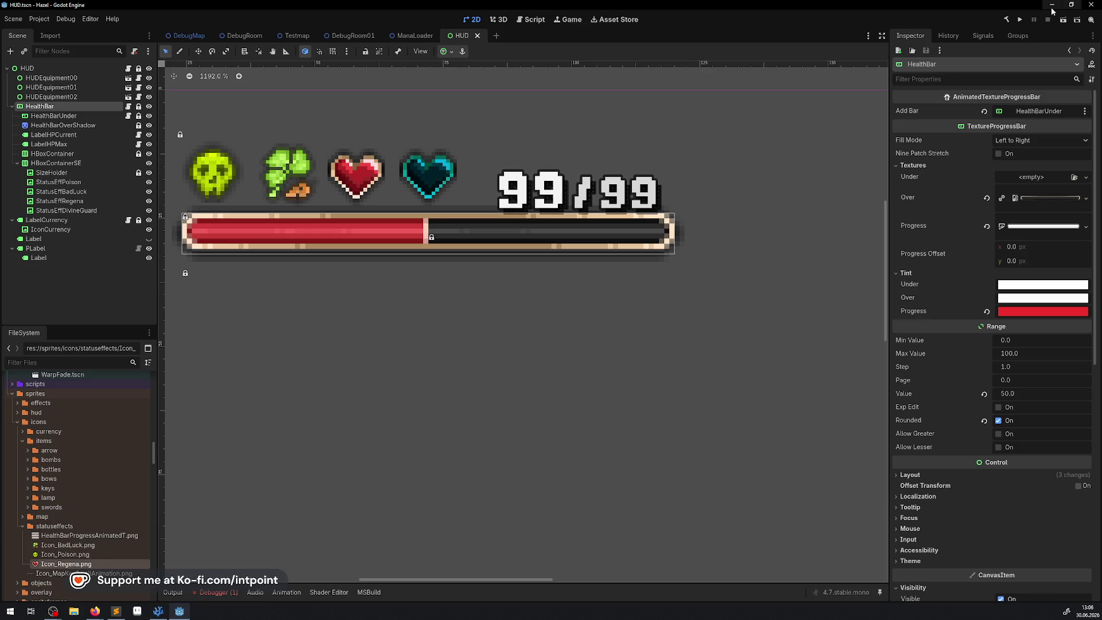
Step: Rebuild the C# project and launch the game with Run Project
click(1006, 19)
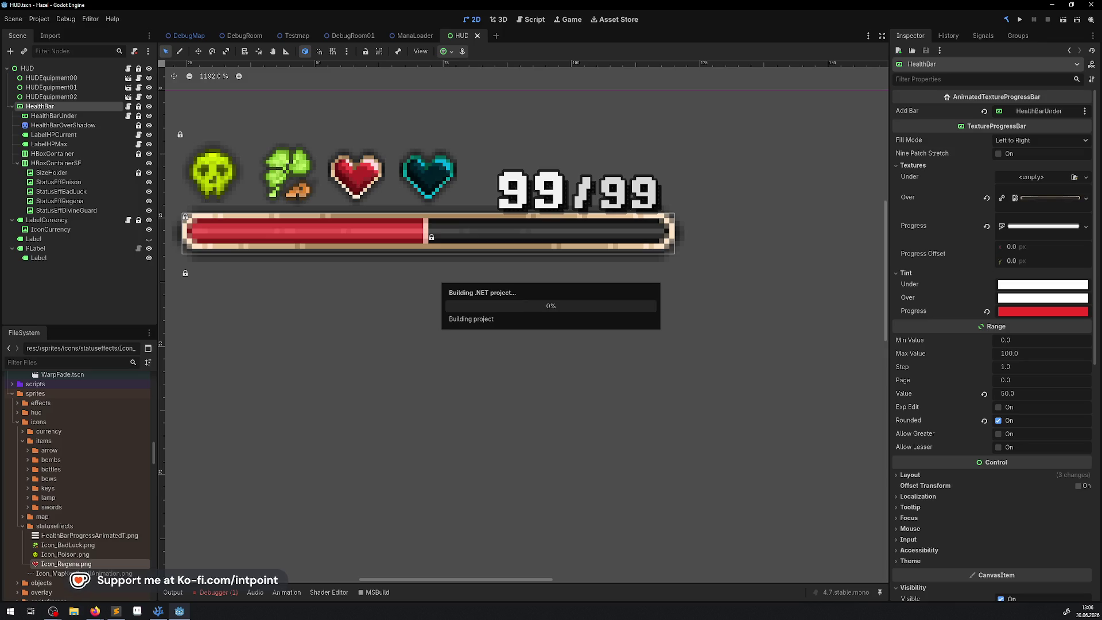
key(alt+Tab)
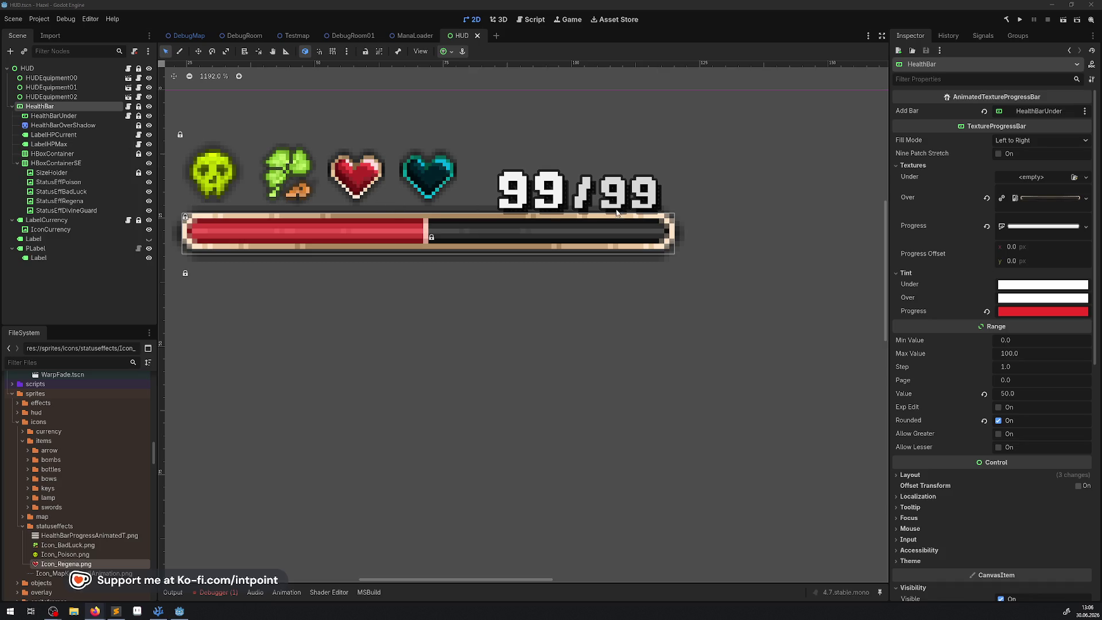
click(1021, 19)
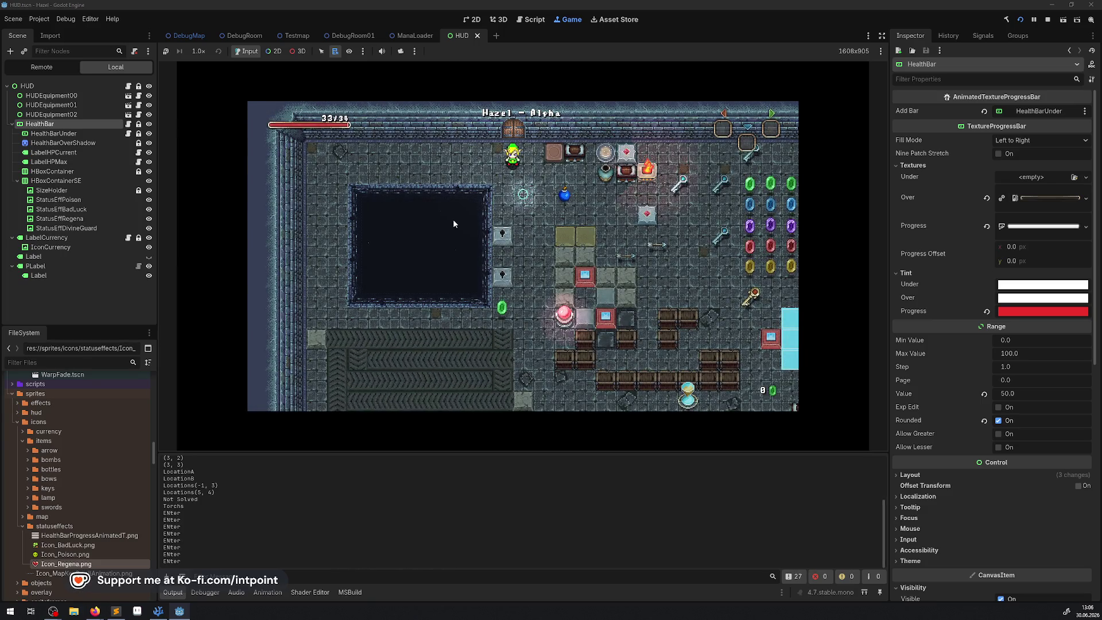
Step: Enlarge the game view to check the 33/34 health bar, then stop the game and restore the docks
click(882, 36)
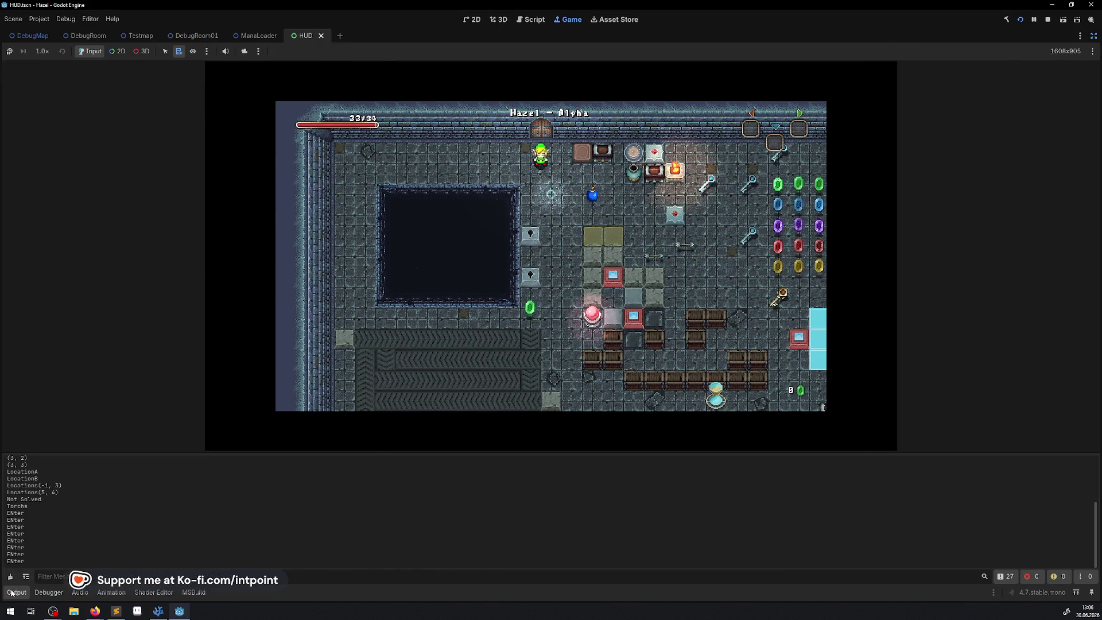
click(13, 592)
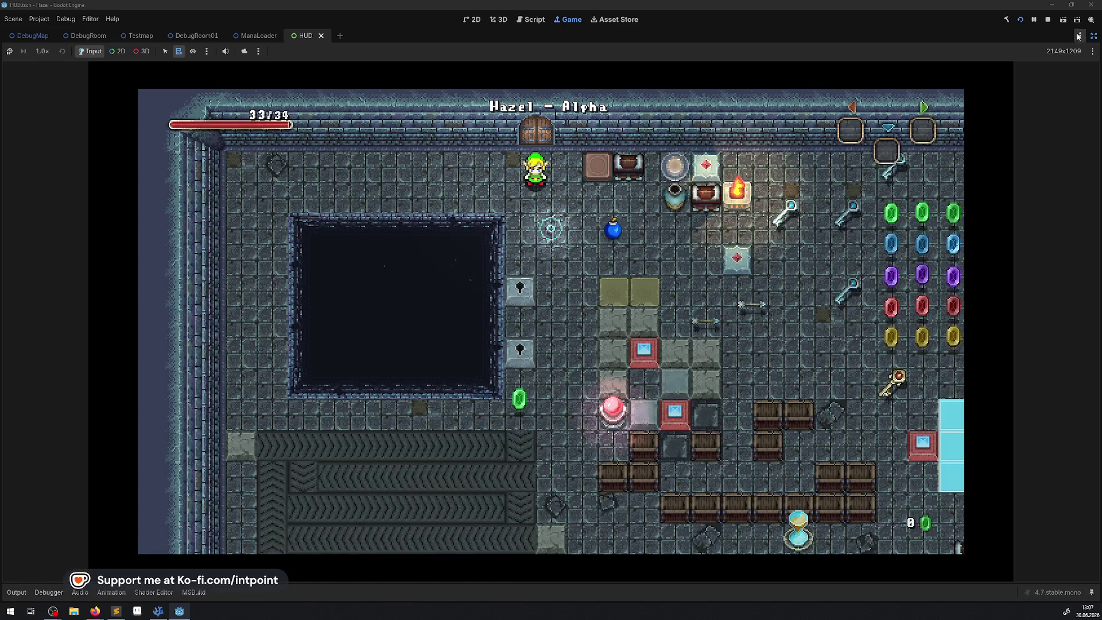
click(1050, 22)
click(1096, 36)
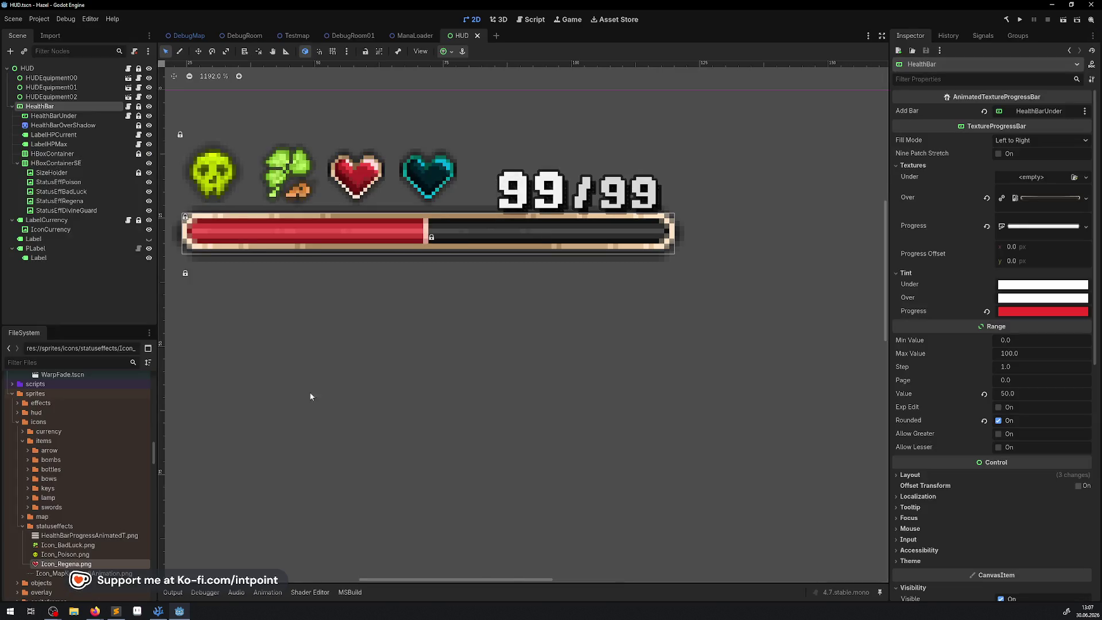
Step: Switch to Aseprite and close its window
click(137, 614)
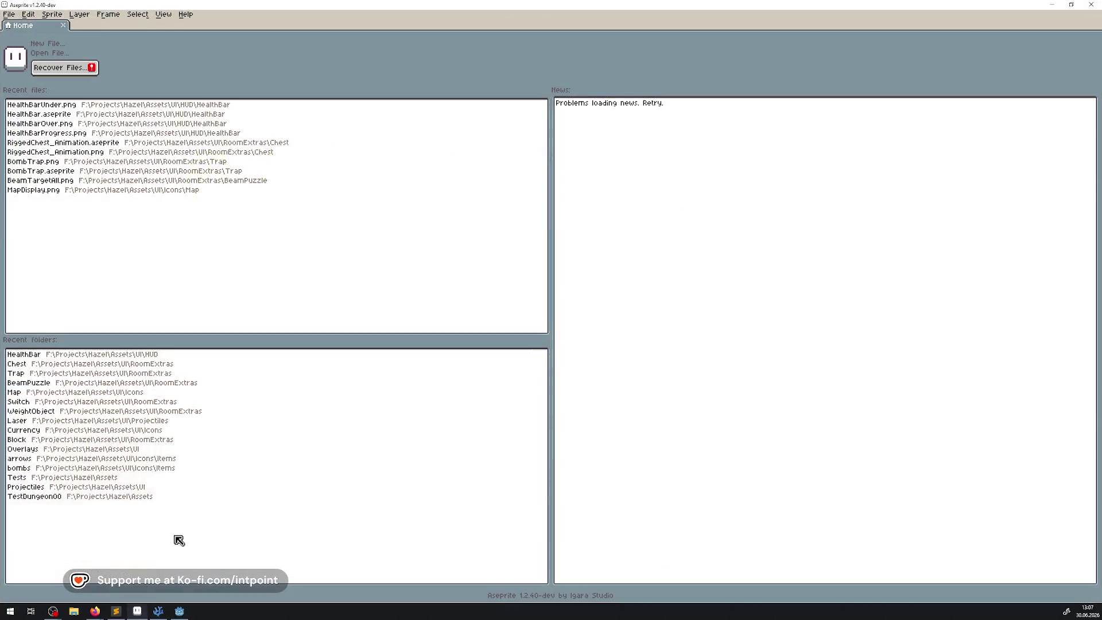
click(1091, 5)
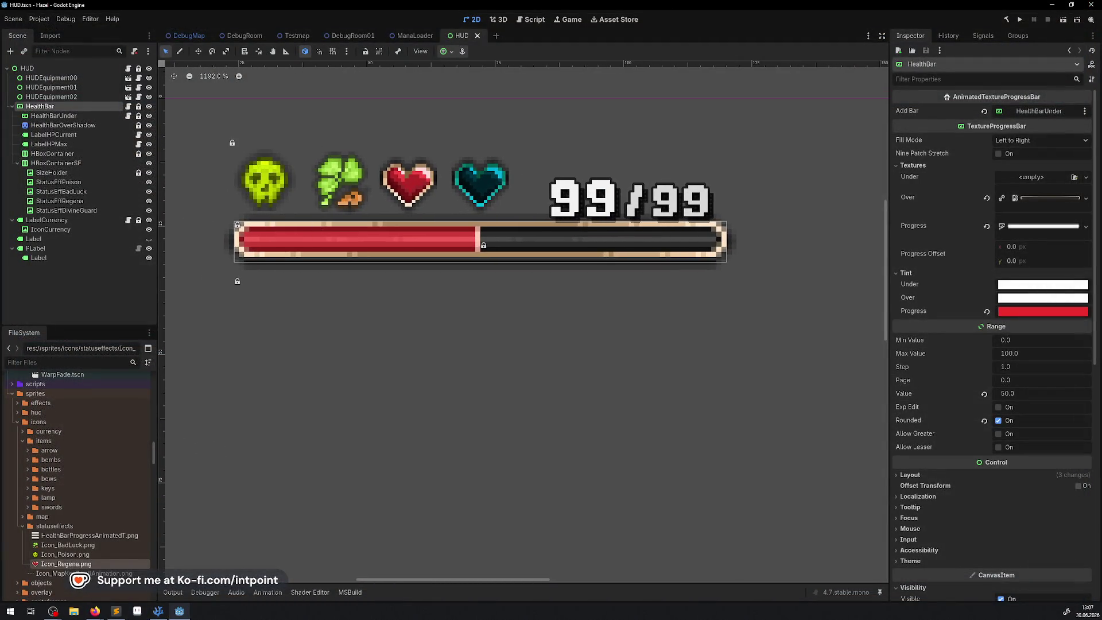
scroll(68, 487, down, 5)
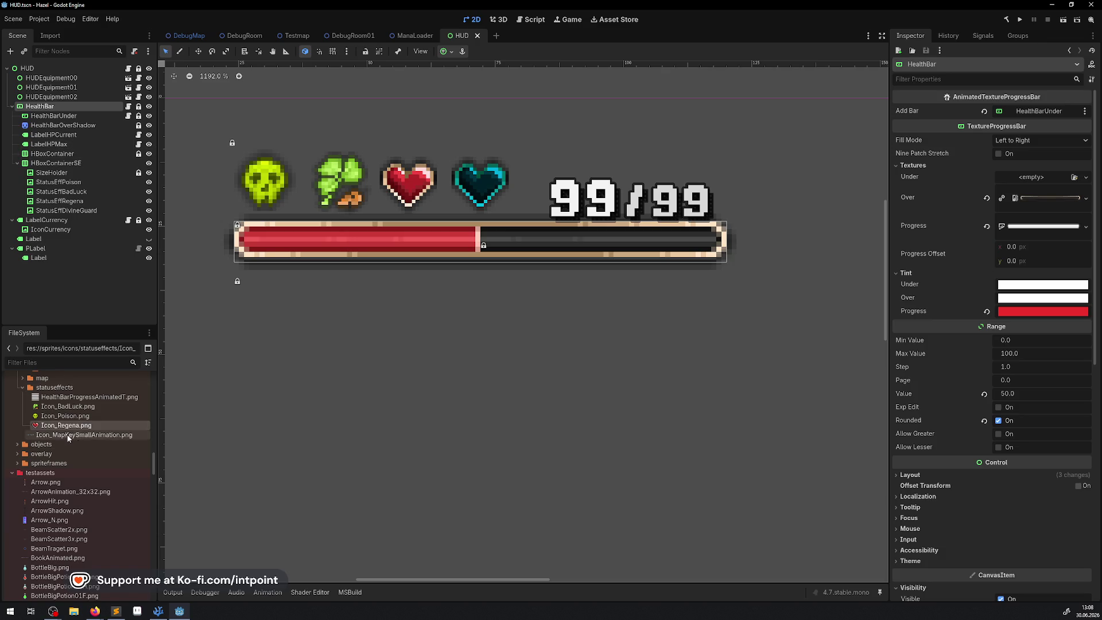
Step: Drag HealthBarProgress.png from sprites/hud/healthbar into the HUD viewport as a new sprite
scroll(61, 504, down, 1)
scroll(59, 496, down, 10)
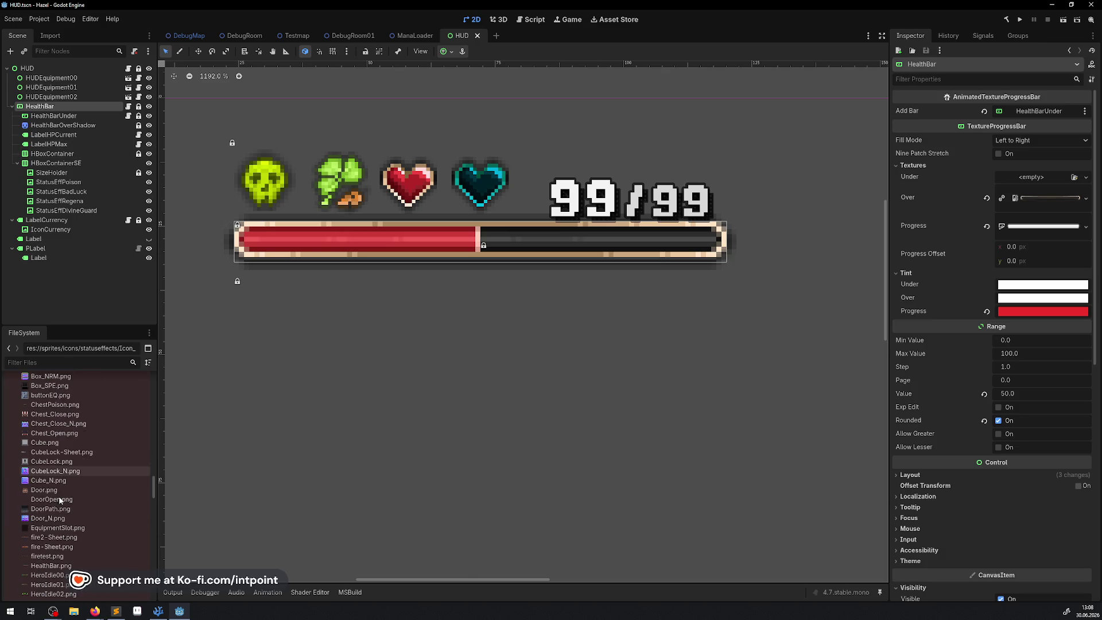
scroll(54, 493, up, 10)
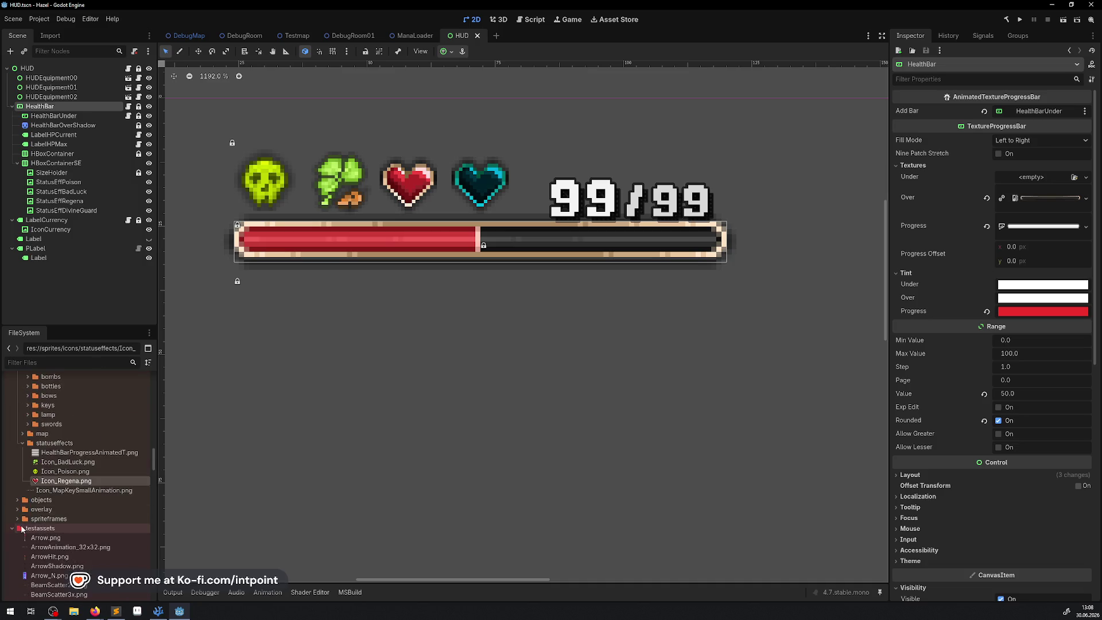
click(12, 528)
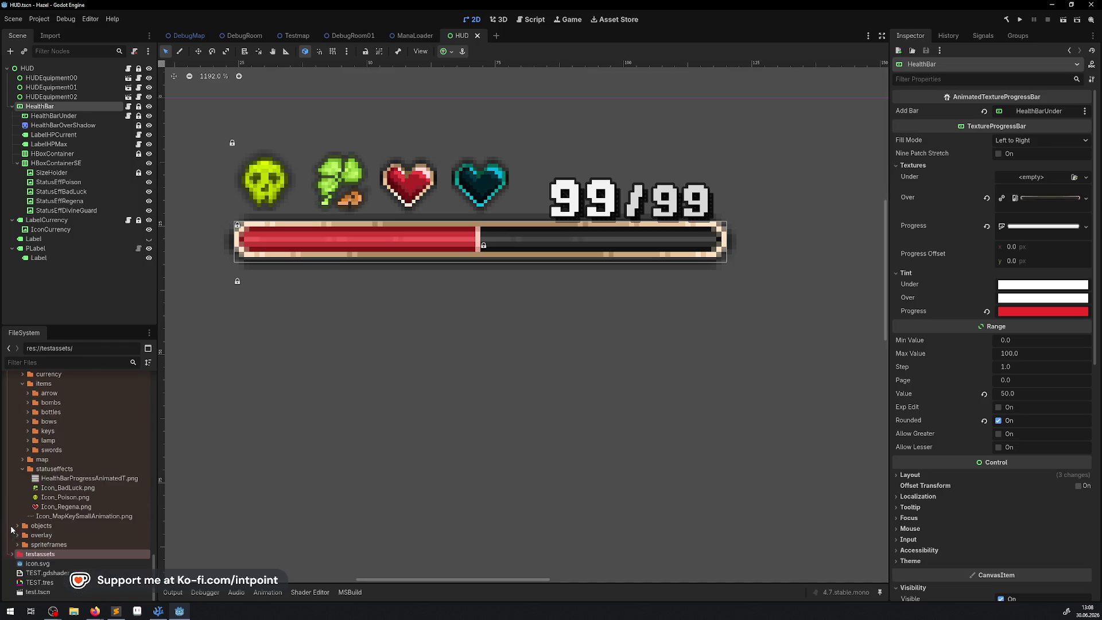
scroll(45, 411, up, 4)
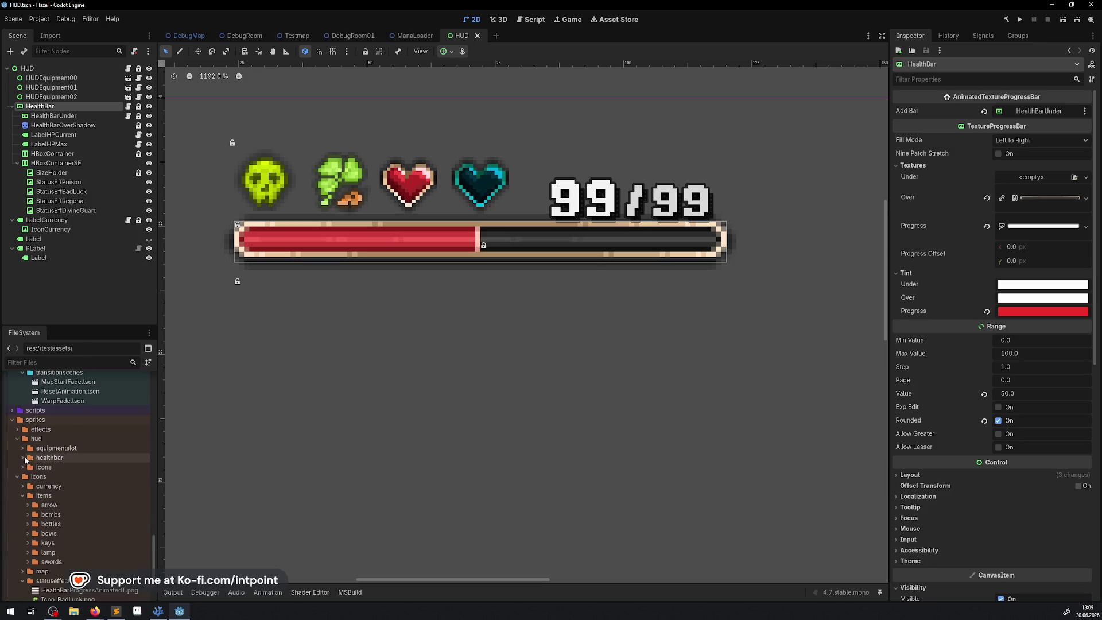
click(23, 457)
mouse_move(79, 501)
mouse_down()
mouse_move(482, 350)
mouse_move(502, 246)
mouse_move(471, 274)
mouse_move(469, 344)
mouse_up()
Step: Move the HealthBarProgress sprite under HealthBar as its first child
click(914, 224)
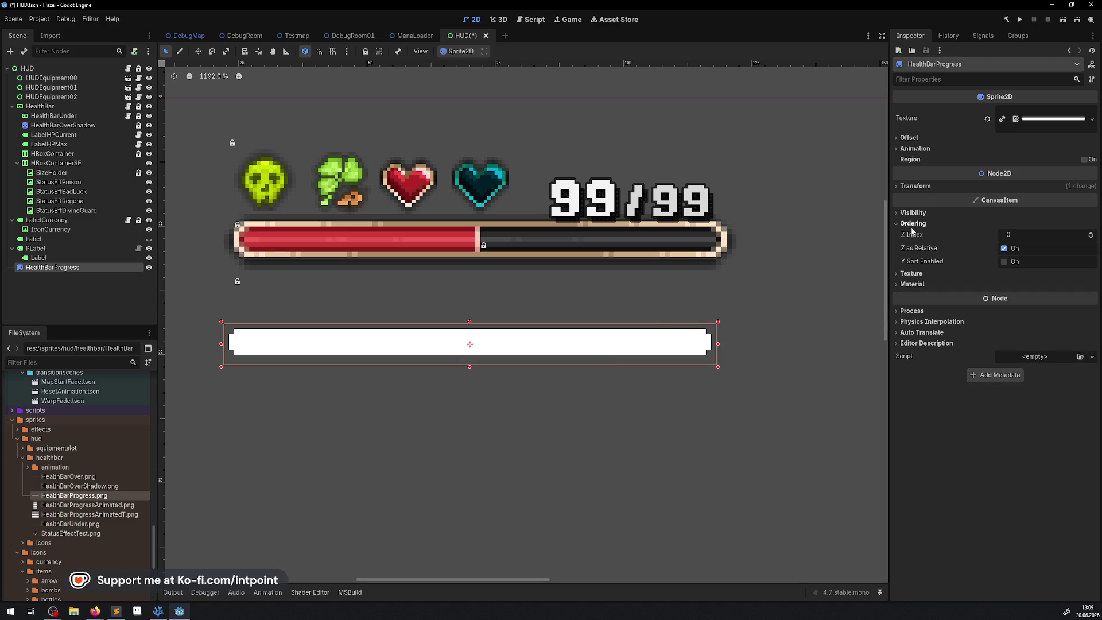
mouse_move(50, 268)
mouse_down()
mouse_move(74, 165)
mouse_move(51, 114)
mouse_up()
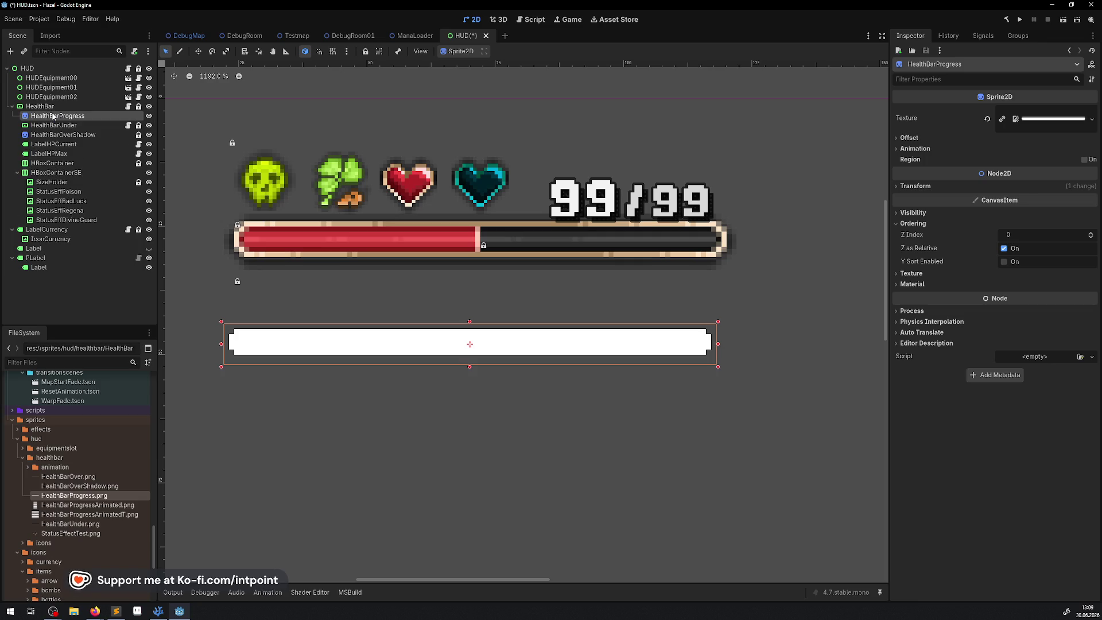
click(17, 173)
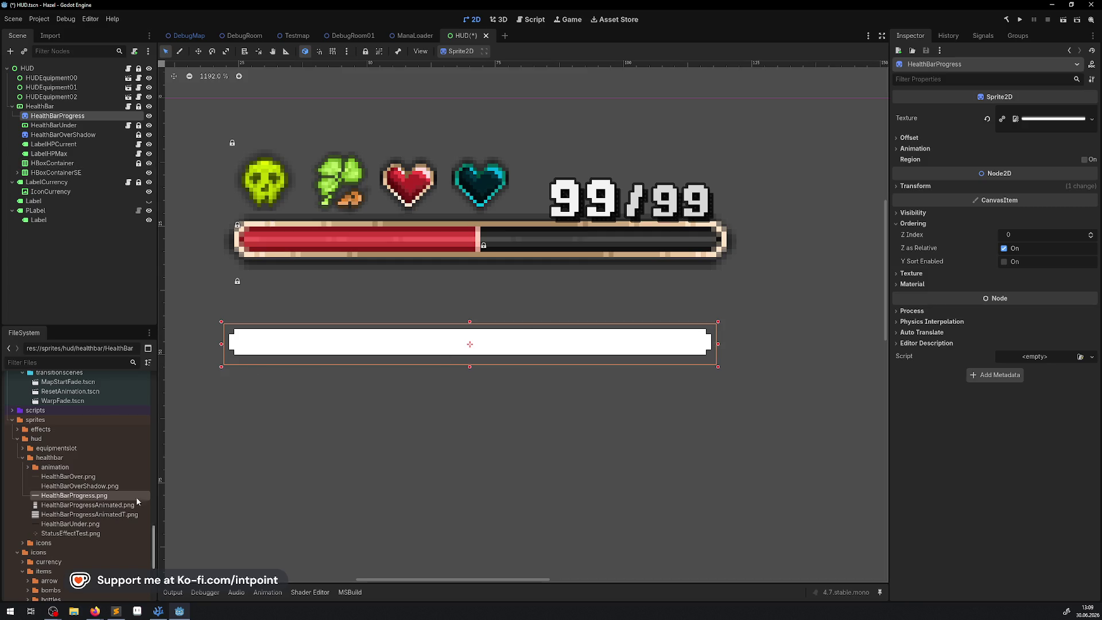
right_click(56, 120)
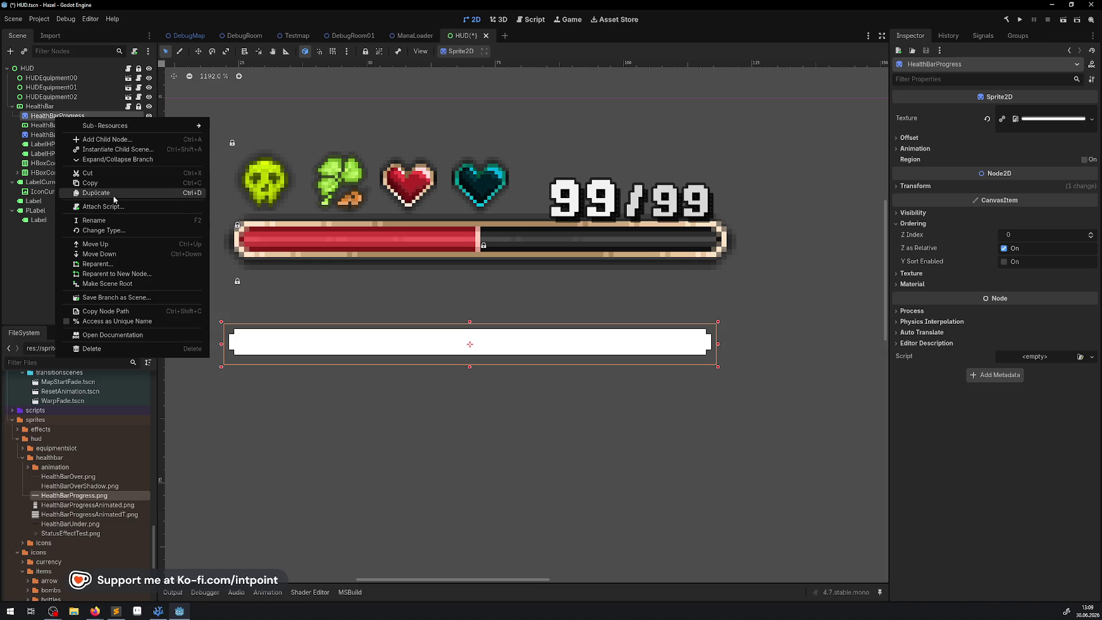
Step: Change HealthBarProgress's type to TextureRect and align it over the health bar
click(115, 231)
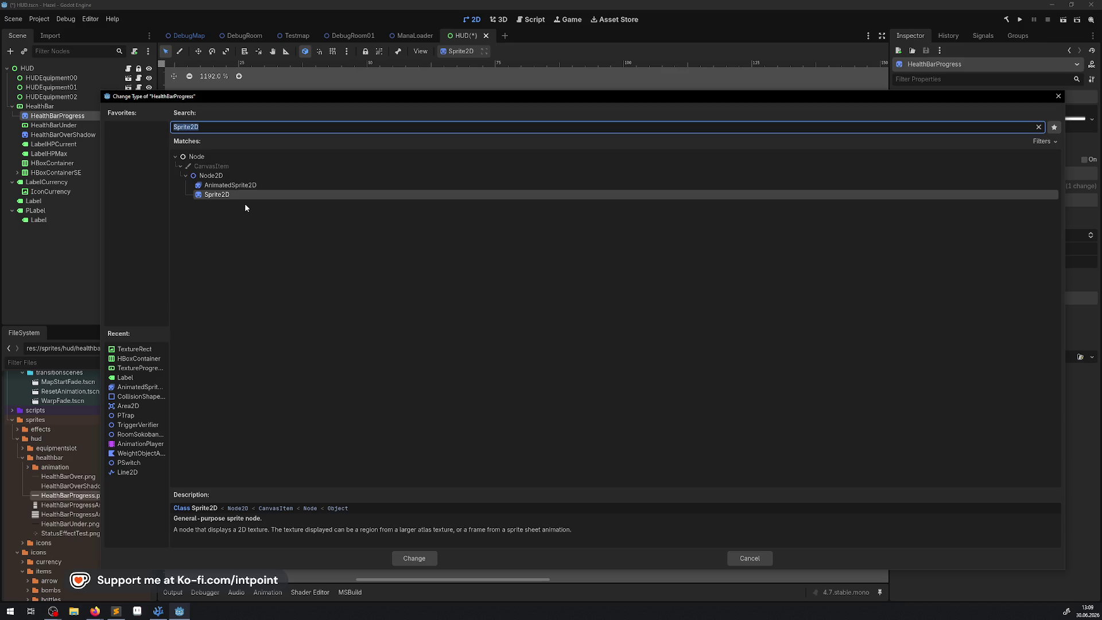
text(texture)
click(245, 204)
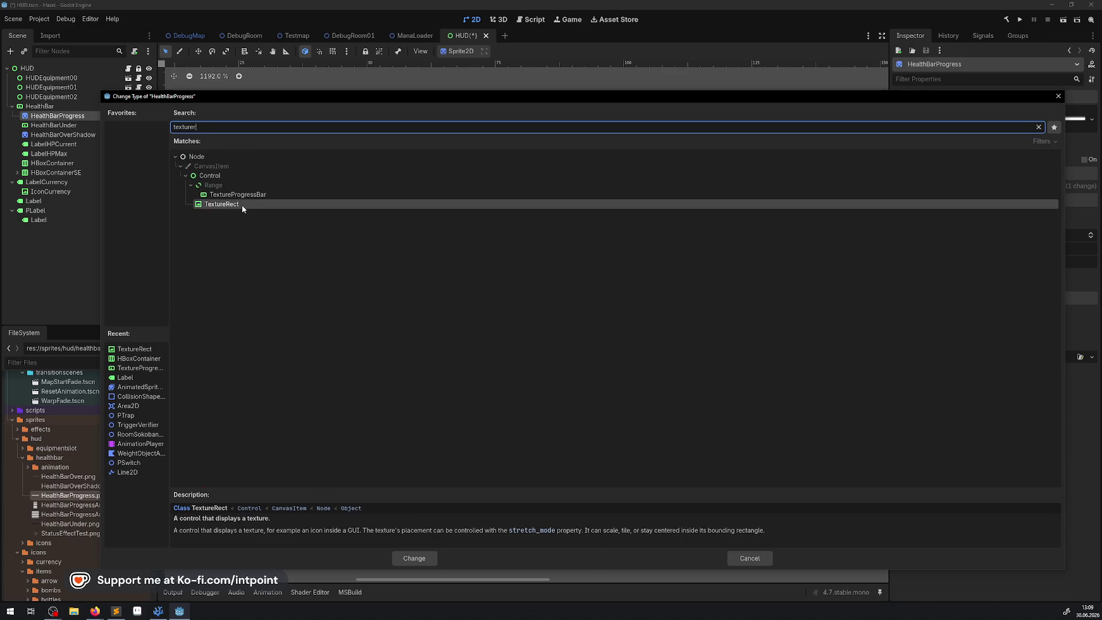
key(Return)
drag(617, 371, 382, 244)
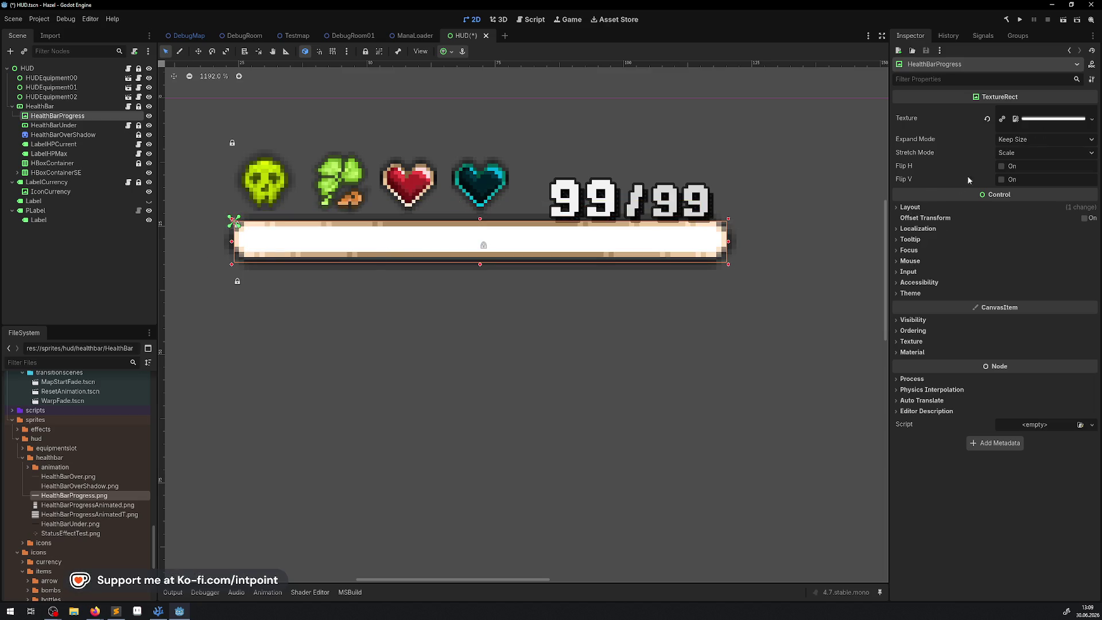
Step: Set HealthBarProgress's Modulate to black with a nearly zero alpha
click(912, 320)
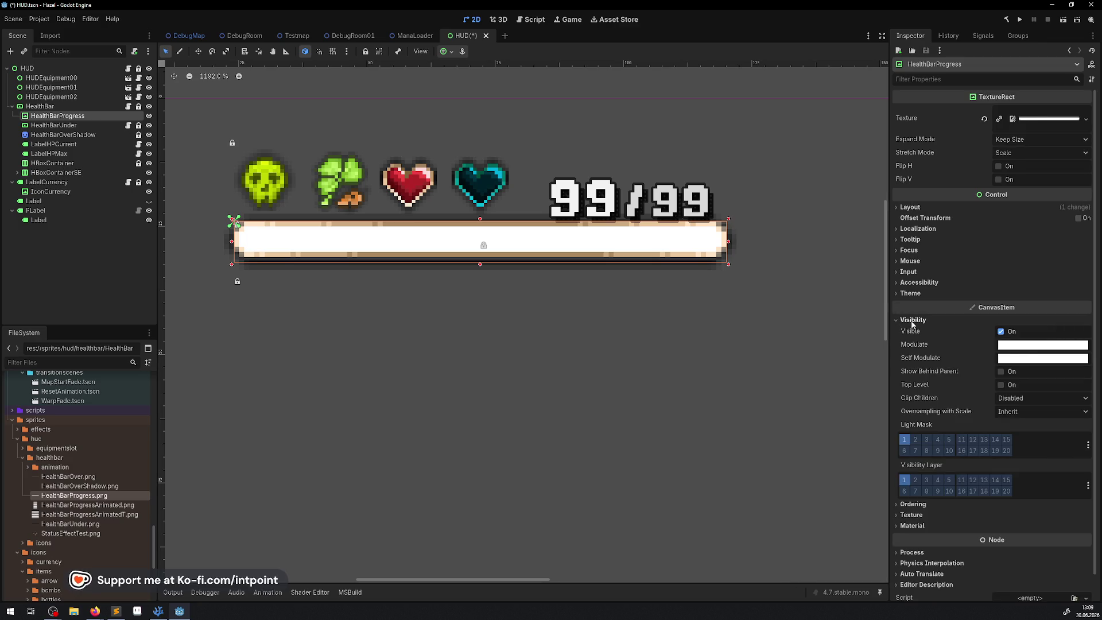
click(1034, 347)
drag(1087, 129, 1090, 210)
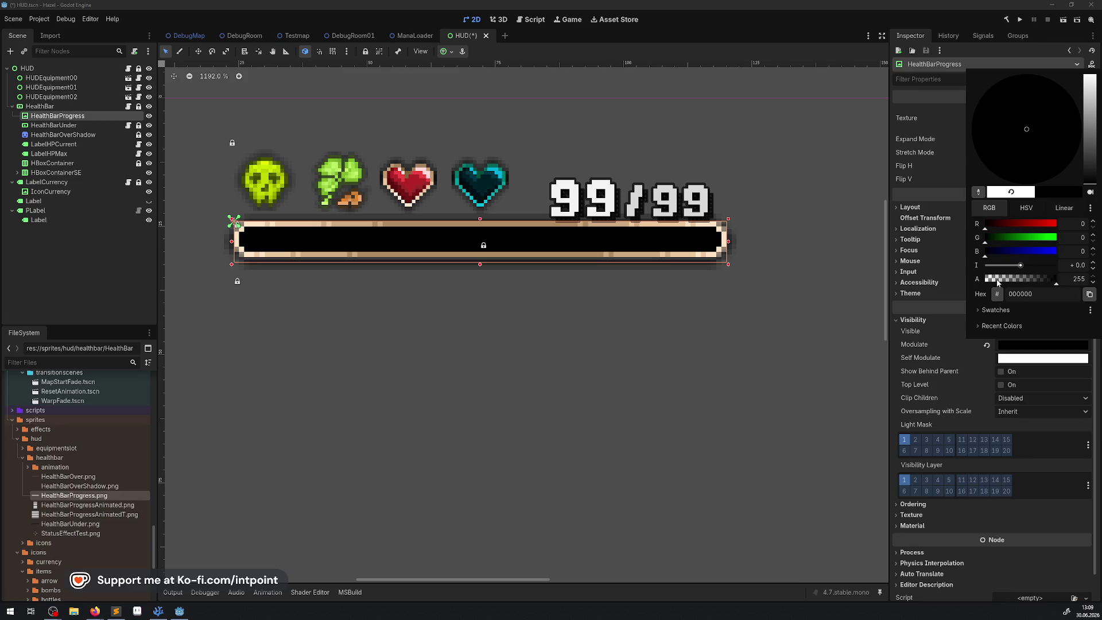
mouse_move(997, 280)
mouse_down()
mouse_move(982, 280)
mouse_move(1017, 280)
mouse_move(978, 281)
mouse_move(1013, 281)
mouse_move(988, 284)
mouse_up()
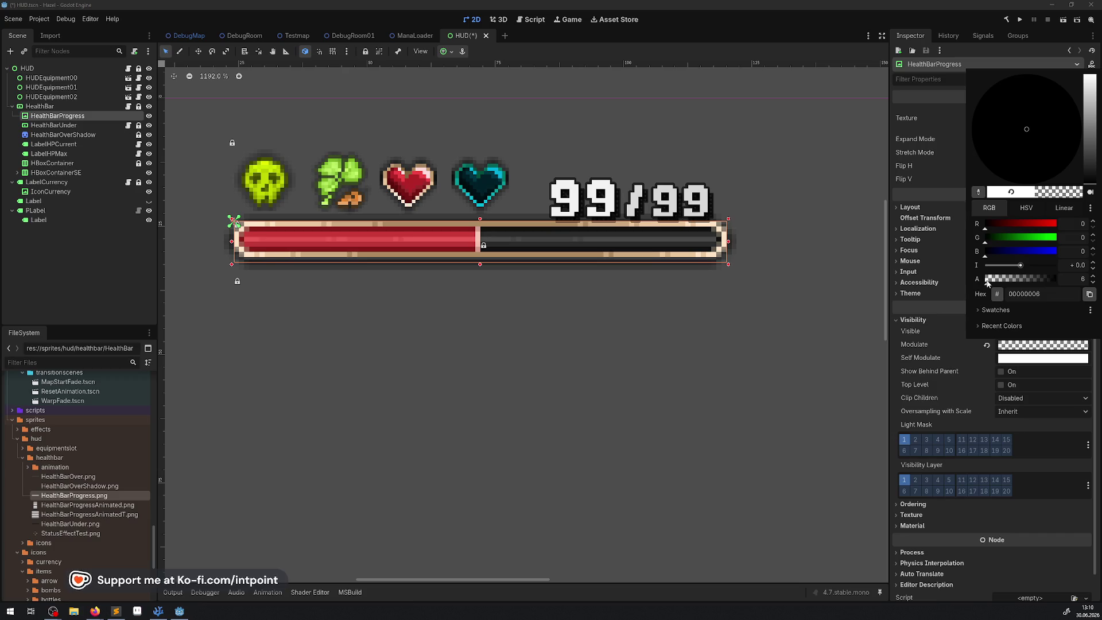
mouse_move(987, 283)
mouse_down()
mouse_move(999, 285)
mouse_move(980, 289)
mouse_up()
Step: Save the HUD scene with the HealthBarProgress TextureRect changes
key(ctrl+s)
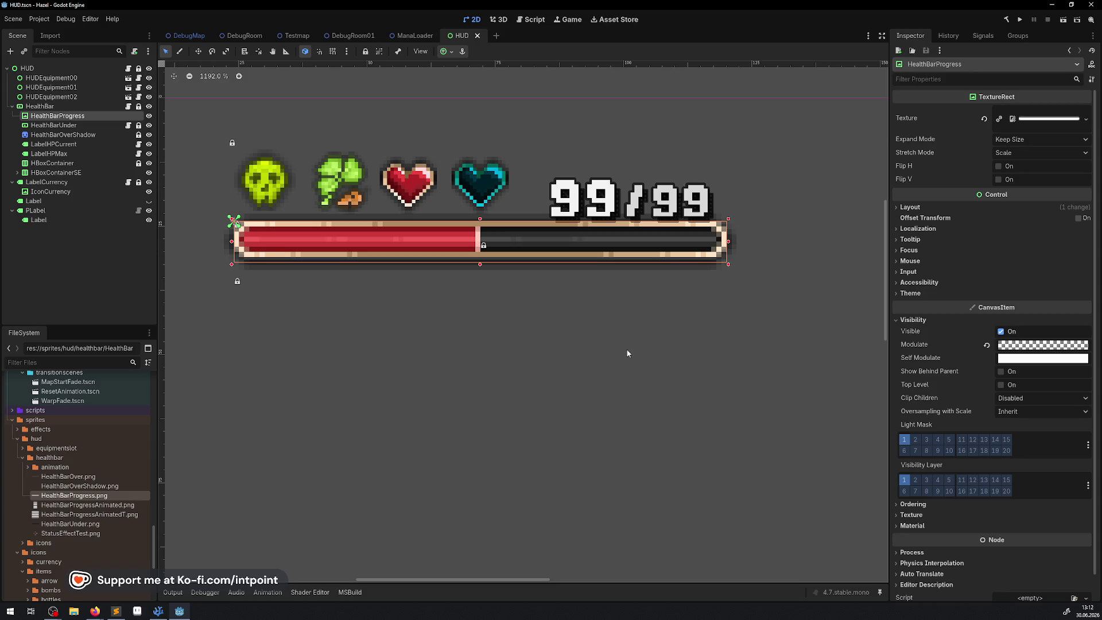
Step: Reselect HealthBarProgress and raise its Modulate opacity to 43
click(69, 135)
click(81, 117)
click(1014, 347)
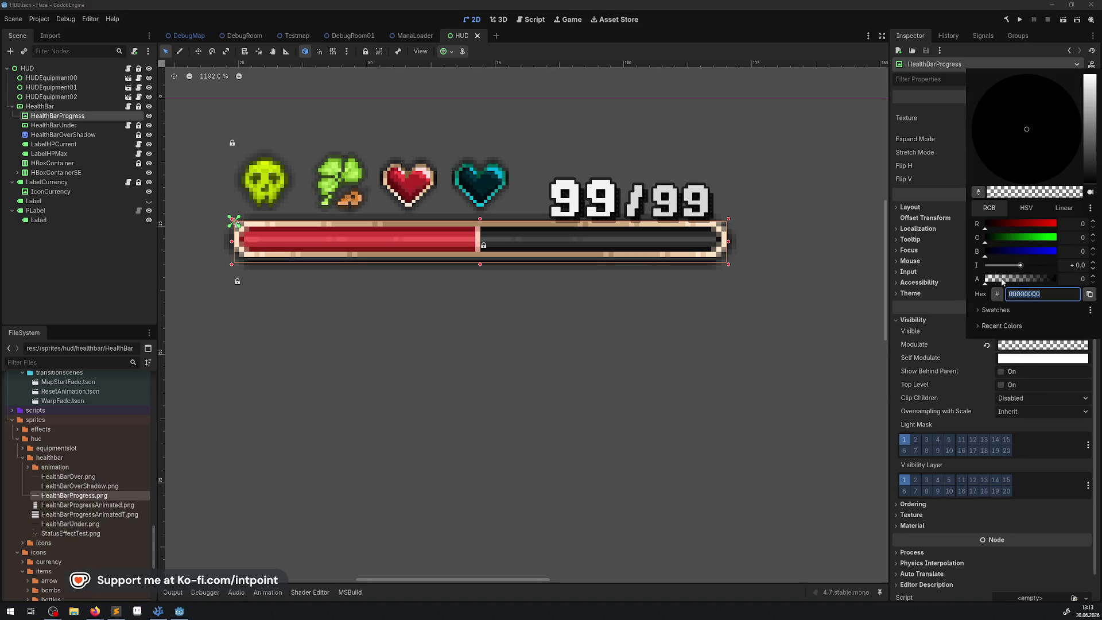
mouse_move(989, 286)
mouse_down()
mouse_move(1017, 280)
mouse_move(998, 281)
mouse_up()
click(970, 387)
Step: Give HealthBarProgress a new CanvasItemMaterial with the Add blend mode
scroll(934, 519, down, 1)
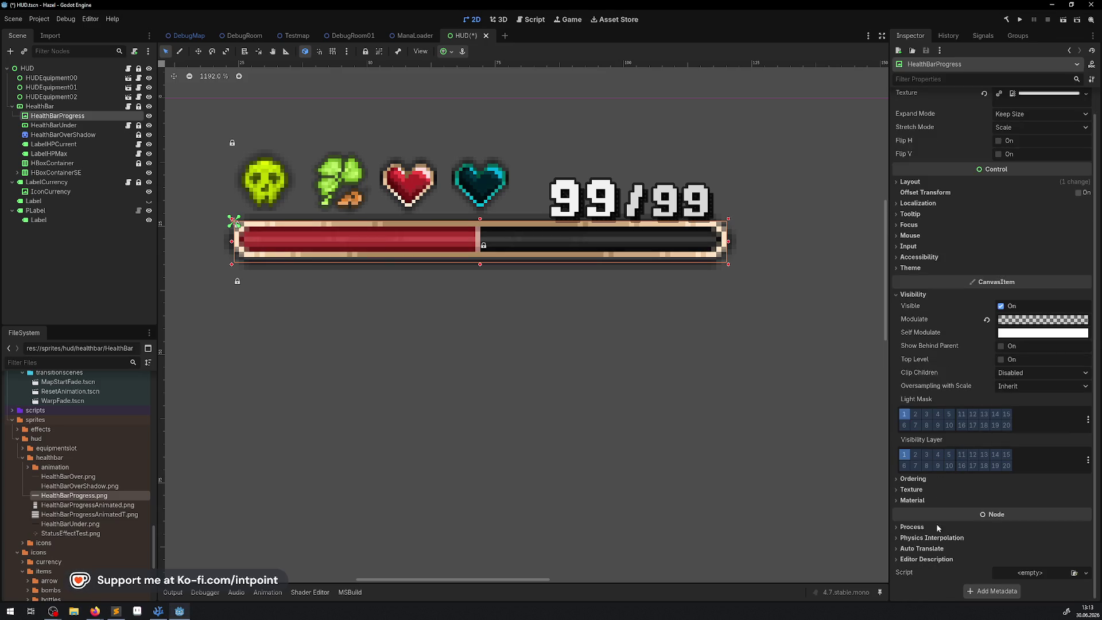
click(913, 500)
click(1086, 512)
click(1047, 536)
click(1045, 512)
click(1025, 568)
click(1022, 564)
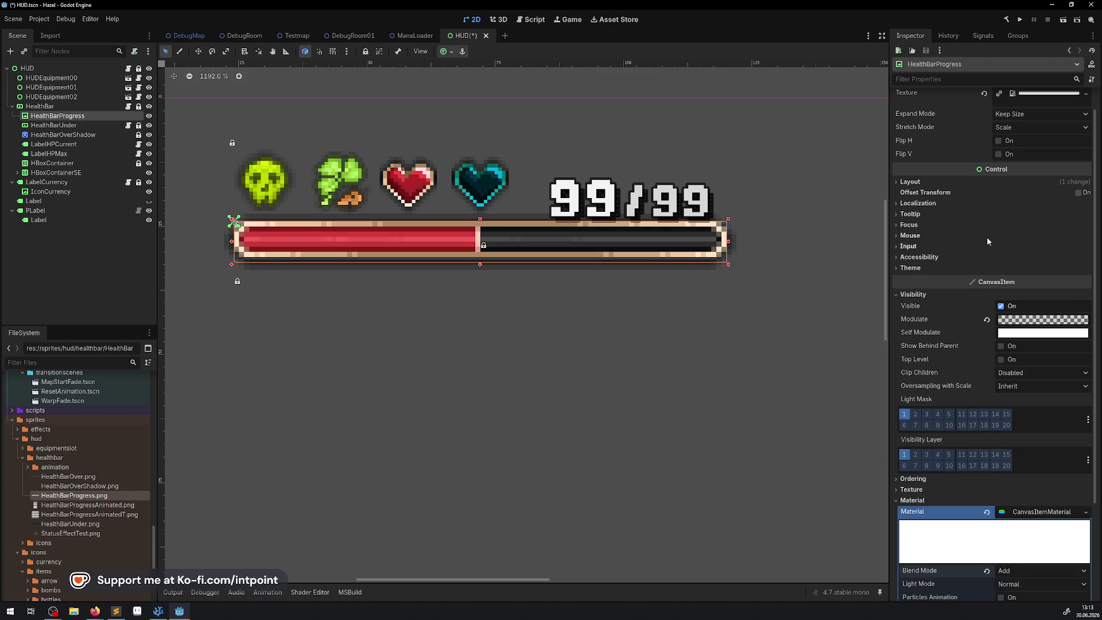
Step: Raise the Modulate opacity to 105 to preview the additive blend
click(1043, 344)
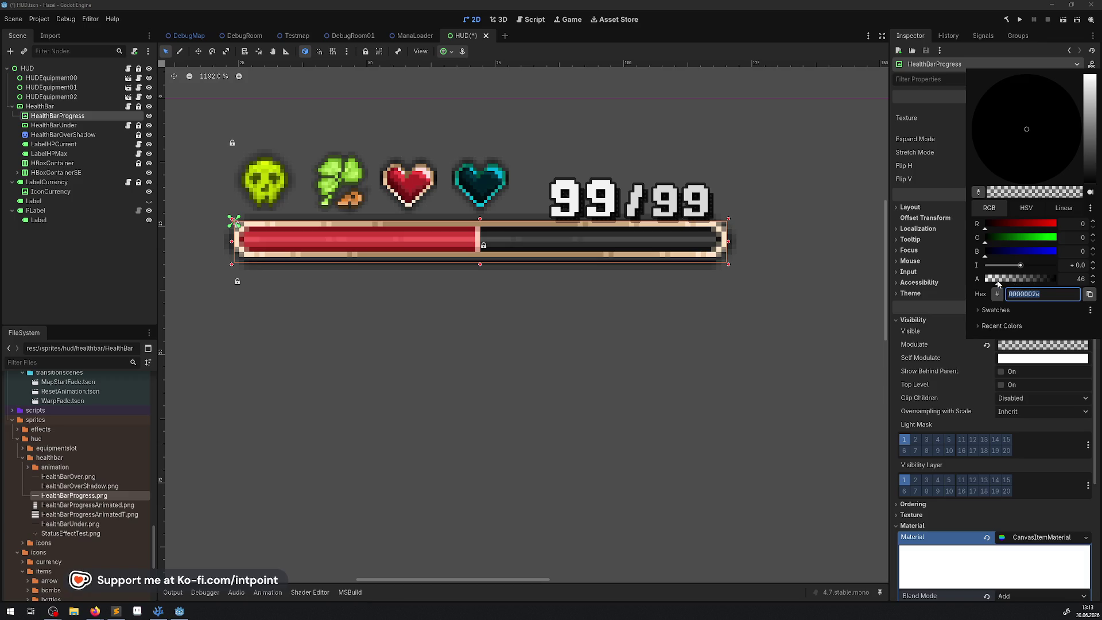
click(1005, 284)
drag(1004, 285, 1016, 283)
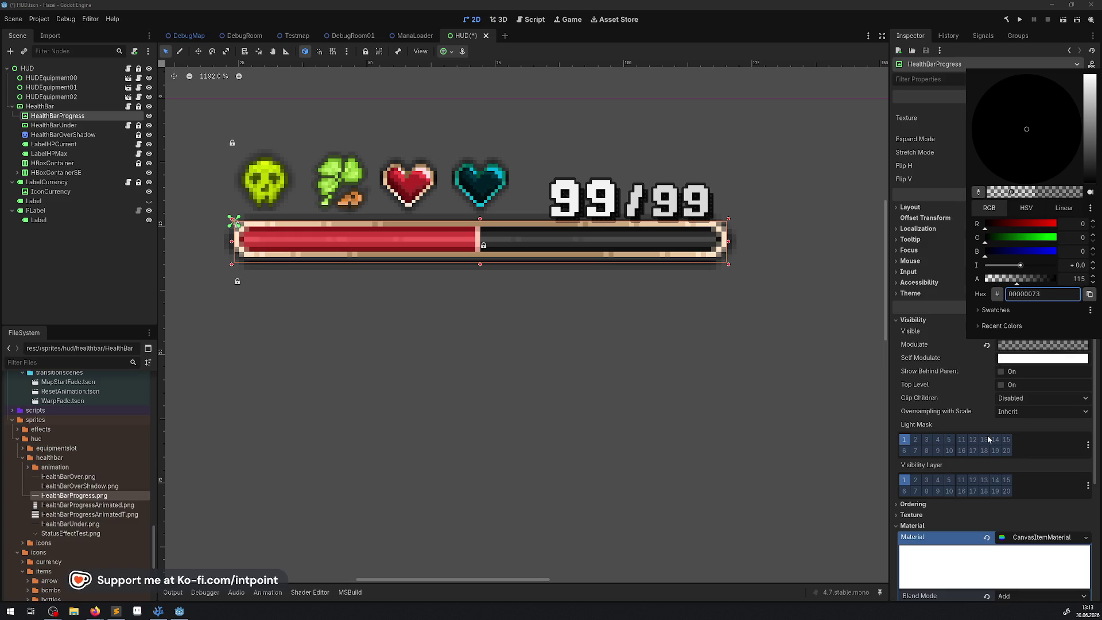
Step: Switch the material blend mode to Subtract and recheck the Modulate colour
scroll(1014, 509, down, 5)
click(1023, 467)
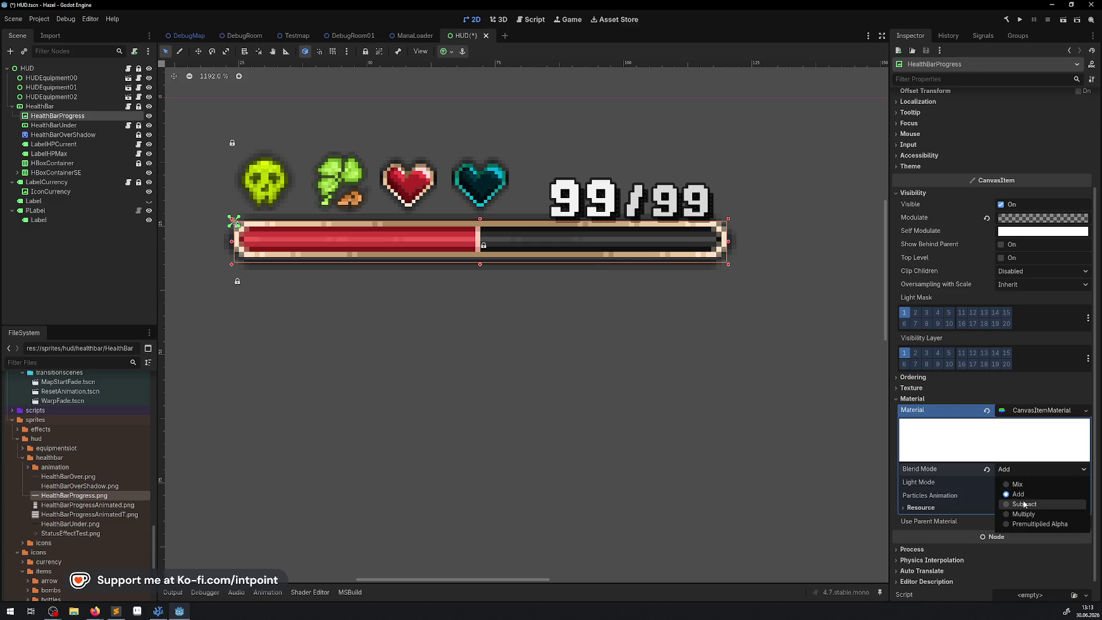
click(1025, 501)
scroll(1019, 334, up, 3)
click(1018, 345)
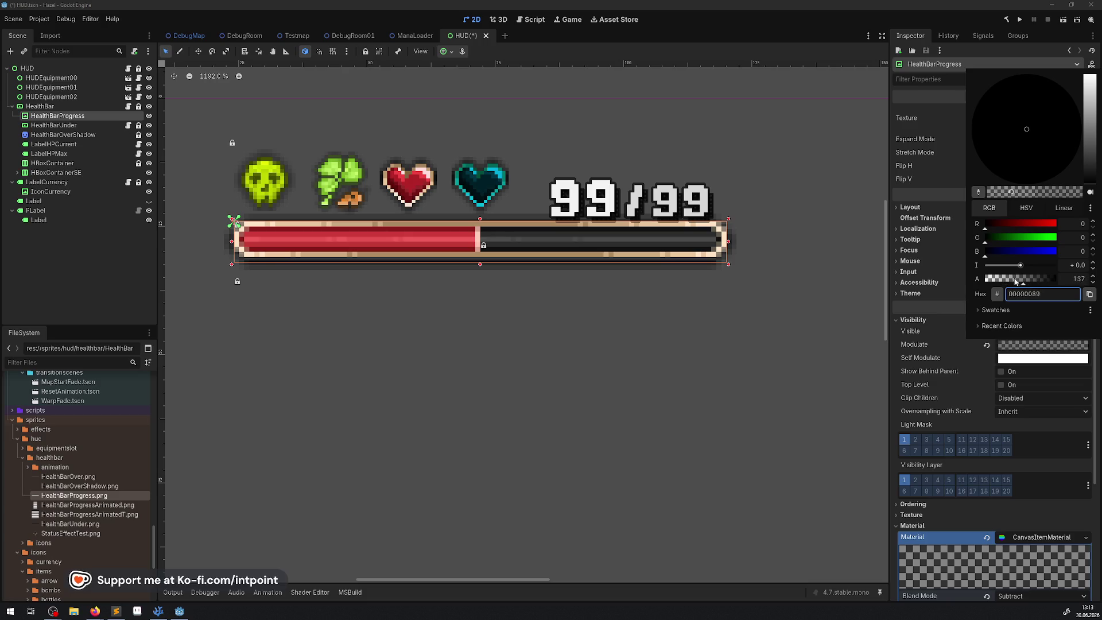
click(971, 374)
Step: Try the Multiply blend mode, then set it back to Mix
scroll(972, 373, down, 5)
click(1017, 447)
click(1018, 494)
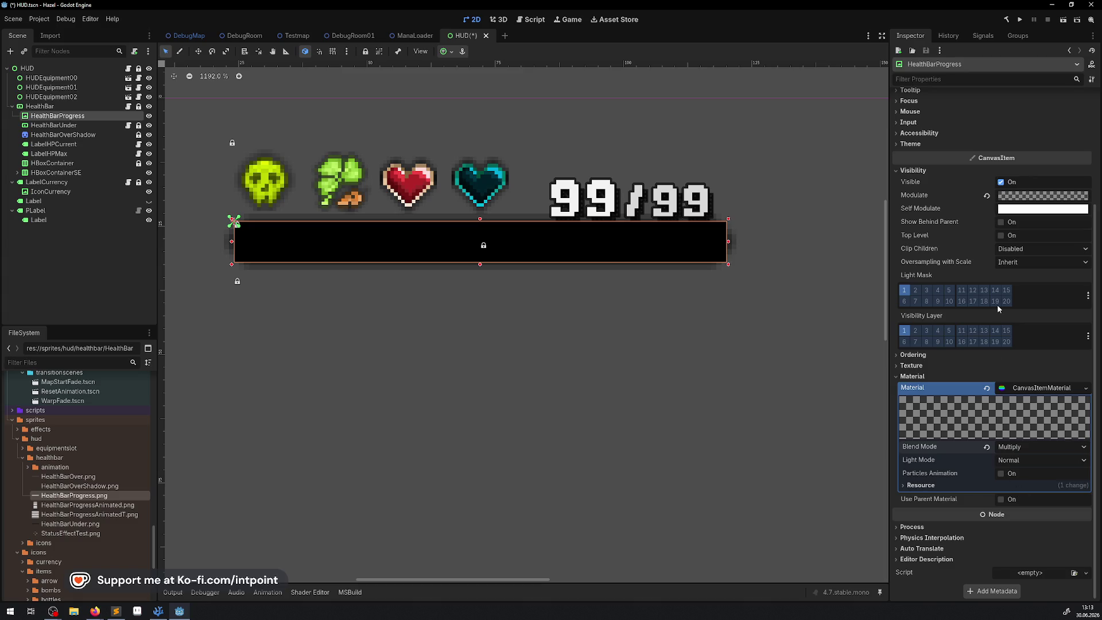
click(1014, 452)
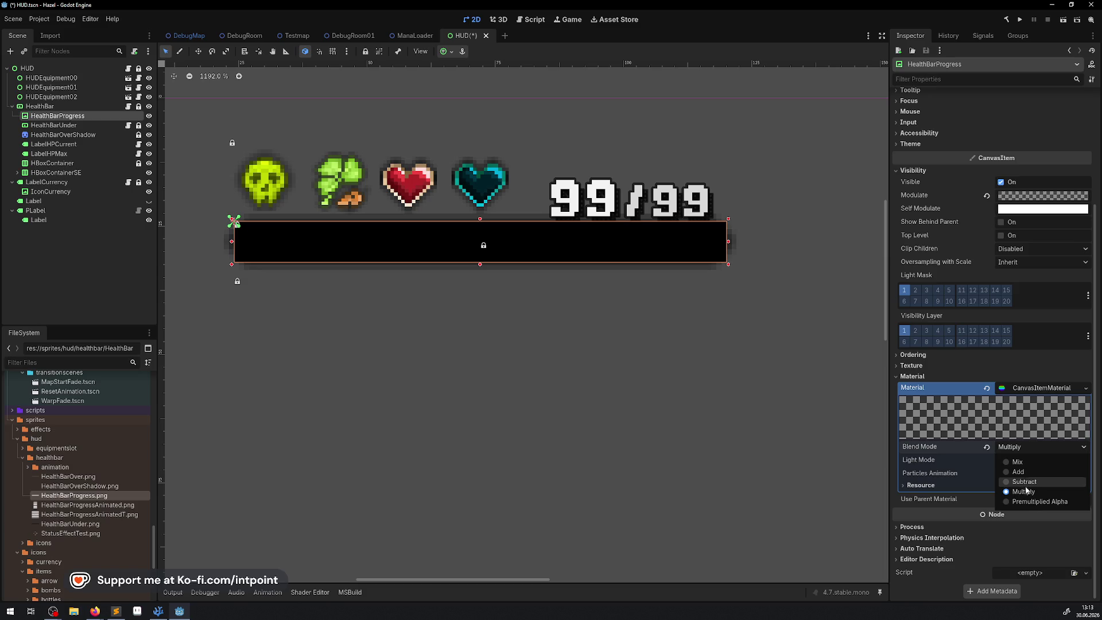
click(1027, 463)
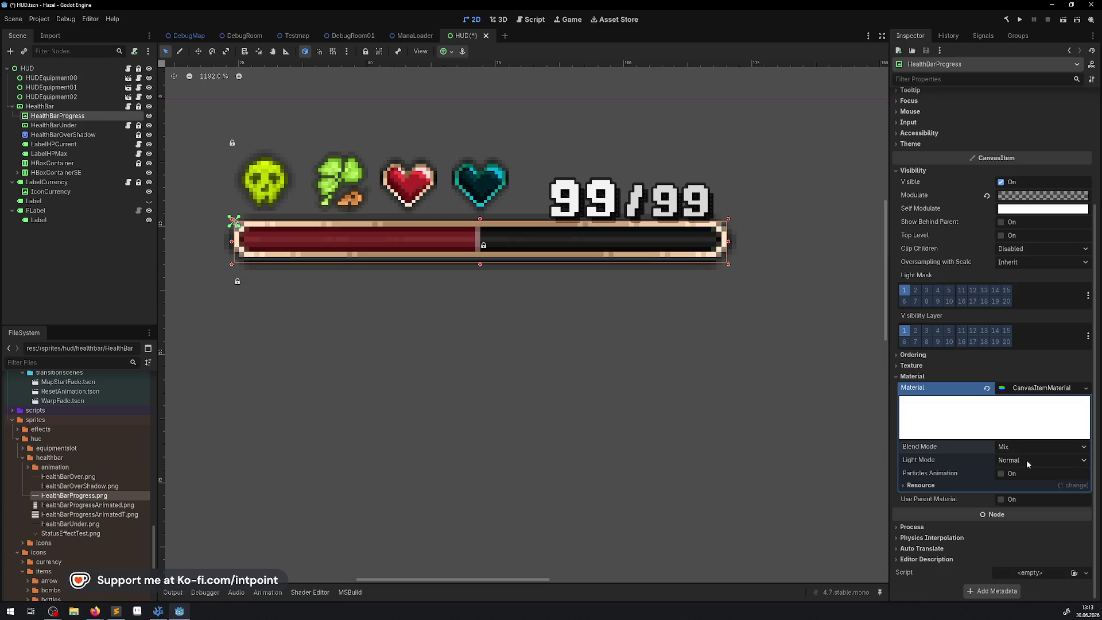
Step: Lower the Modulate opacity to 52 and clear the progress bar's material
scroll(1017, 274, up, 5)
click(1010, 344)
mouse_move(1017, 280)
mouse_down()
mouse_move(1005, 280)
mouse_move(1028, 281)
mouse_move(983, 282)
mouse_move(1000, 280)
mouse_up()
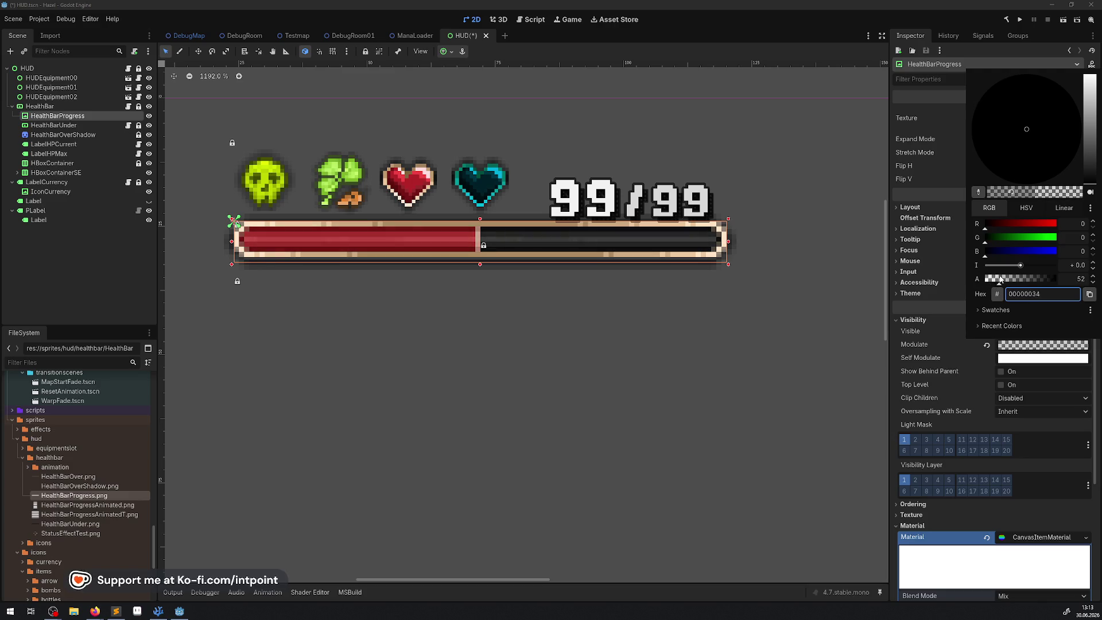
click(949, 346)
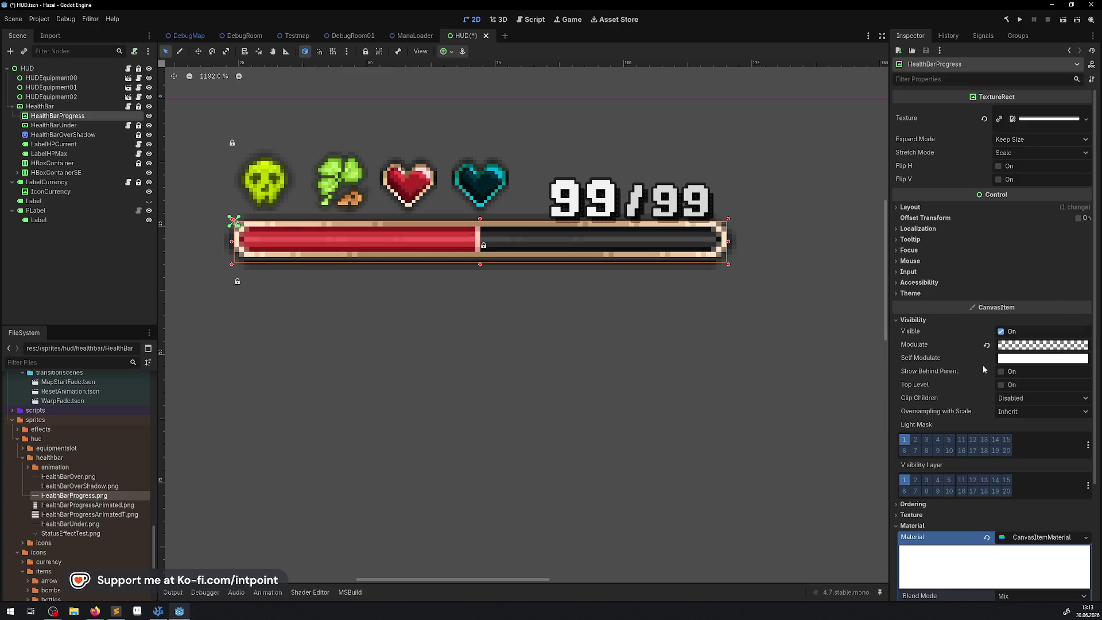
scroll(1018, 435, down, 5)
click(986, 390)
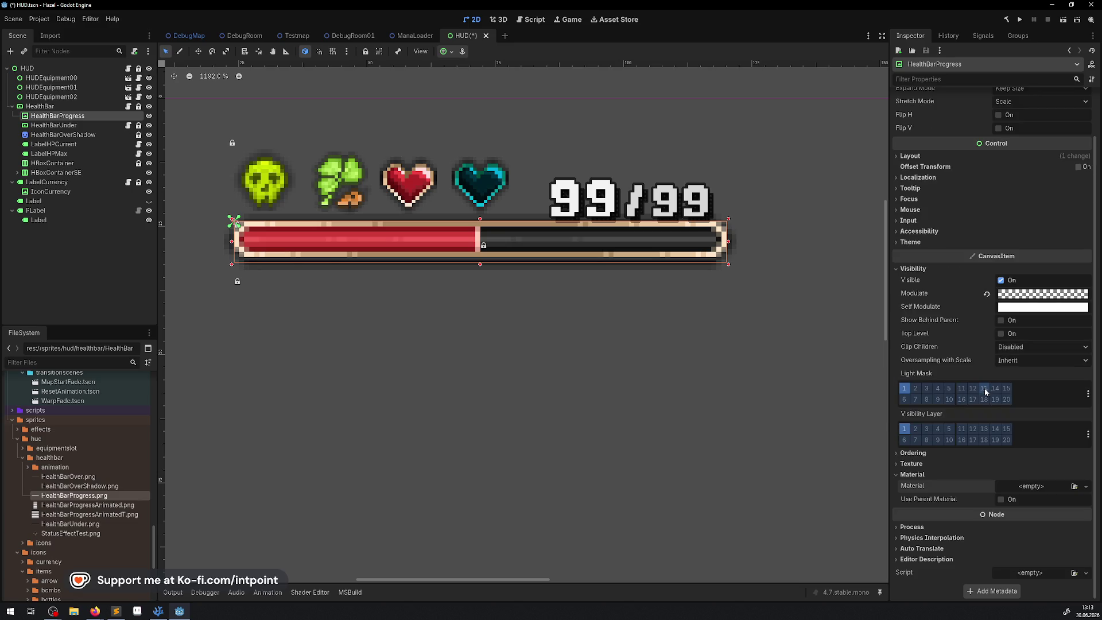
Step: Hide the HealthBarProgress node, save the HUD scene, and switch to VS Code
click(148, 116)
key(ctrl+s)
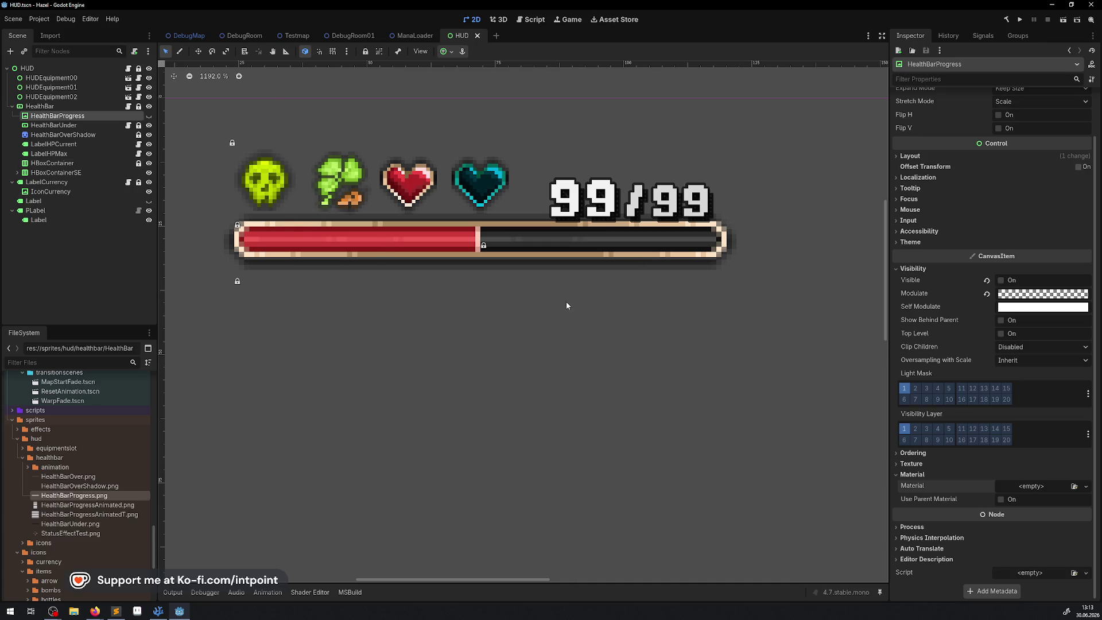
scroll(564, 305, down, 3)
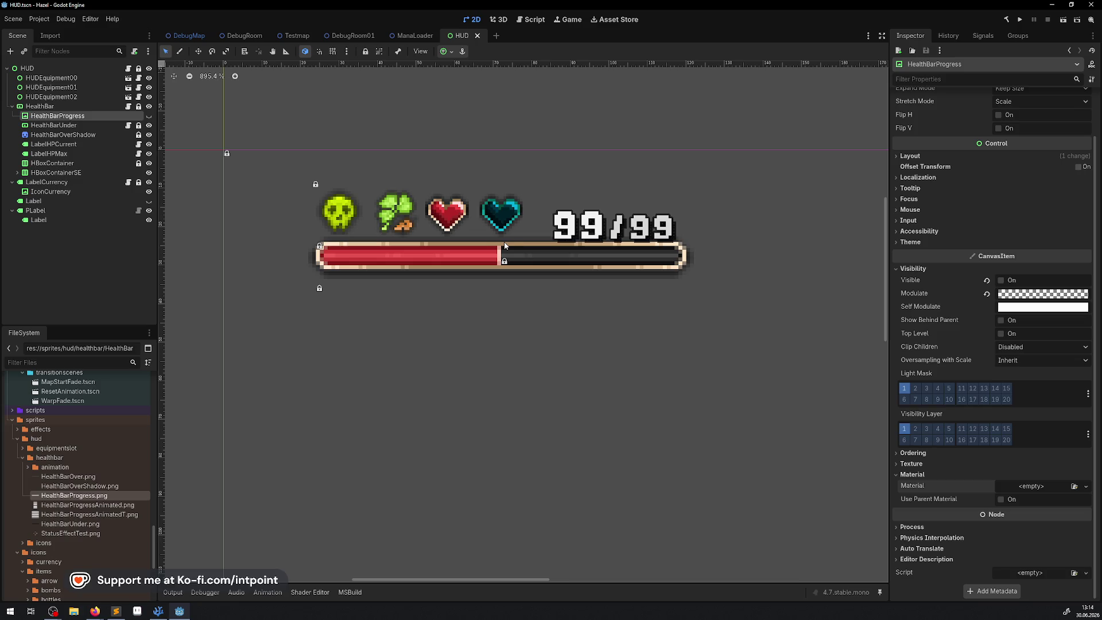
click(158, 611)
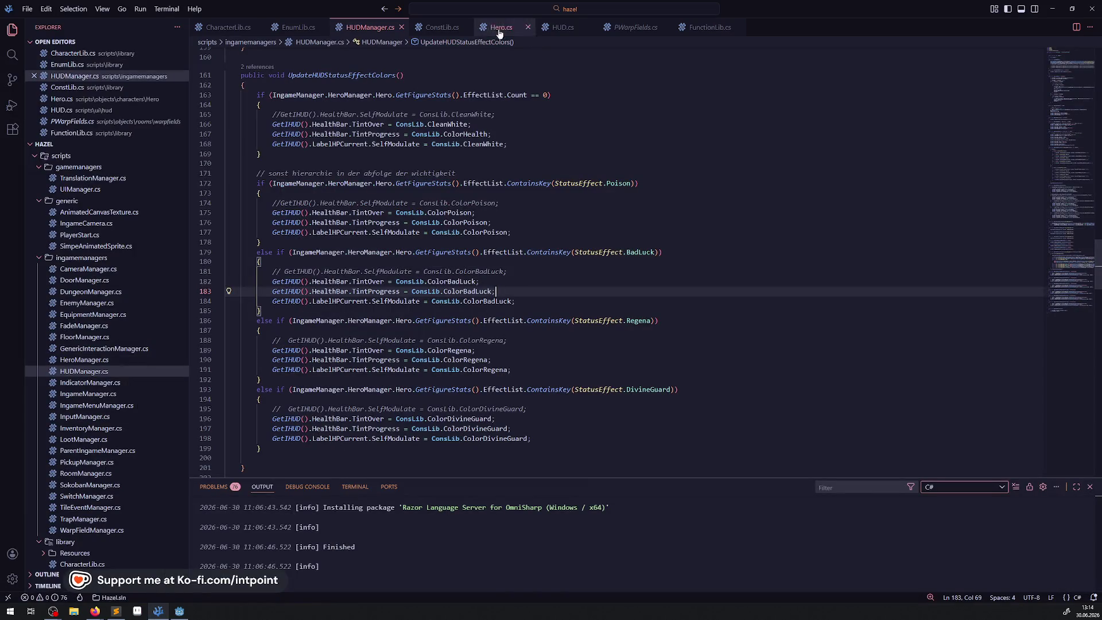
Step: Open HUD.cs and review the tween setup lines
click(435, 24)
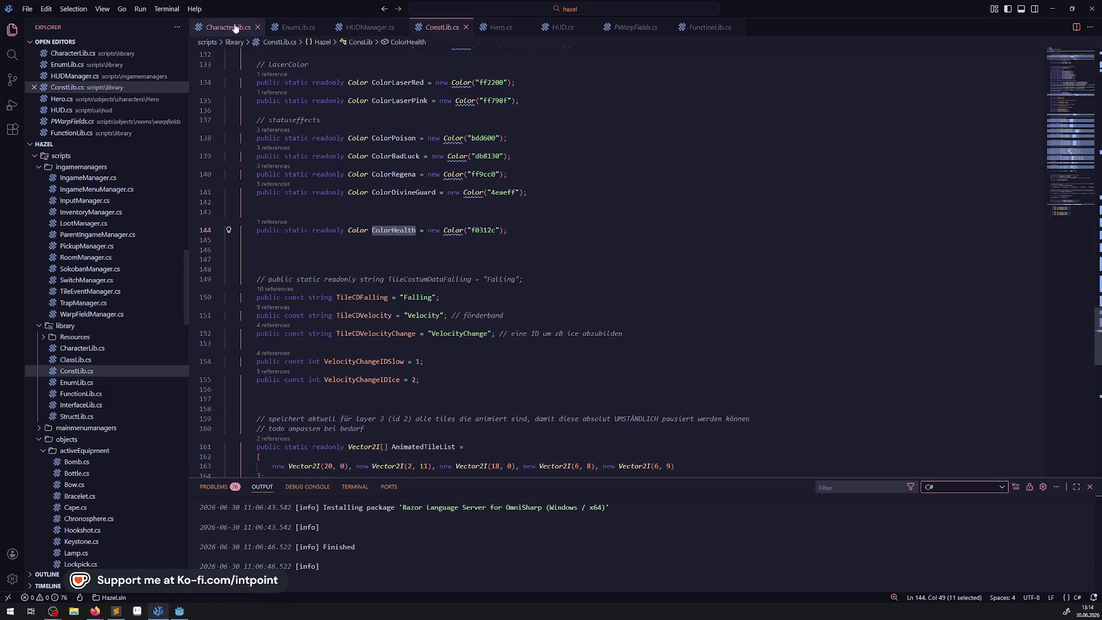
click(562, 27)
scroll(476, 220, up, 4)
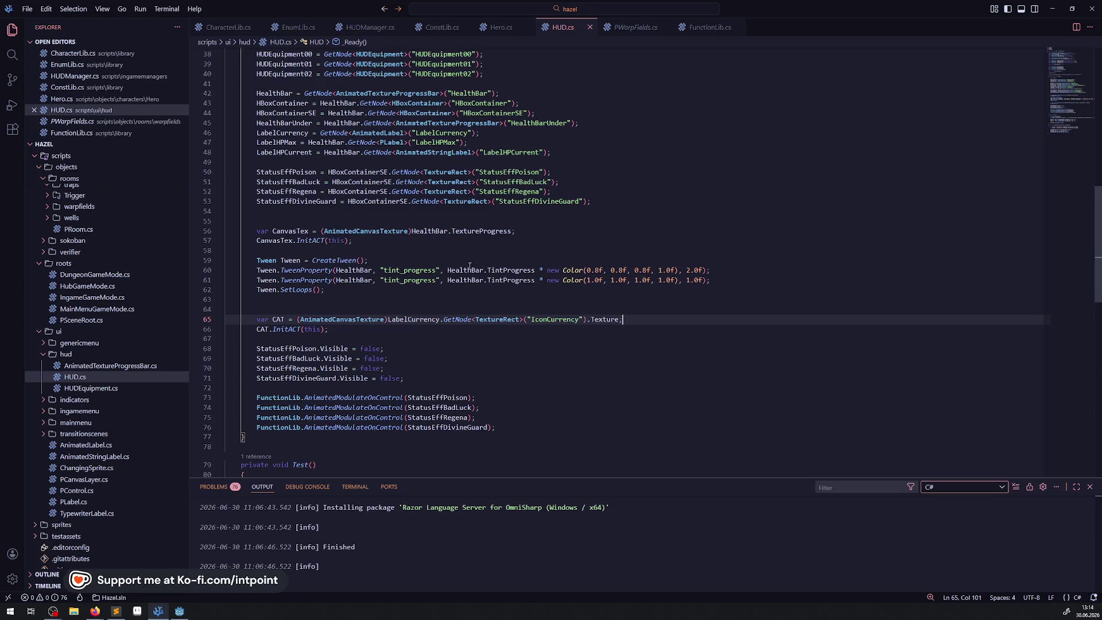
mouse_move(446, 270)
mouse_down()
mouse_move(505, 280)
mouse_move(506, 270)
mouse_move(531, 271)
mouse_move(543, 281)
mouse_up()
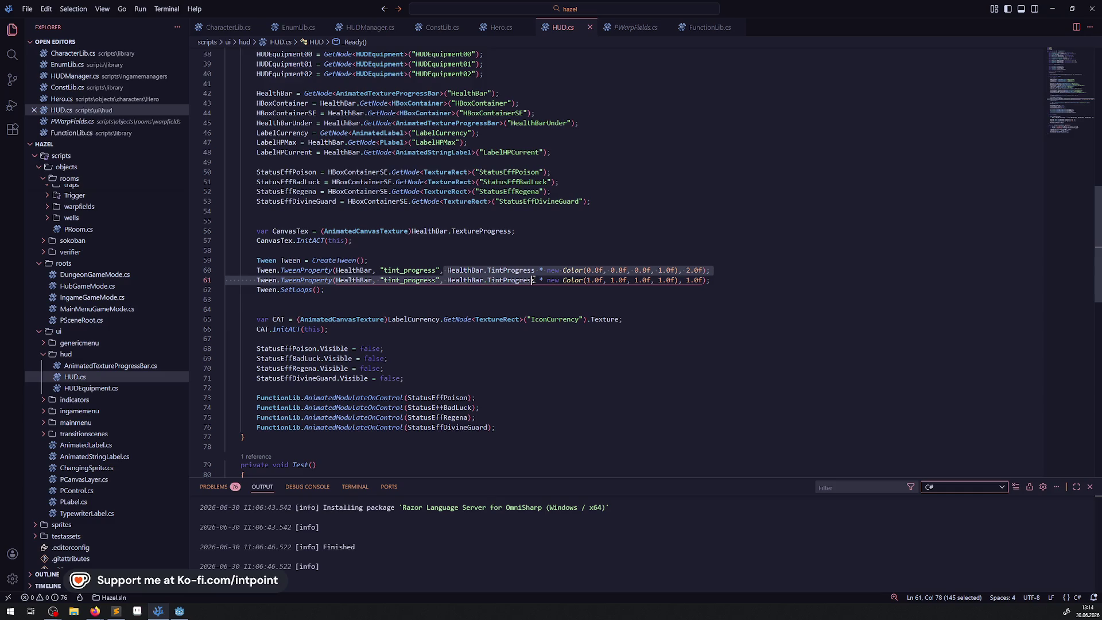
click(530, 291)
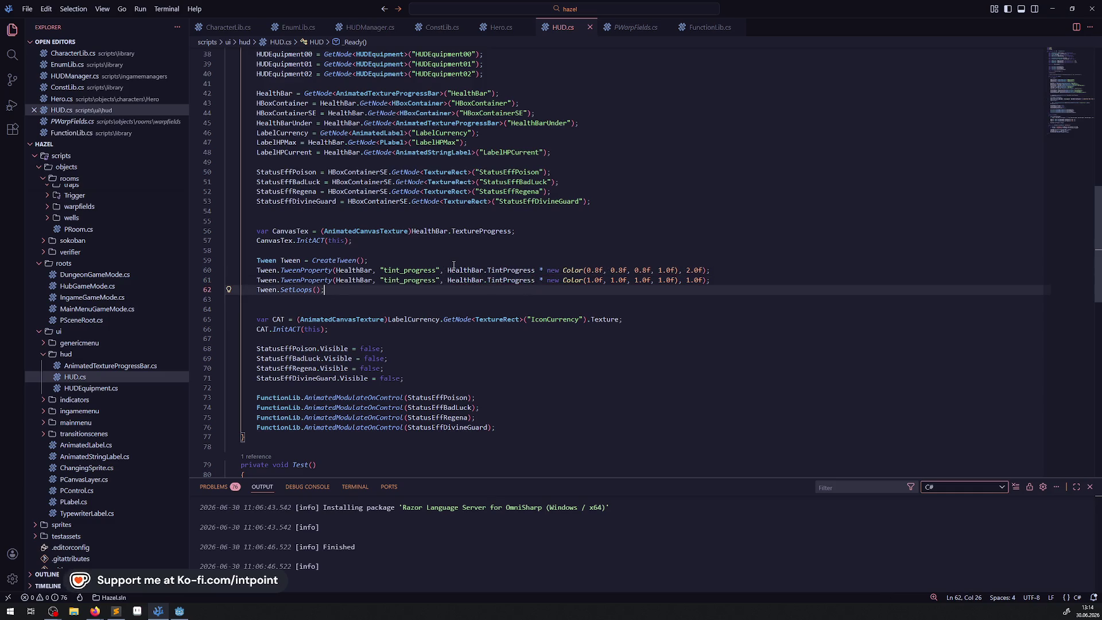
scroll(454, 265, down, 2)
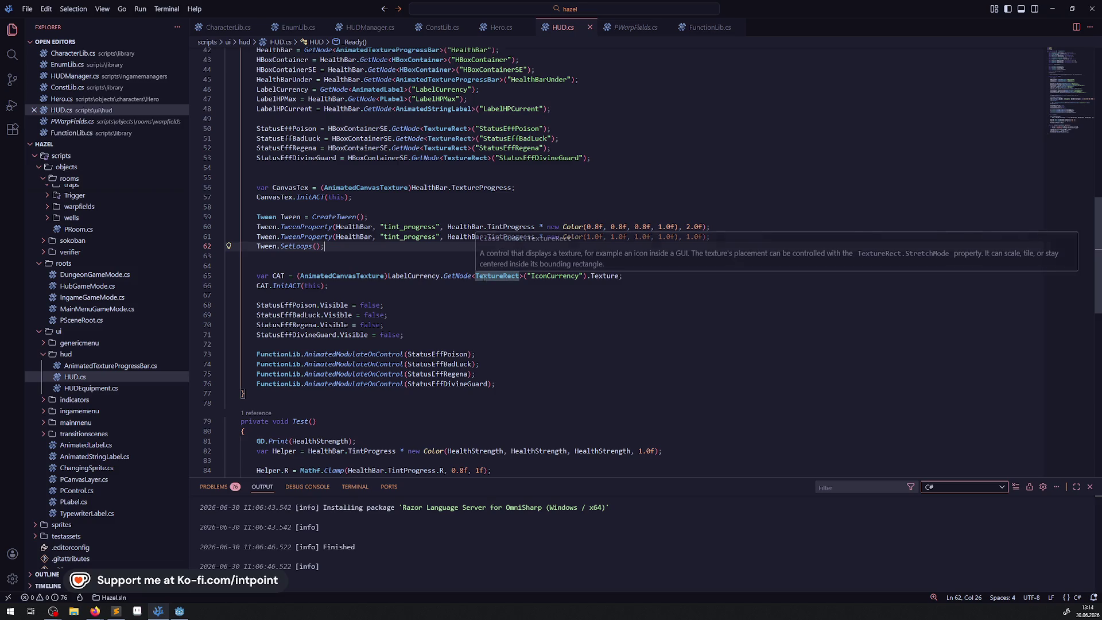
Step: Delete the empty line 64 after the tween setup and return to Godot
click(444, 308)
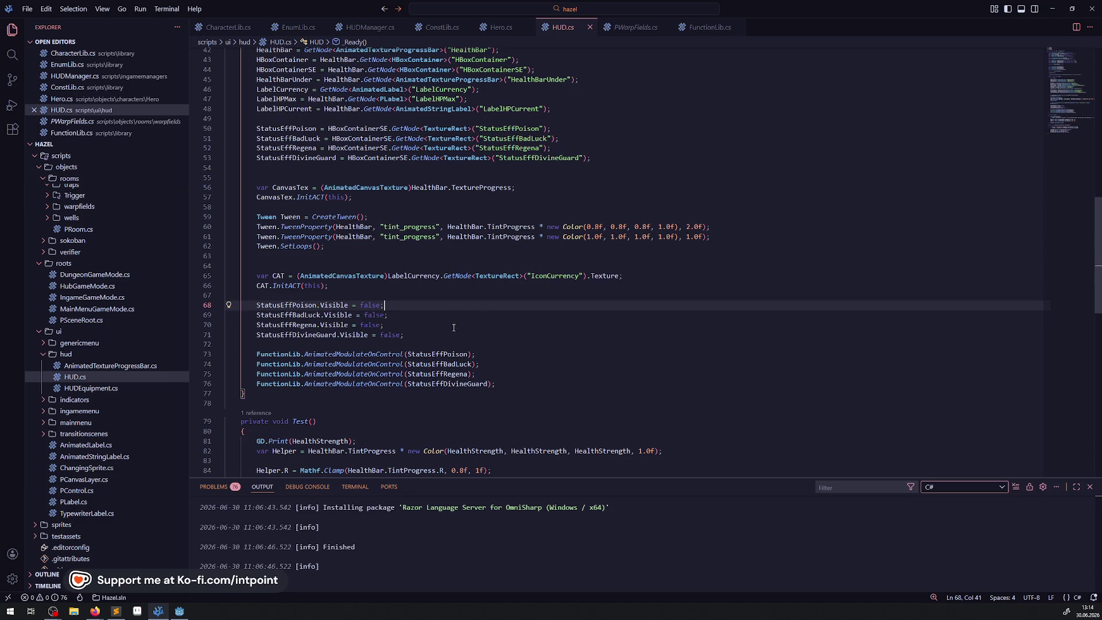
drag(270, 256, 227, 218)
click(270, 264)
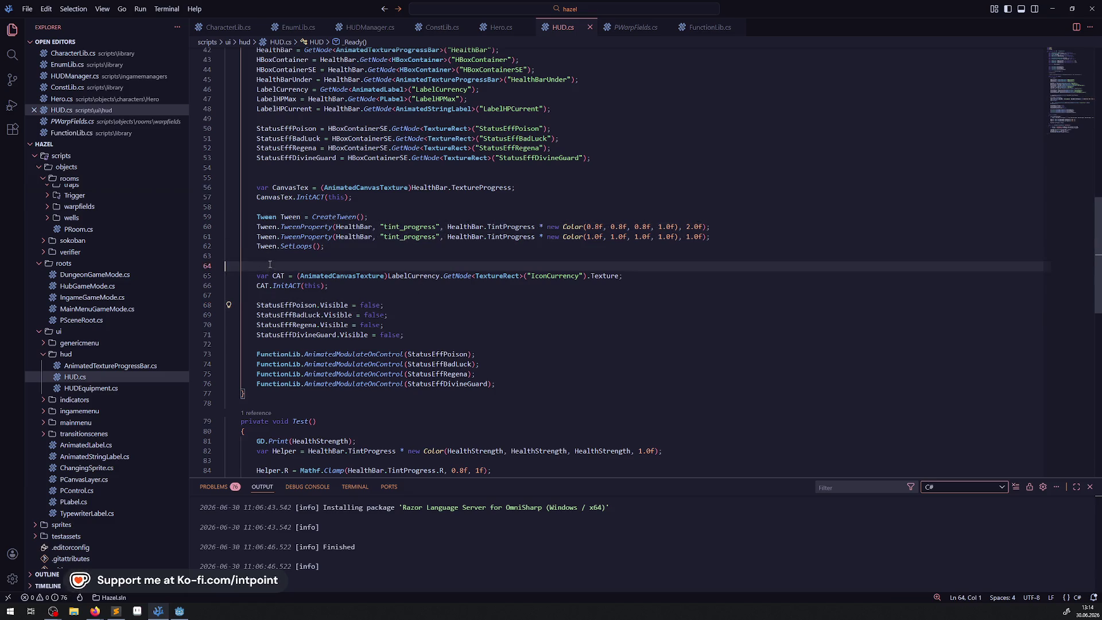
key(BackSpace)
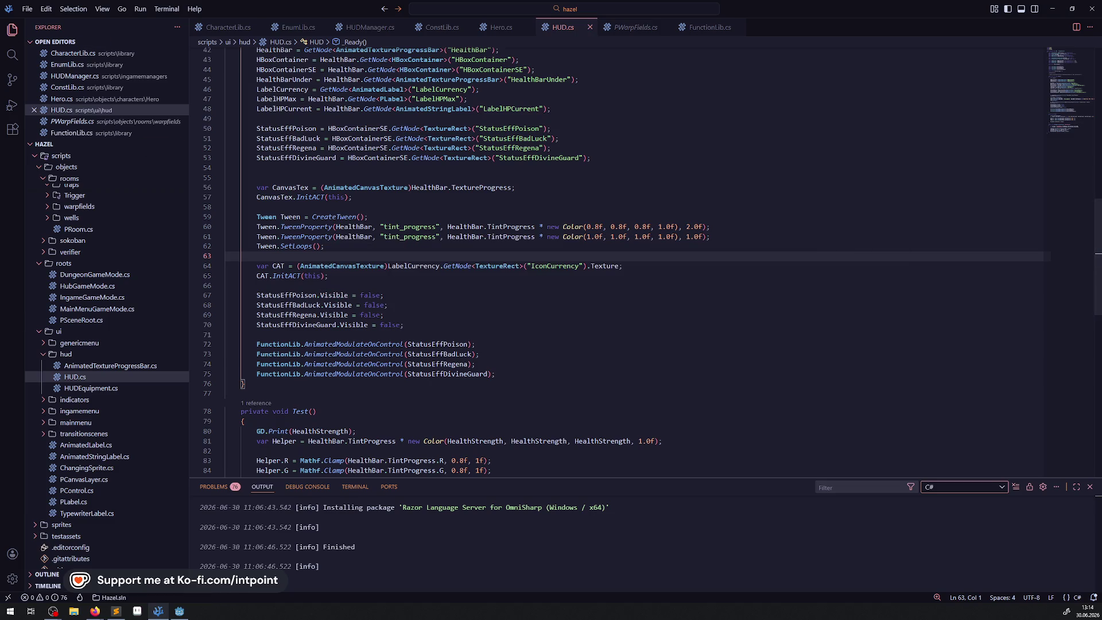
key(alt+Tab)
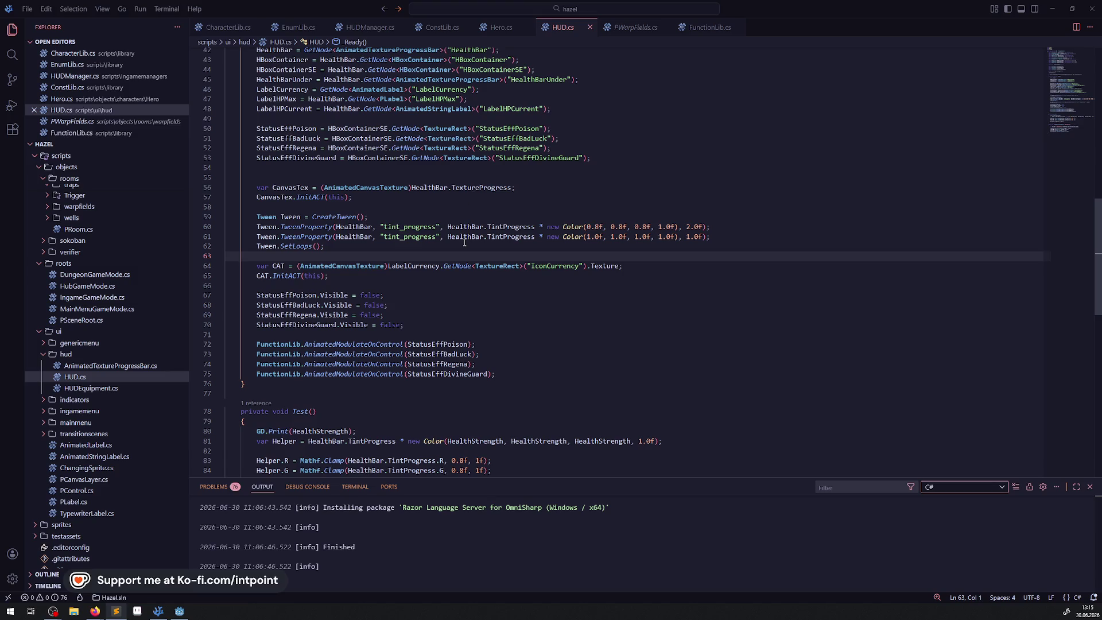
click(179, 611)
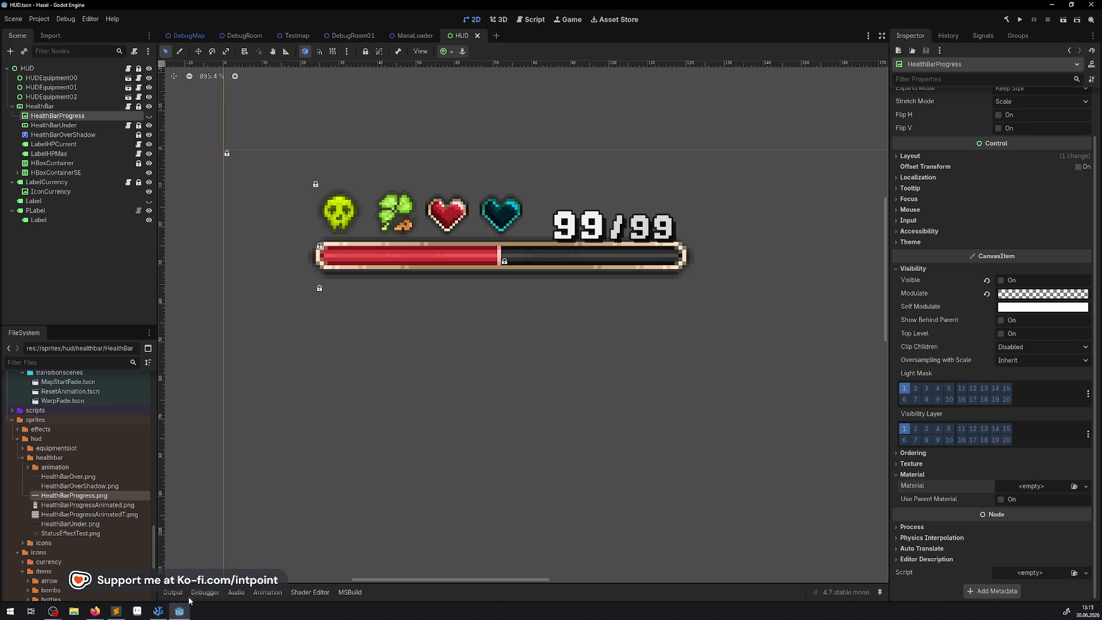
Step: Build and run the project, walking the character through the doorway past the pots
click(1019, 21)
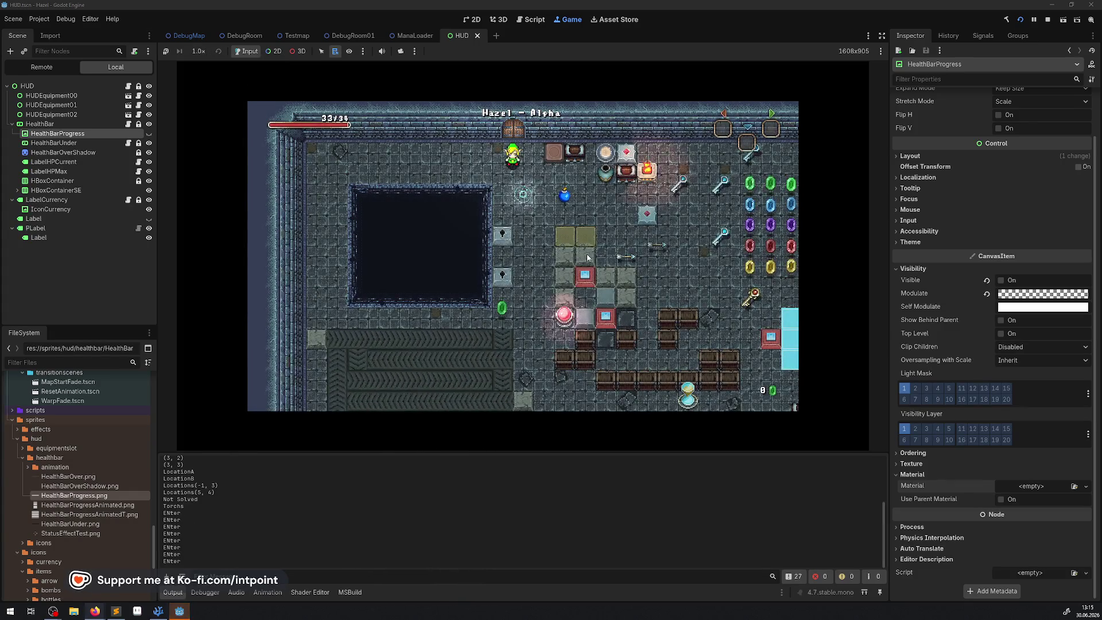
key(Down)
key(Up)
key(Right)
key(Up)
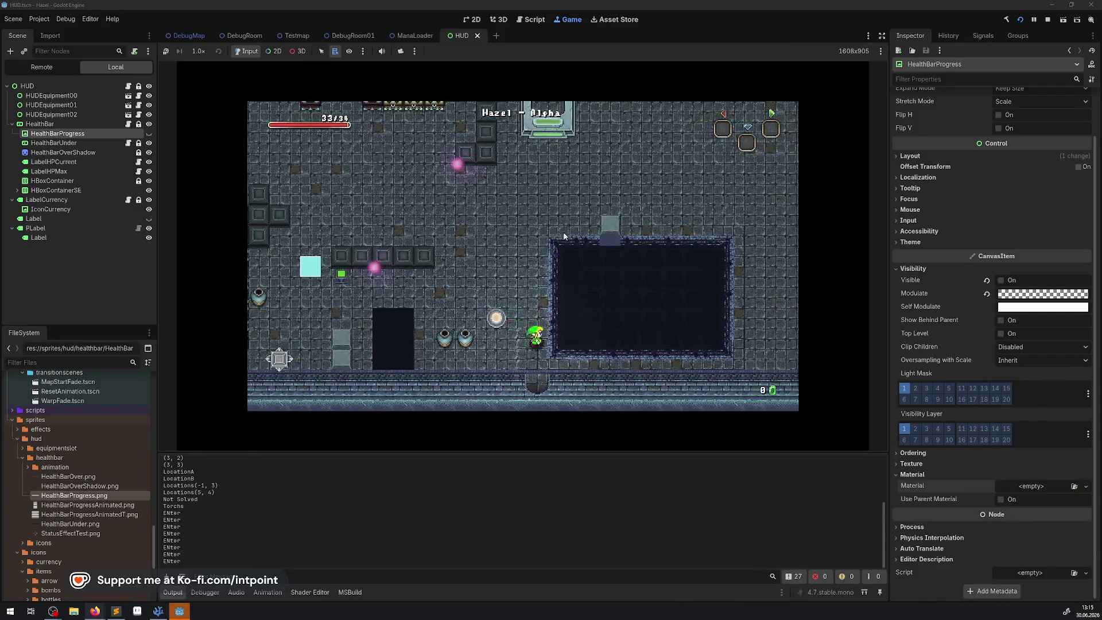
key(Down)
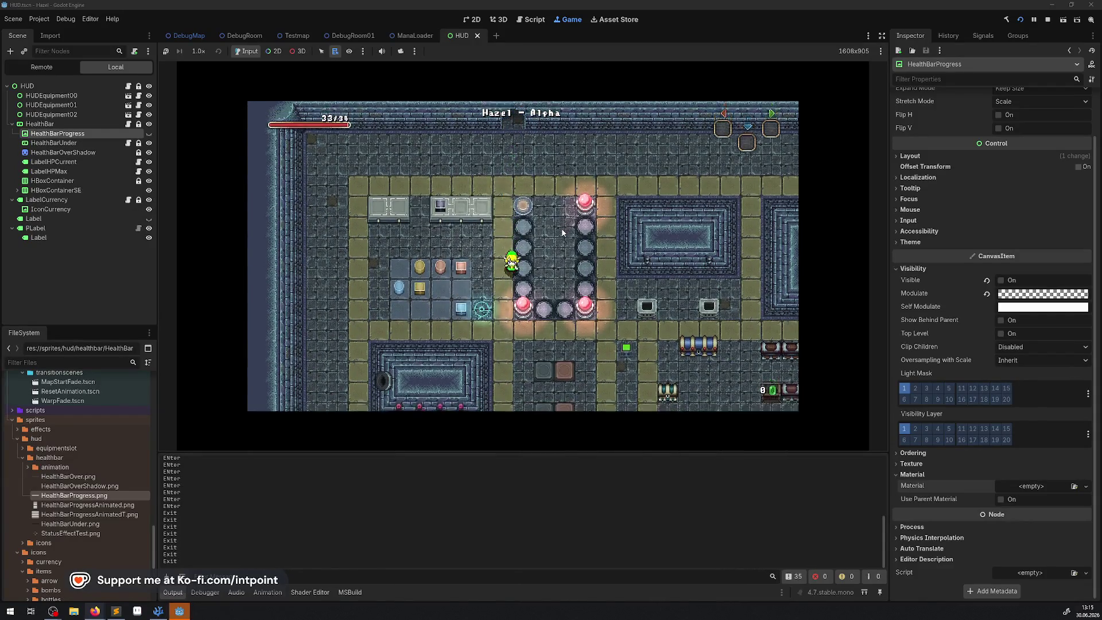
key(Down)
key(Right)
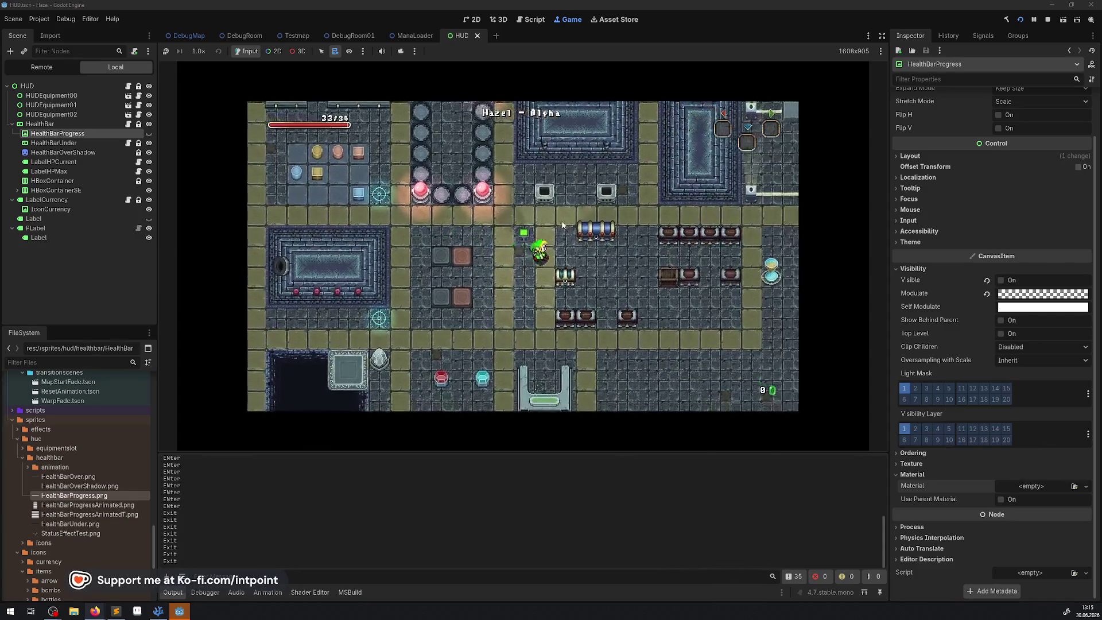
key(Right)
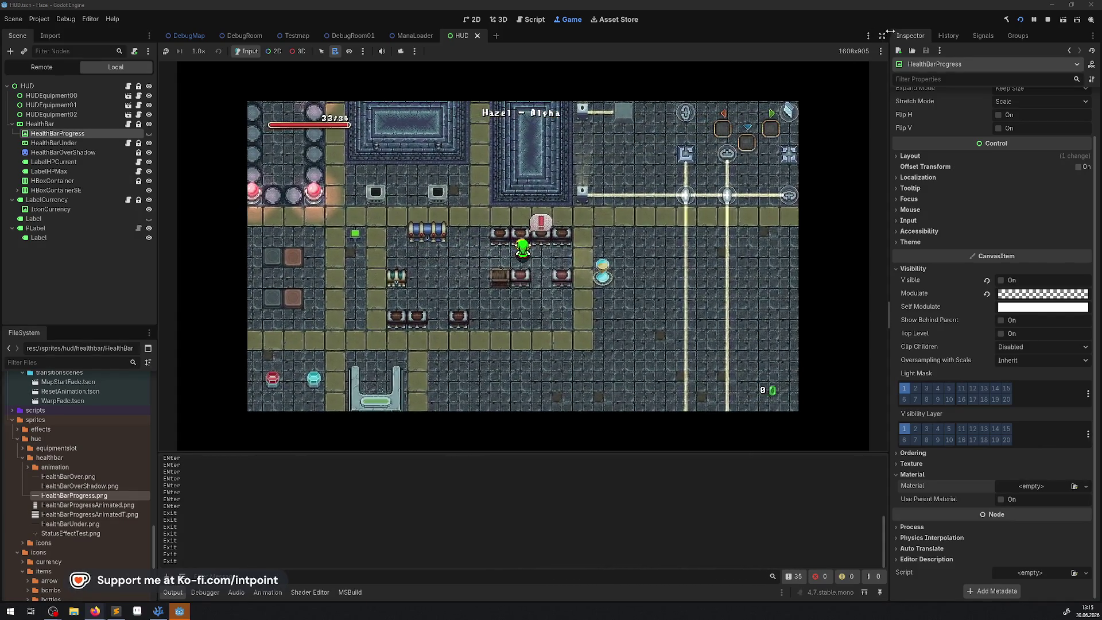
Step: Enlarge the game view, test walking at 8.0x speed, then return to 1.0x
click(882, 36)
click(17, 592)
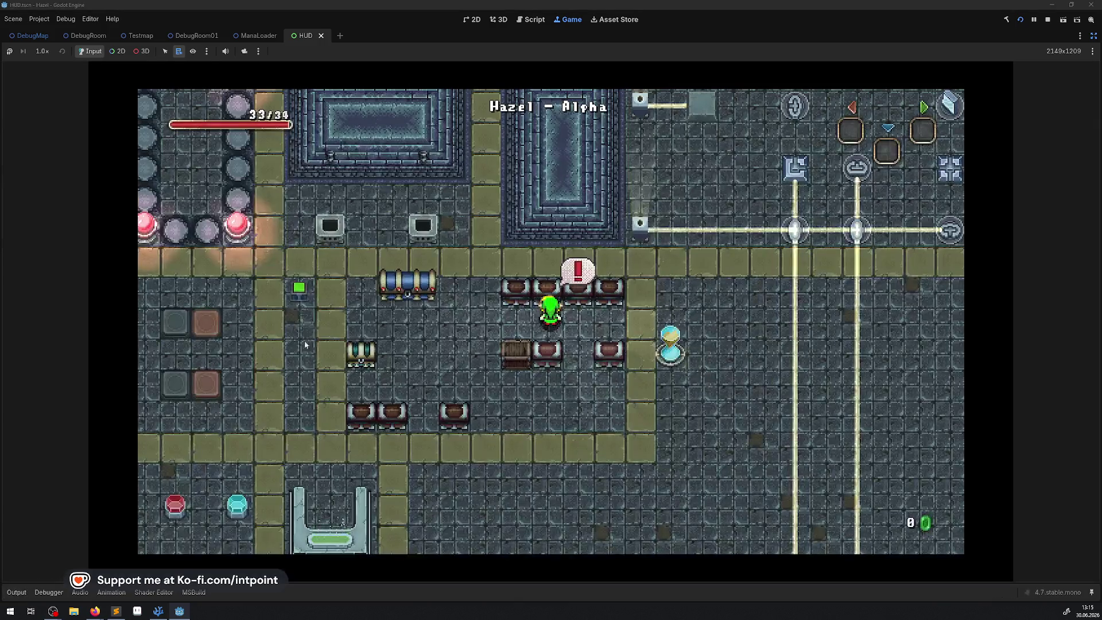
click(42, 52)
click(54, 175)
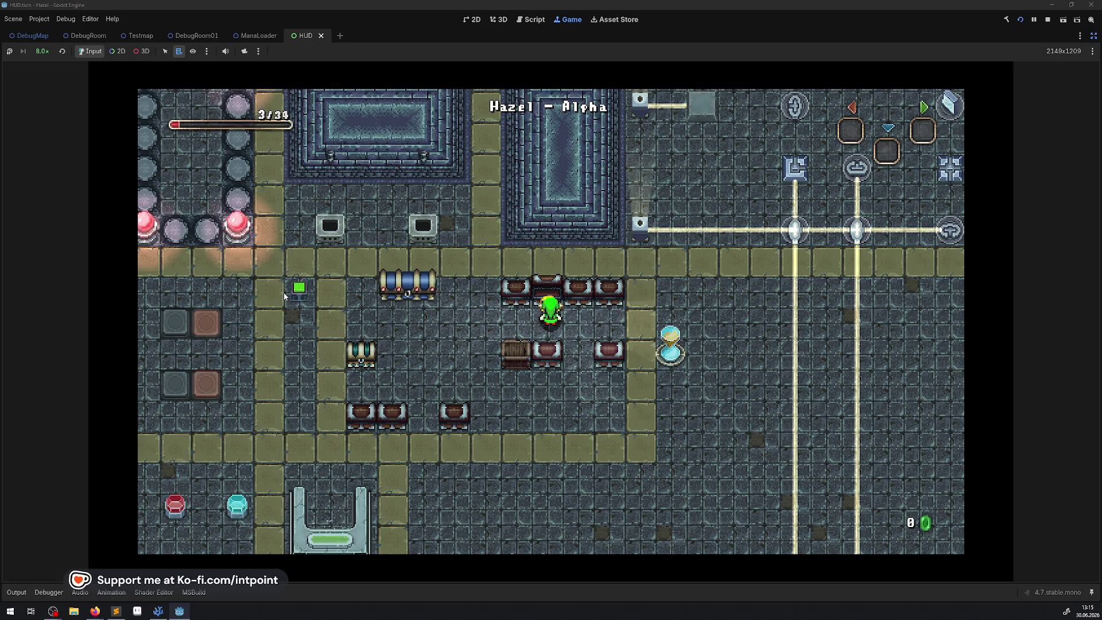
key(Left)
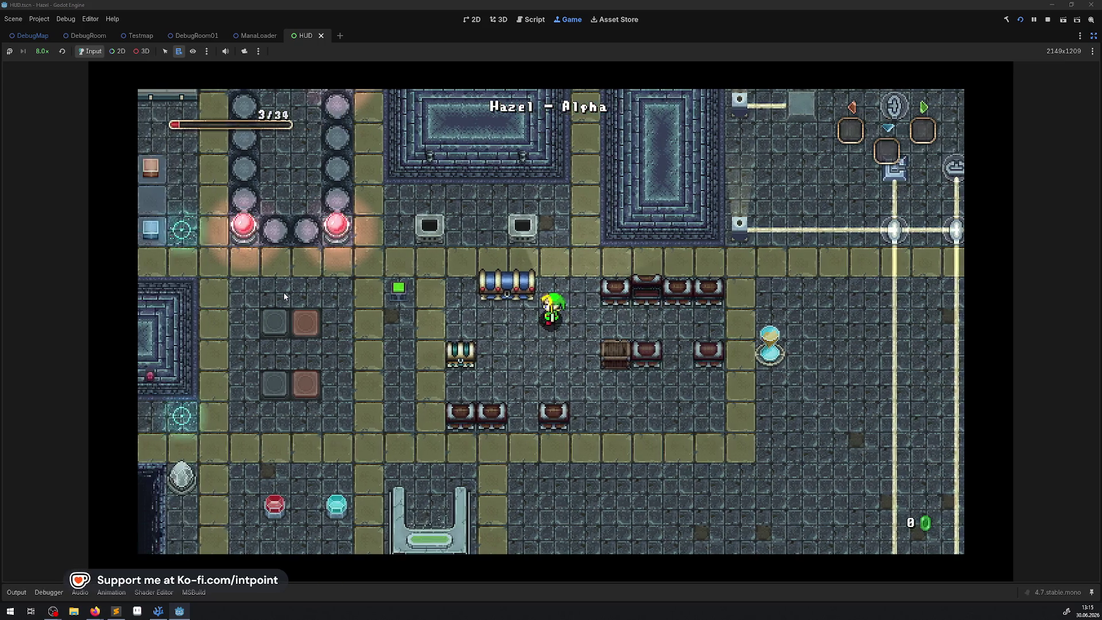
key(Right)
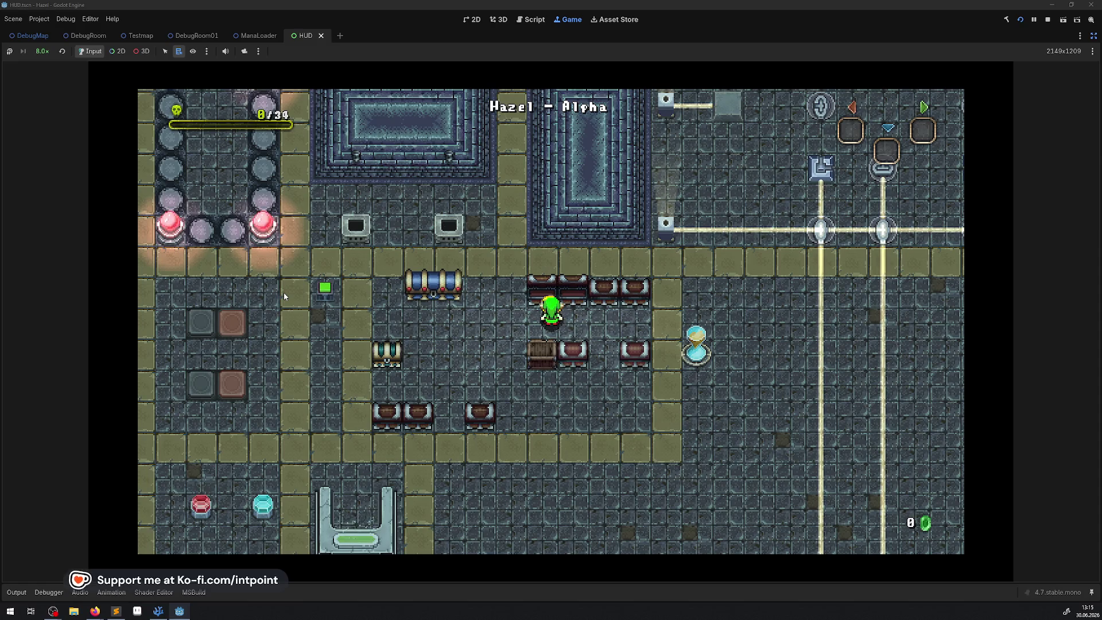
click(42, 51)
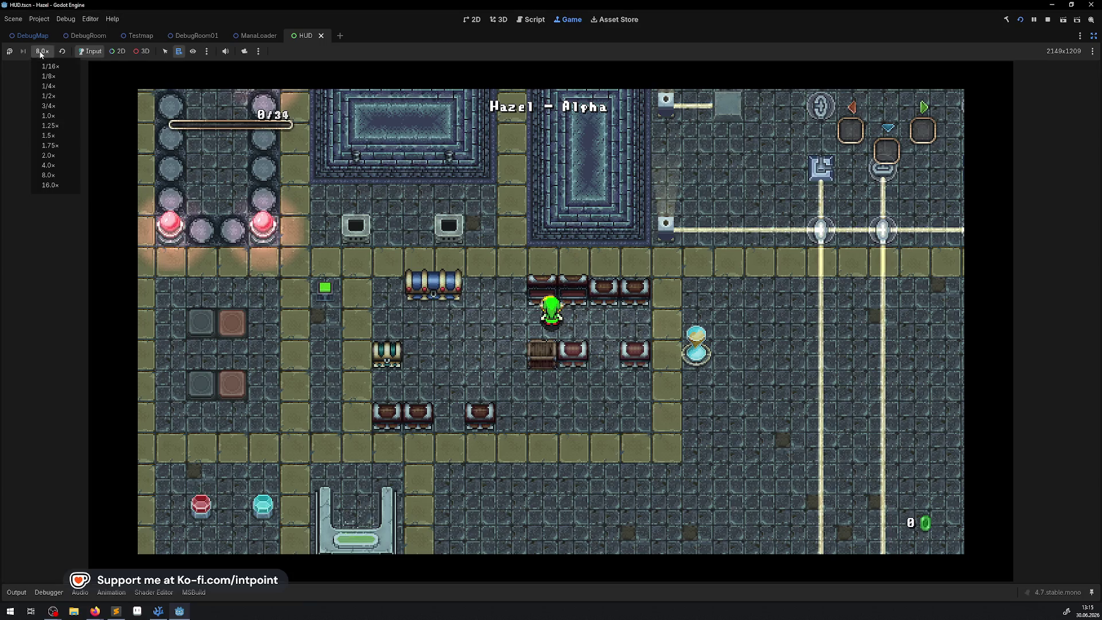
click(55, 117)
Step: Walk the character north into a new area and down to the lower-left floor
key(Up)
key(Left)
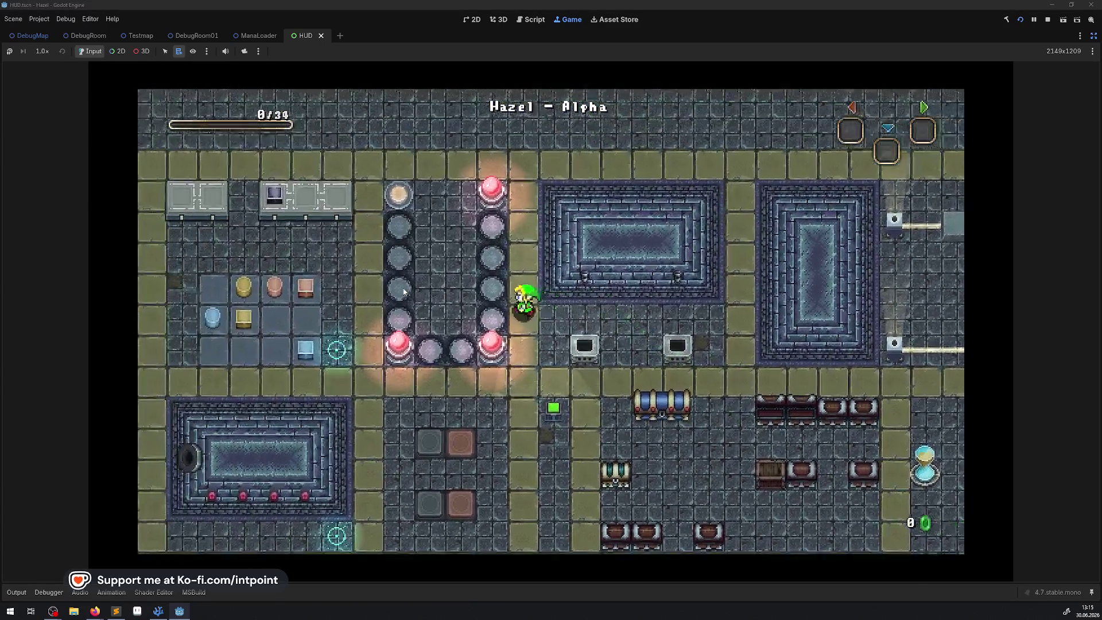
key(Up)
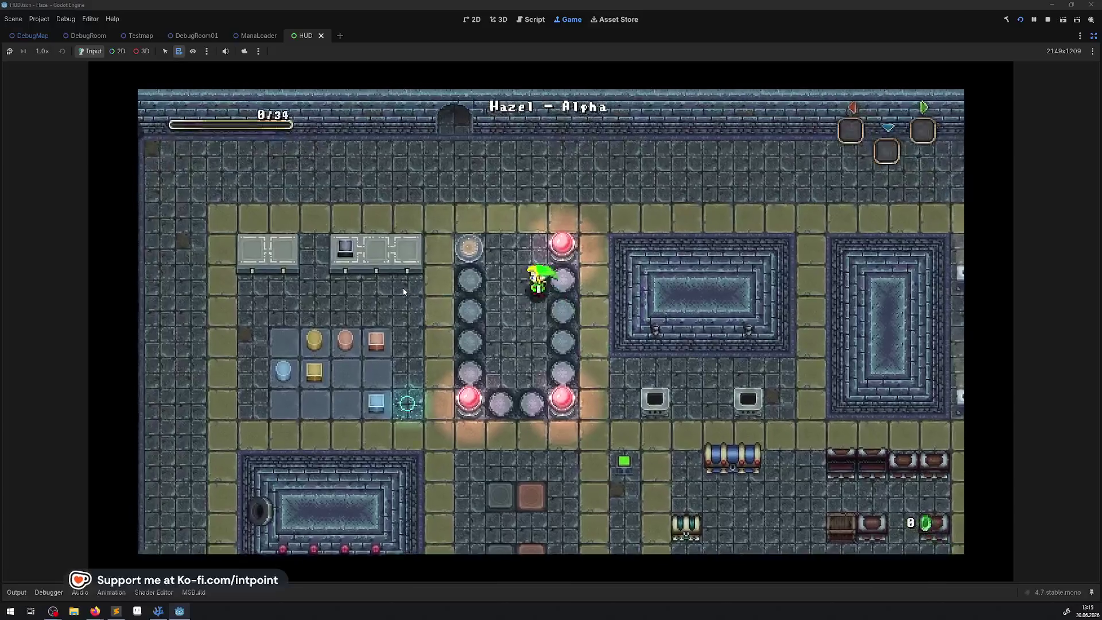
key(Left)
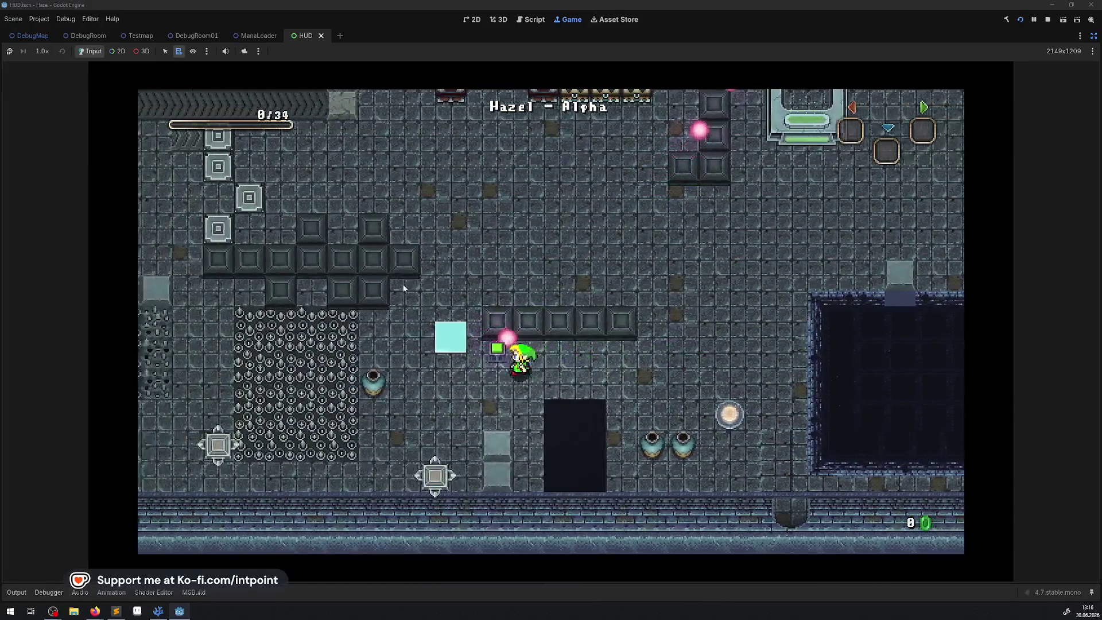
key(Left)
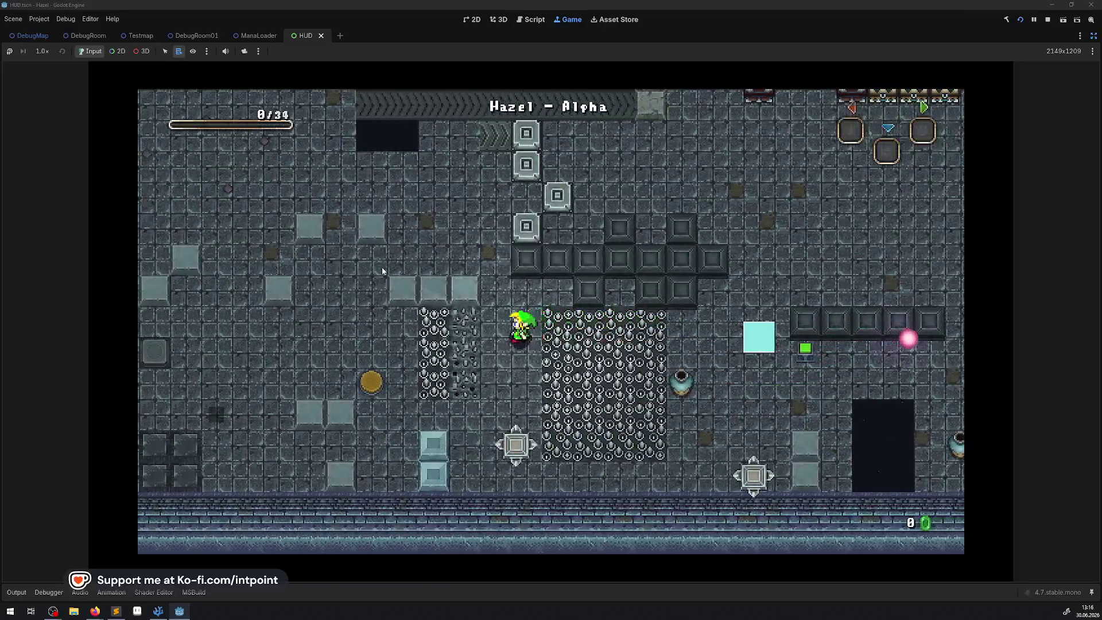
key(Left)
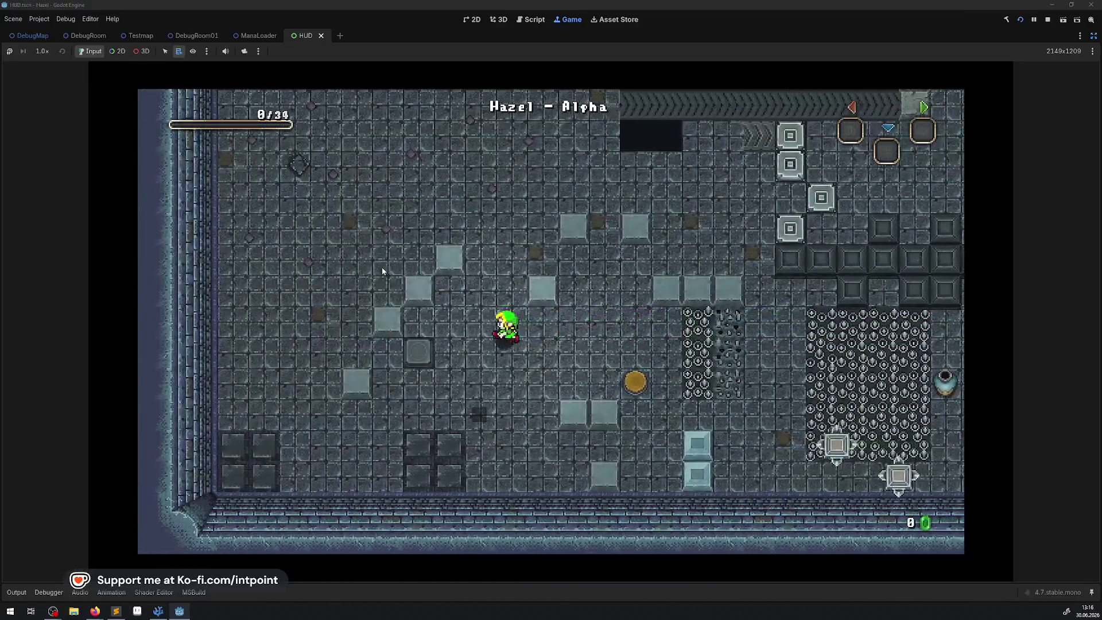
key(Down)
key(Down)
key(Left)
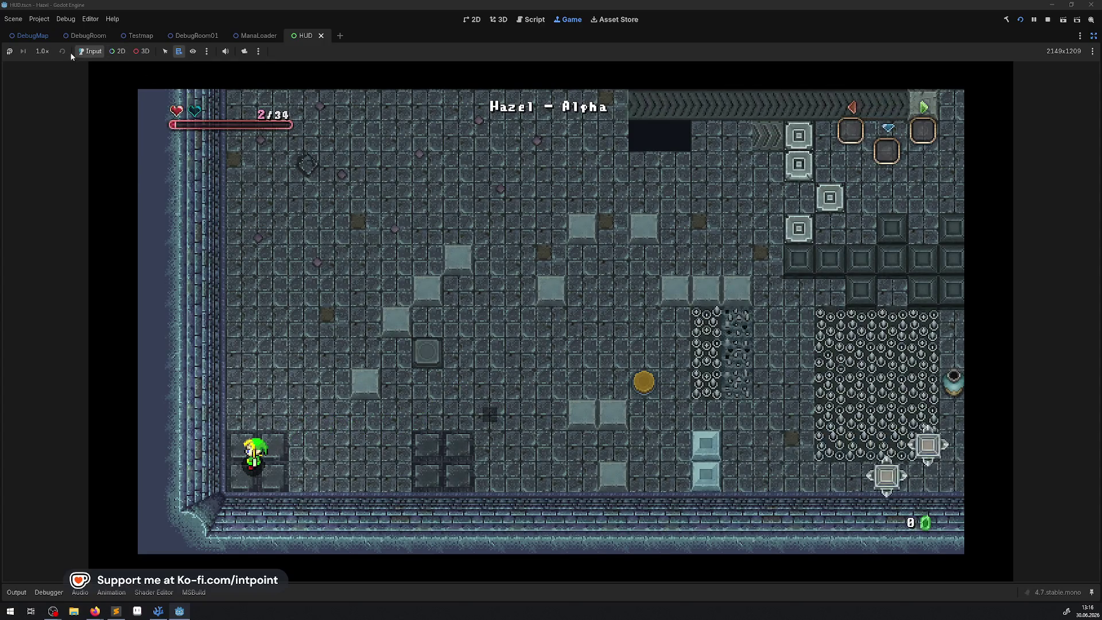
Step: Change the game speed to 8.0x, 4x, then 16x, and stop the run
click(41, 51)
click(49, 173)
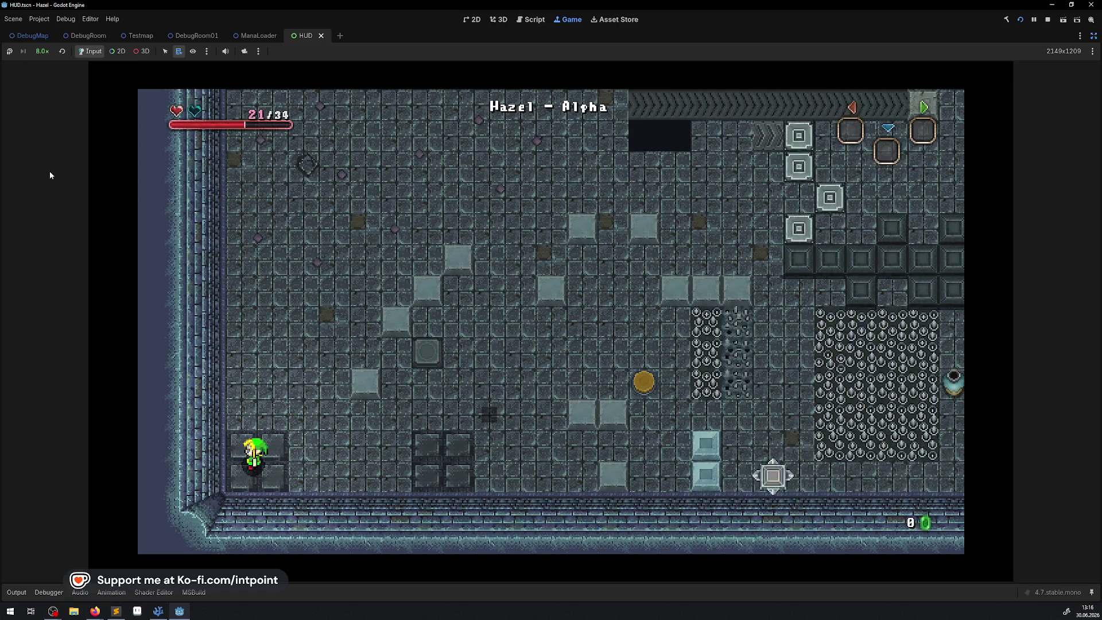
click(49, 50)
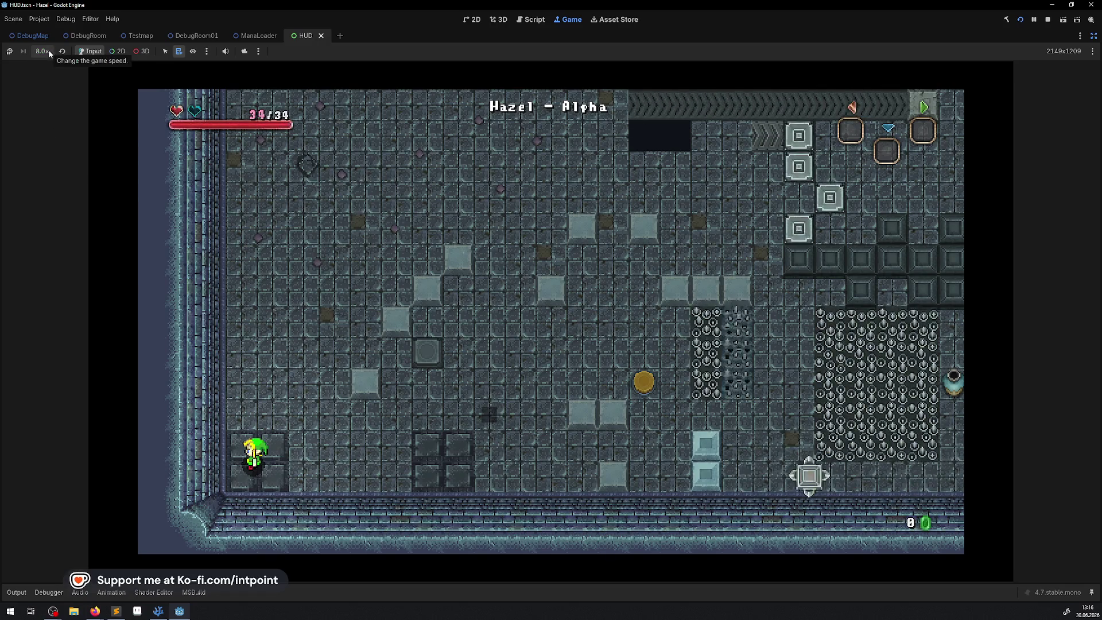
click(49, 166)
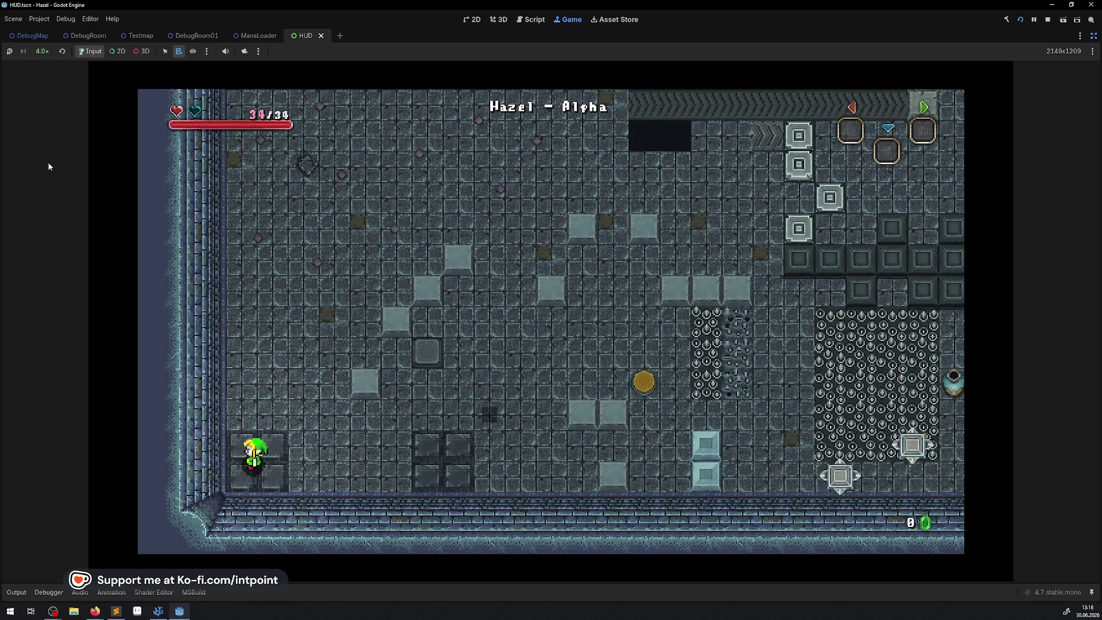
click(49, 53)
click(47, 184)
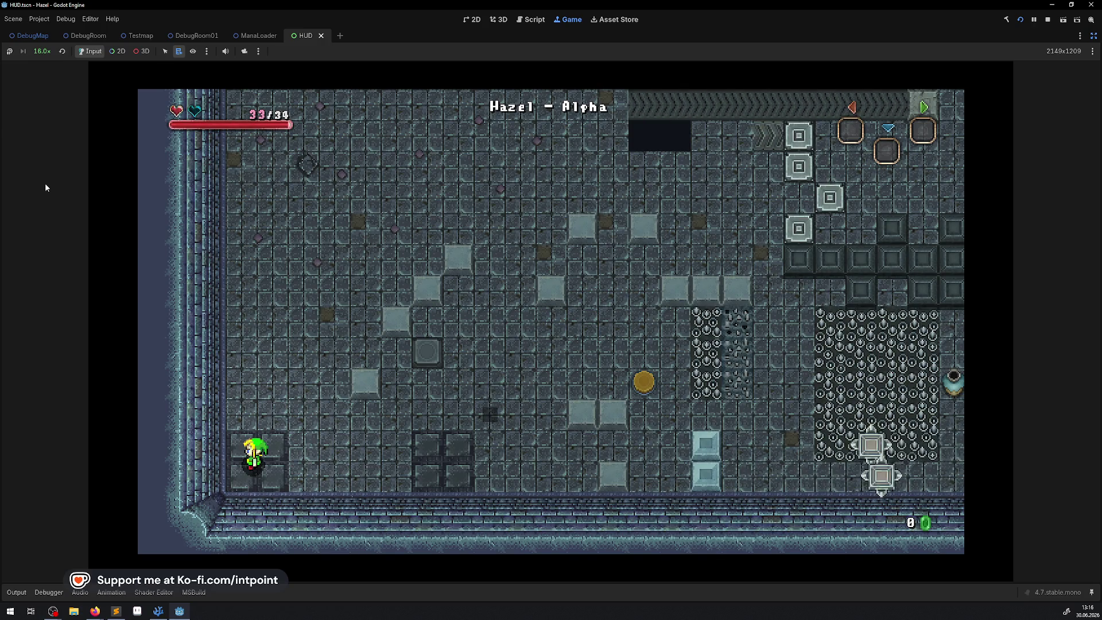
click(1048, 19)
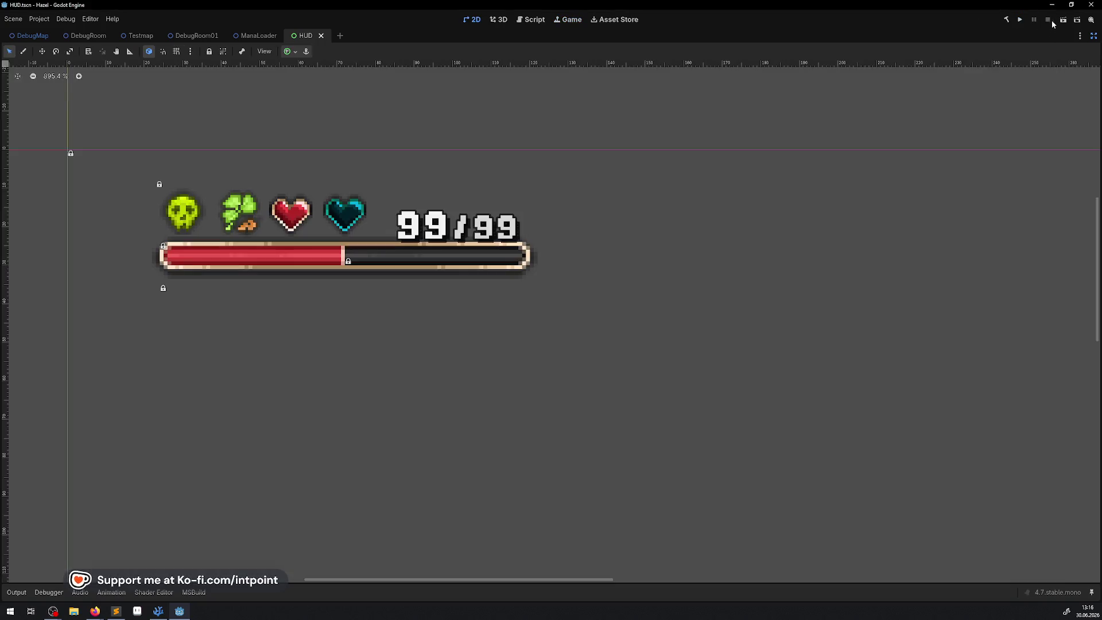
Step: In VS Code, open CharacterLib.cs at the UpdateHeroHP function
click(159, 612)
scroll(459, 353, up, 4)
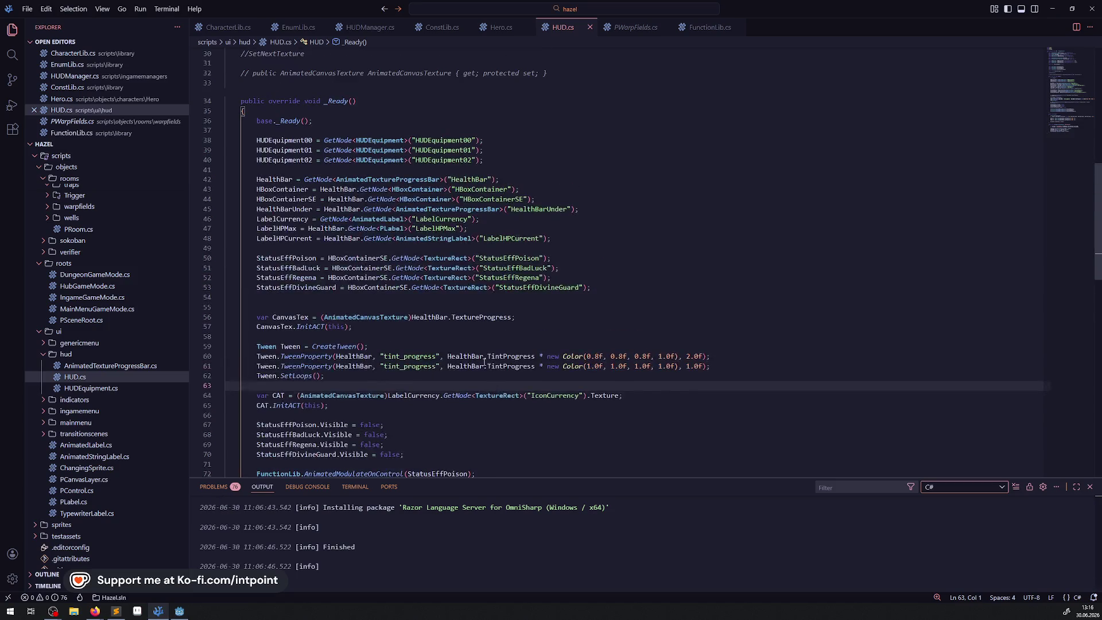
click(489, 31)
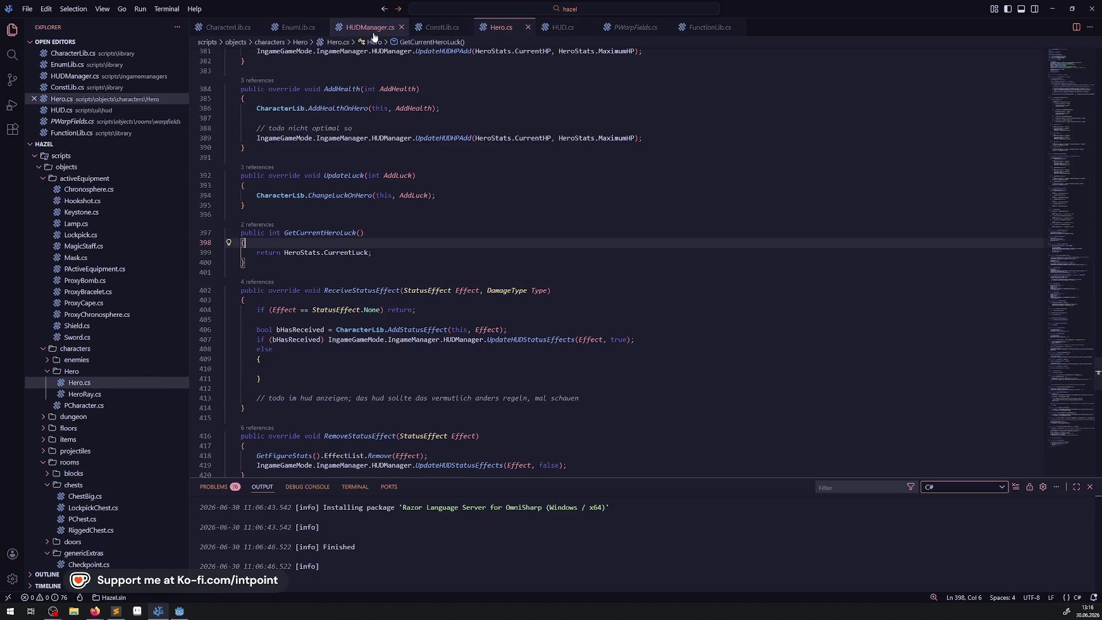
click(247, 29)
scroll(326, 189, up, 15)
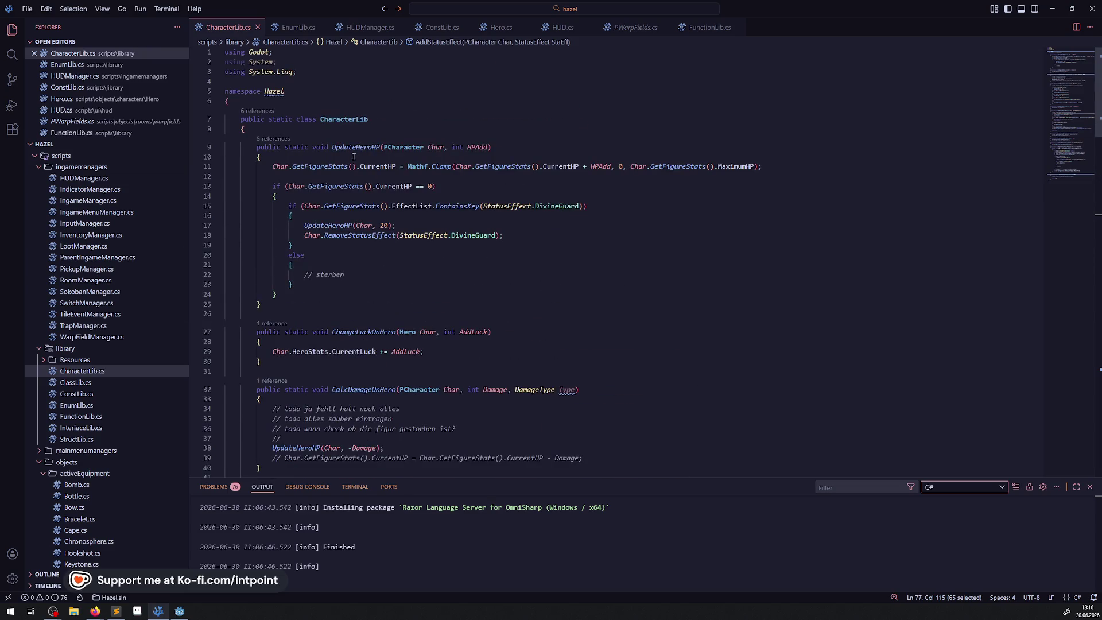
double_click(351, 148)
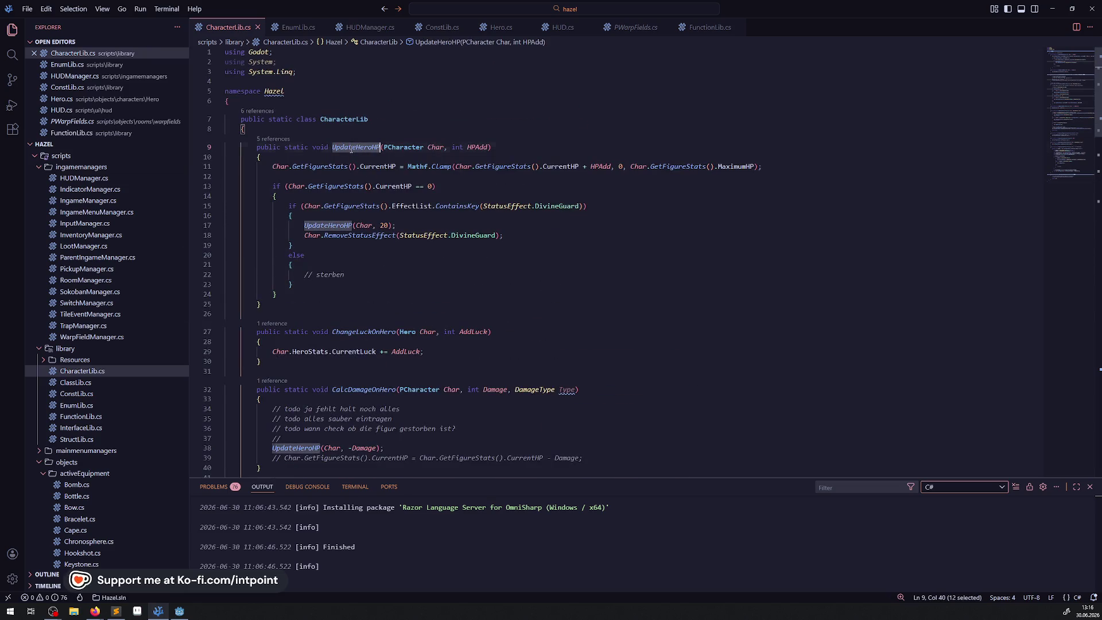
click(317, 158)
Step: Add a GD.Print() call below the HP clamp line and save CharacterLib.cs
key(Return)
key(Return)
click(282, 197)
key(Return)
key(Return)
key(Up)
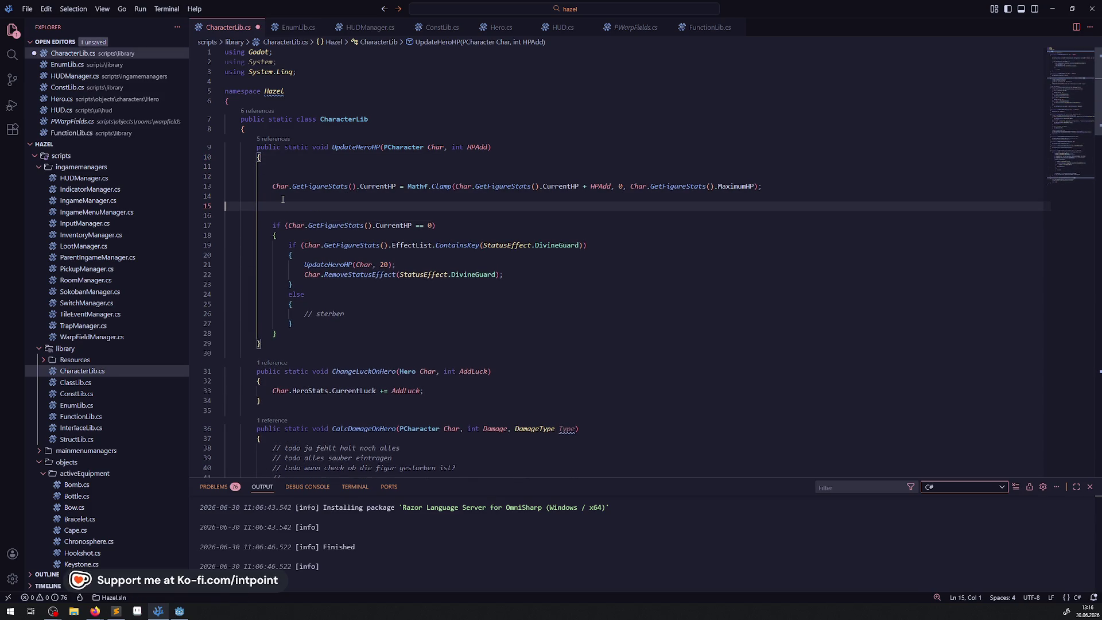
text(GD.)
key(BackSpace)
key(BackSpace)
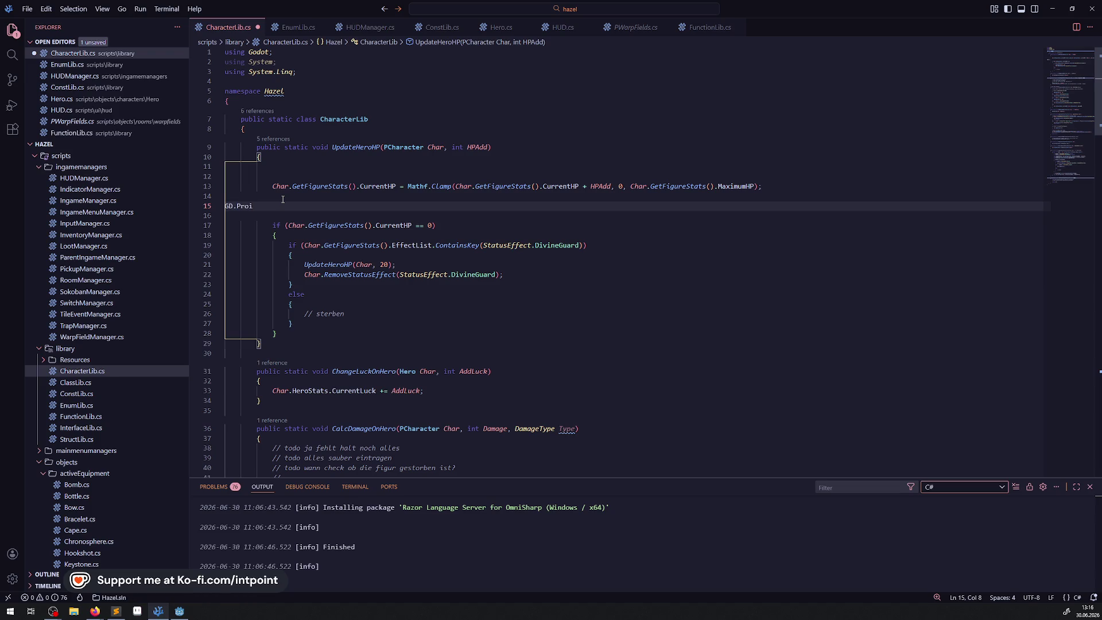
text(int())
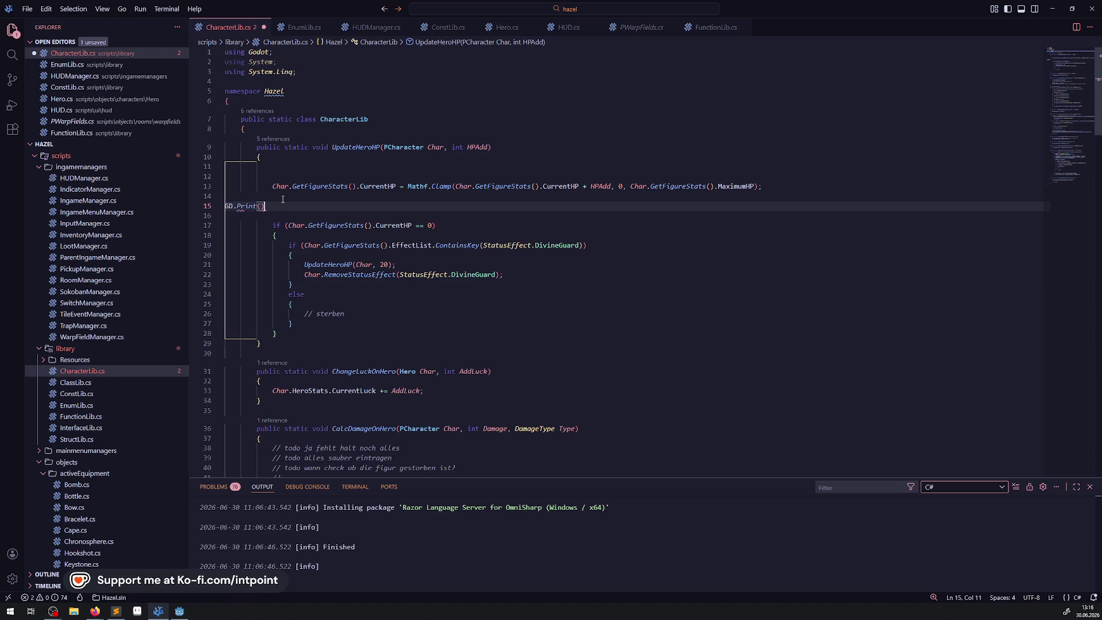
key(ctrl+s)
Step: Paste the current HP expression into GD.Print and return to Godot
mouse_move(264, 186)
mouse_down()
mouse_move(758, 186)
mouse_move(400, 186)
mouse_up()
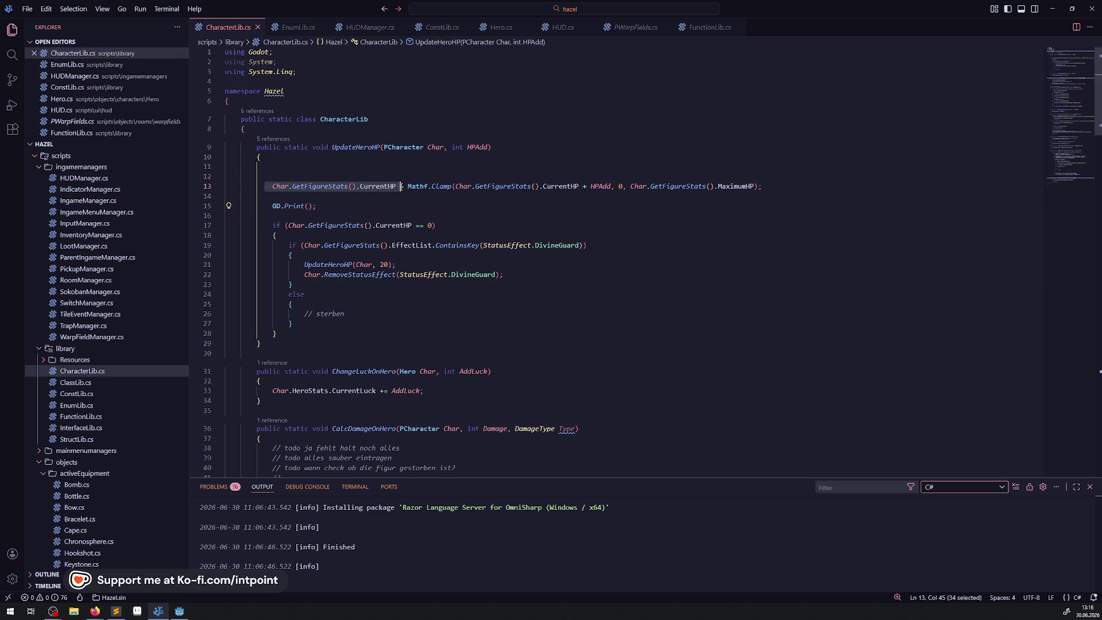
key(ctrl+c)
click(308, 206)
key(ctrl+v)
click(180, 611)
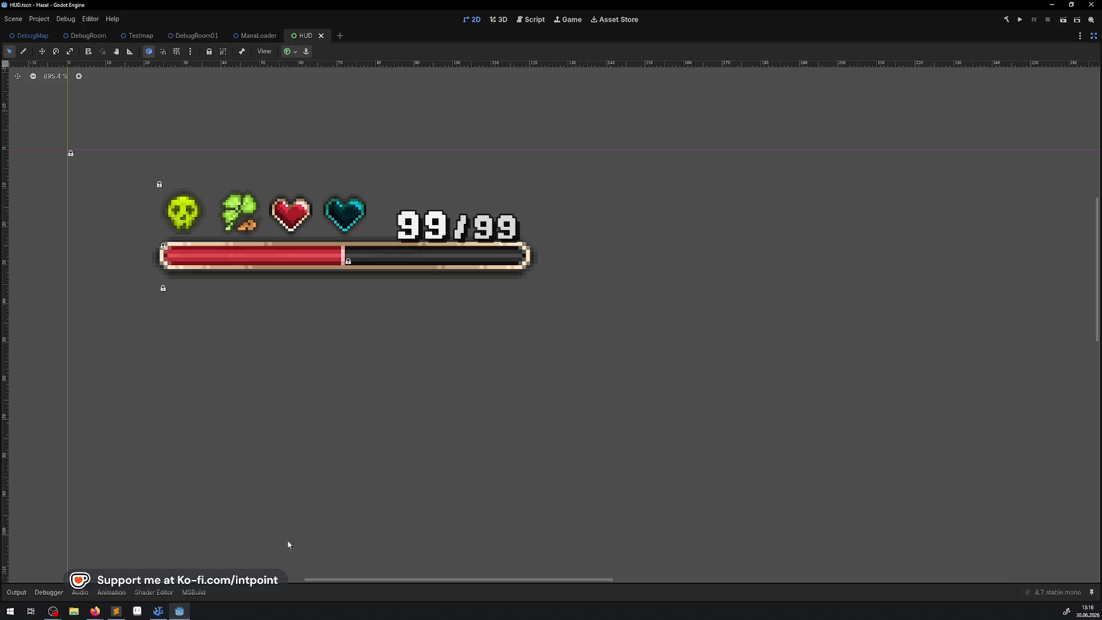
Step: Rebuild the .NET project and launch the game
click(1008, 21)
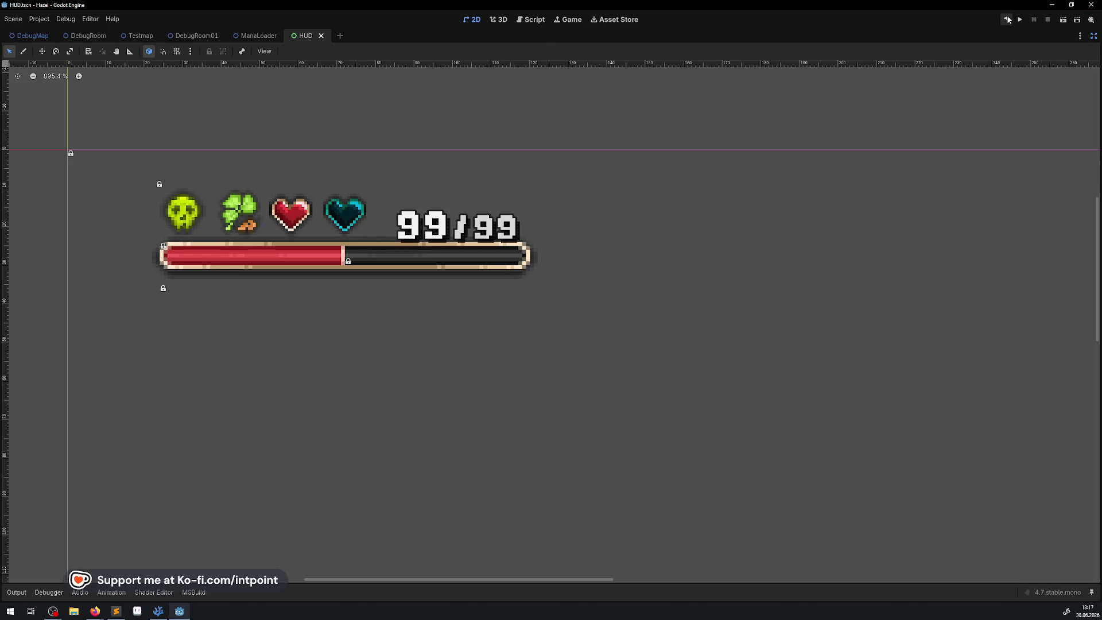
click(1024, 20)
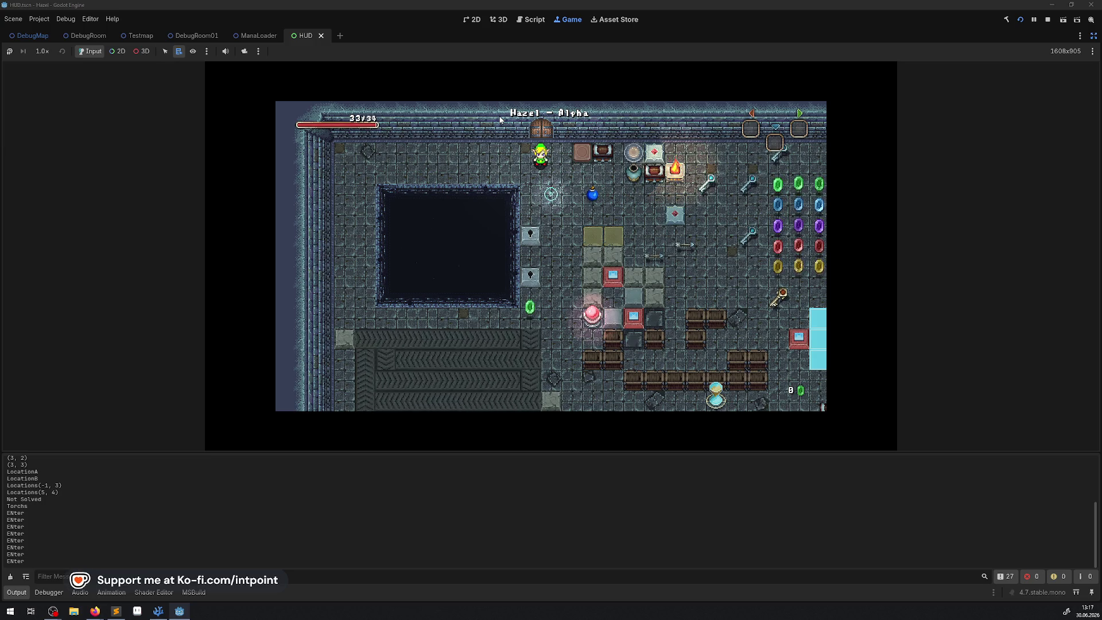
Step: Walk the player down and left through the room
key(Down)
key(Down)
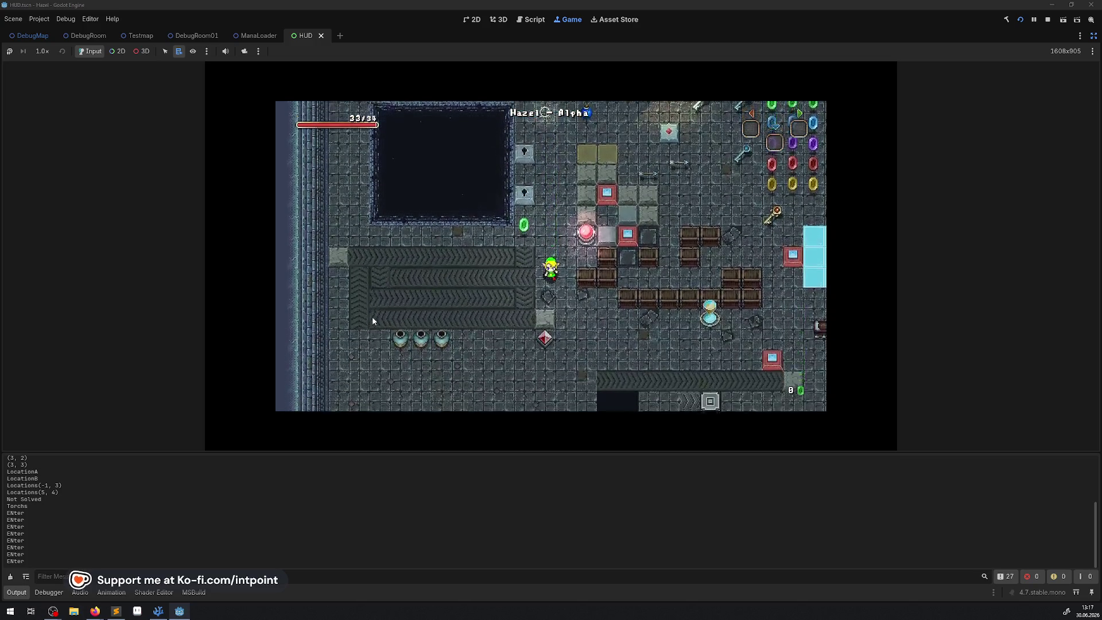
key(Down)
key(Left)
key(Left)
key(Down)
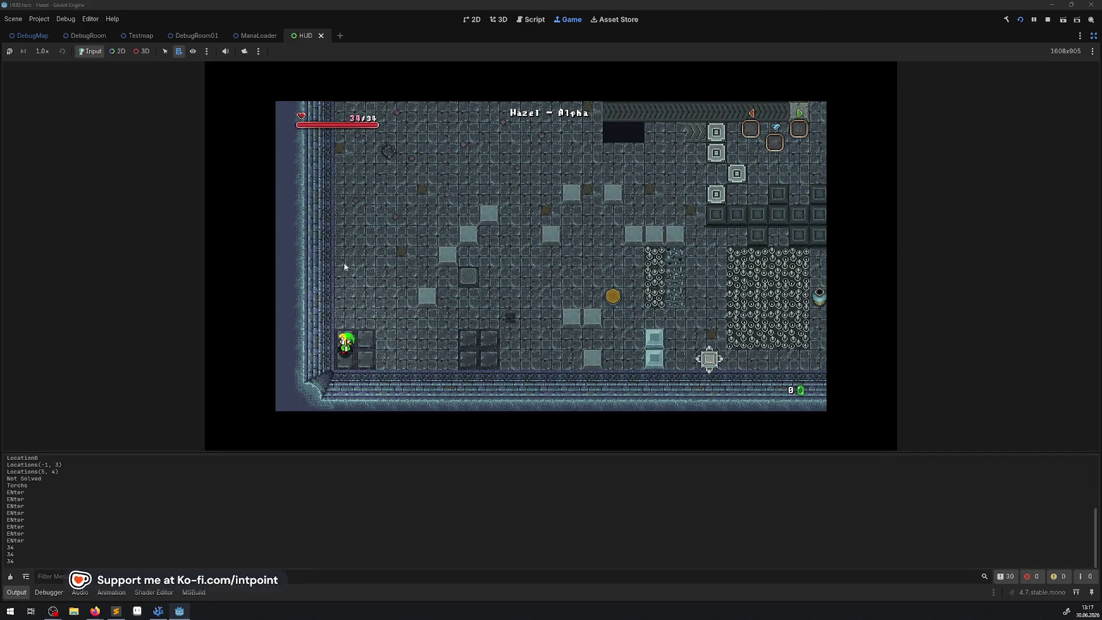
Step: Raise the game speed through 4x, 8x and 16x, then stop the game
click(48, 51)
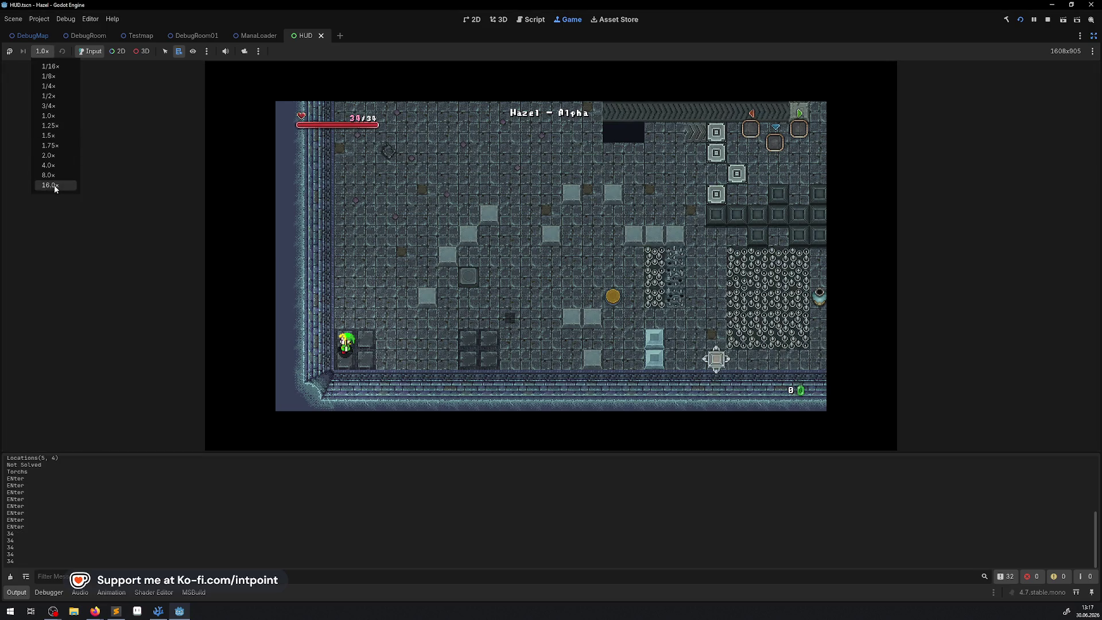
click(54, 165)
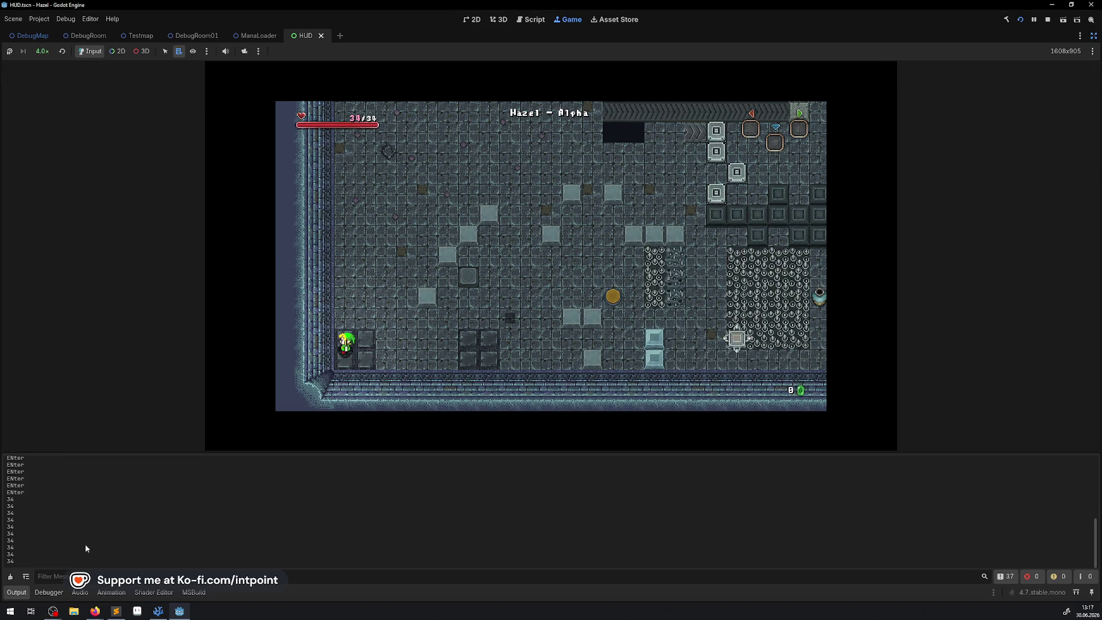
click(48, 52)
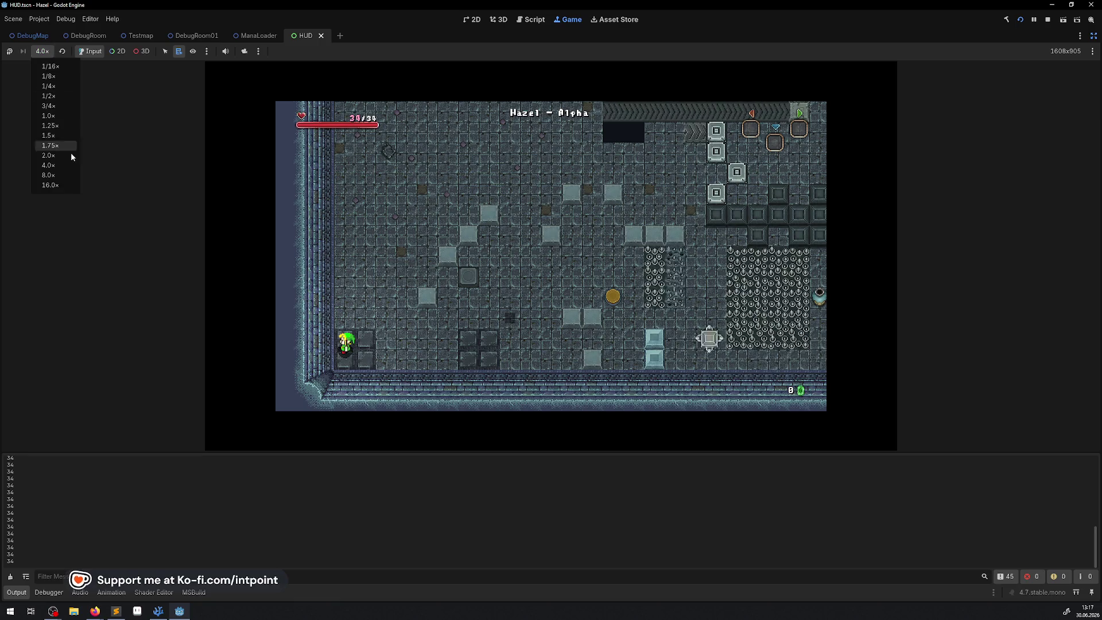
click(60, 176)
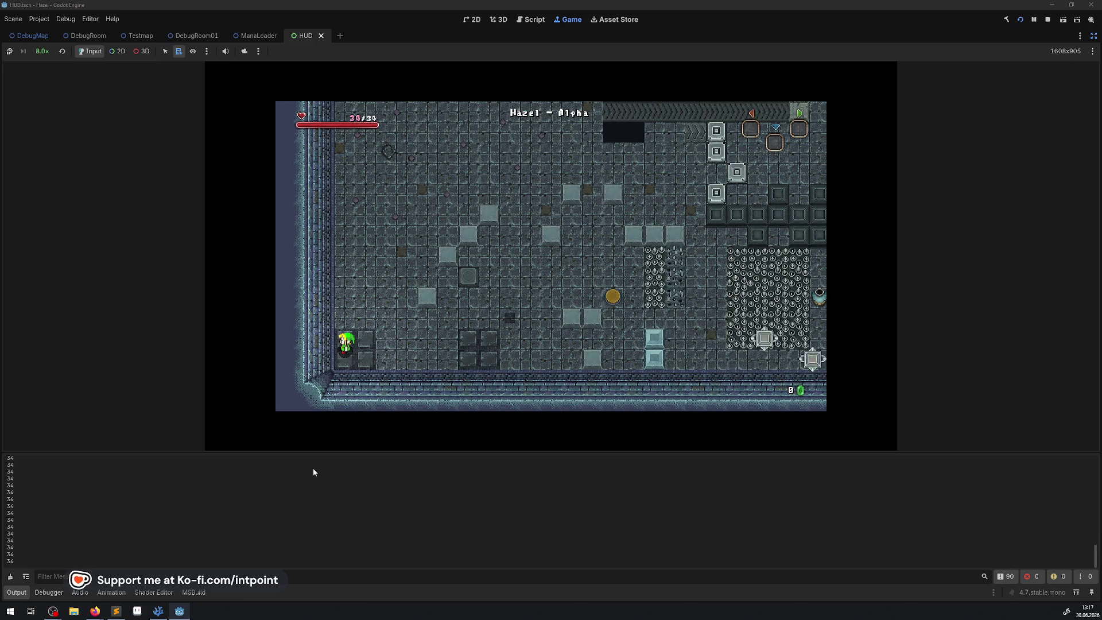
click(42, 52)
click(50, 185)
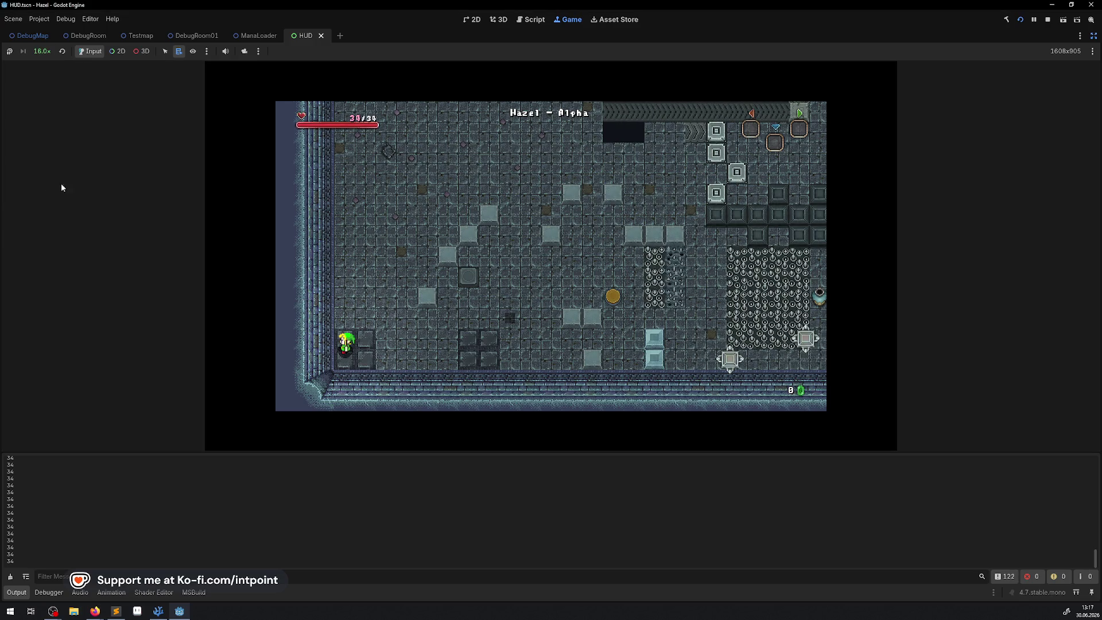
click(1046, 21)
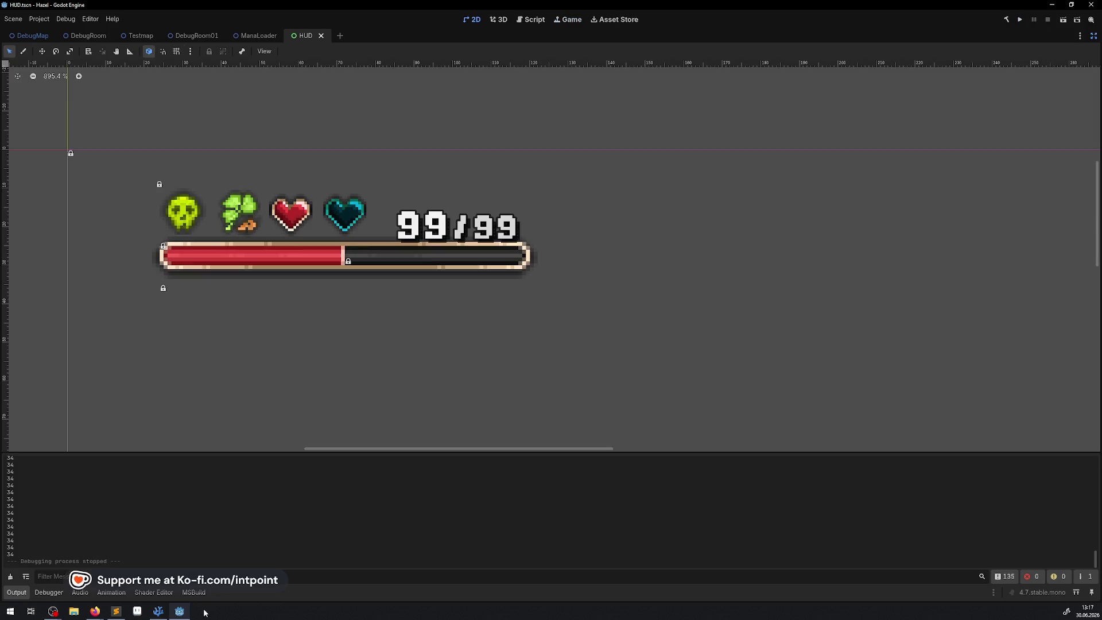
click(168, 612)
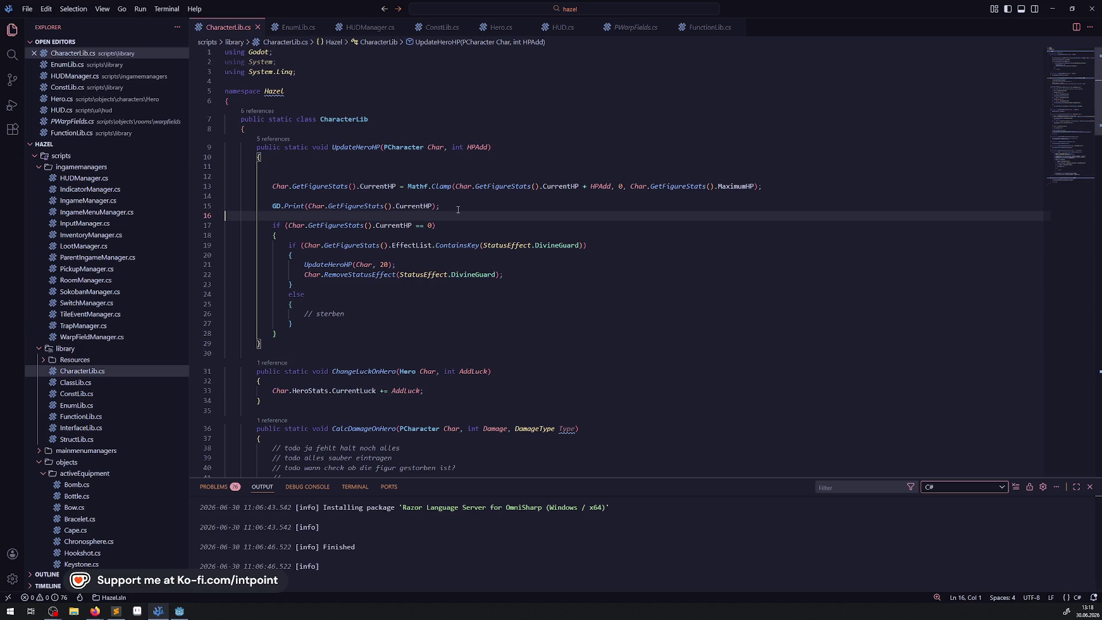
Step: Paste the GD.Print statement at the top of UpdateHUDHPAdd in HUDManager.cs and save
drag(458, 210, 244, 207)
key(ctrl+c)
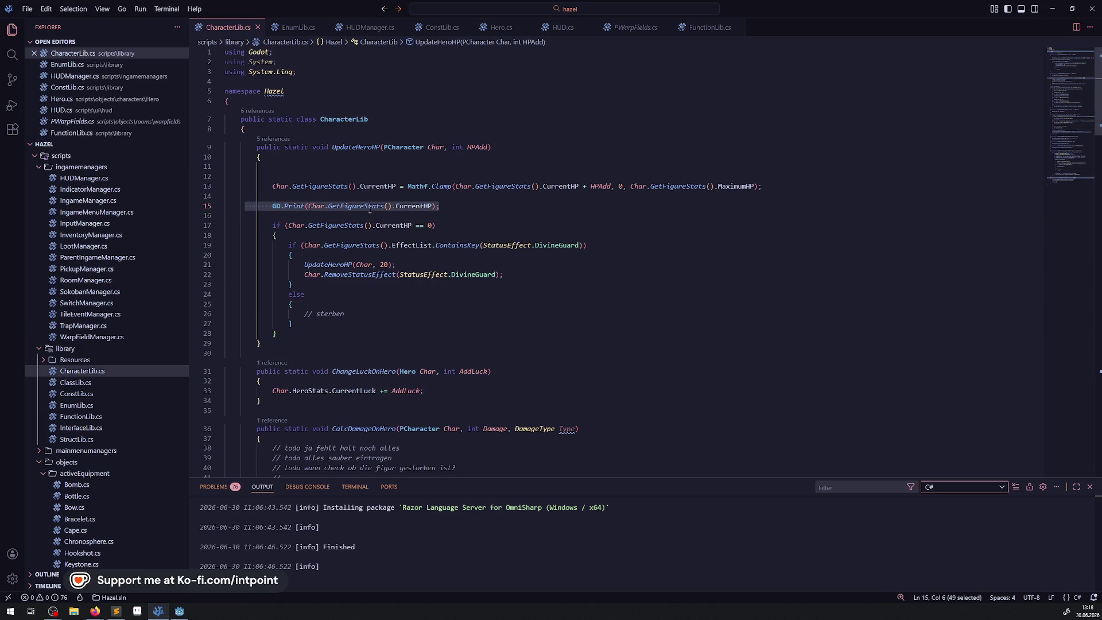
click(370, 27)
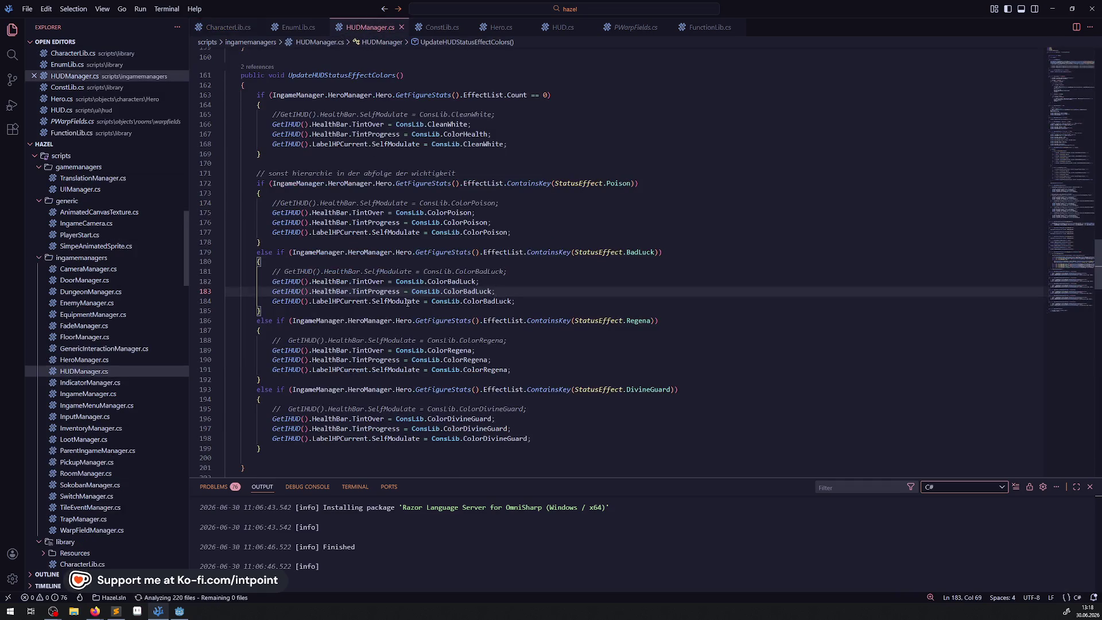
scroll(408, 302, up, 20)
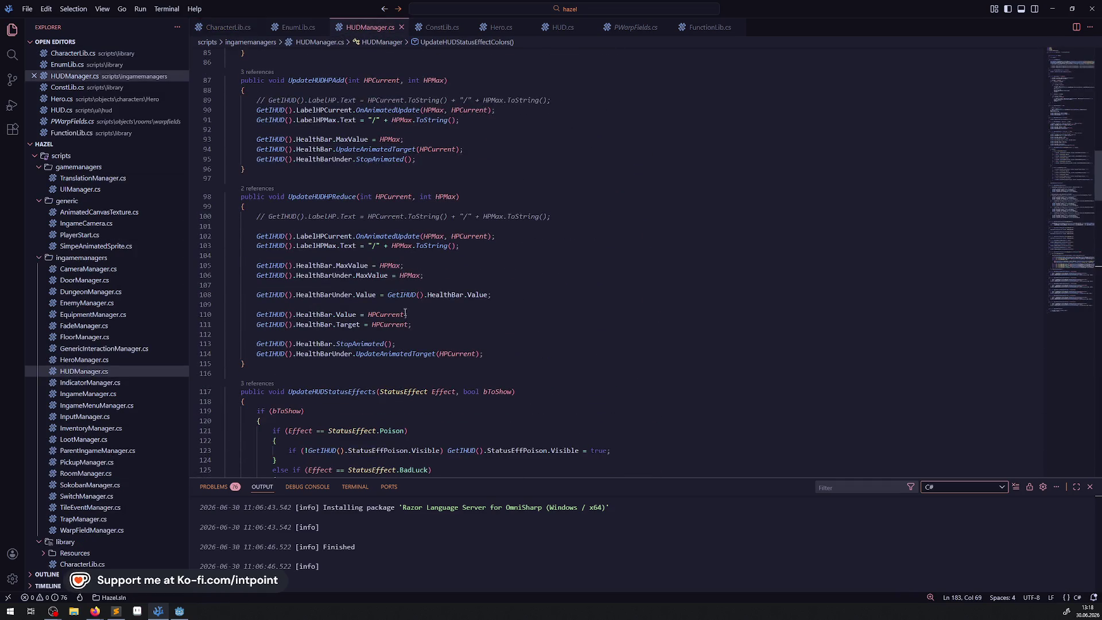
scroll(299, 185, up, 2)
double_click(328, 146)
scroll(312, 254, up, 3)
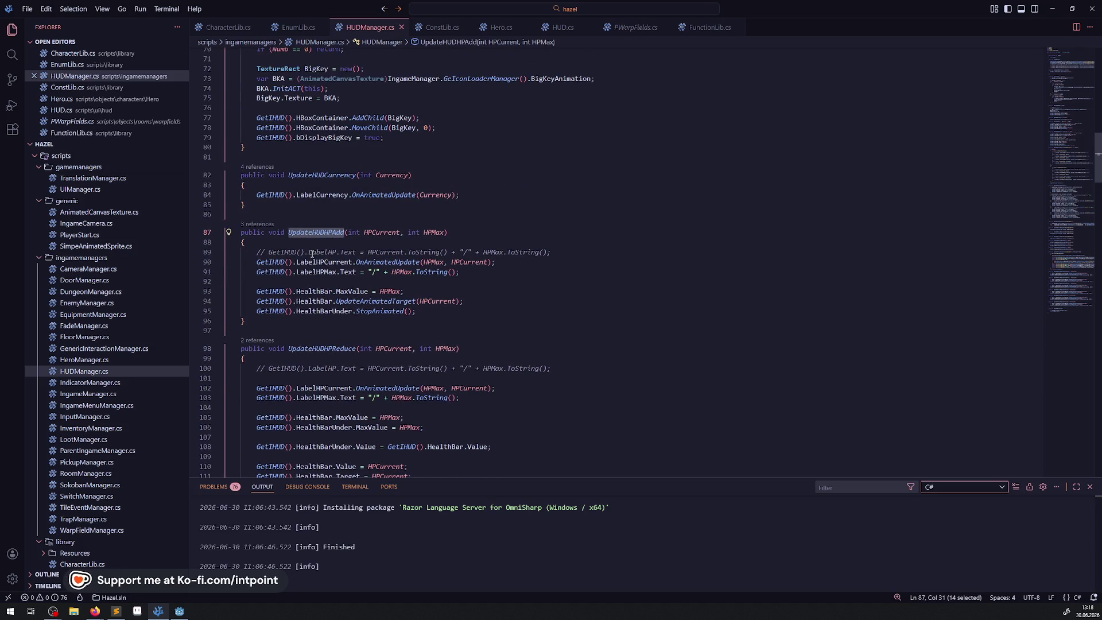
click(311, 242)
key(Return)
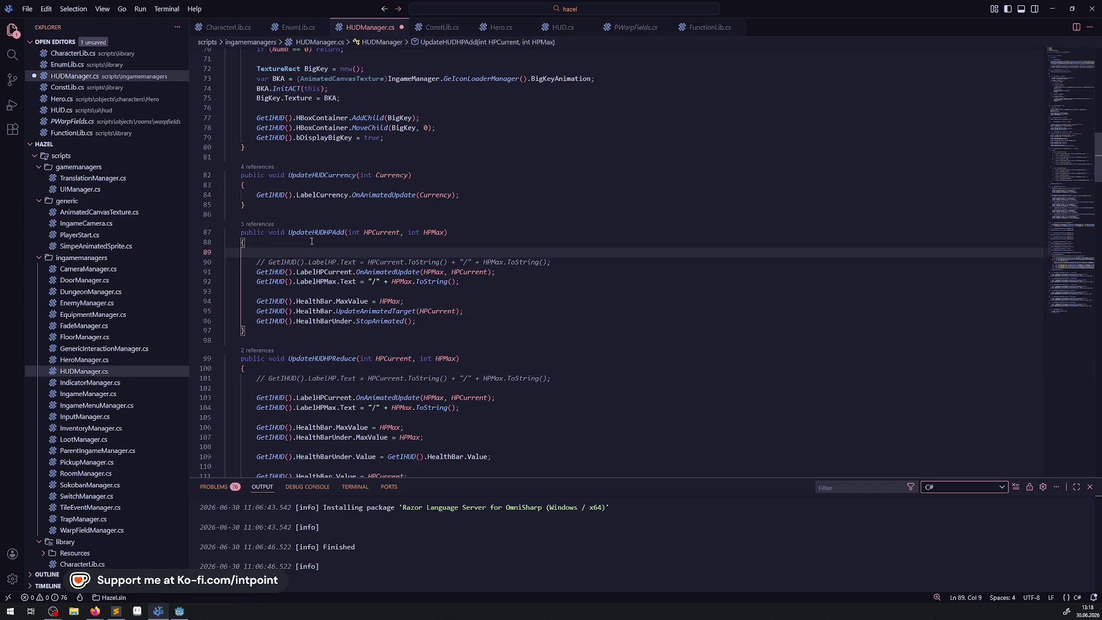
key(ctrl+v)
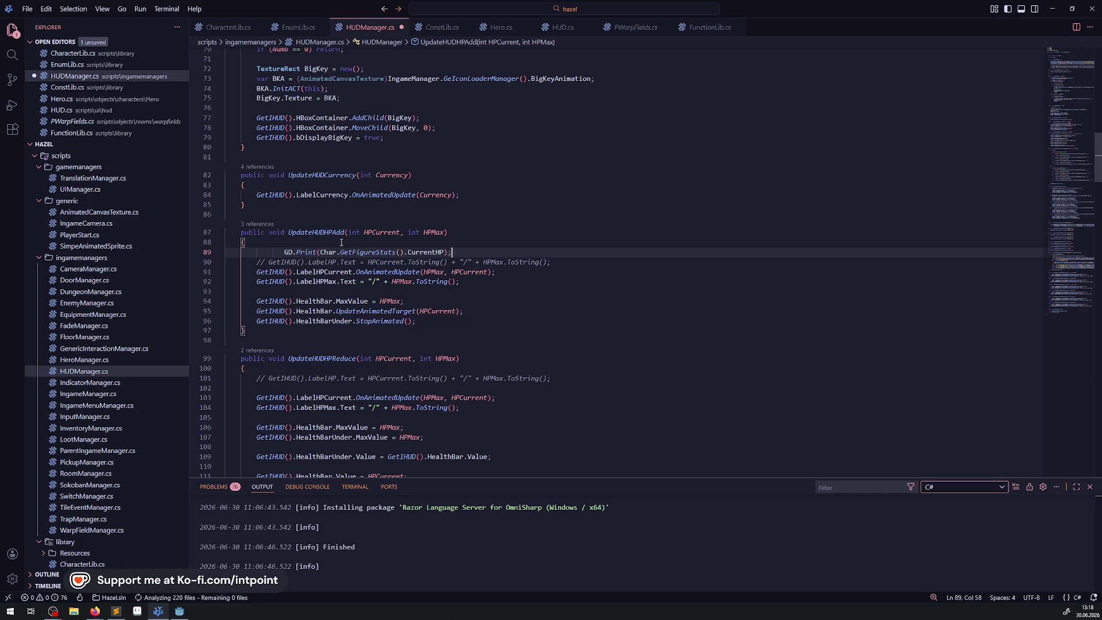
key(ctrl+s)
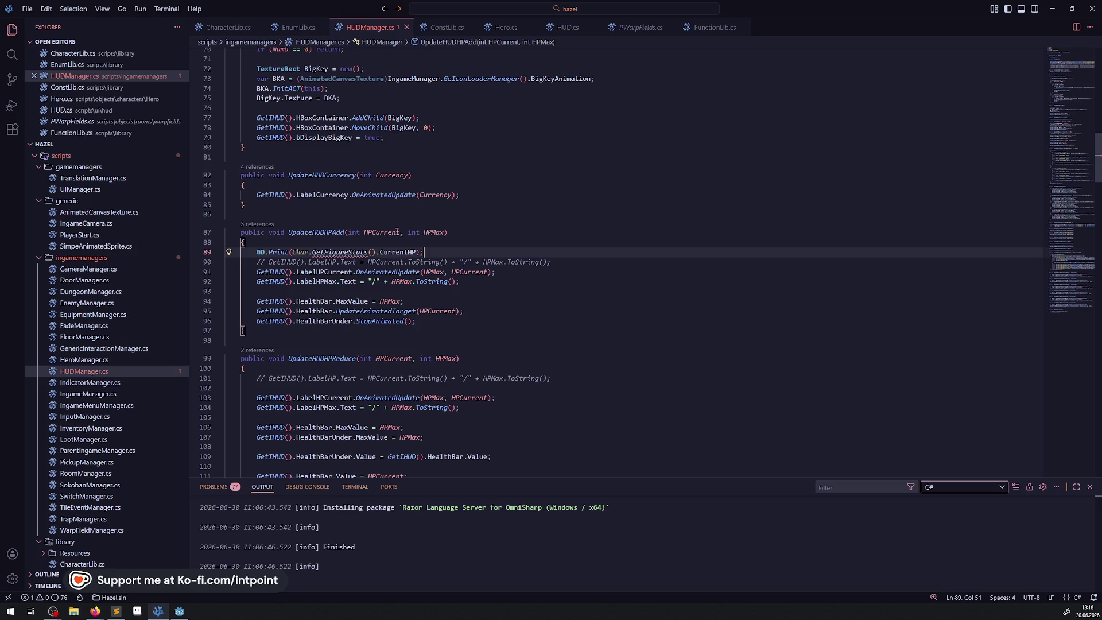
Step: Change the print argument to "BAr_" + HPCurrent, save, and switch to Godot
double_click(381, 233)
key(ctrl+c)
drag(291, 253, 408, 252)
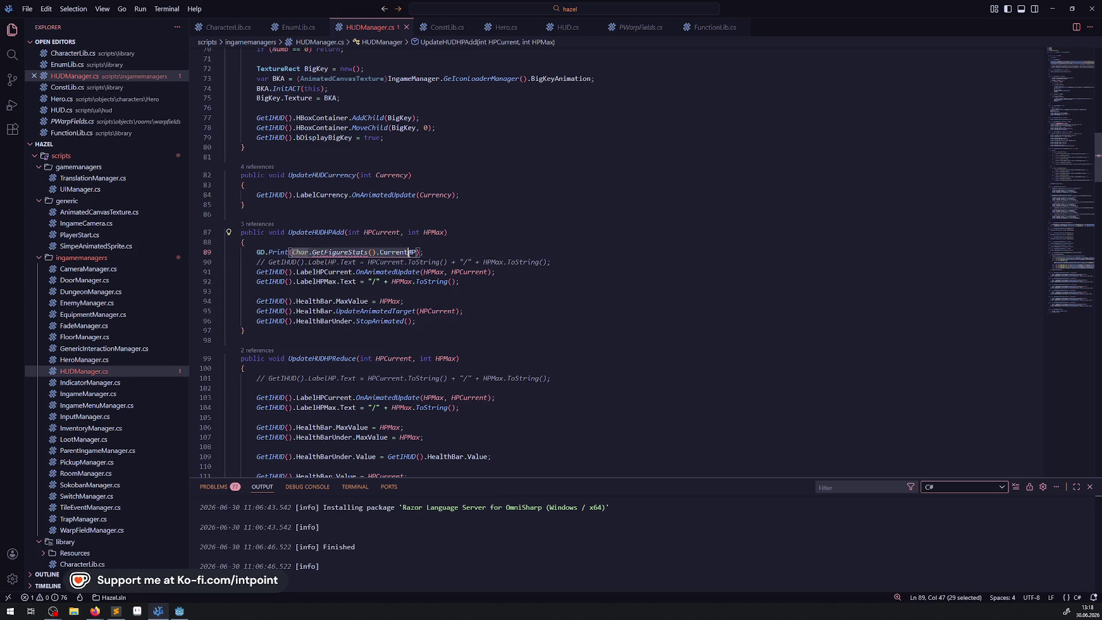
key(ctrl+v)
click(292, 252)
text("BAr_" +)
key(ctrl+s)
click(481, 217)
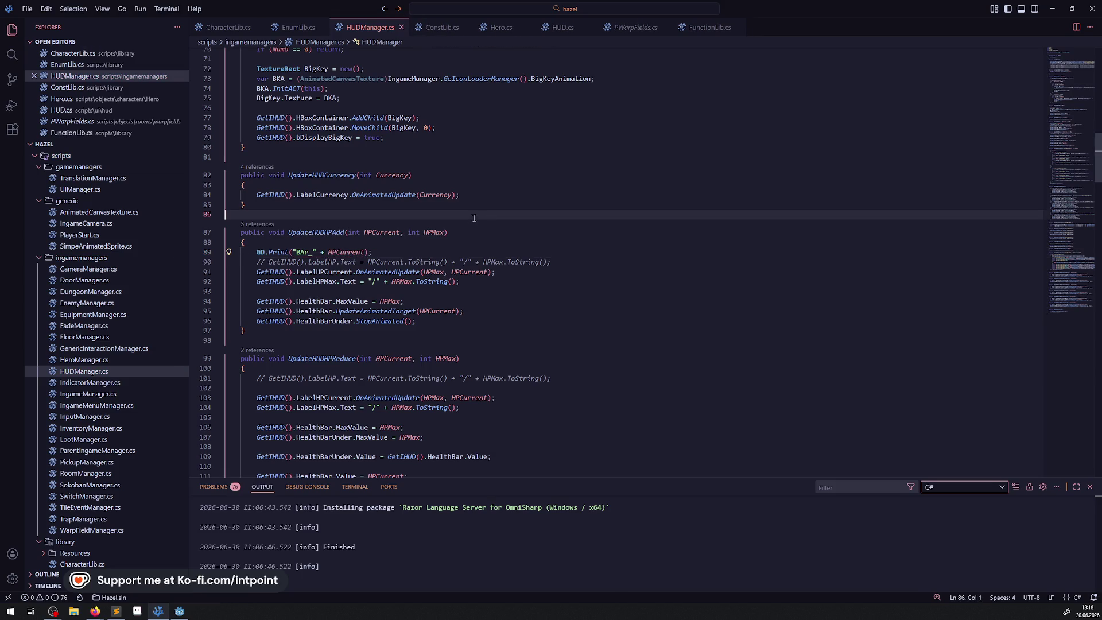
double_click(337, 231)
scroll(400, 327, down, 4)
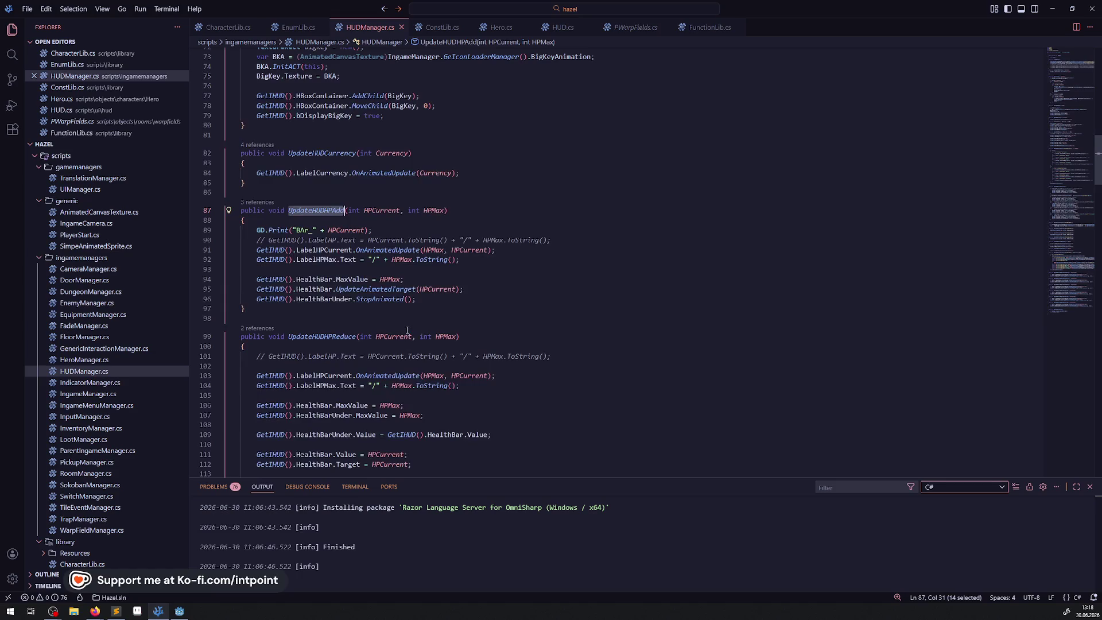
click(179, 611)
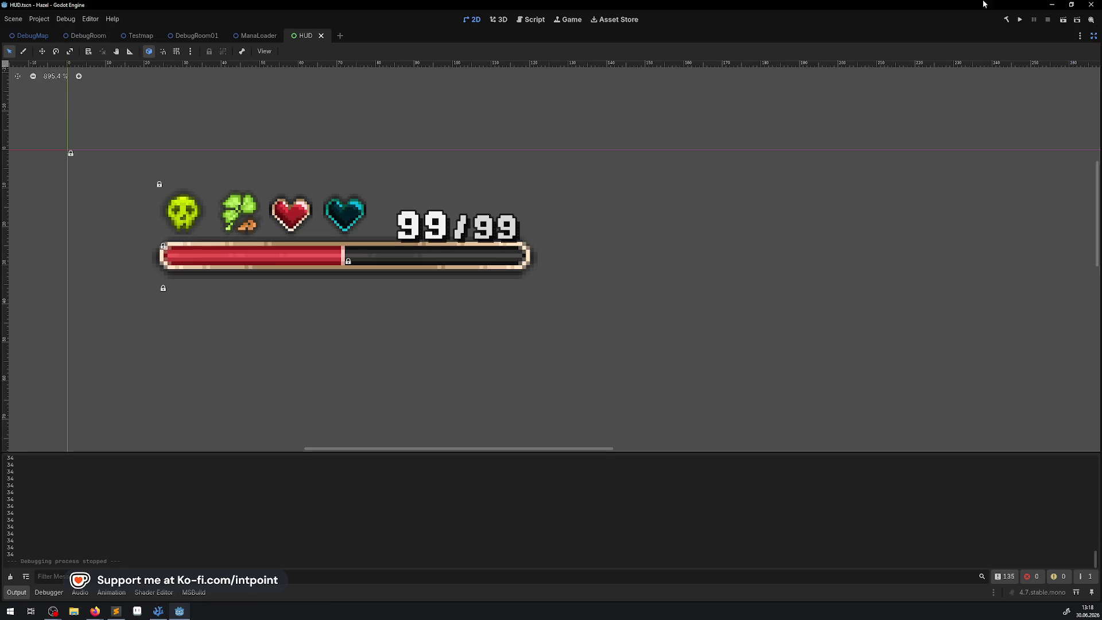
Step: Start a .NET rebuild in Godot and go back to the C# code
click(1011, 22)
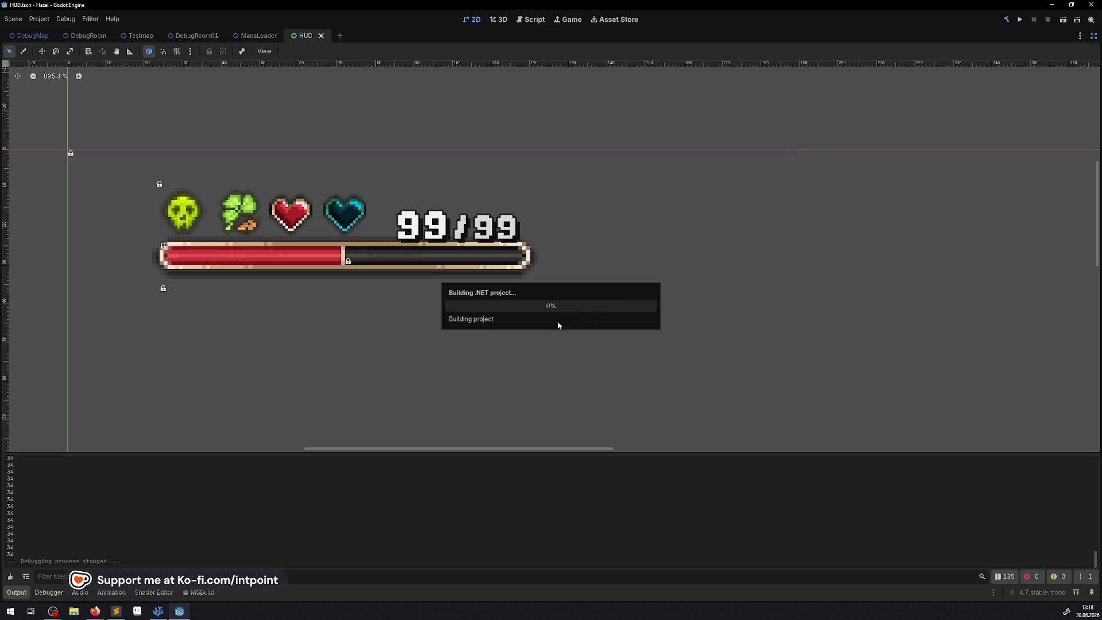
click(158, 611)
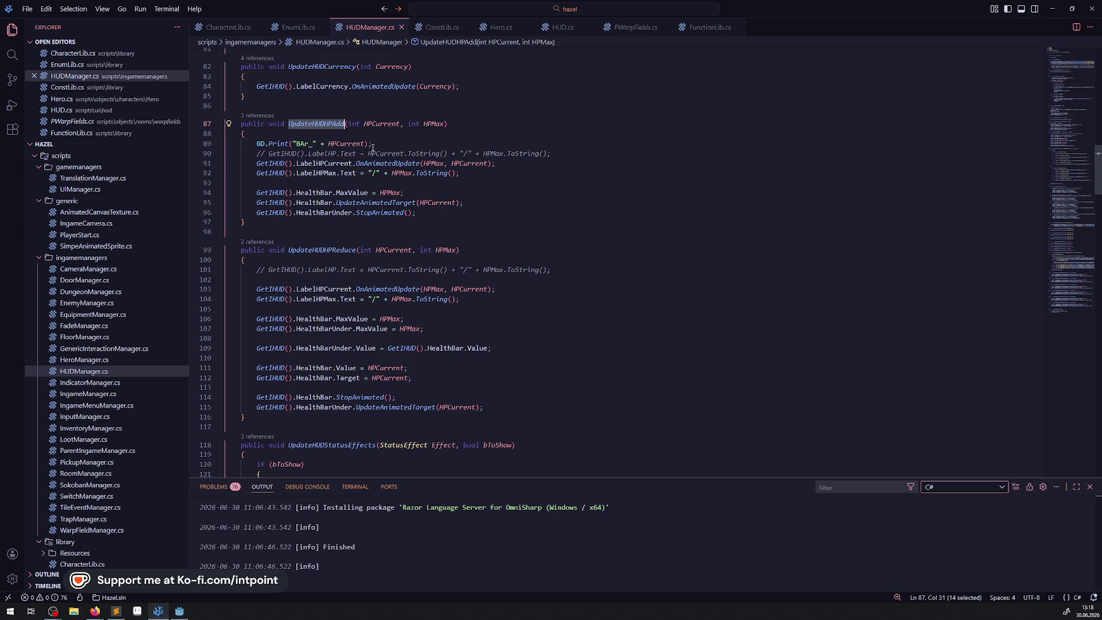
Step: Label the HP-add print 'BArAdd_' and duplicate that print line into UpdateHUDHPReduce
drag(373, 145, 246, 144)
click(309, 144)
text(Add)
drag(382, 143, 256, 144)
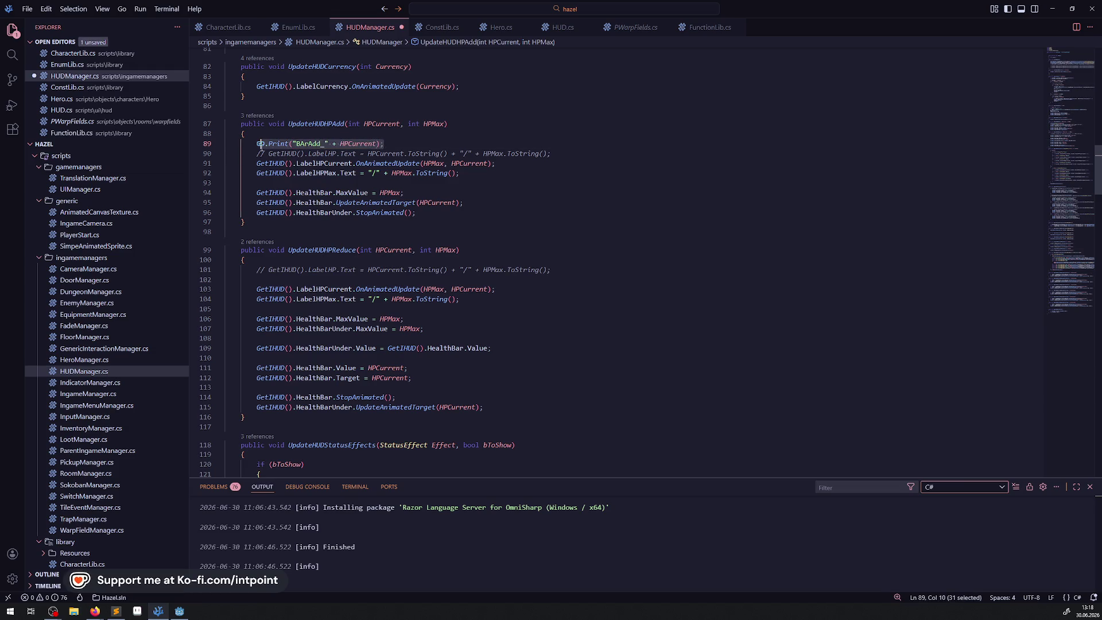
key(ctrl+c)
click(310, 261)
key(Return)
key(ctrl+v)
key(ctrl+s)
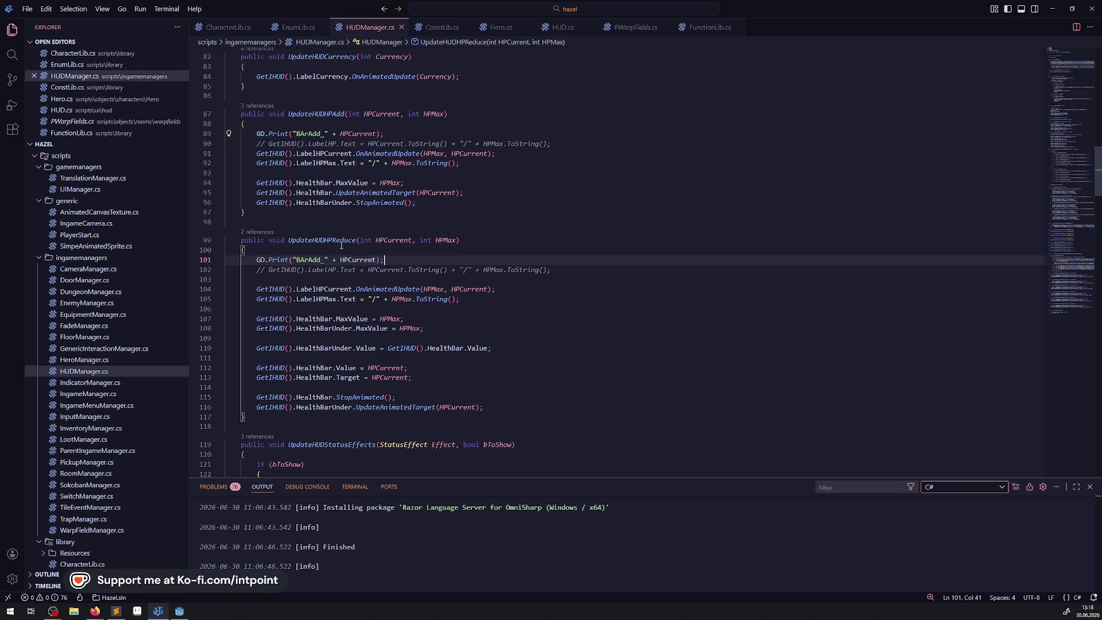
Step: Relabel the duplicated print 'BArRed_', save, and run the game in Godot
drag(323, 259, 311, 260)
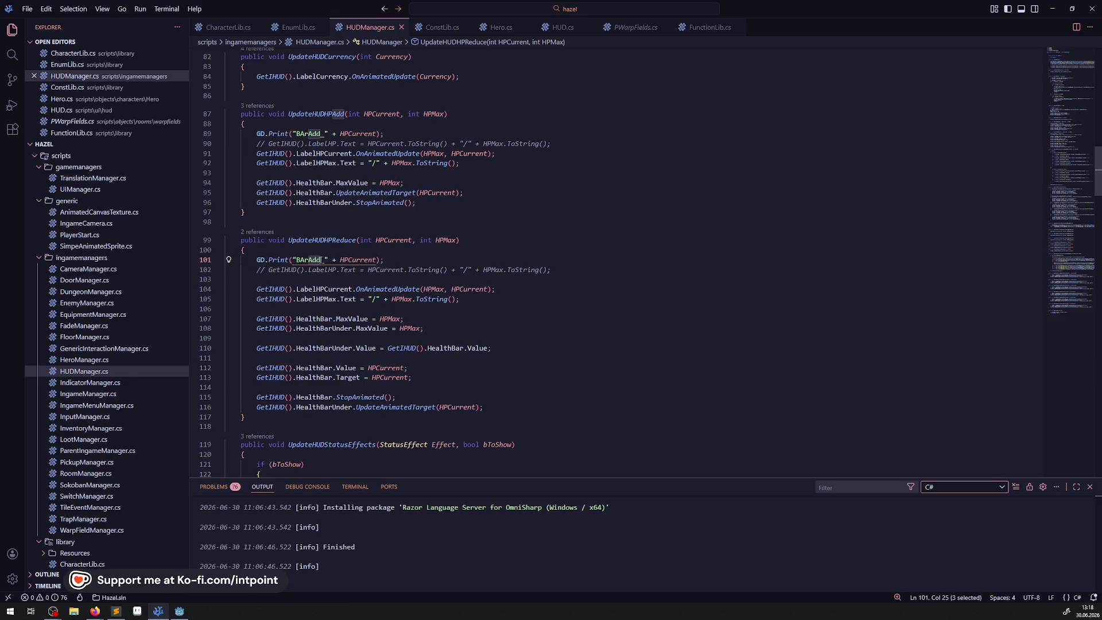
text(Red)
key(ctrl+s)
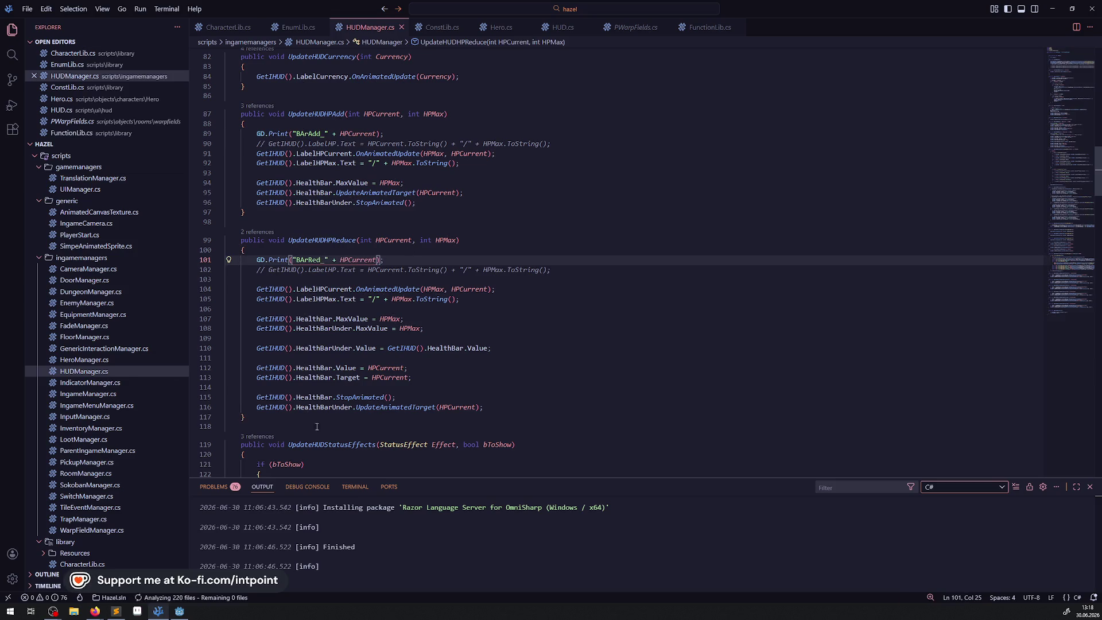
key(alt+Tab)
click(1019, 22)
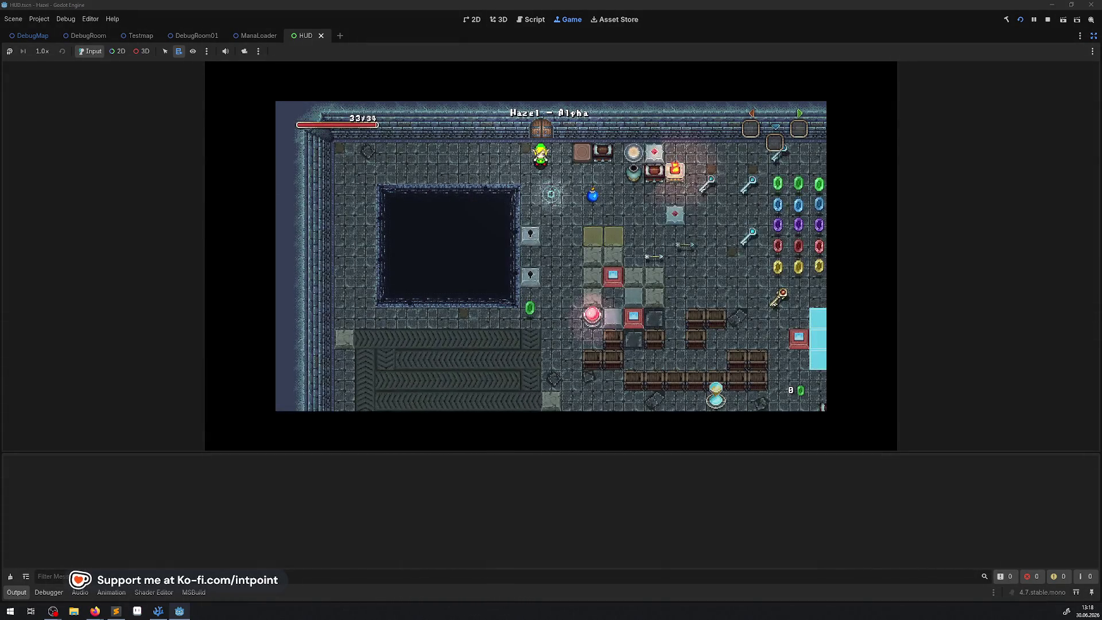
Step: Walk the player down into the bottom-left corner with the output log shown
key(Down)
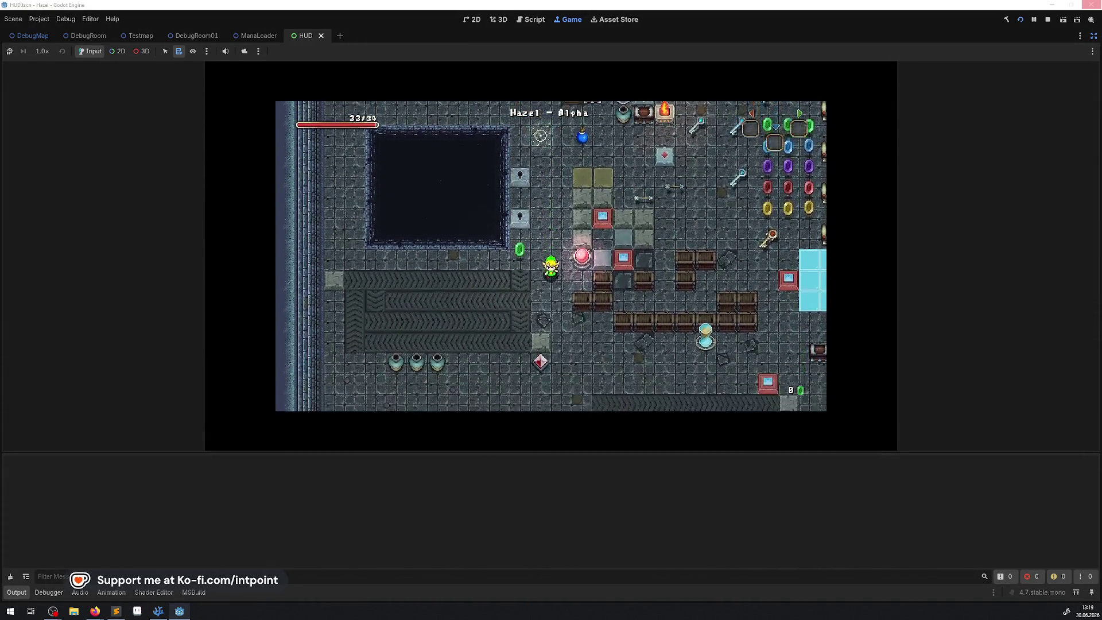
key(Down)
click(23, 598)
click(533, 398)
key(Down)
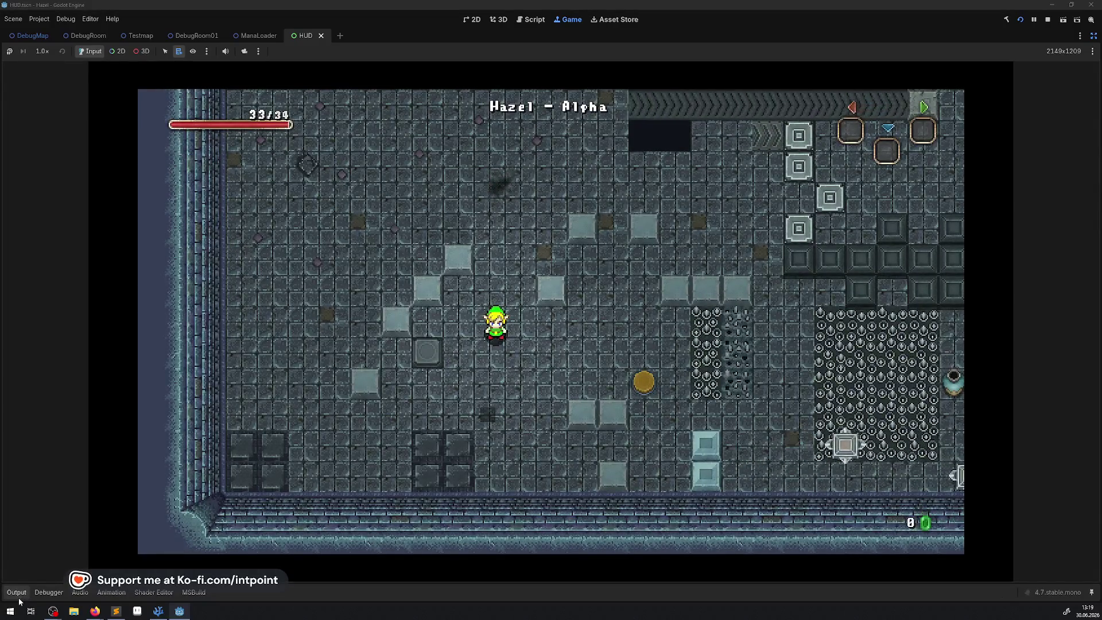
key(Down)
key(Left)
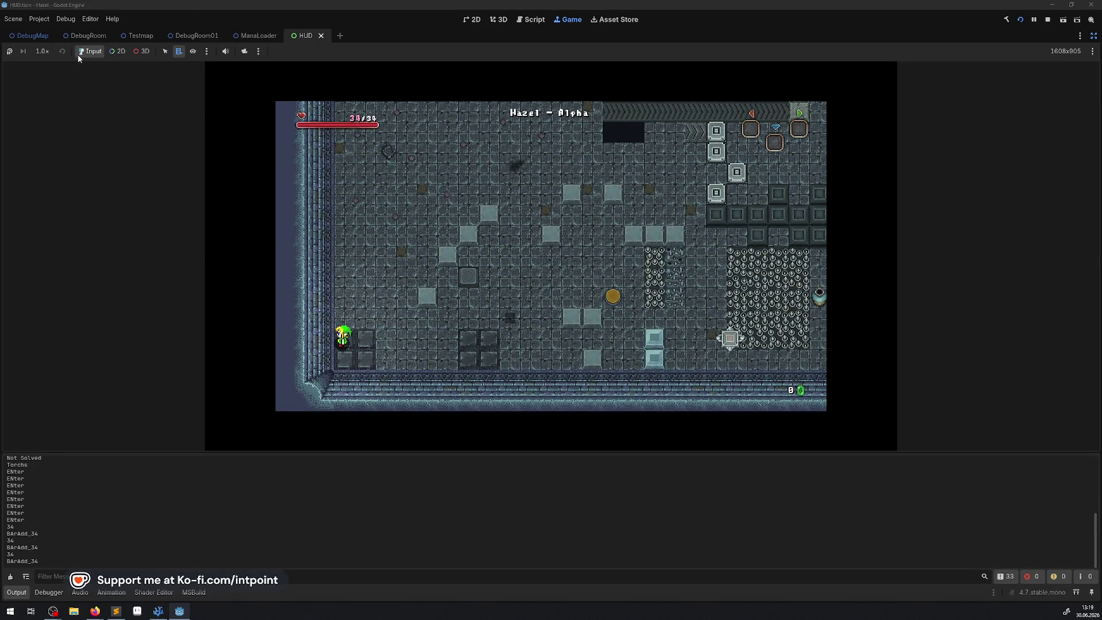
Step: Raise game speed to 8.0x, then 16.0x, until health refills to 34, then stop
click(41, 51)
click(55, 179)
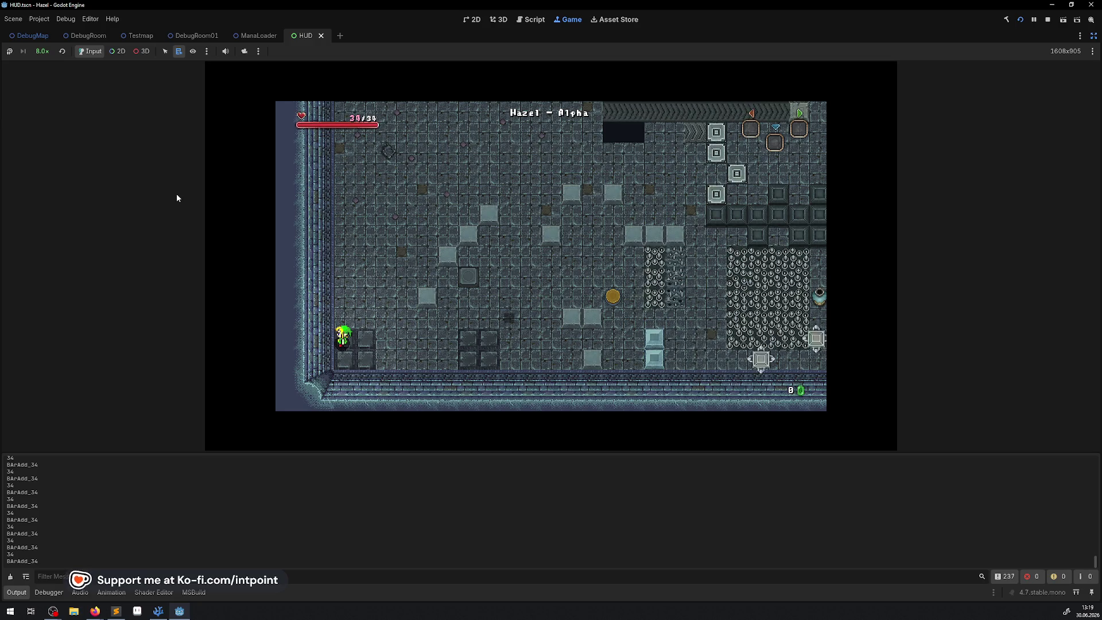
click(42, 51)
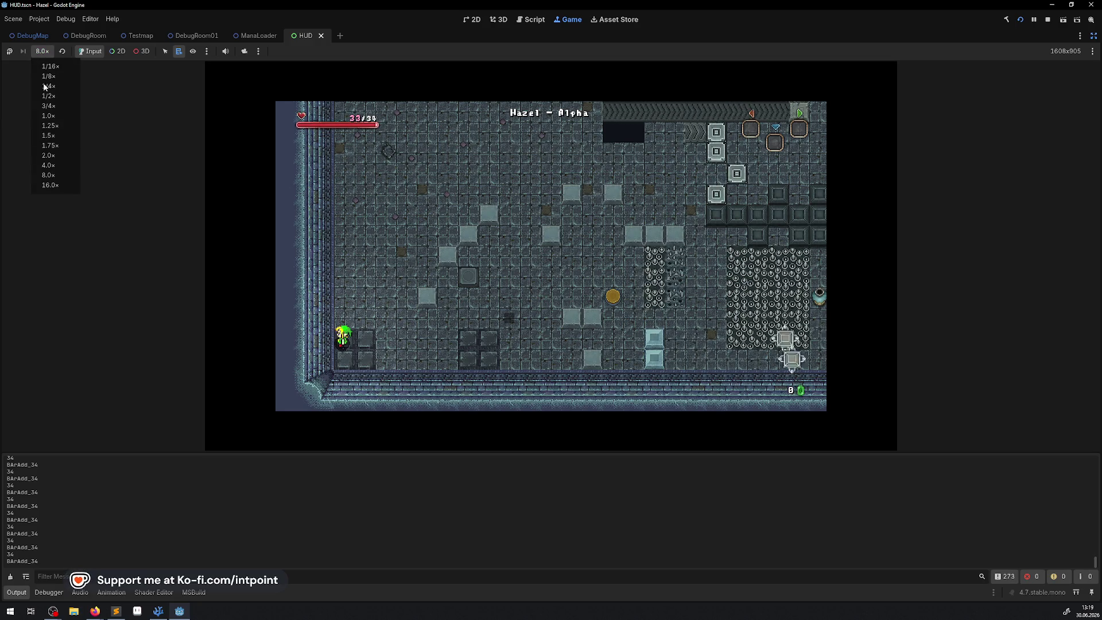
click(51, 186)
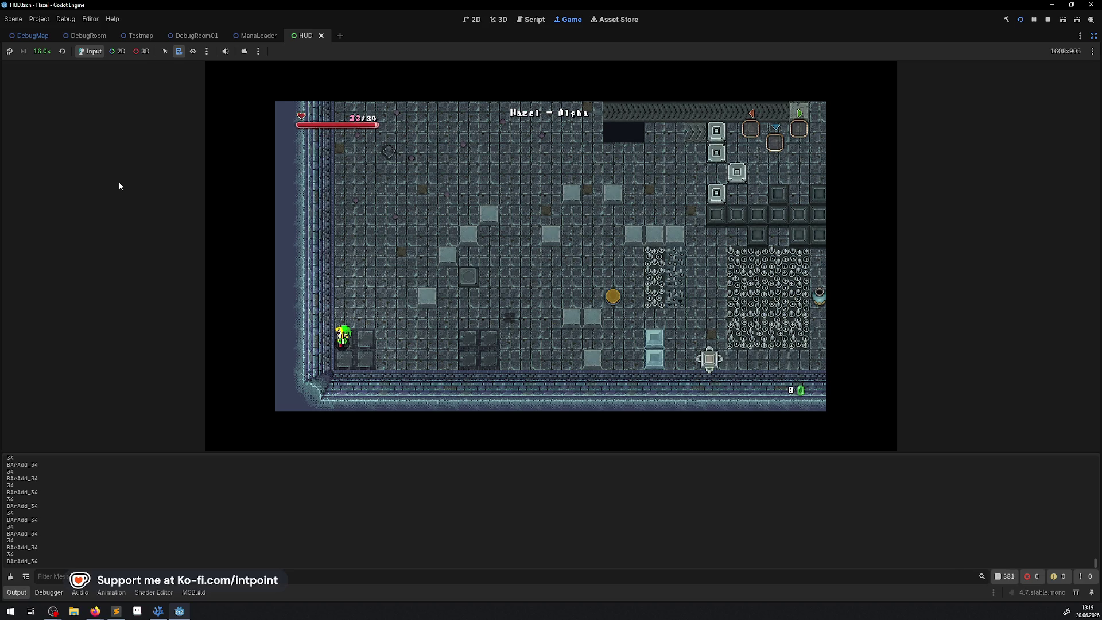
click(373, 282)
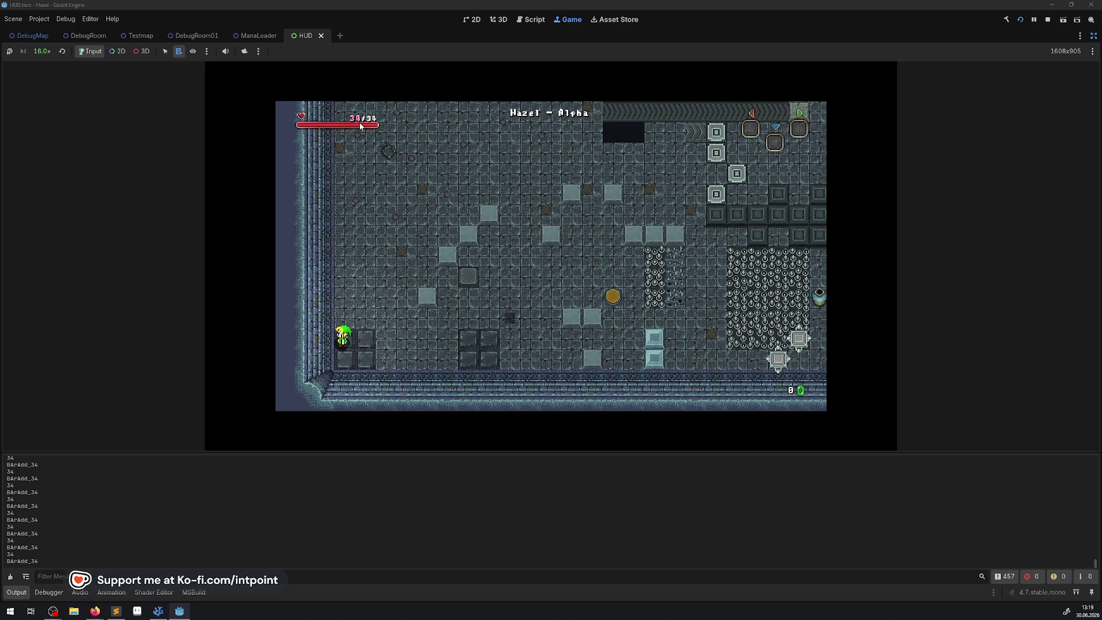
key(F8)
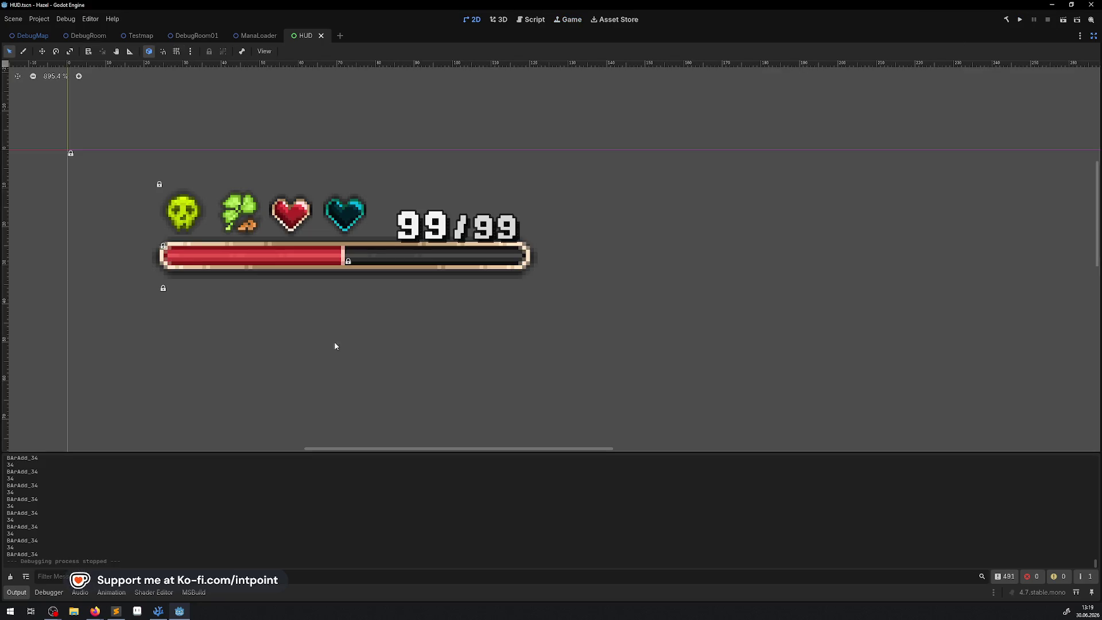
Step: Glance at the C# code, then rerun the game from Godot with the output log visible
click(159, 612)
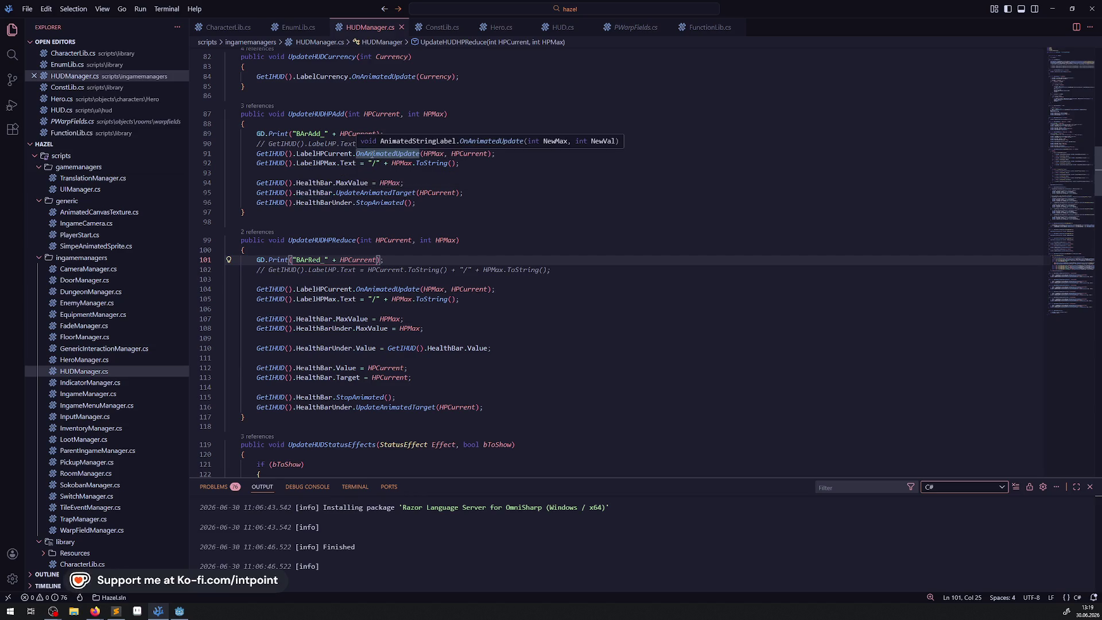
click(177, 612)
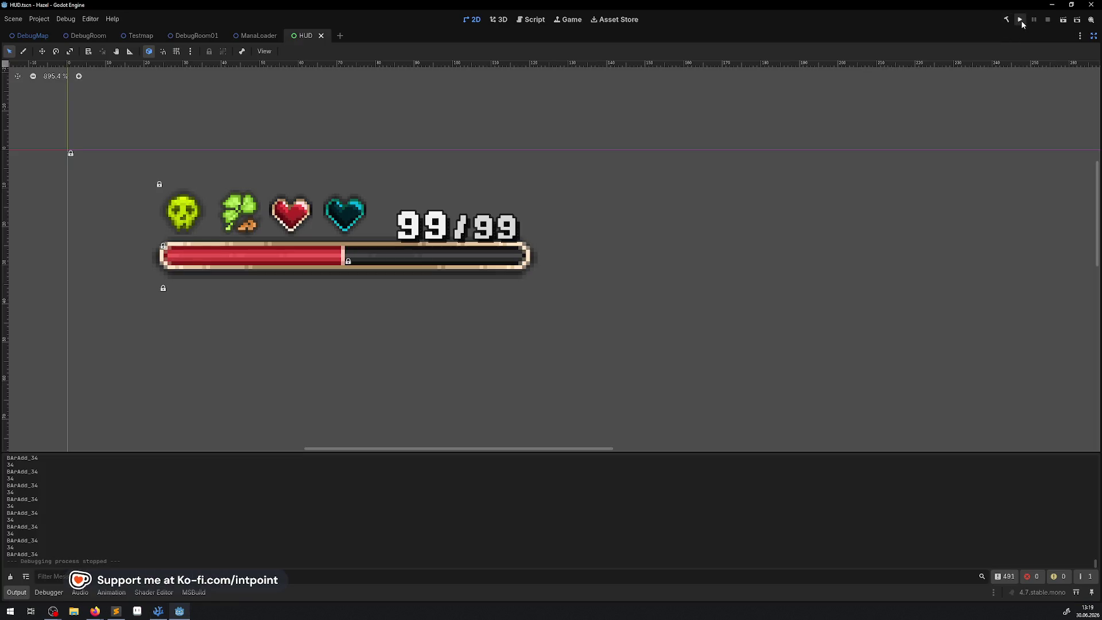
click(1020, 20)
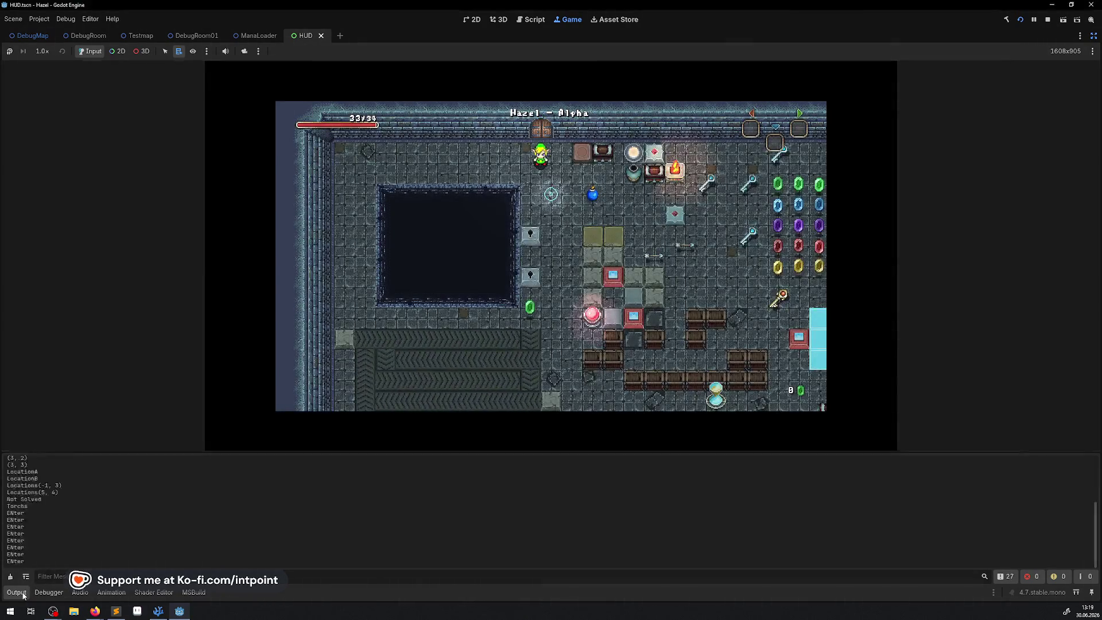
click(24, 594)
click(24, 593)
Step: Walk the player down-left at 8.0x speed, then stop and return to the code
key(Down)
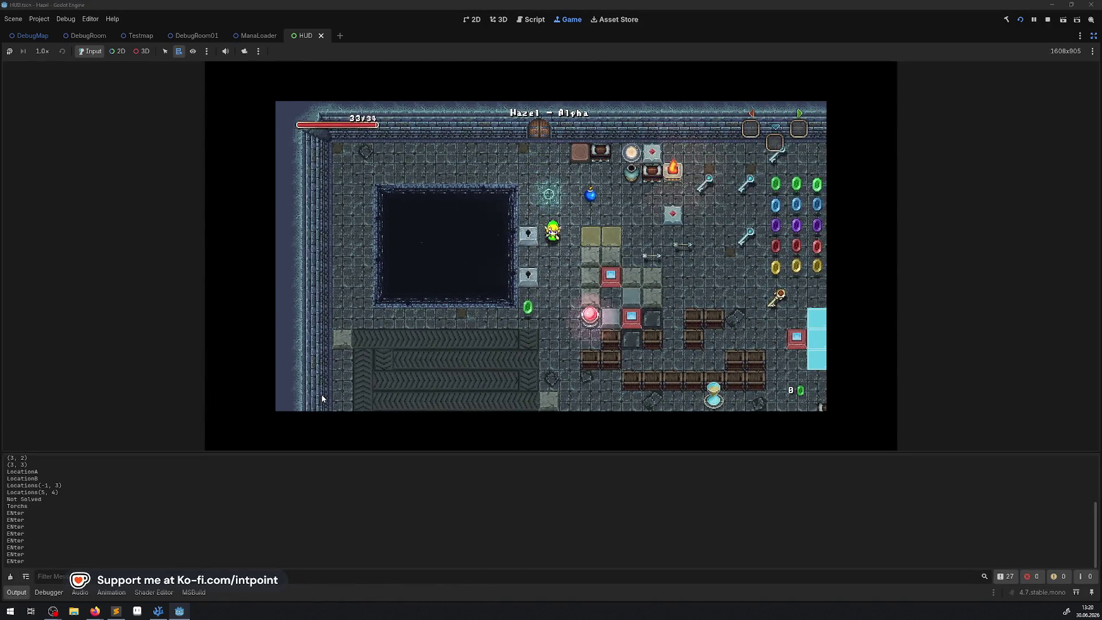
key(Left)
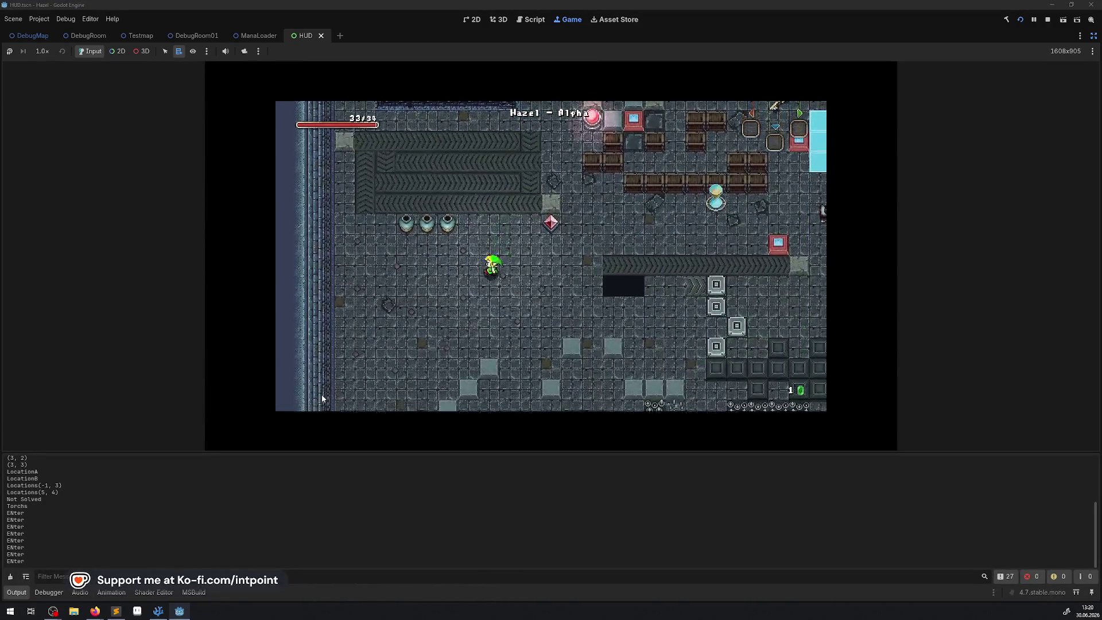
key(Down)
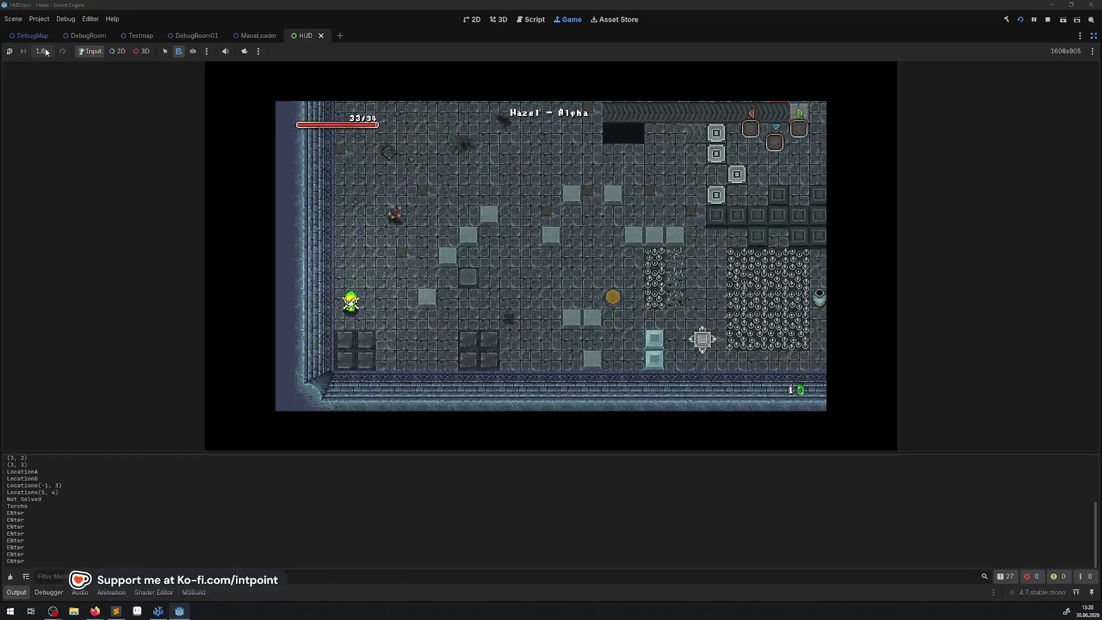
click(43, 51)
click(51, 176)
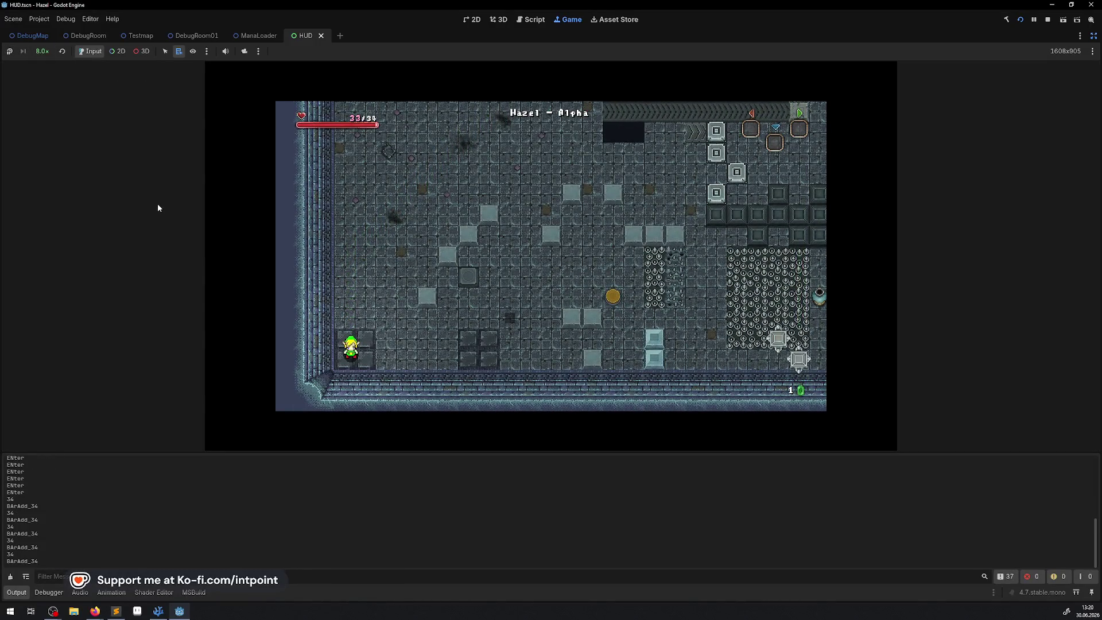
click(1046, 21)
key(alt+Tab)
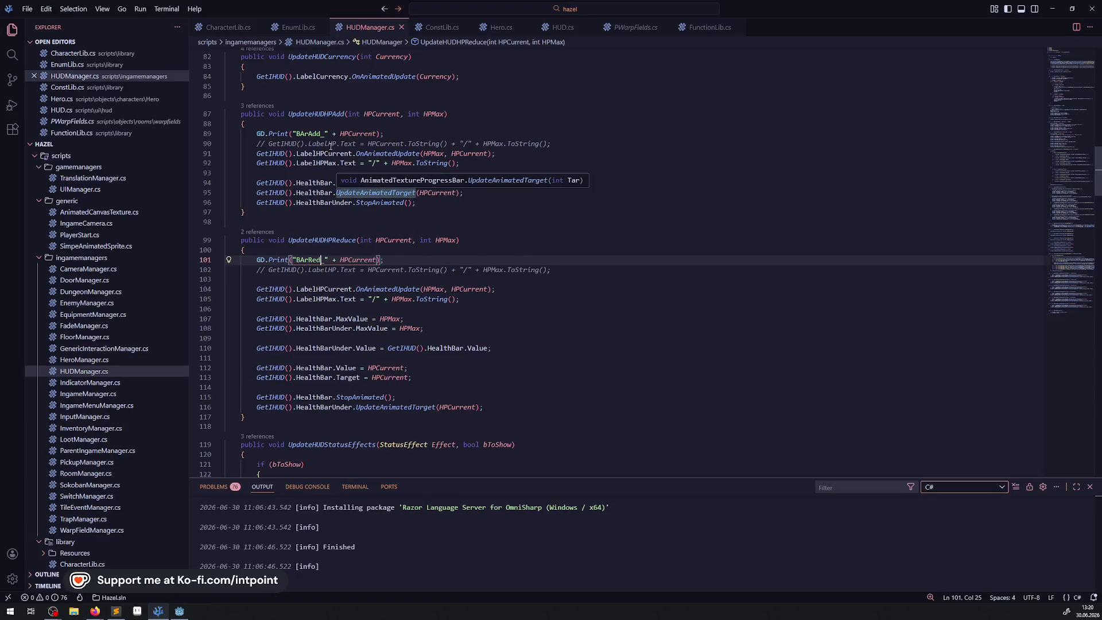
Step: Delete the BArRed_ print statement from UpdateHUDHPReduce and save
drag(390, 263, 226, 263)
key(BackSpace)
key(BackSpace)
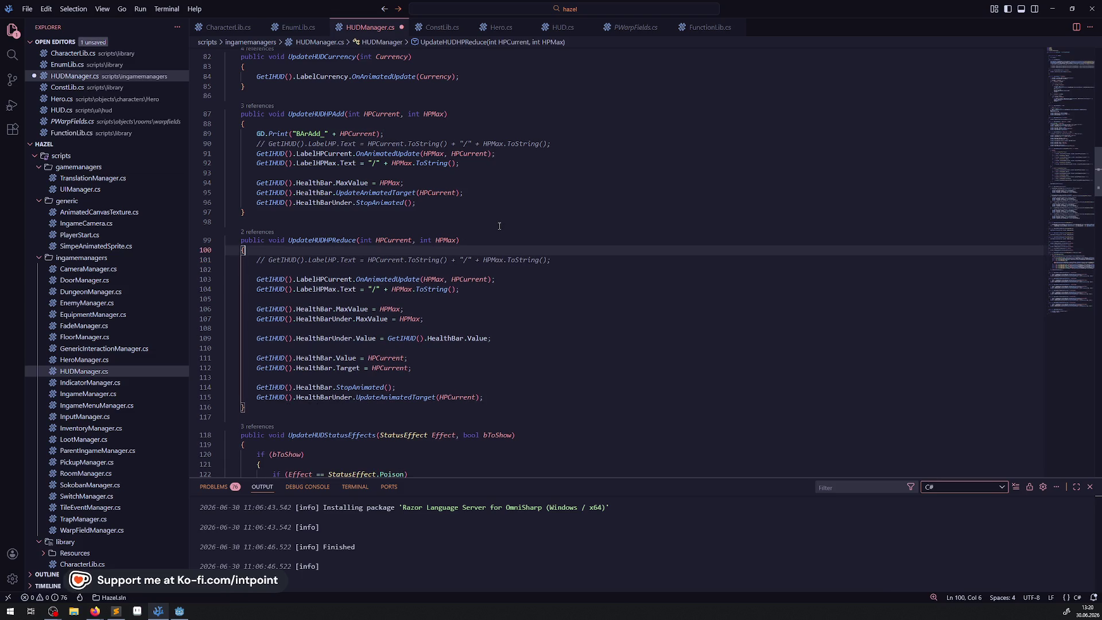
key(ctrl+s)
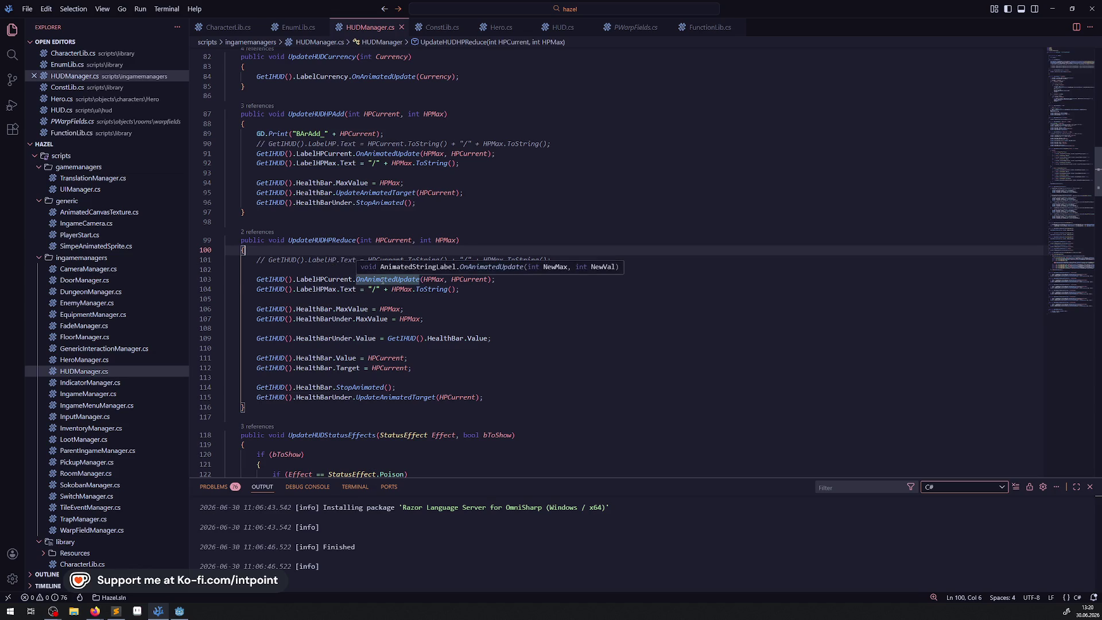
Step: Look up OnAnimatedUpdate's definition, then return to HUDManager.cs
click(357, 280)
right_click(358, 280)
click(400, 286)
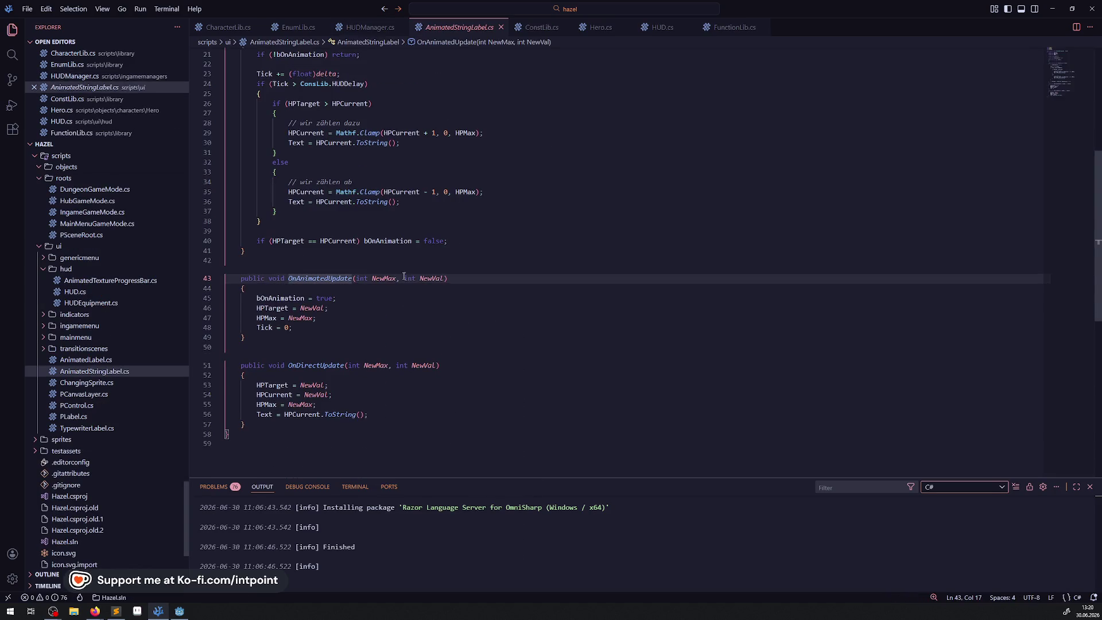
scroll(328, 248, up, 2)
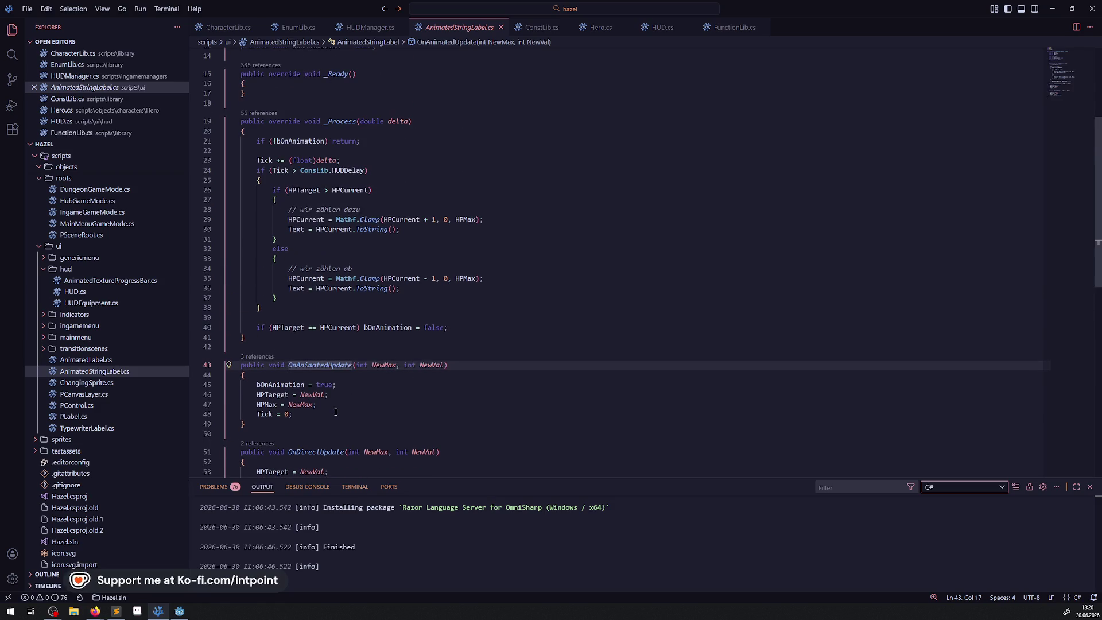
key(alt+Left)
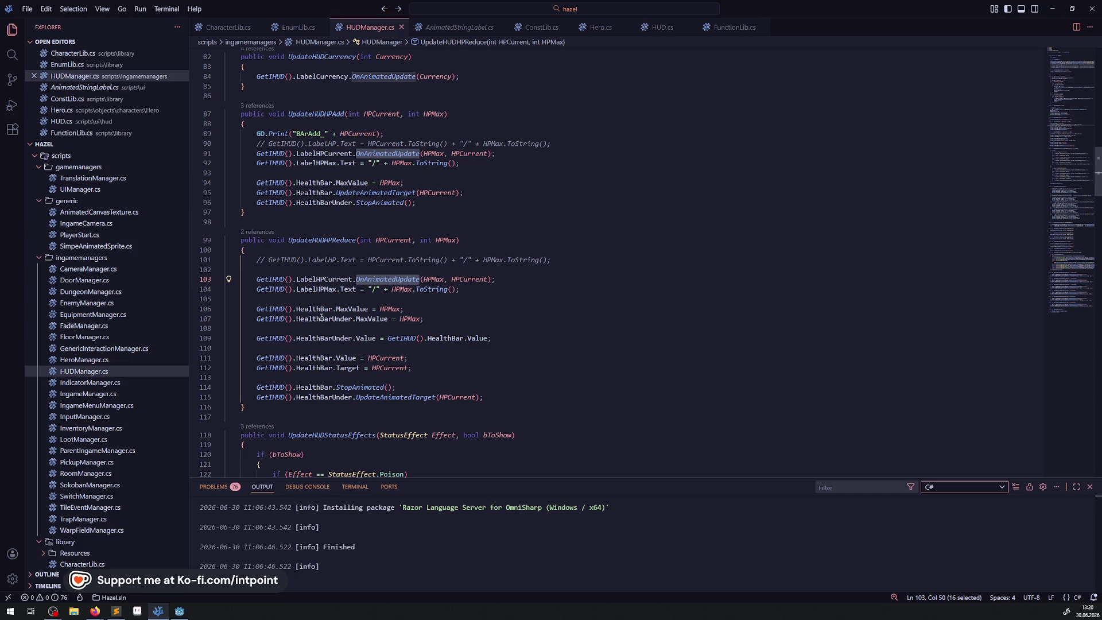
Step: Go to the progress bar method's definition in AnimatedTextureProgressBar.cs
click(447, 351)
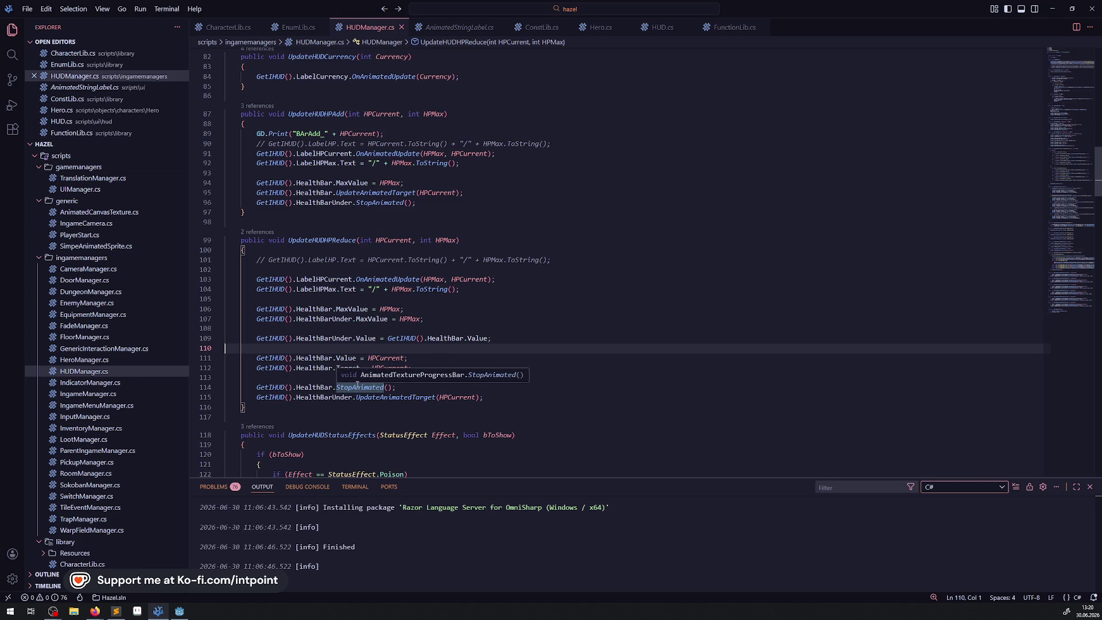
ctrl+click(383, 193)
scroll(383, 393, up, 20)
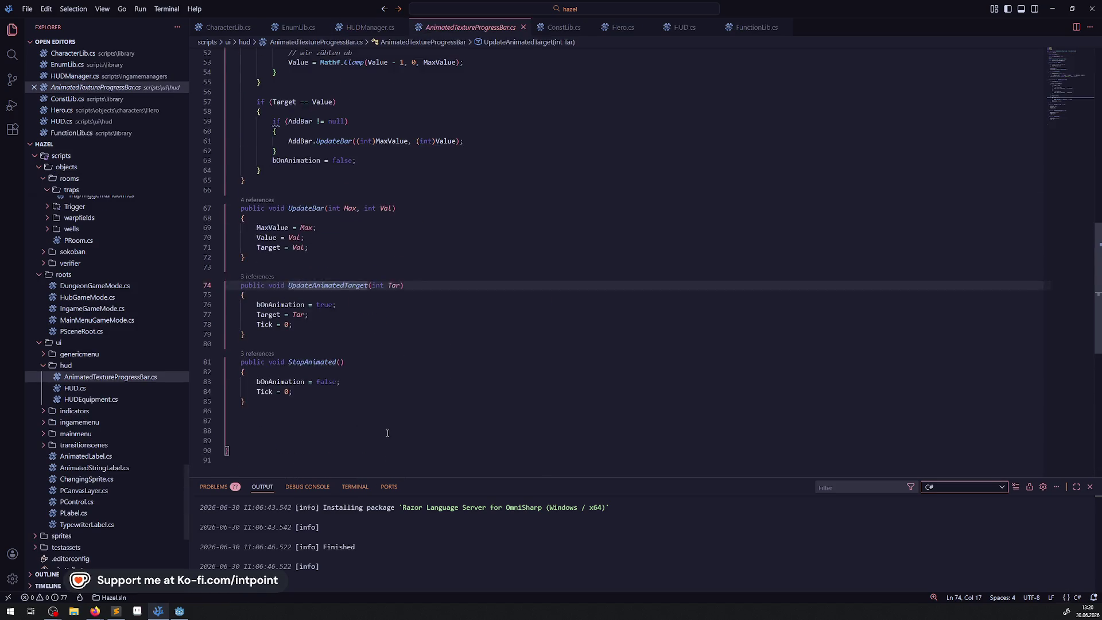
Step: Rename the _Process method on line 38 to _PhysicsProcess and save
scroll(383, 379, down, 3)
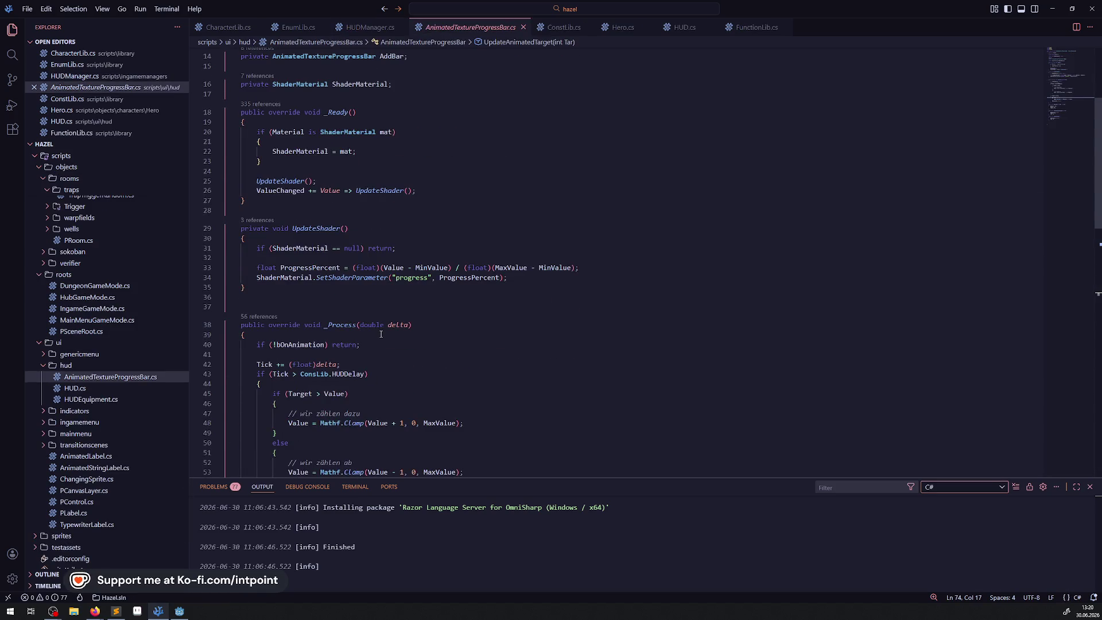
scroll(380, 334, down, 3)
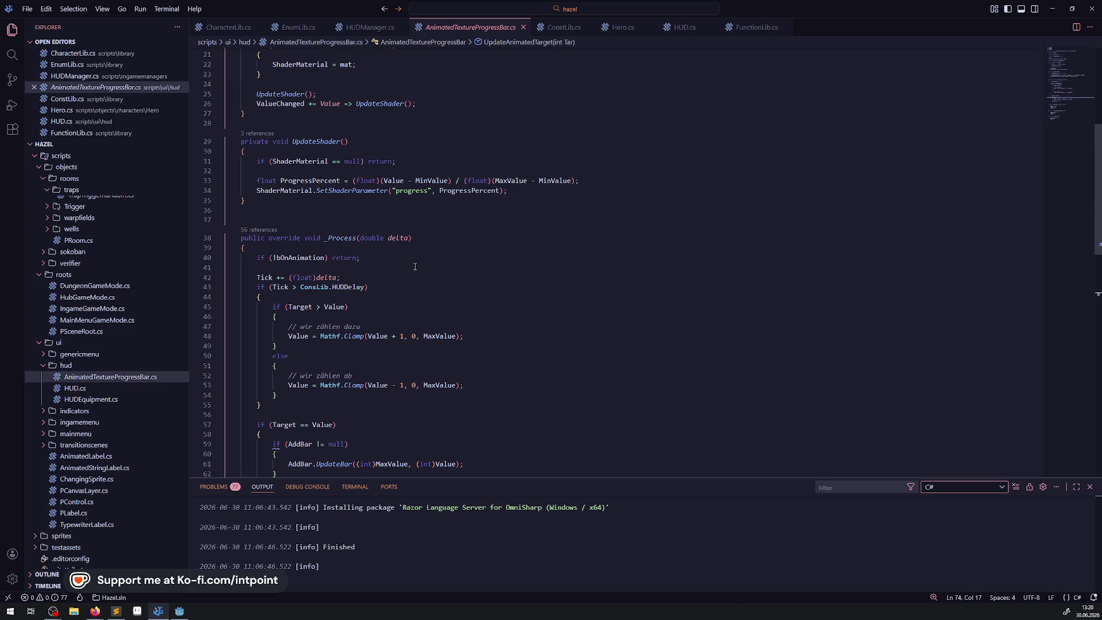
scroll(415, 268, down, 2)
scroll(414, 269, down, 2)
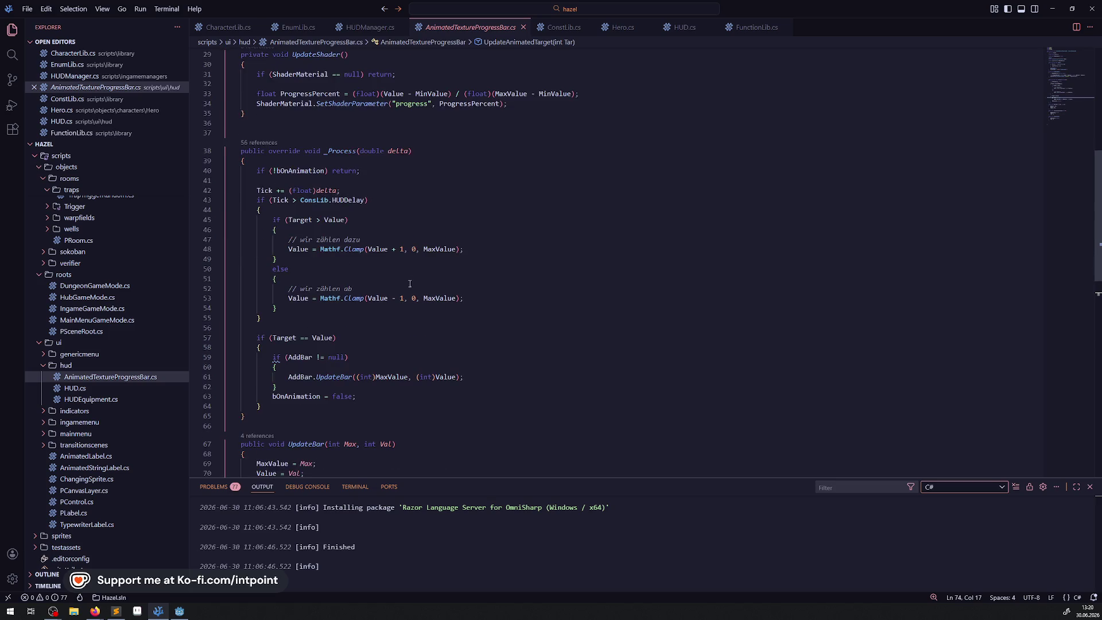
scroll(441, 376, down, 3)
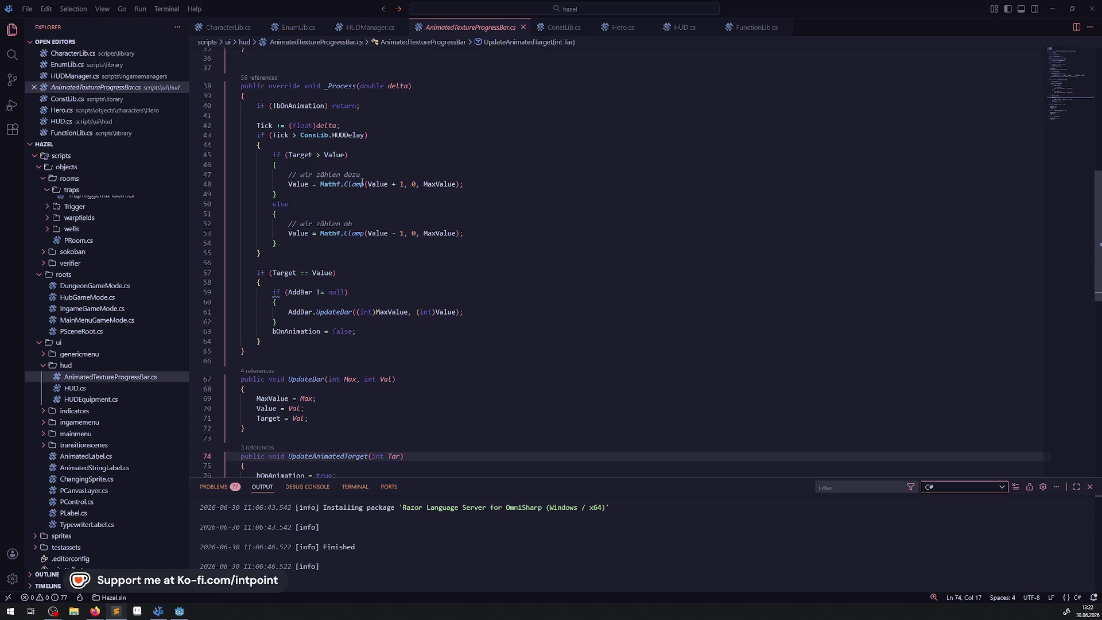
scroll(325, 222, up, 4)
click(326, 217)
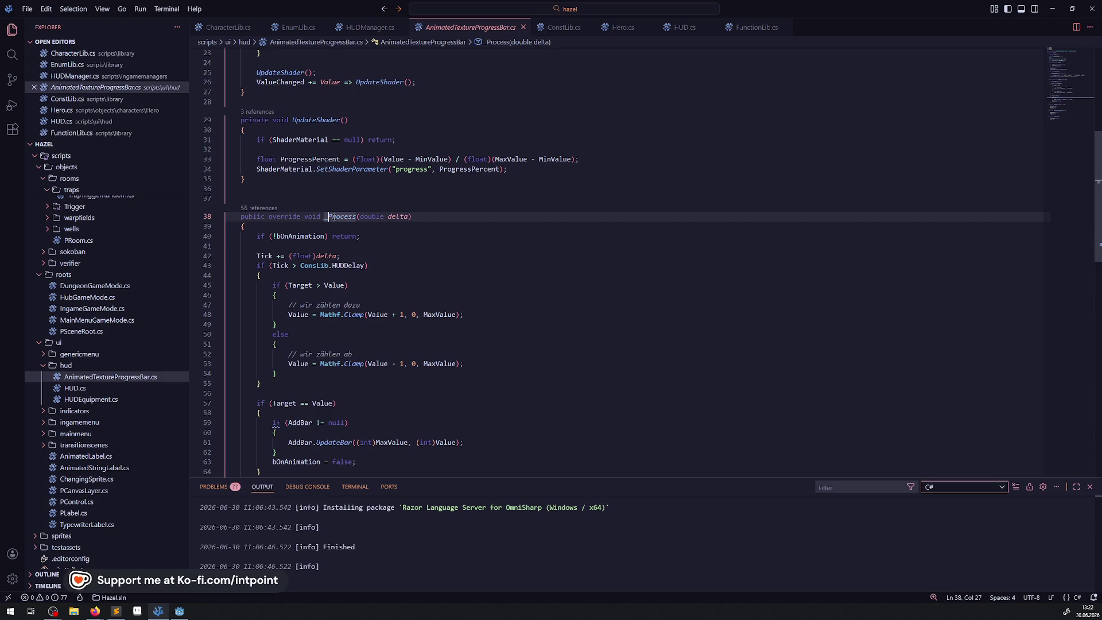
text(On)
key(BackSpace)
key(BackSpace)
text(PhysicsP)
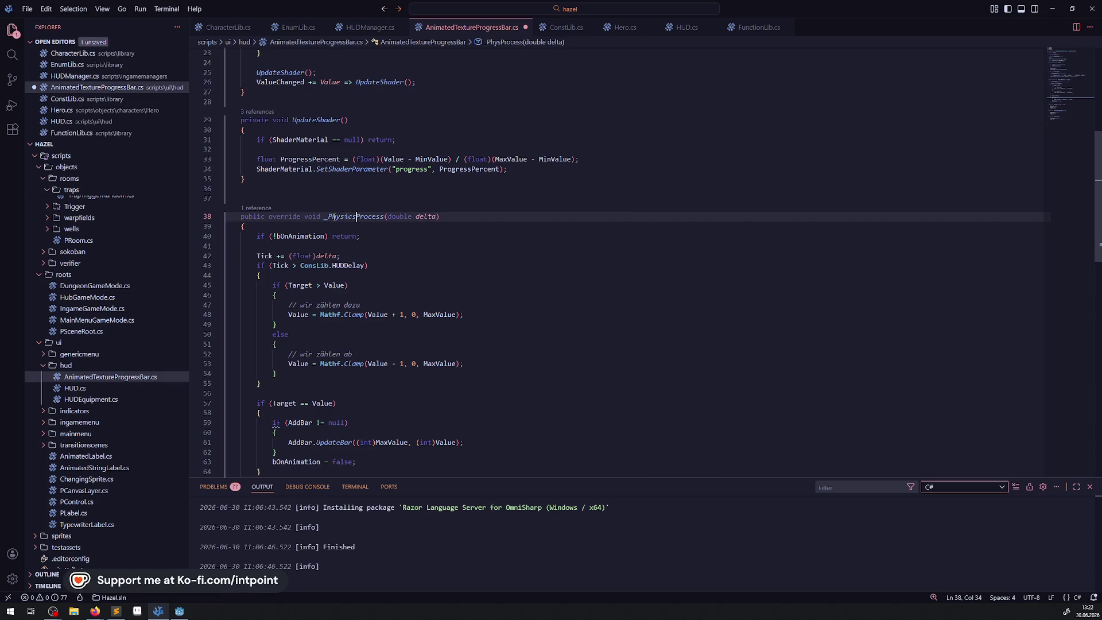
key(ctrl+s)
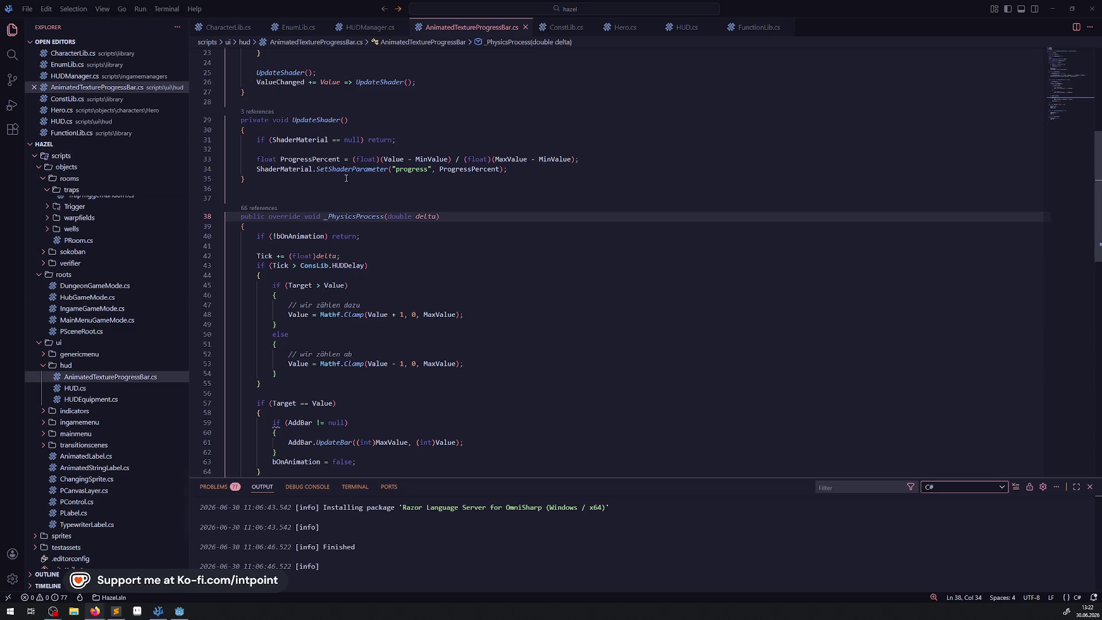
Step: Back in Godot, build and run the project
double_click(347, 217)
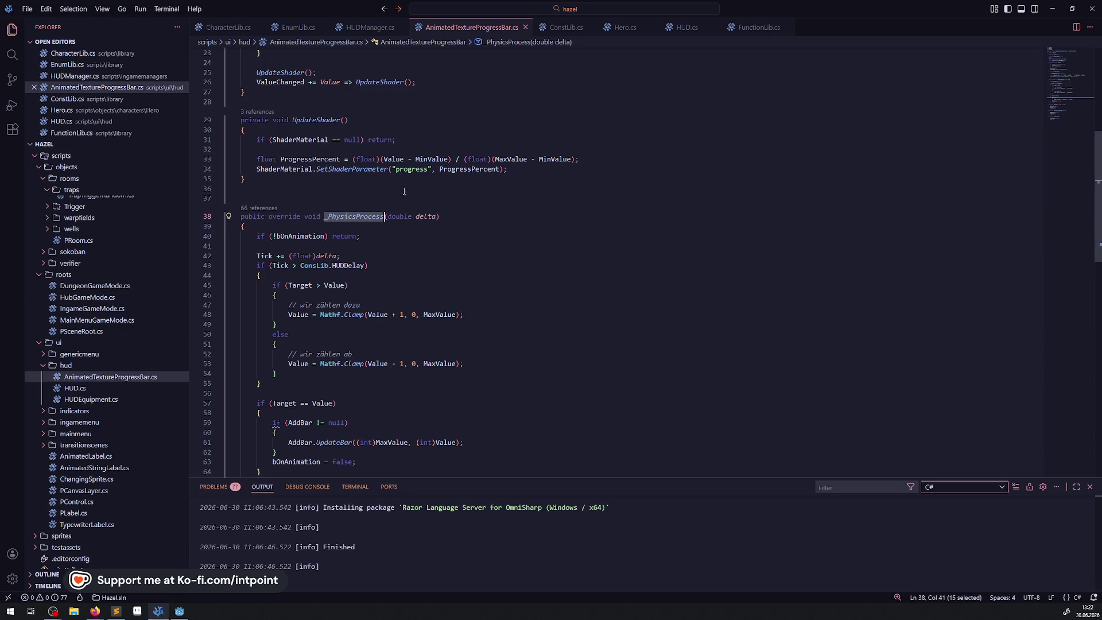
key(alt+Tab)
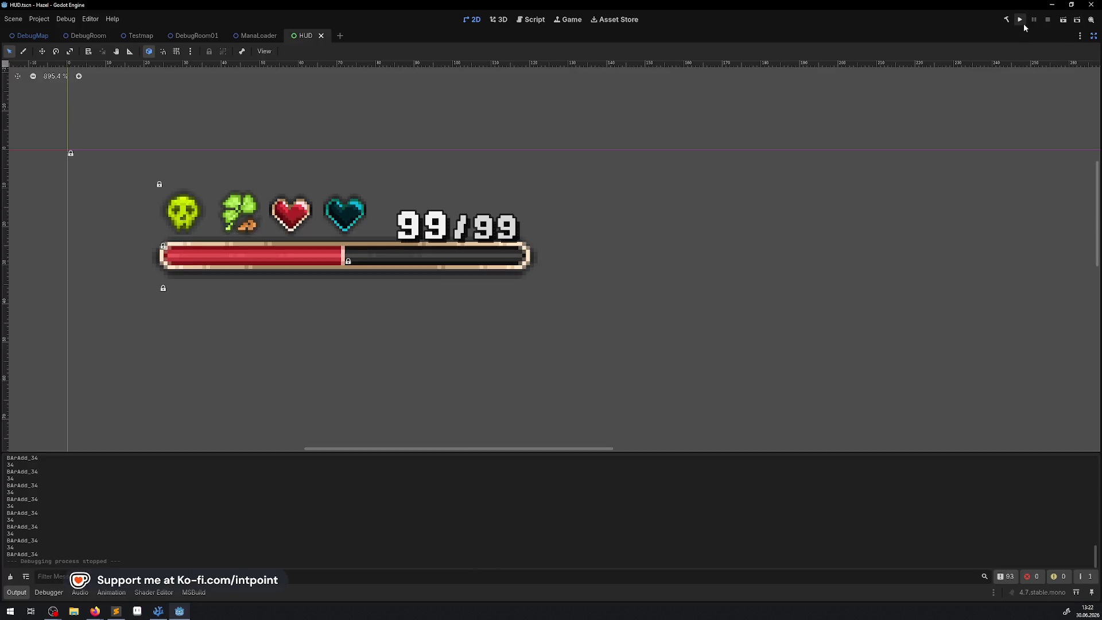
click(1025, 23)
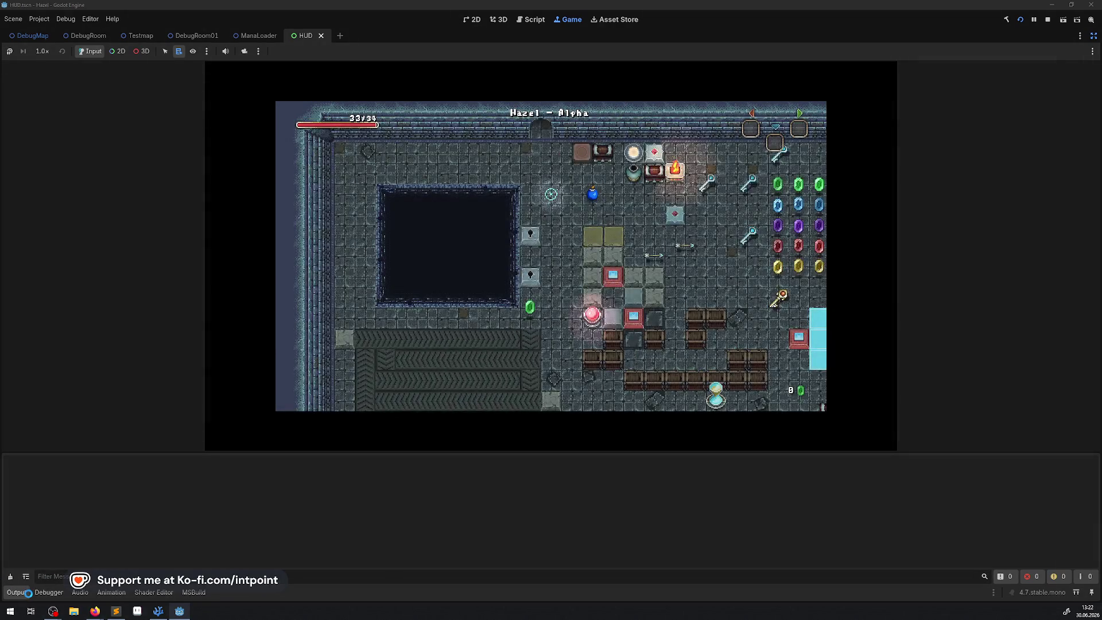
Step: Walk the player down-left at 8.0x game speed, then stop and return to Visual Studio Code
key(Down)
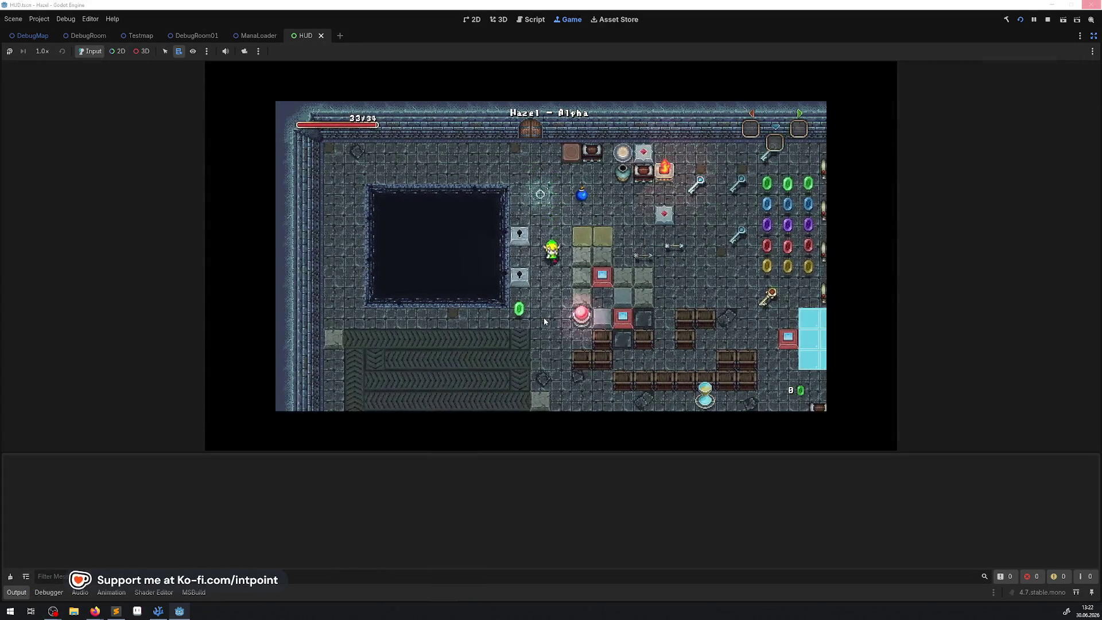
key(Down)
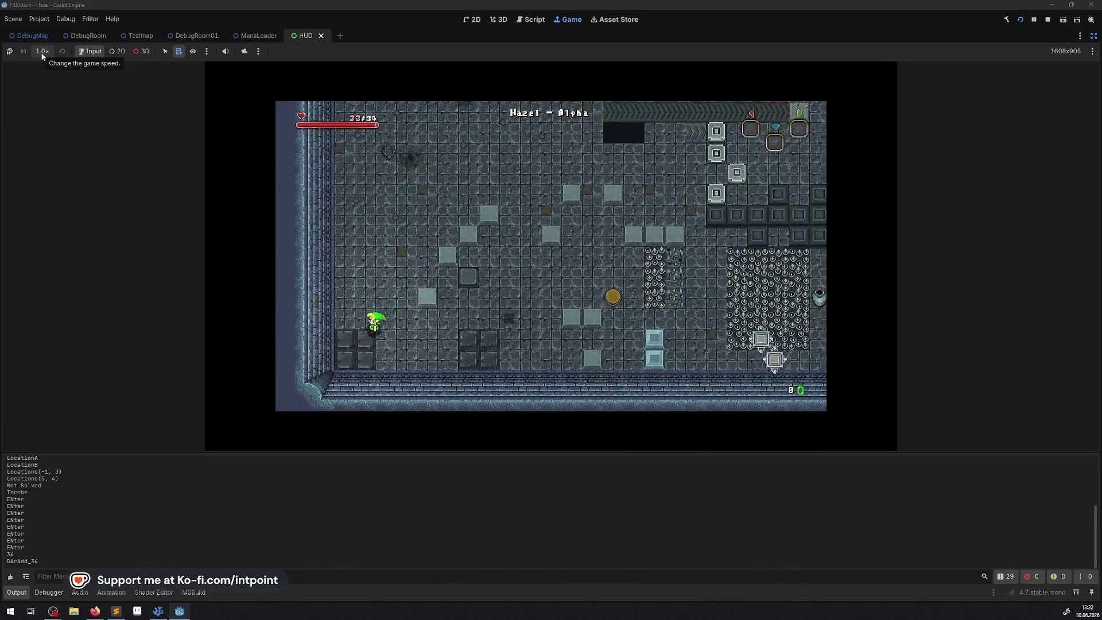
click(43, 51)
click(50, 171)
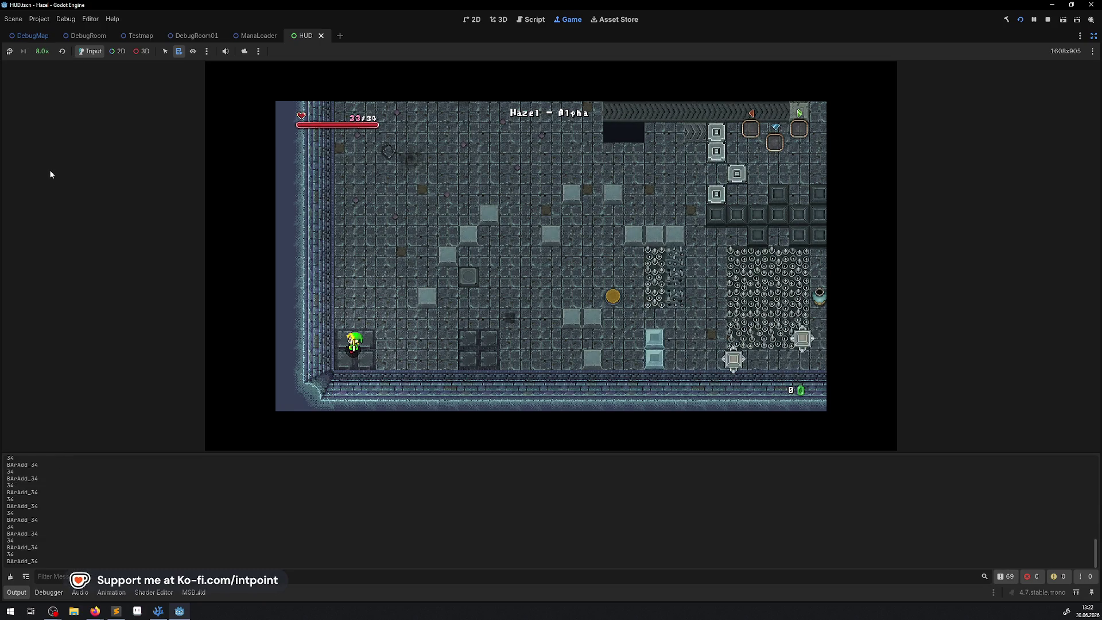
click(353, 154)
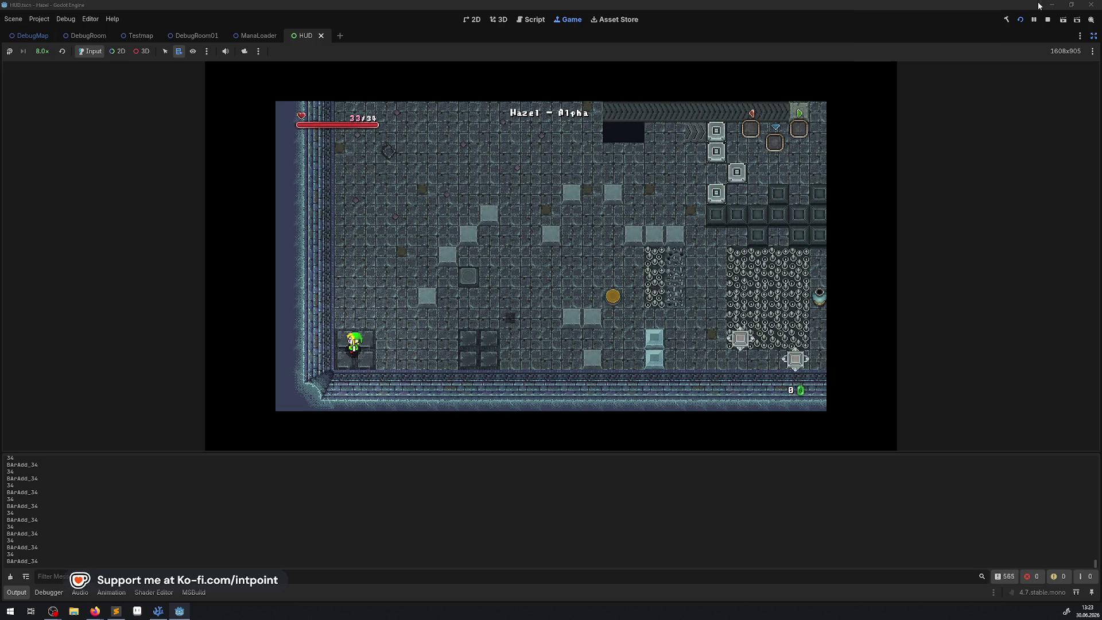
click(1048, 19)
click(158, 611)
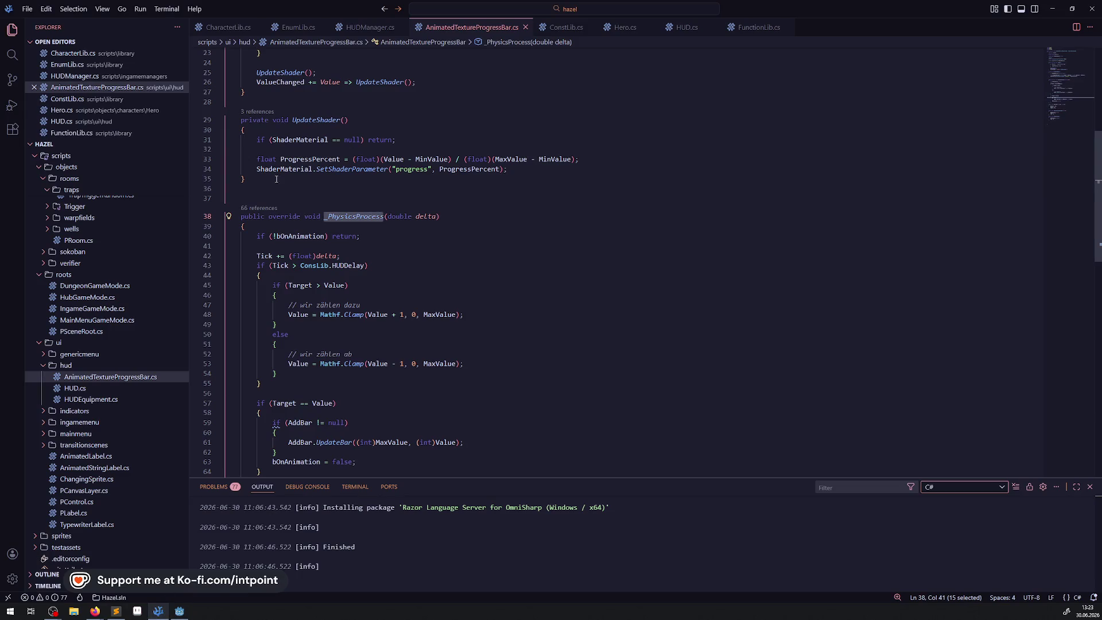
Step: Retype the progress bar's method name as _PhysicsProcess and save
mouse_move(340, 213)
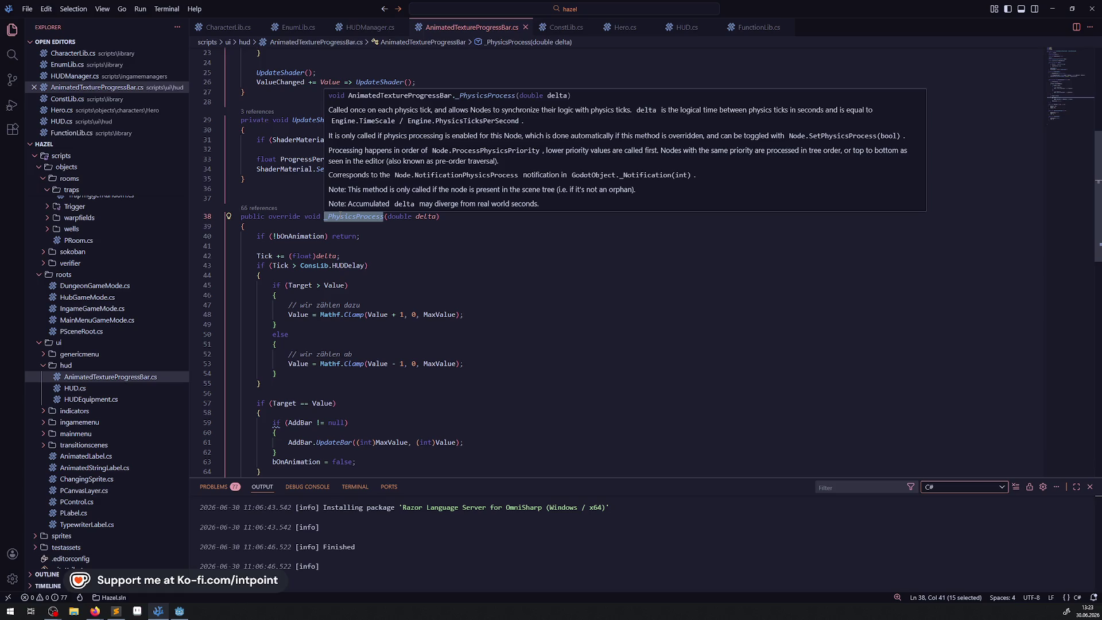
click(445, 274)
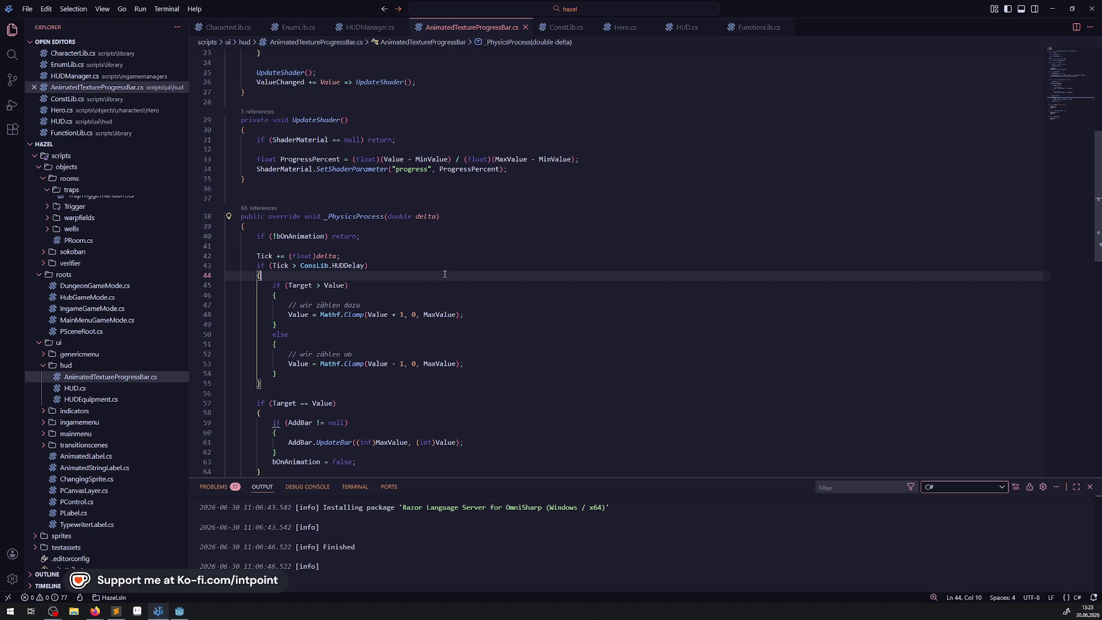
drag(362, 217, 328, 217)
key(BackSpace)
mouse_move(339, 217)
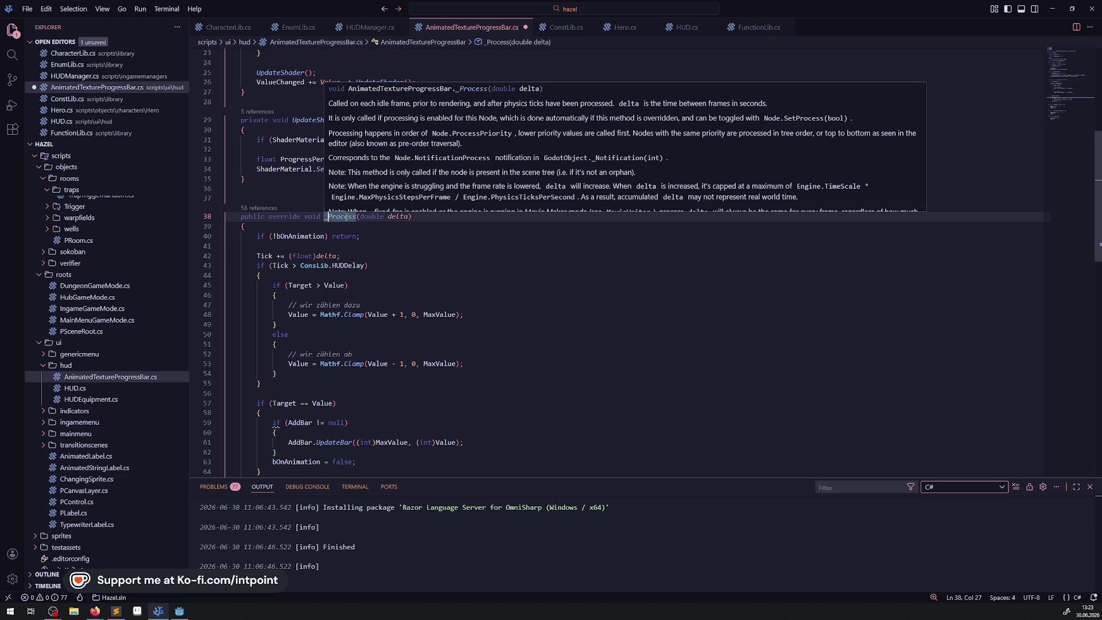
double_click(346, 216)
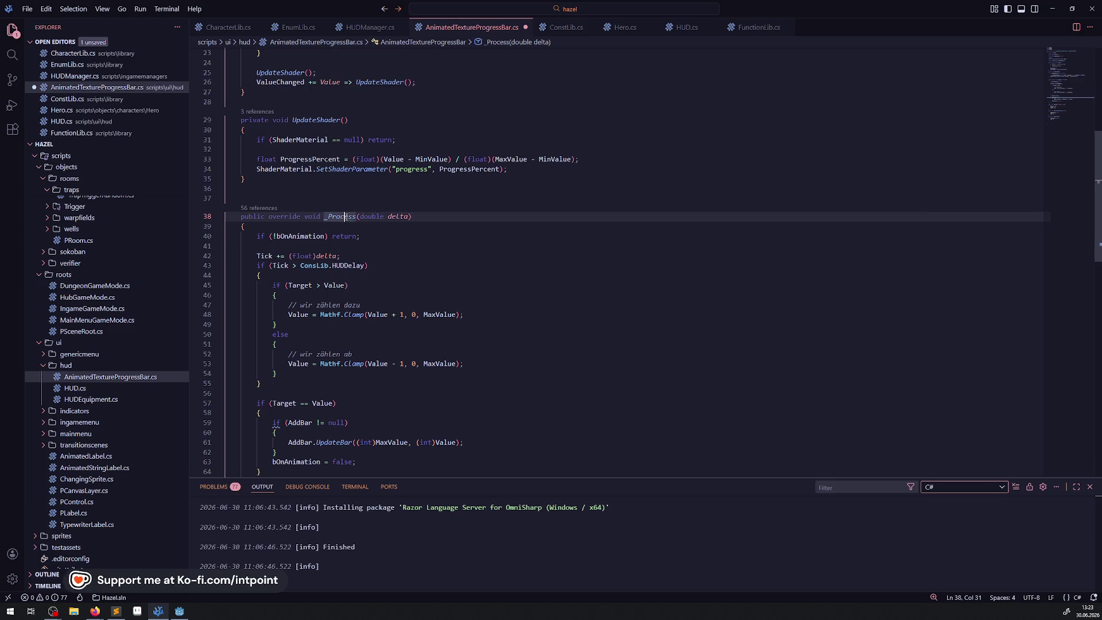
text(_PhysicsProcess)
key(ctrl+s)
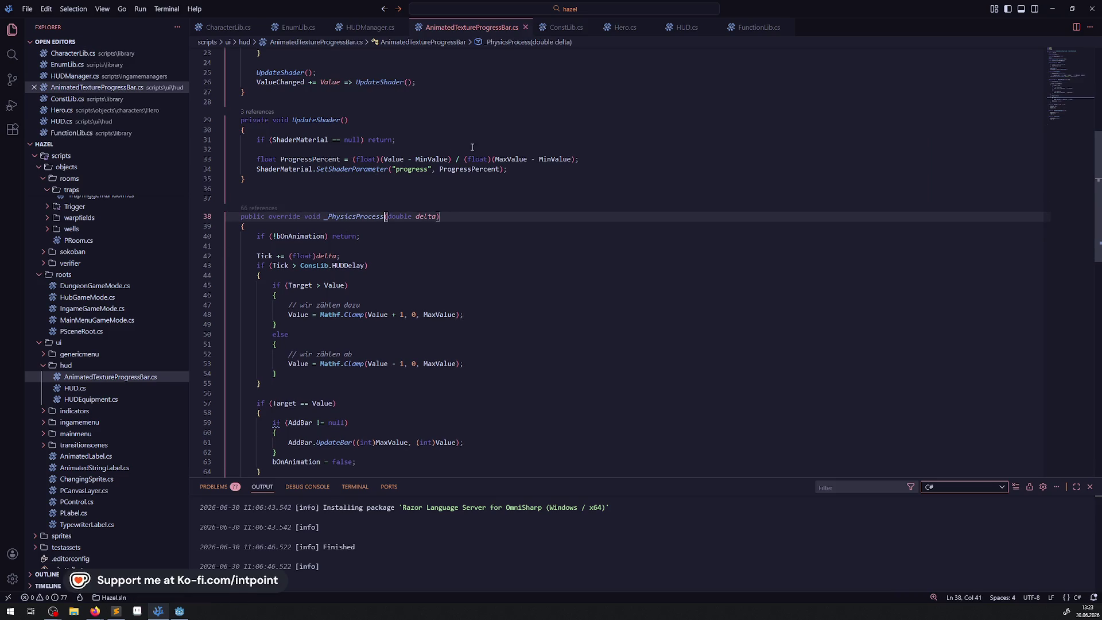
Step: In Godot, restore the side panels and open LabelHPCurrent's AnimatedStringLabel.cs script
click(179, 611)
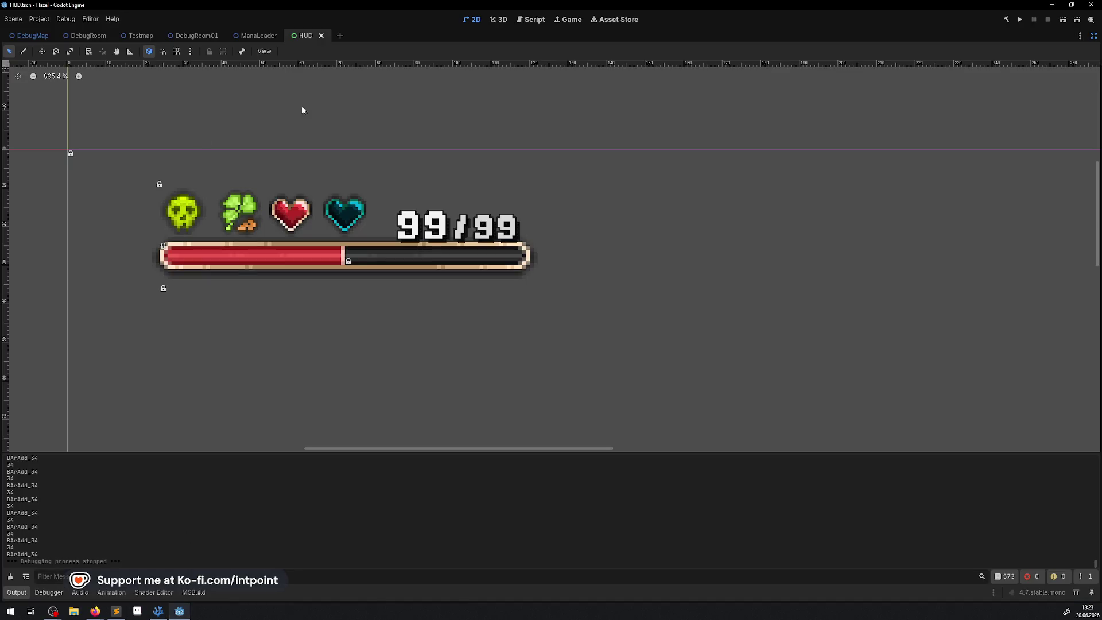
click(1093, 36)
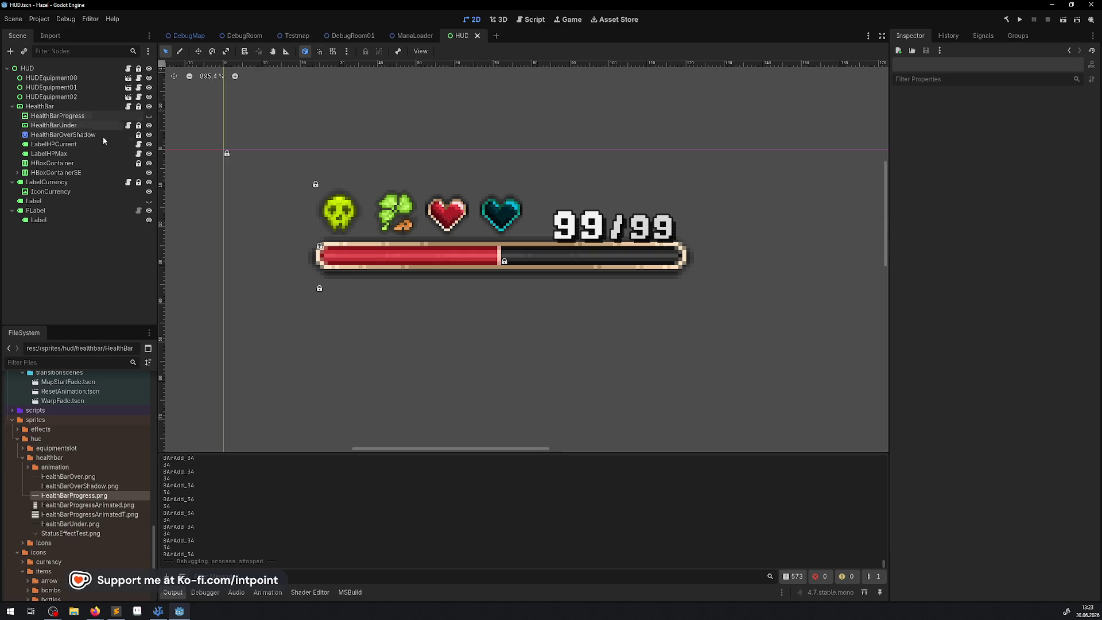
click(584, 232)
click(139, 147)
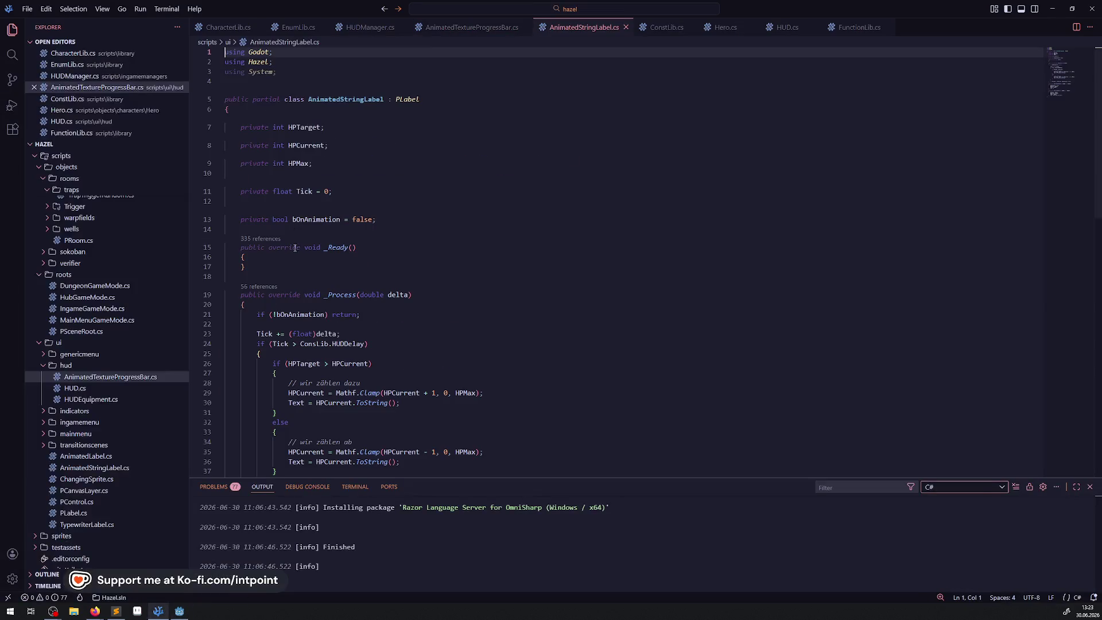
Step: Rename AnimatedStringLabel's _Process on line 19 to _PhysicsProcess, then rebuild and run in Godot
double_click(343, 208)
text(_PhysicsProcess)
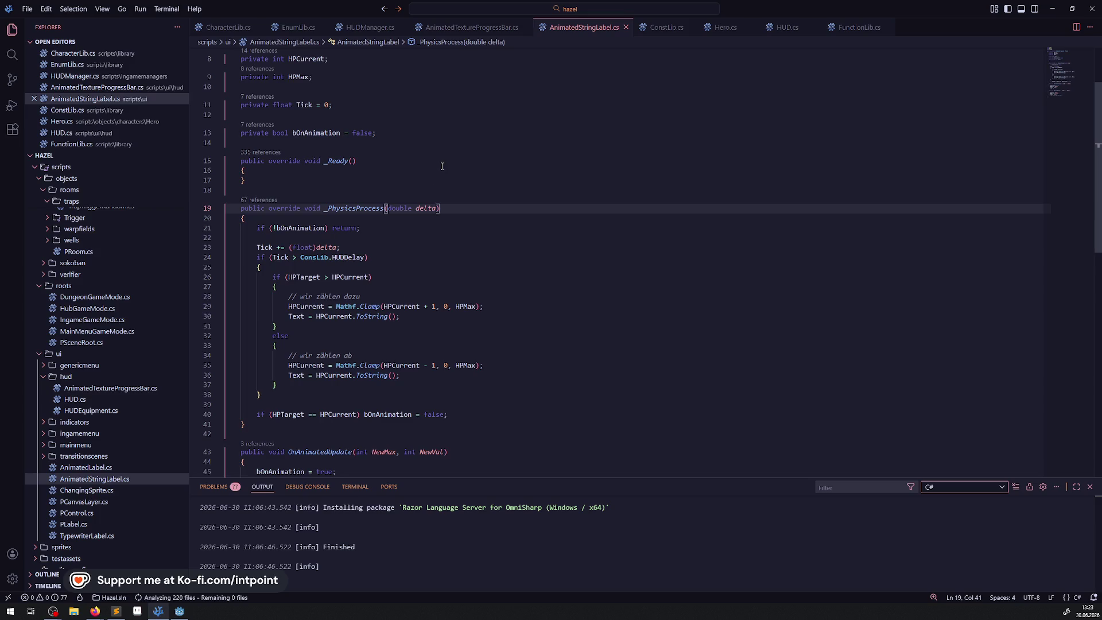
scroll(138, 598, down, 5)
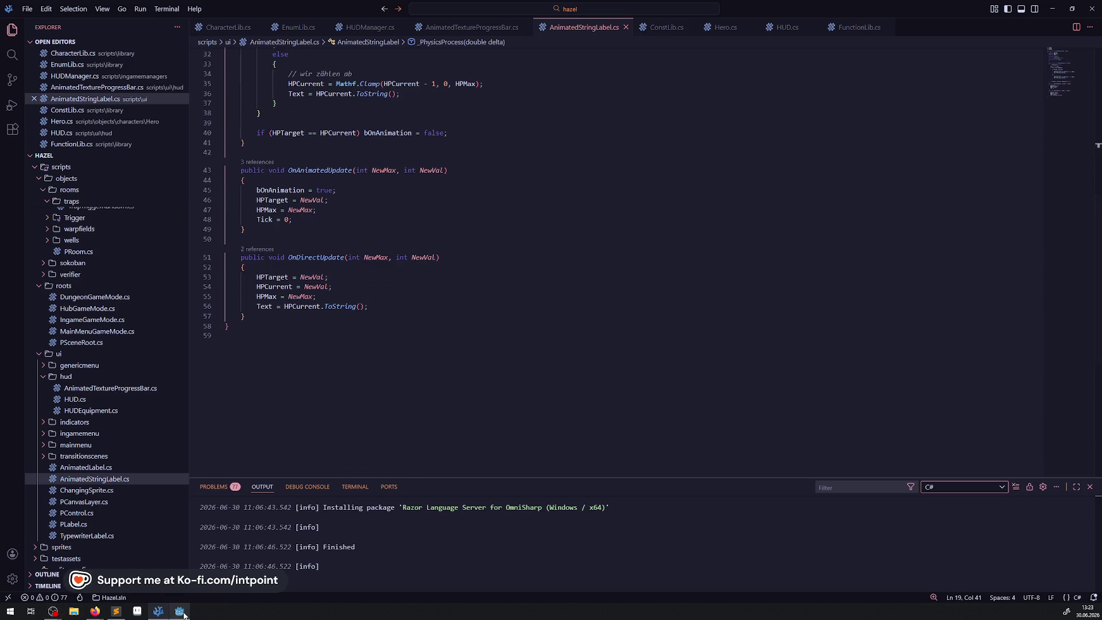
click(179, 611)
click(1008, 20)
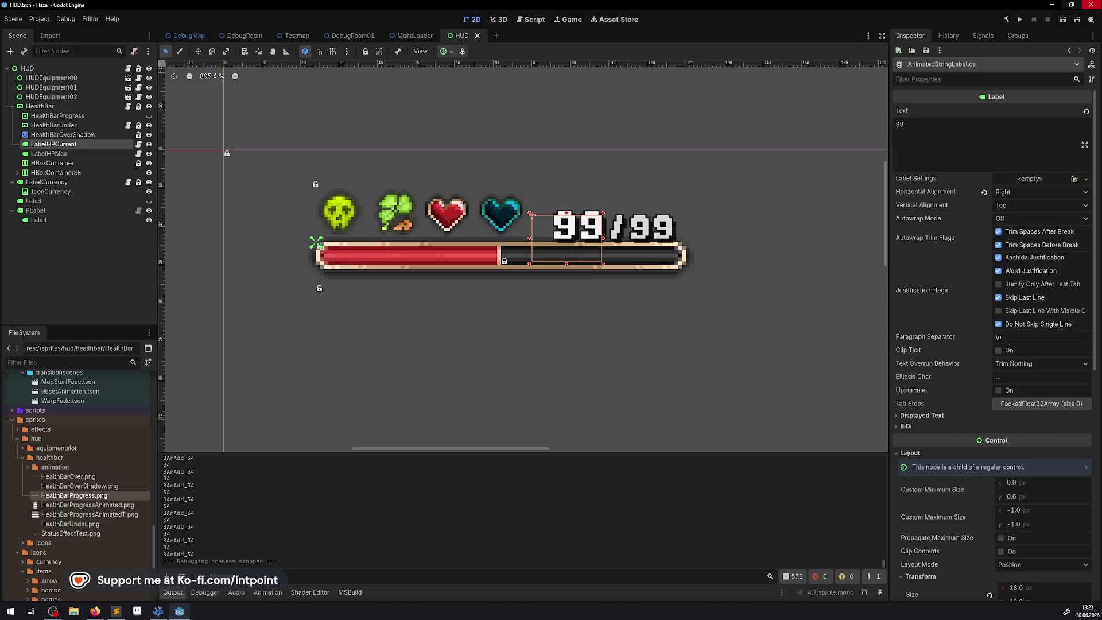
click(1020, 19)
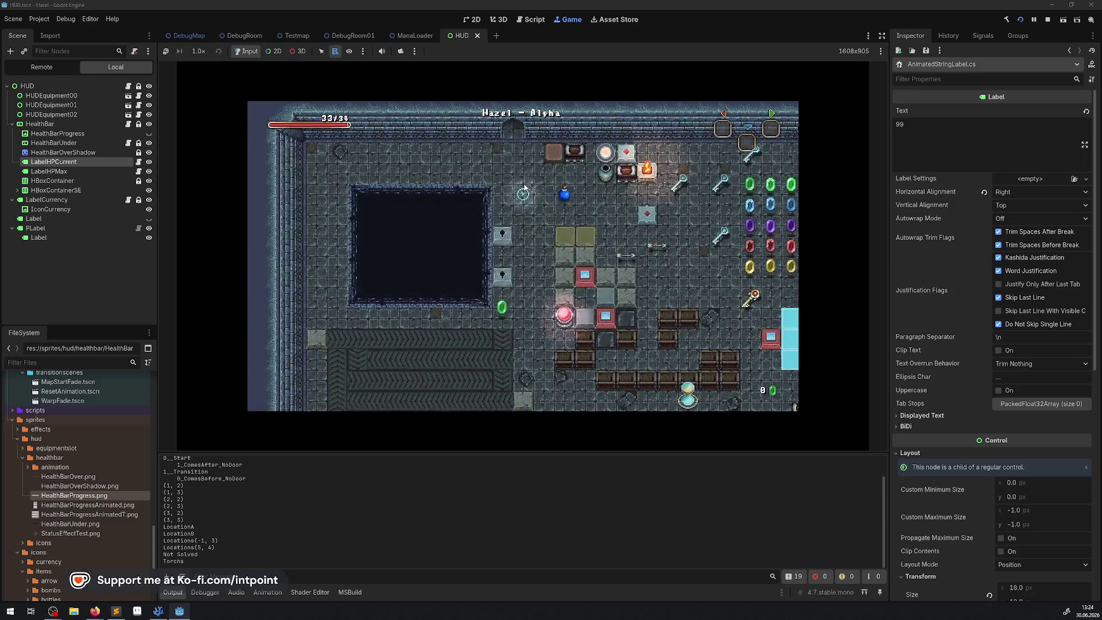
Step: Walk the player down-left, switch the game to 8.0x speed, then stop the run
key(Down)
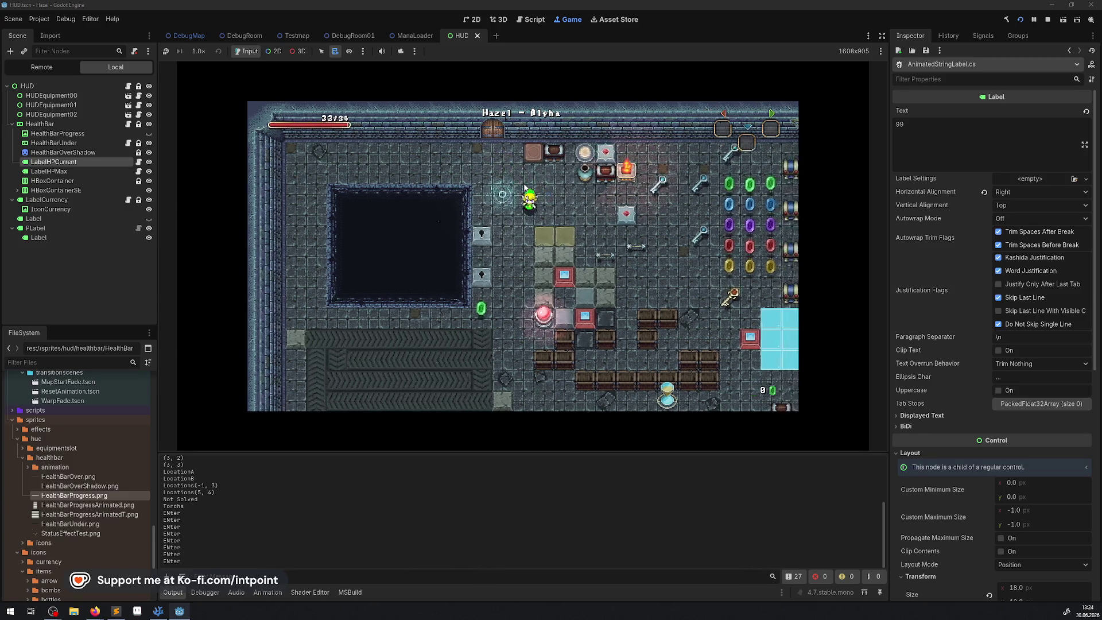
key(Left)
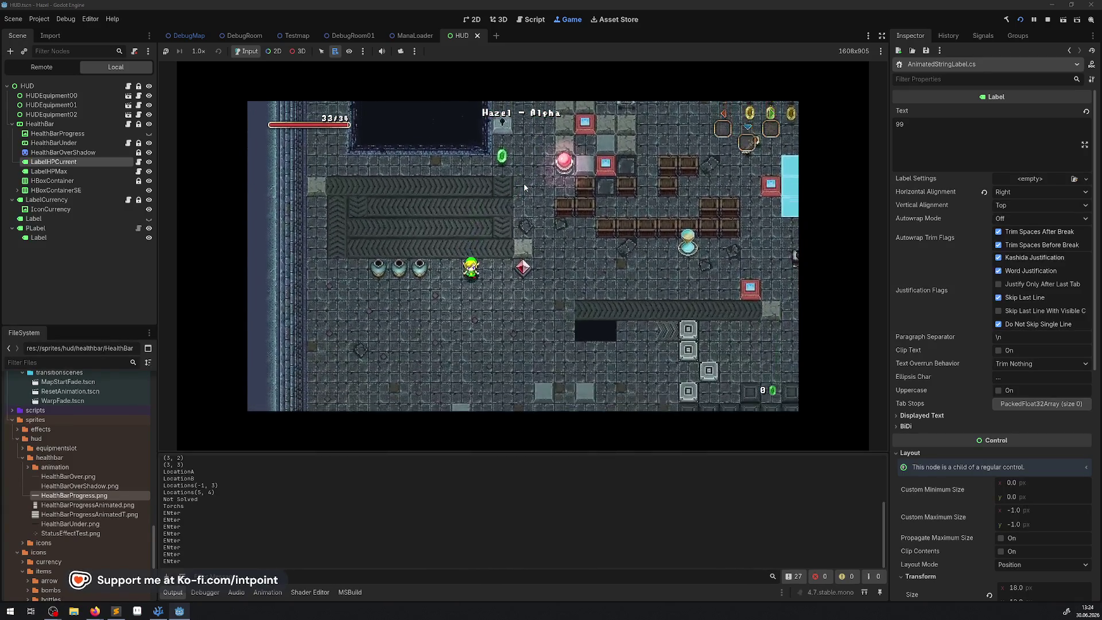
key(Down)
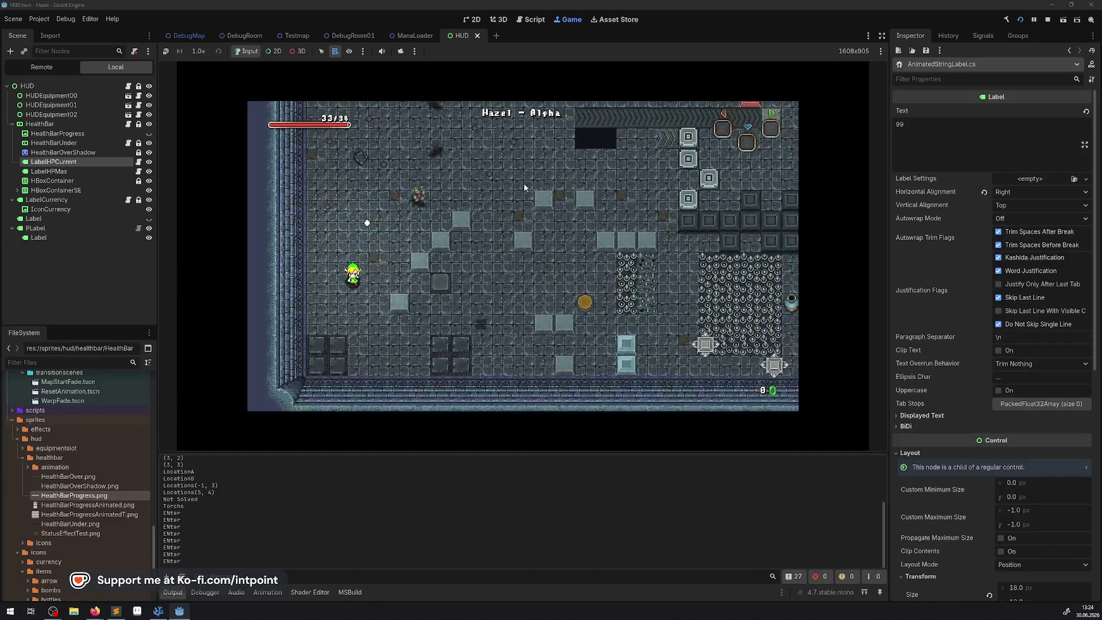
click(198, 51)
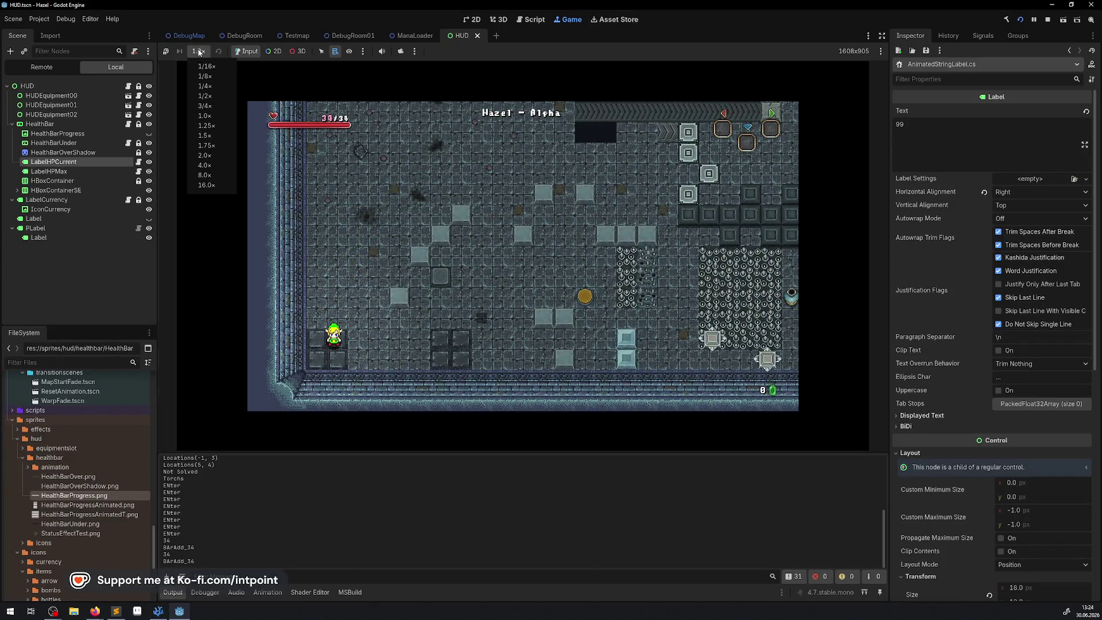
click(204, 177)
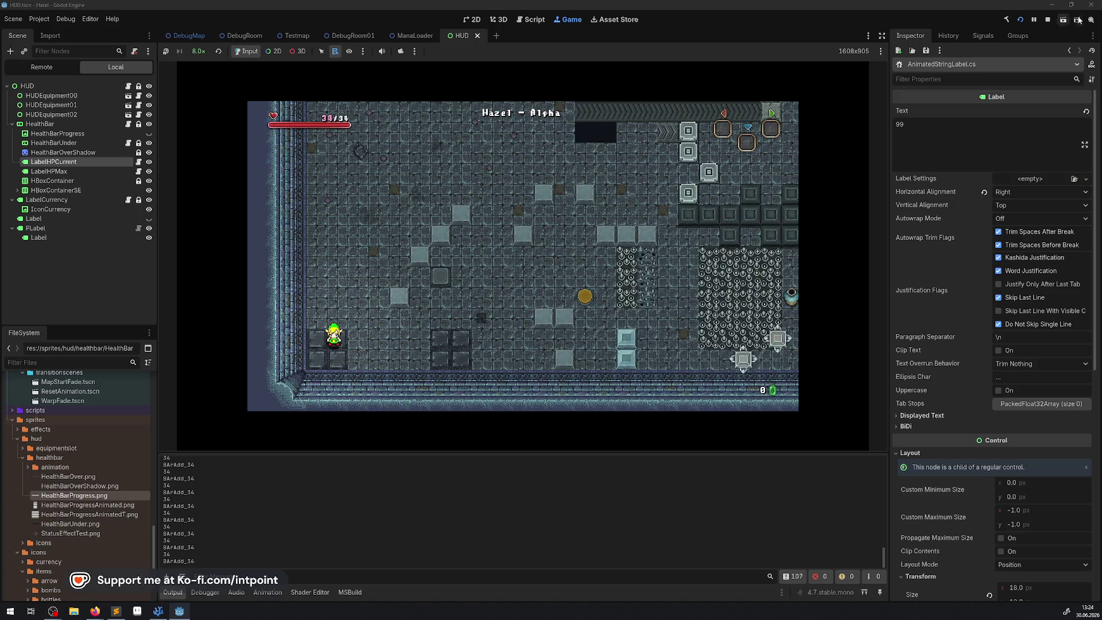
click(1047, 20)
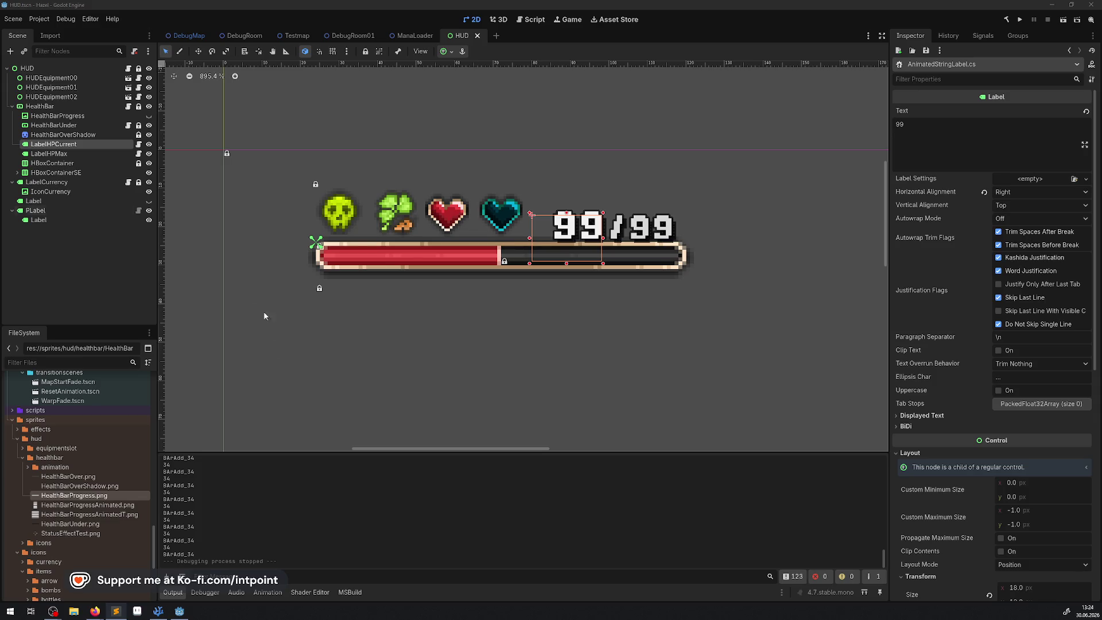
Step: Add '// _Process in kombination mit 8x speed führt zu fehlern' above _PhysicsProcess and save
click(158, 611)
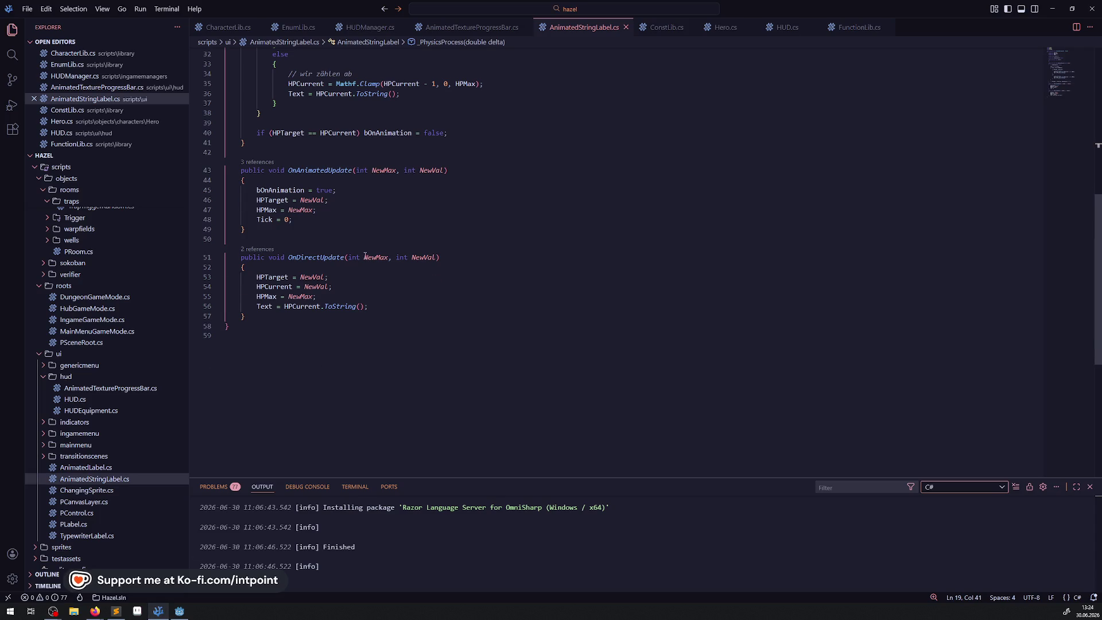
click(270, 277)
key(Return)
text(// )
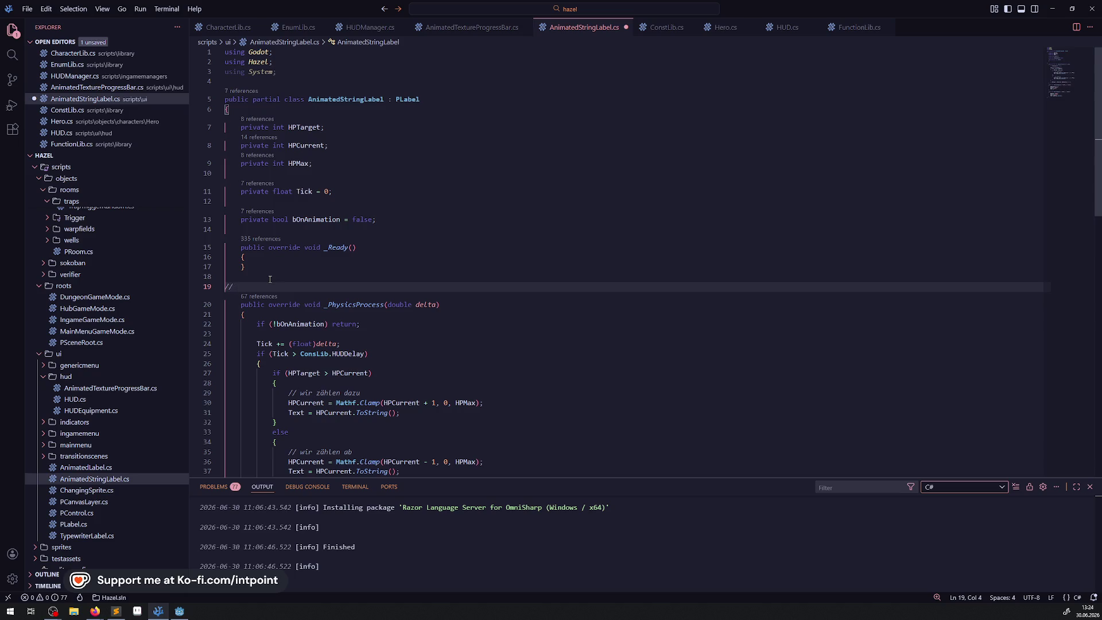
text(_Pr)
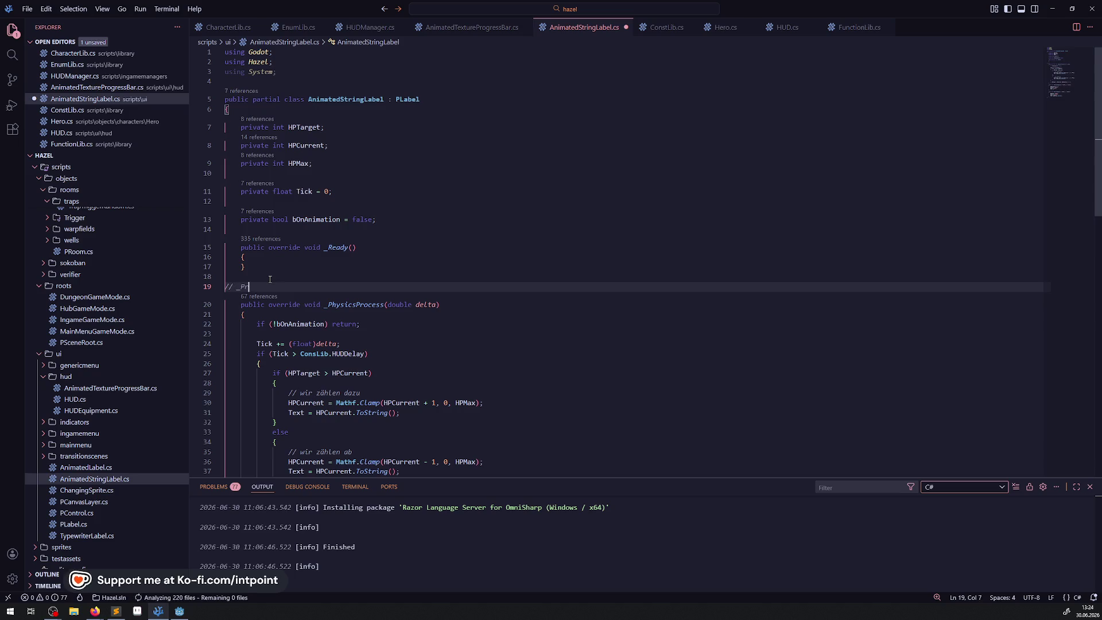
text(ocess )
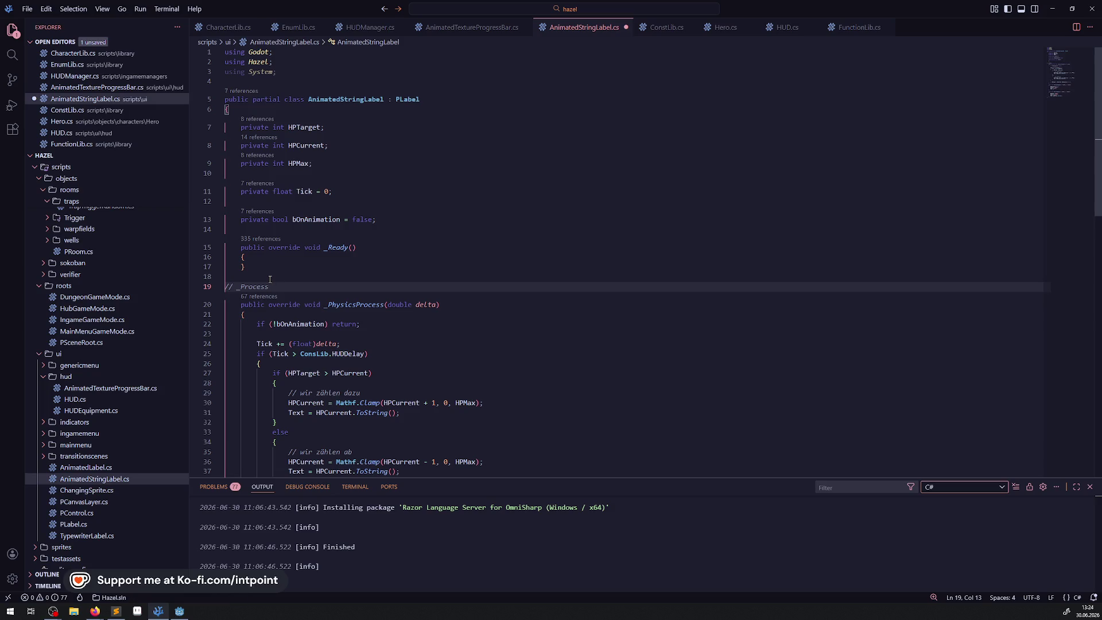
text(in kombination mit H)
key(BackSpace)
text(8x speed führt z)
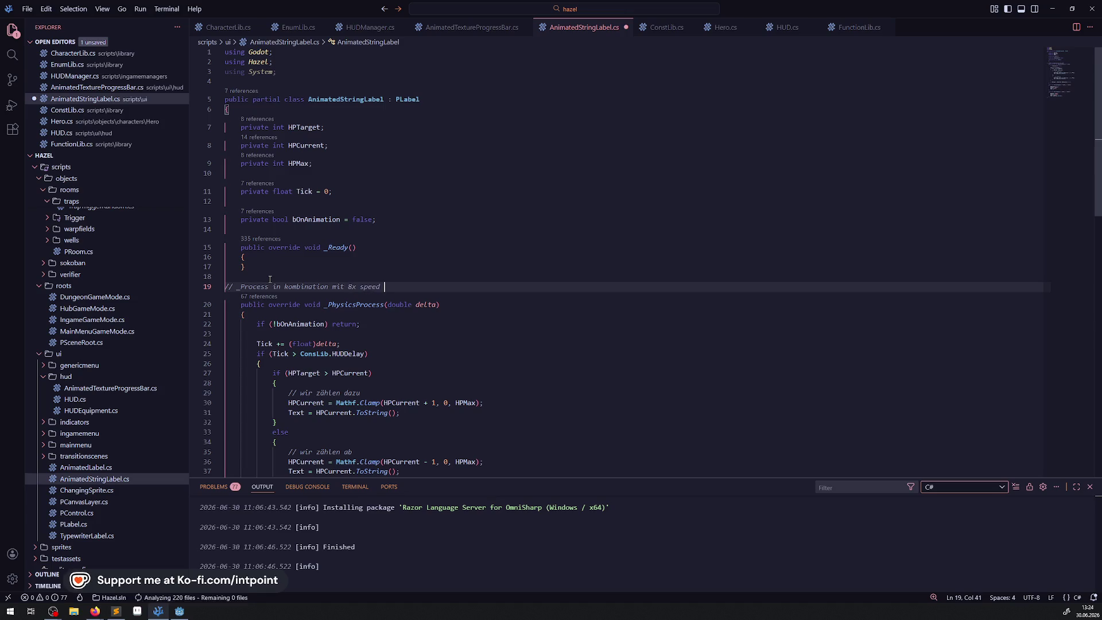
text(u fehlern)
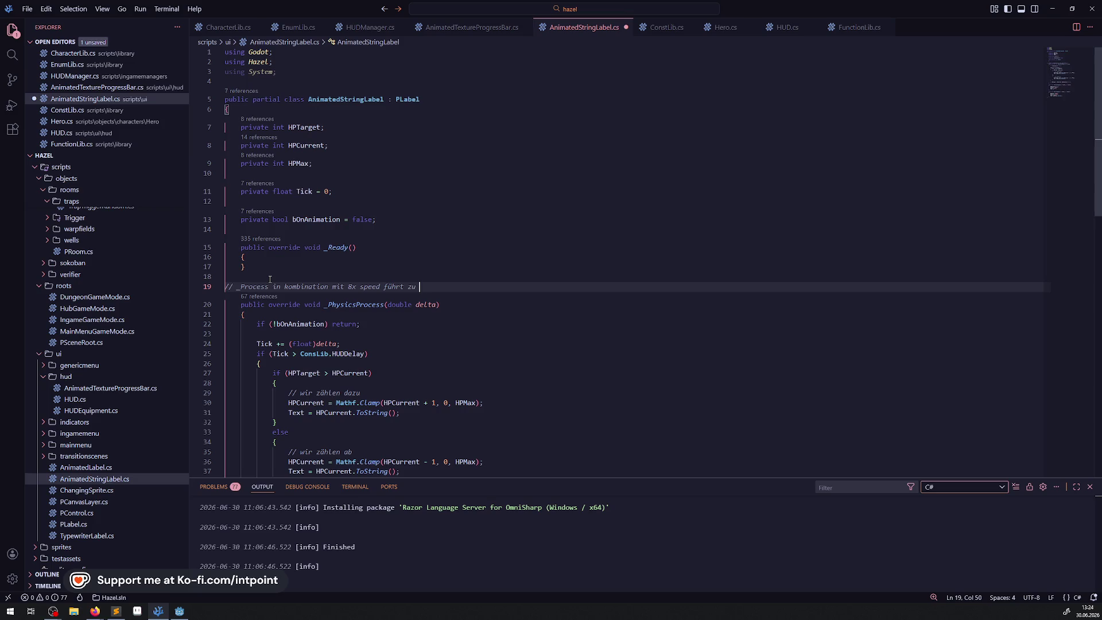
key(ctrl+s)
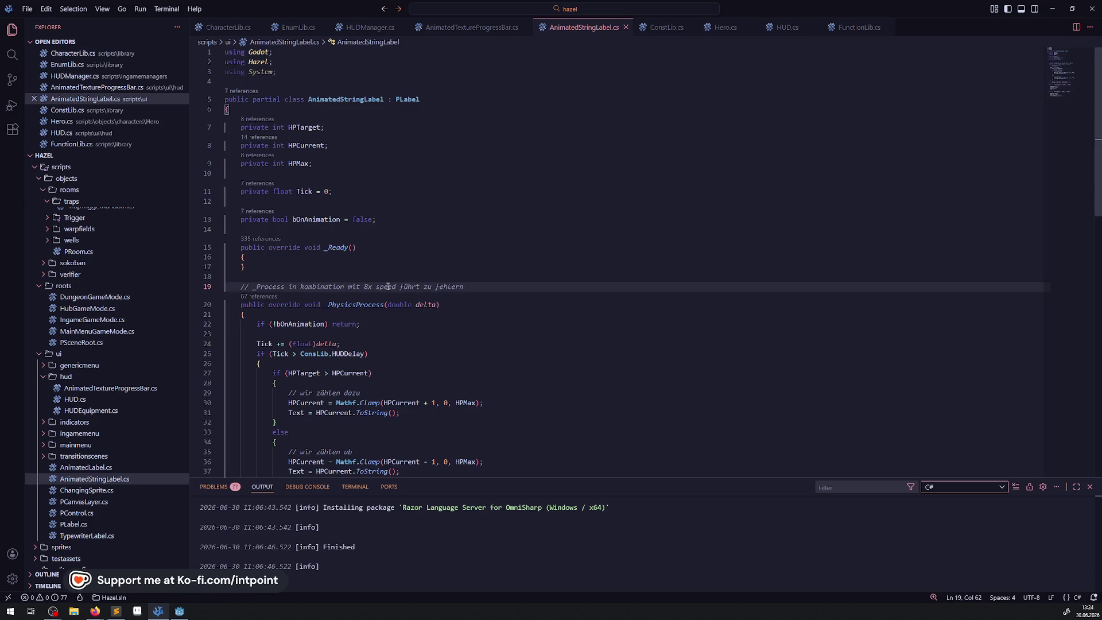
Step: Paste the same comment above _PhysicsProcess in AnimatedTextureProgressBar.cs
shift+click(230, 289)
key(ctrl+c)
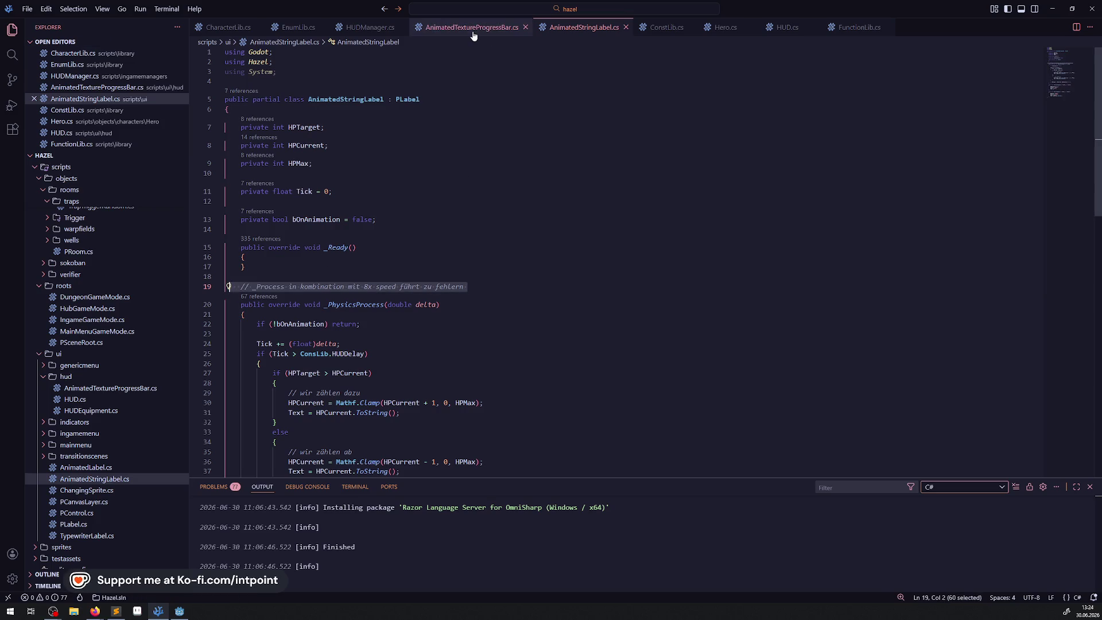
click(472, 27)
click(306, 199)
key(ctrl+v)
click(368, 266)
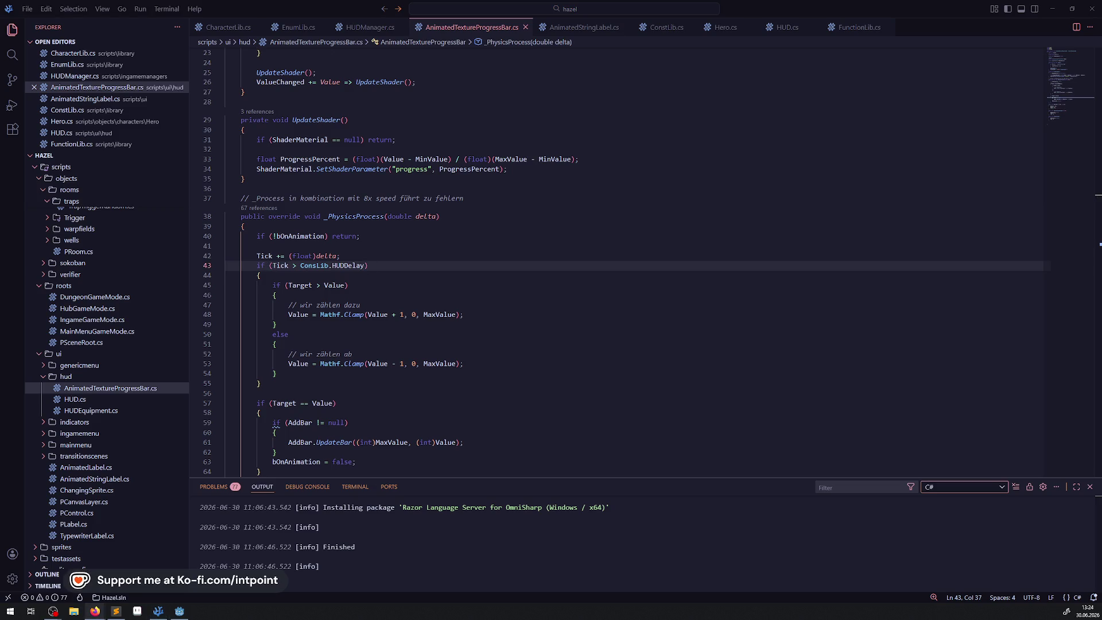
click(514, 294)
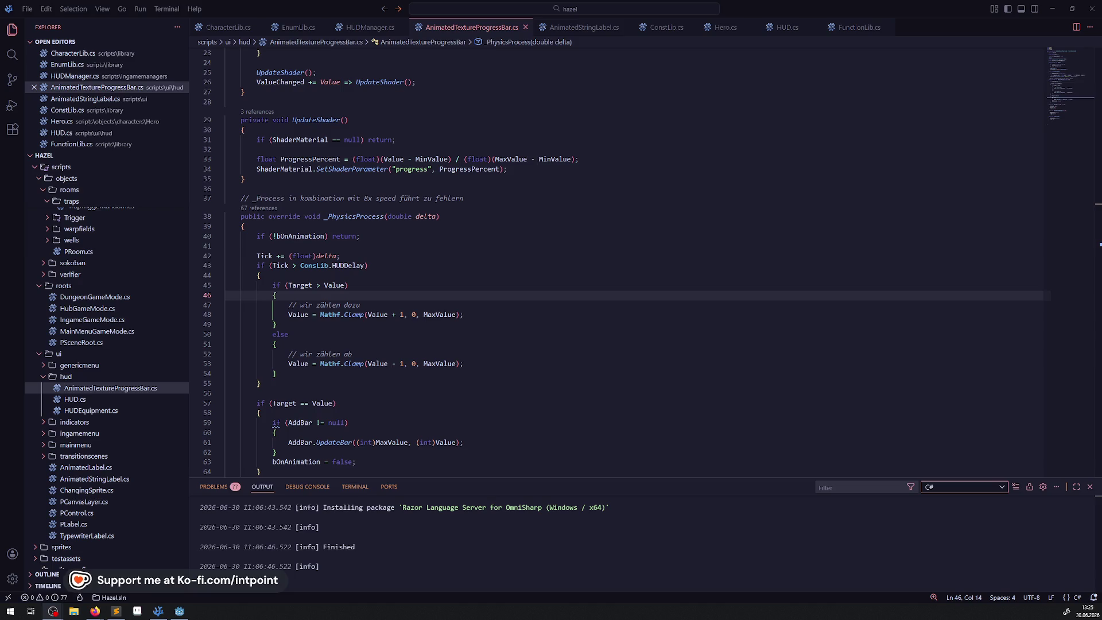
click(488, 314)
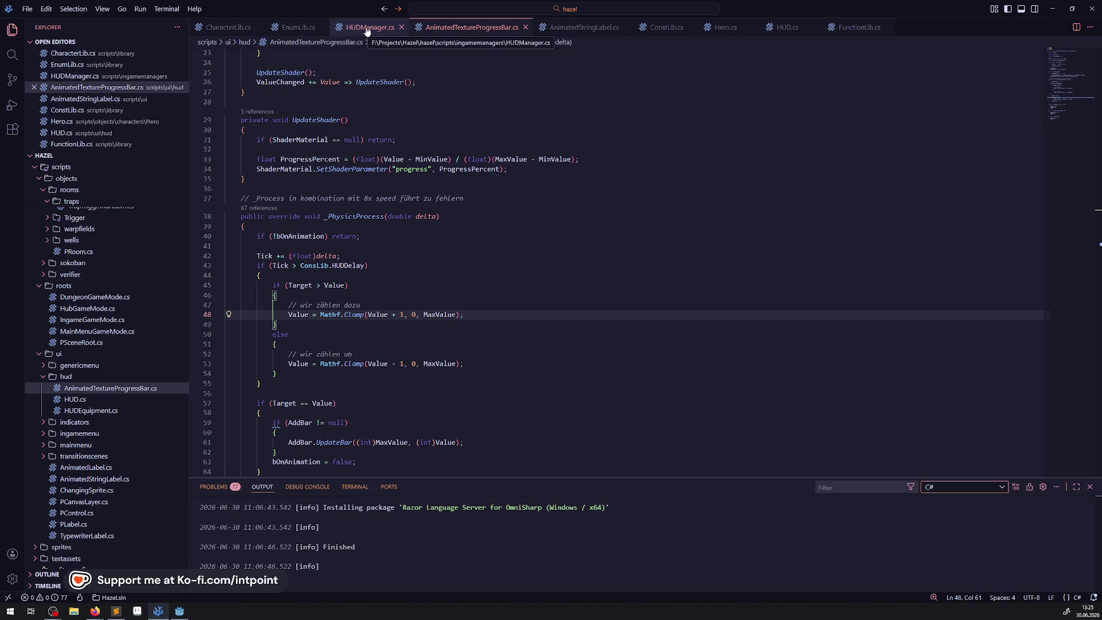
click(401, 27)
Step: Close all open VS Code scripts, from AnimatedTextureProgressBar.cs through FunctionLib.cs
click(446, 27)
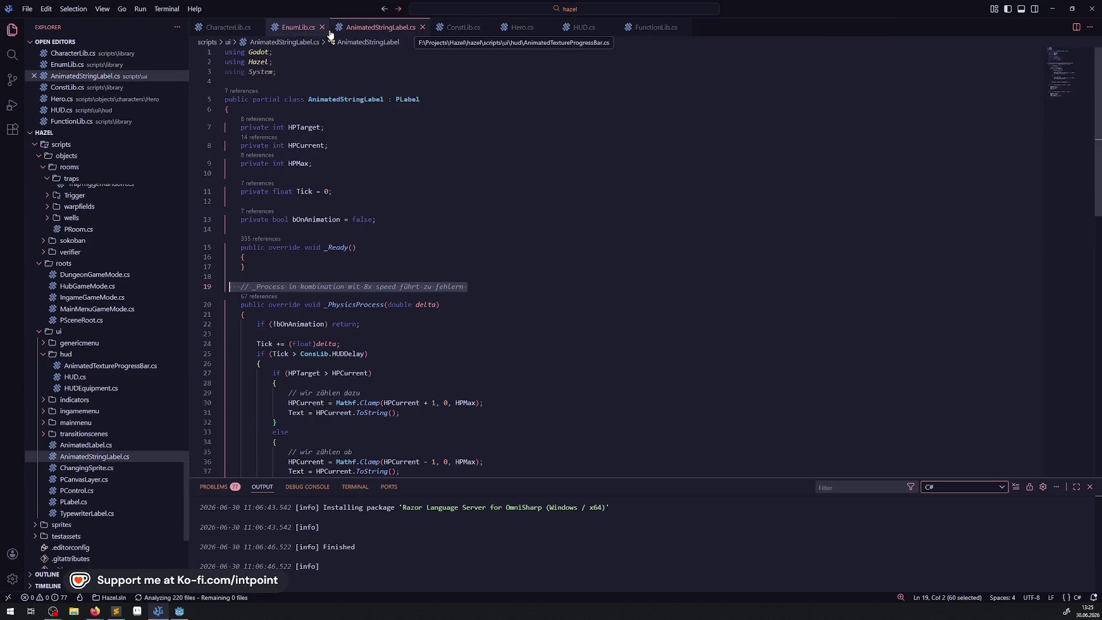
click(423, 28)
click(324, 28)
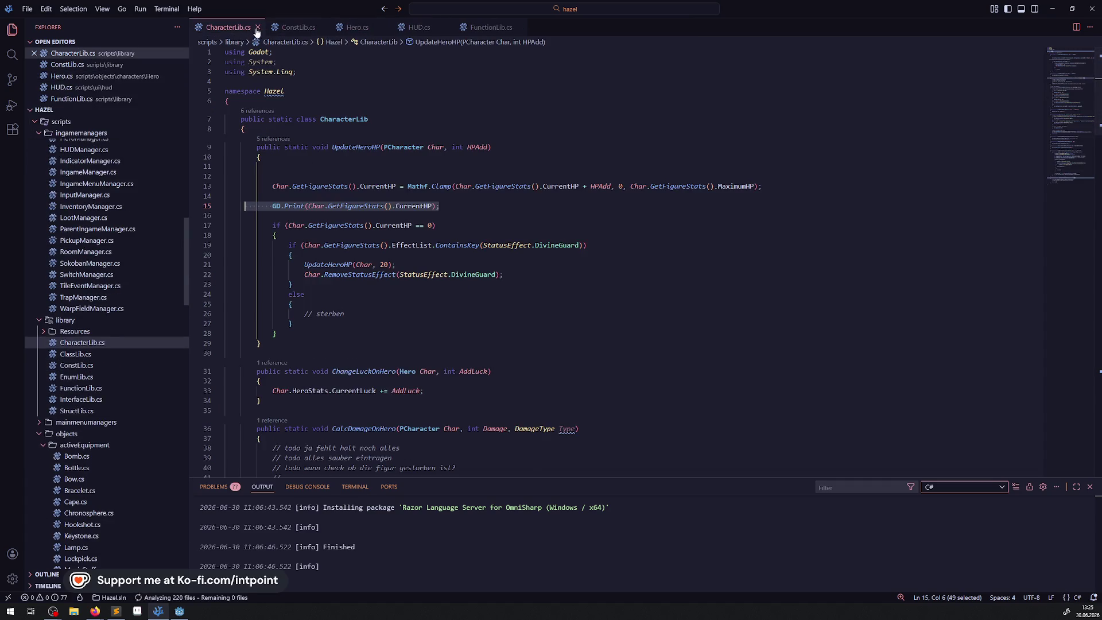
click(258, 27)
key(ctrl+w)
click(247, 27)
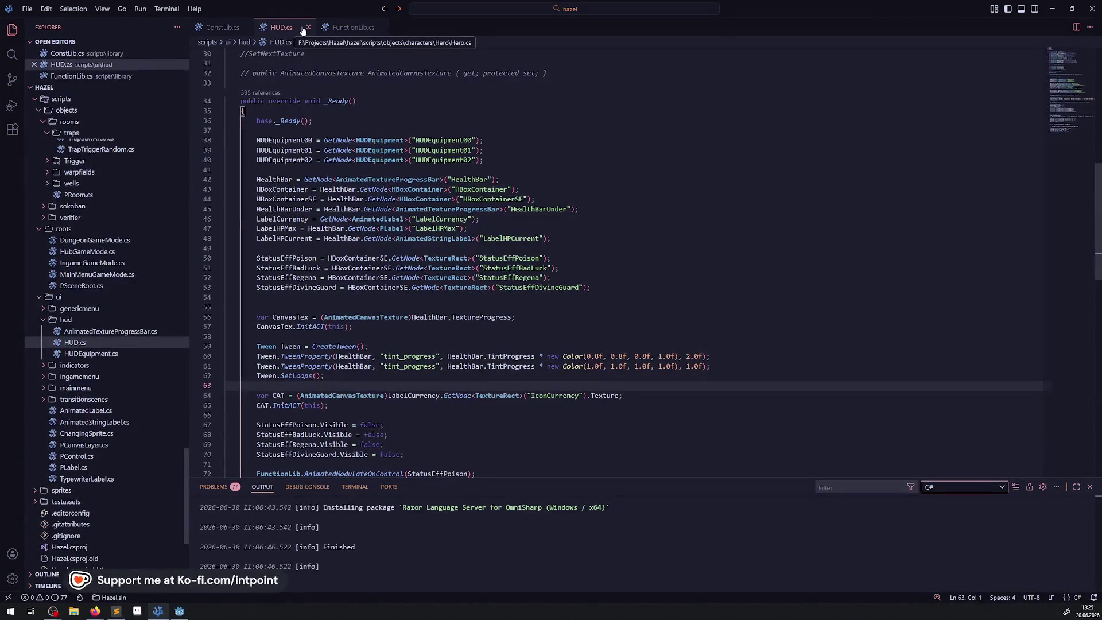
click(242, 27)
click(254, 27)
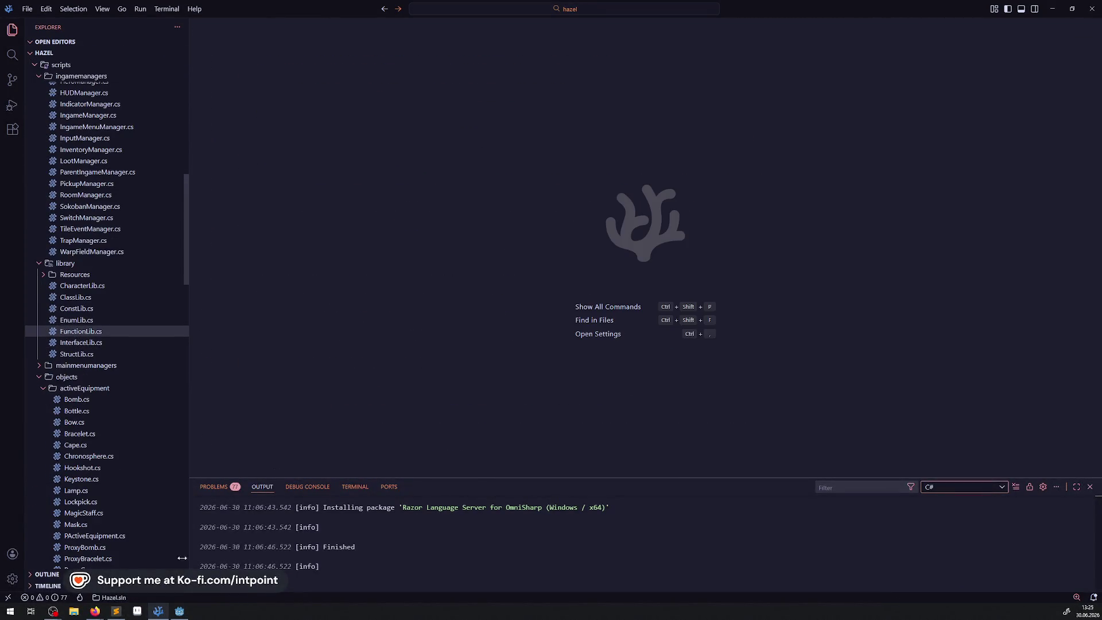
Step: Switch Godot to DebugRoom01, open the ManaLoader node's script, then close ManaLoader.cs
click(180, 611)
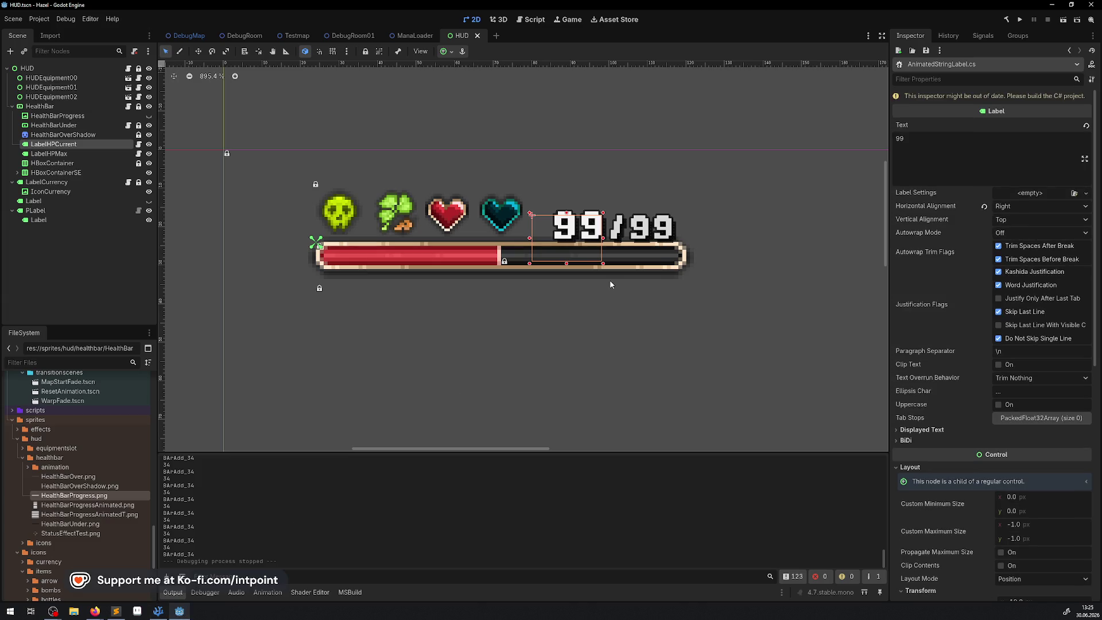
click(343, 36)
click(134, 315)
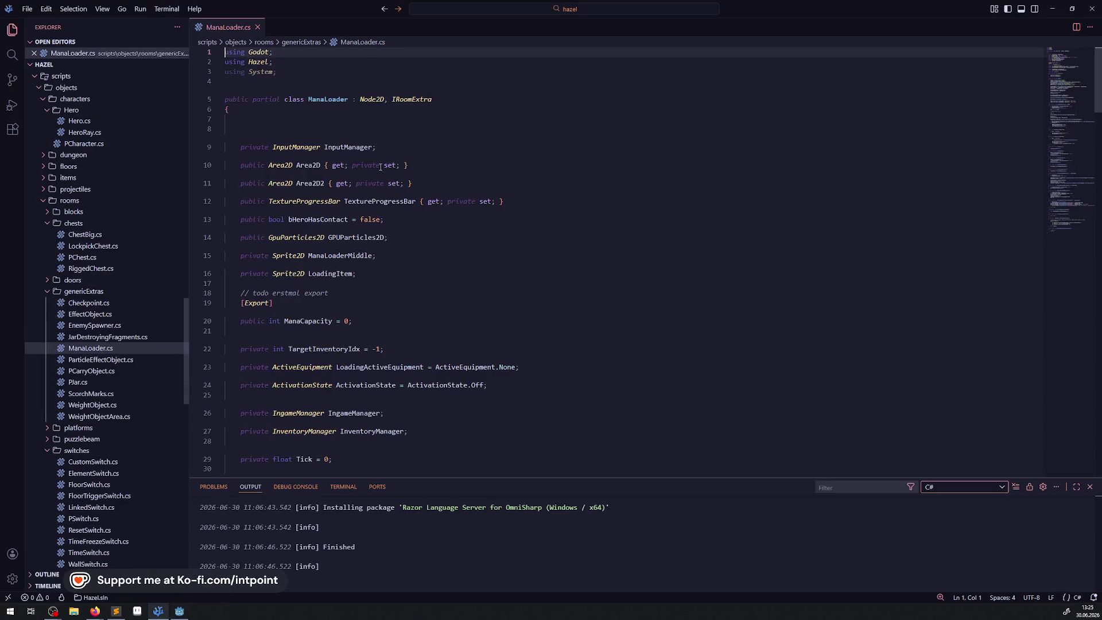
click(257, 27)
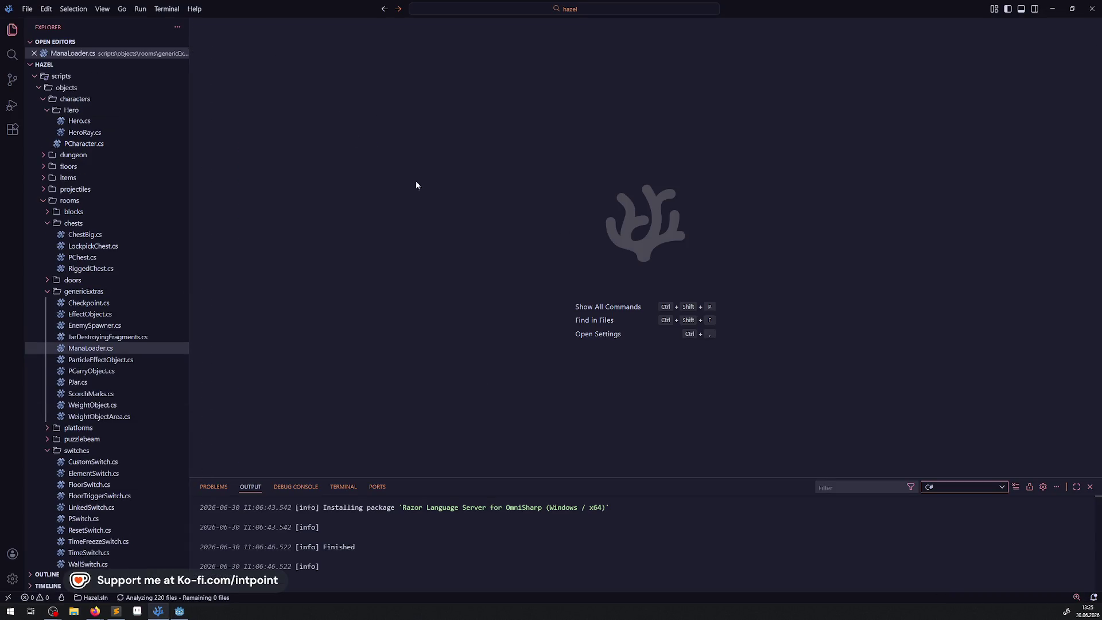
Step: Close the ManaLoader and HUD scene tabs in Godot, also closing AnimatedStringLabel.cs
click(179, 611)
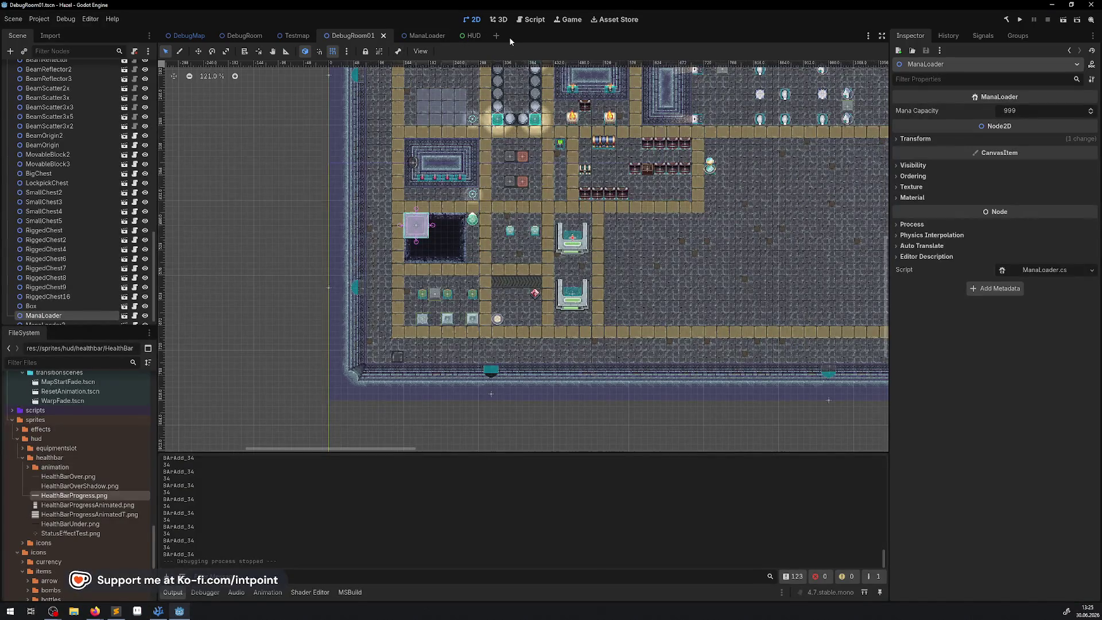
click(418, 36)
click(441, 36)
click(415, 35)
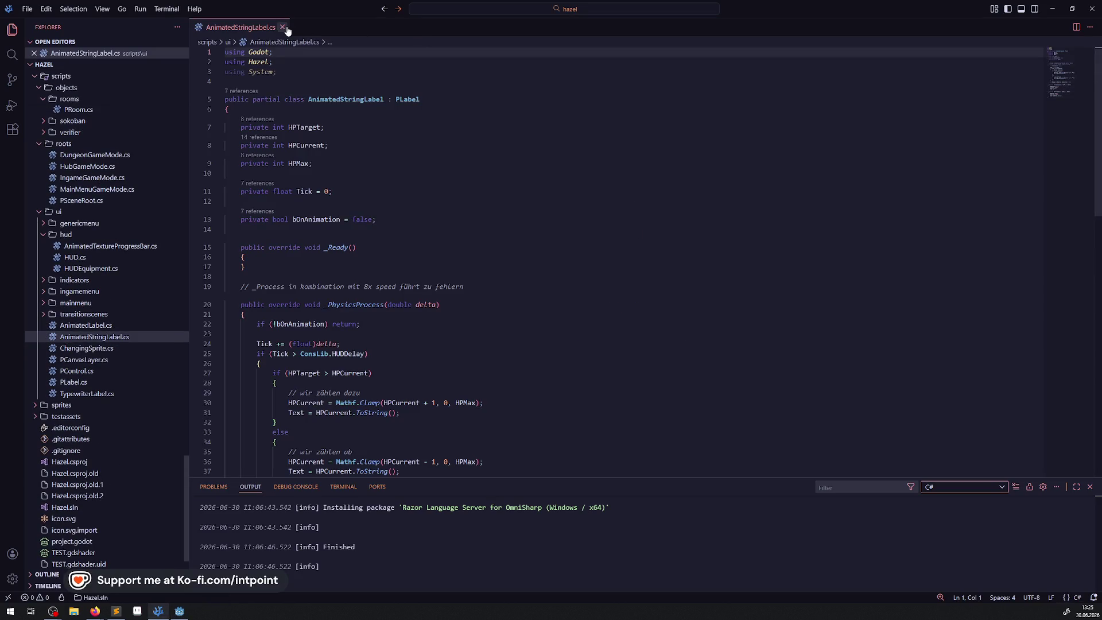
click(282, 27)
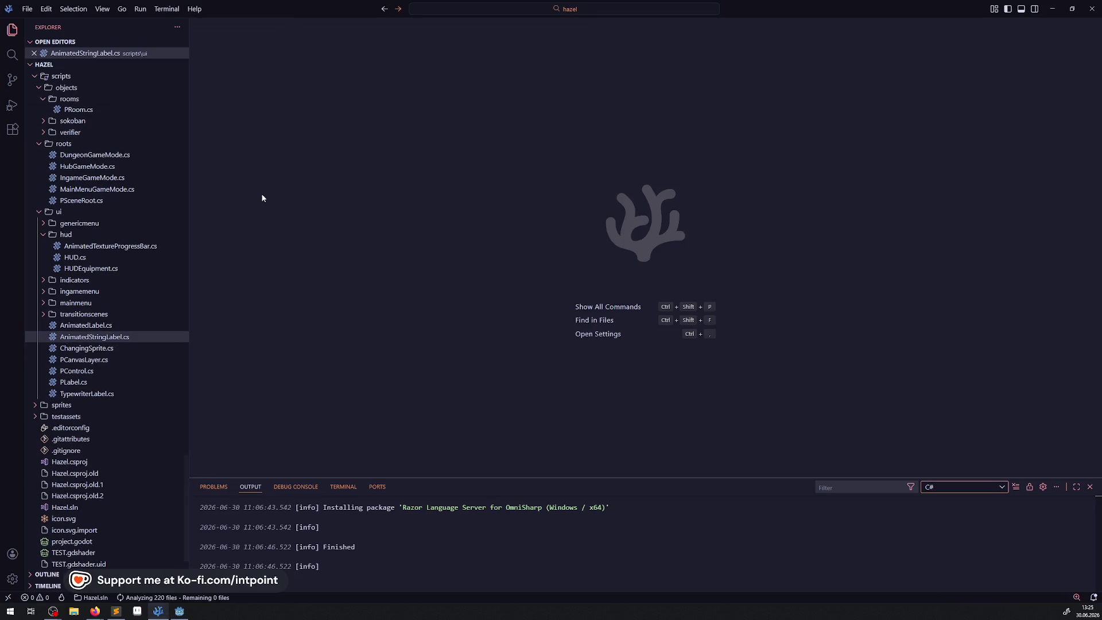
key(alt+Tab)
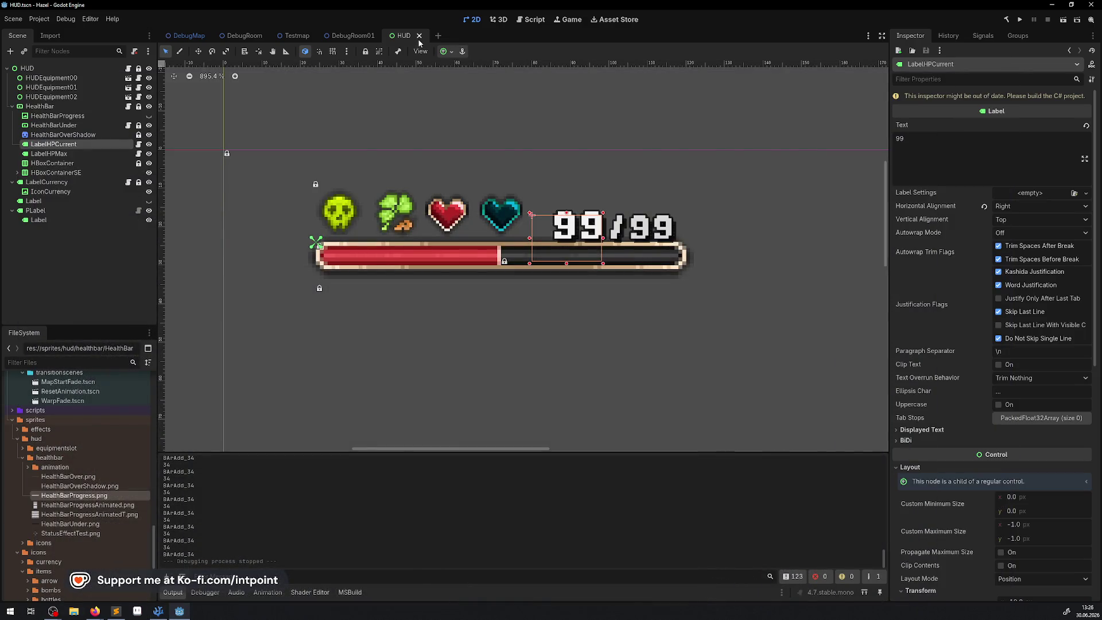
click(419, 36)
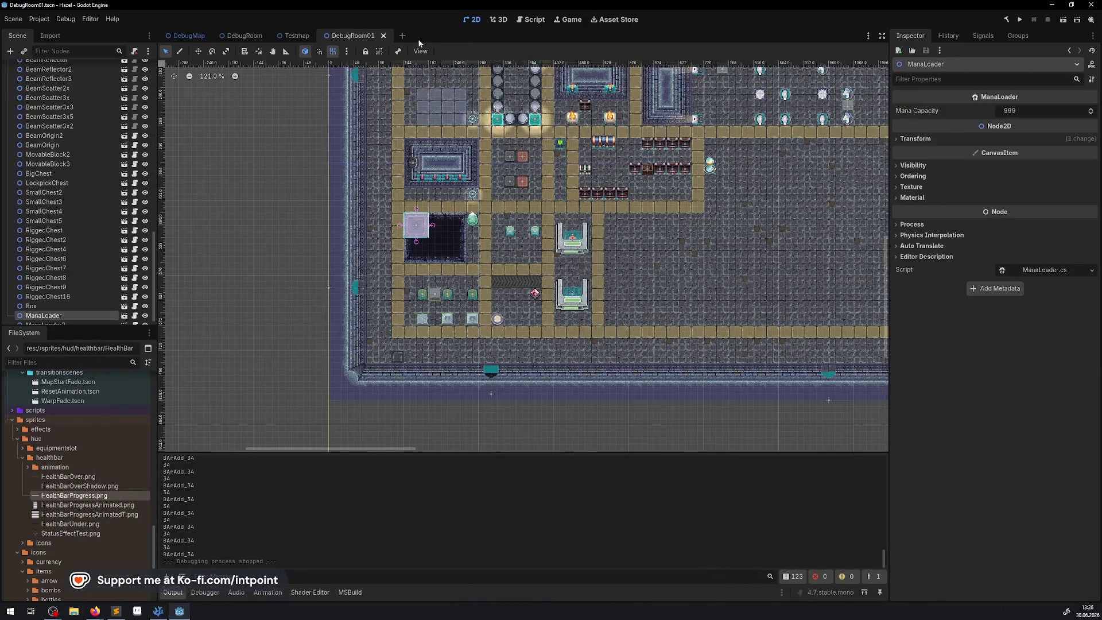
Step: Collapse the healthbar and sprites folders and browse the mainmenu and genericmenu scene folders
click(23, 457)
scroll(64, 429, down, 5)
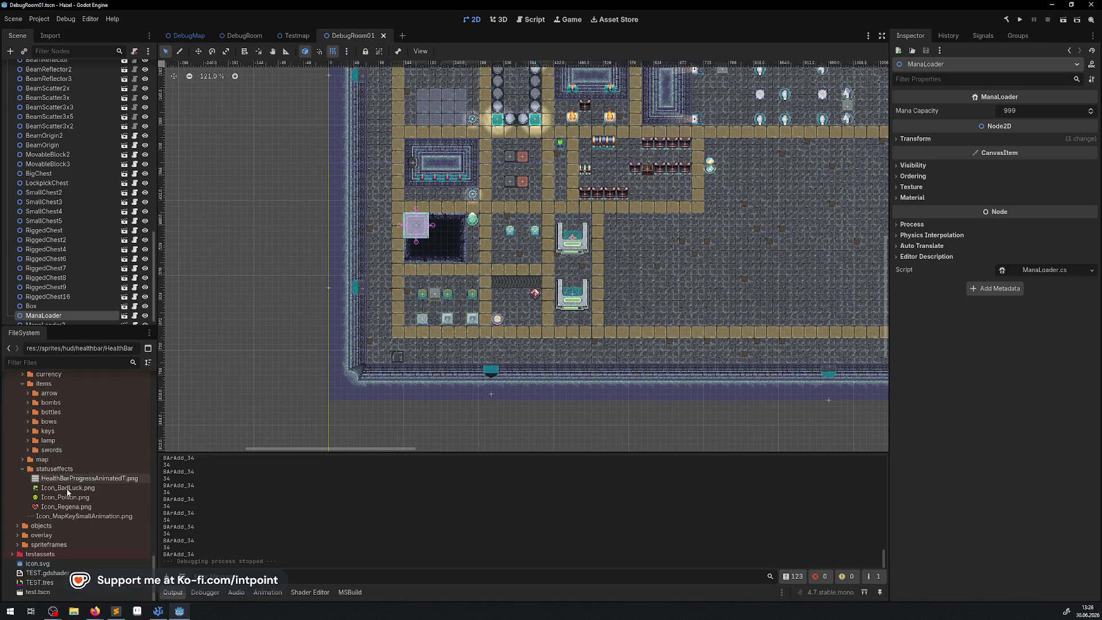
scroll(70, 485, up, 5)
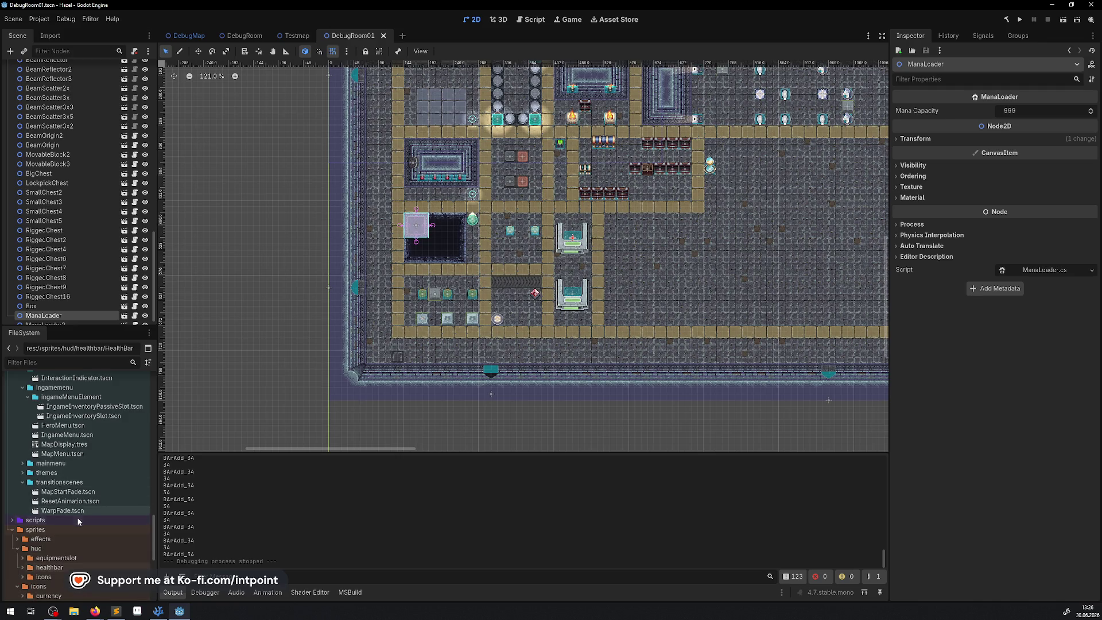
click(13, 530)
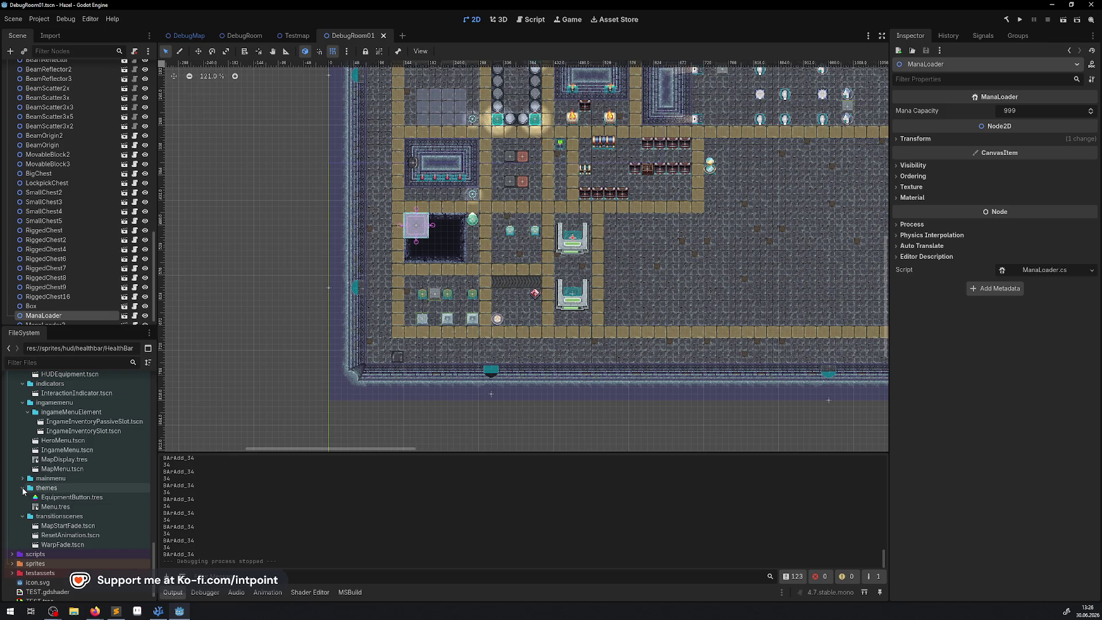
click(22, 483)
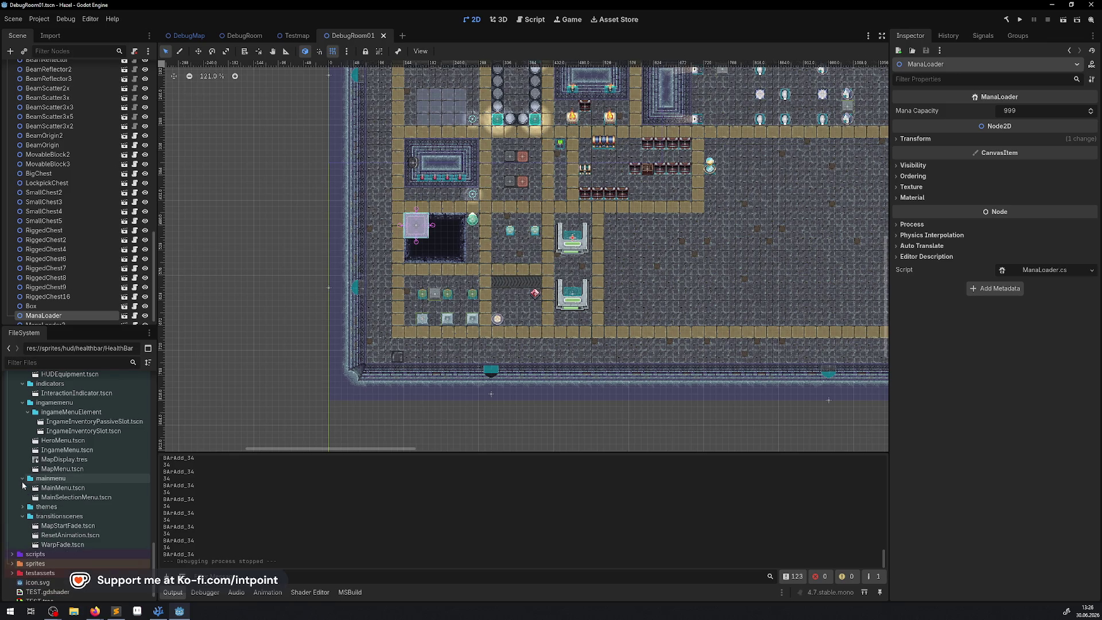
scroll(35, 485, up, 5)
click(22, 486)
click(22, 484)
scroll(120, 463, down, 2)
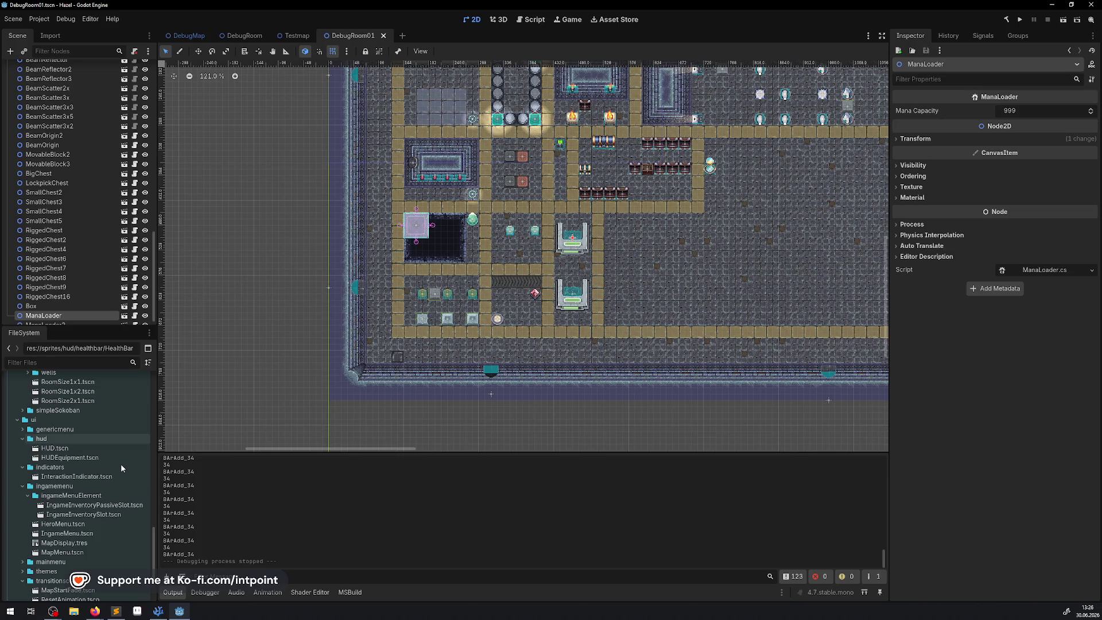
scroll(121, 464, down, 2)
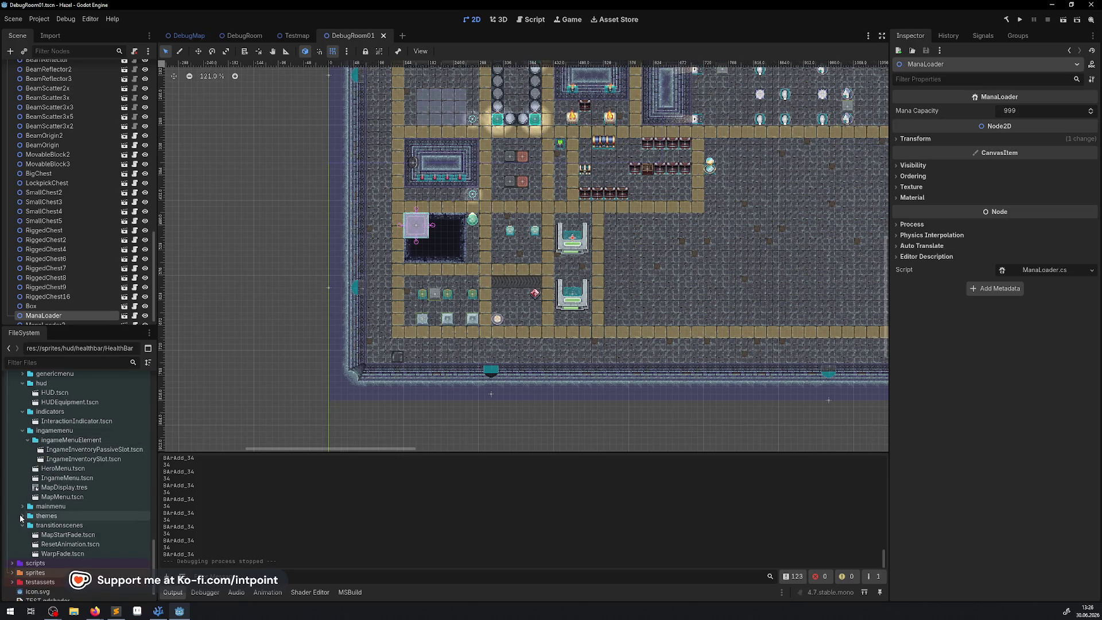
scroll(22, 514, up, 10)
scroll(73, 503, up, 3)
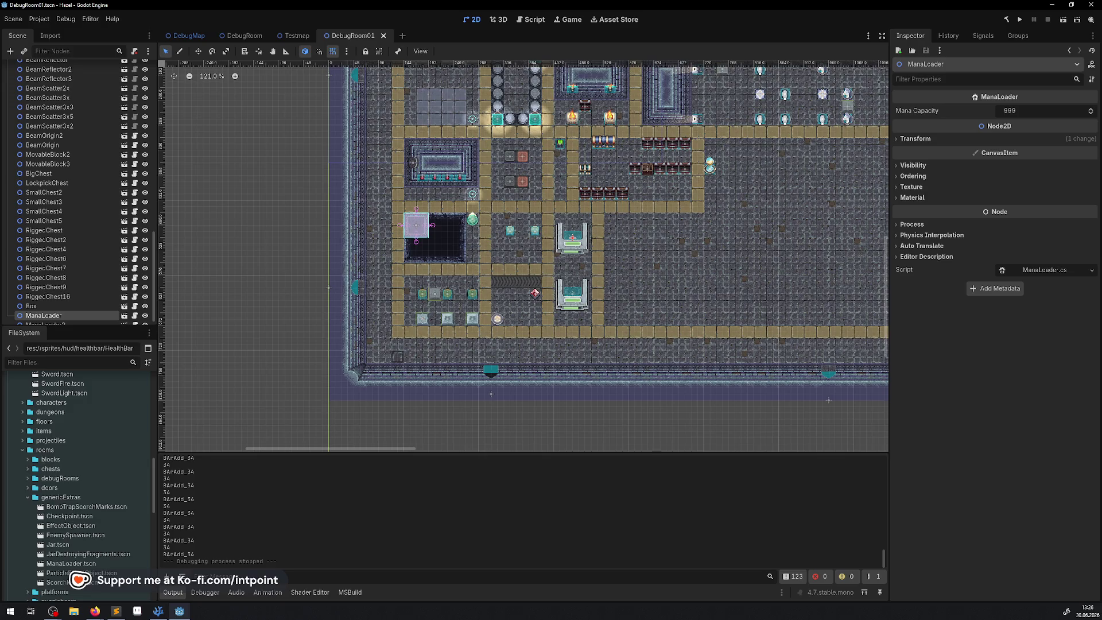
key(alt+Tab)
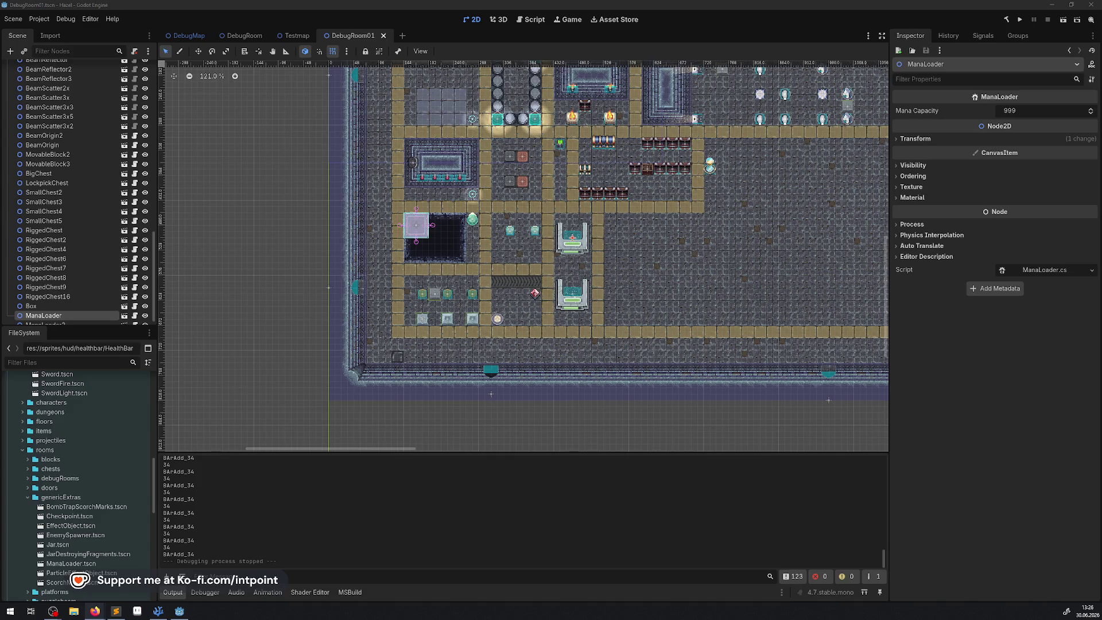
Step: Expand the scripts folder, collapse chests, and expand the genericExtras room scripts folder
scroll(73, 455, up, 10)
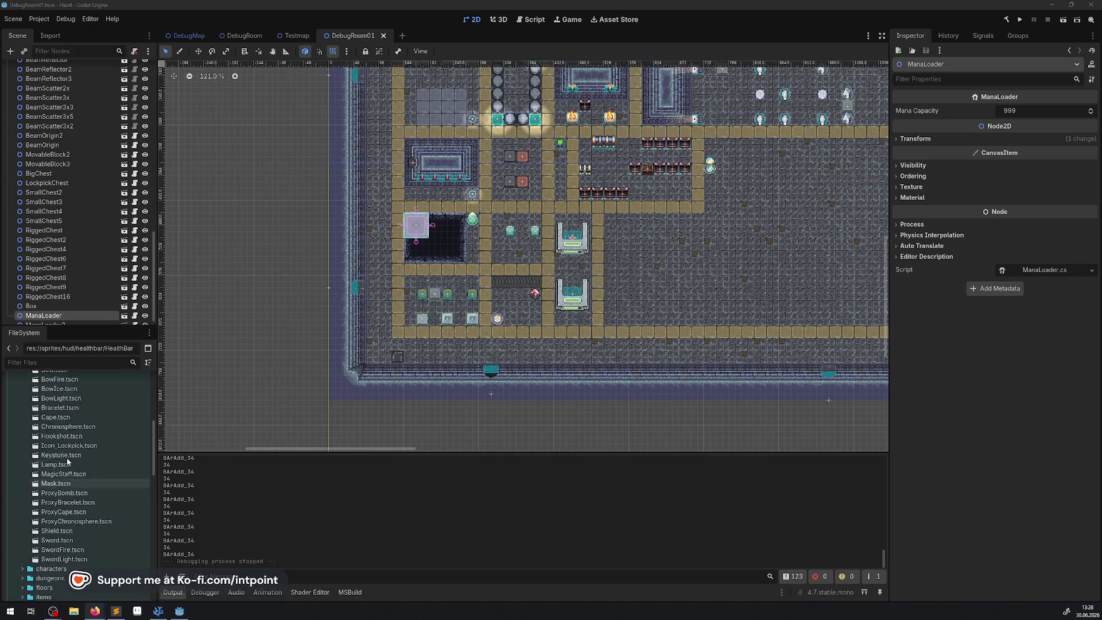
scroll(89, 478, down, 15)
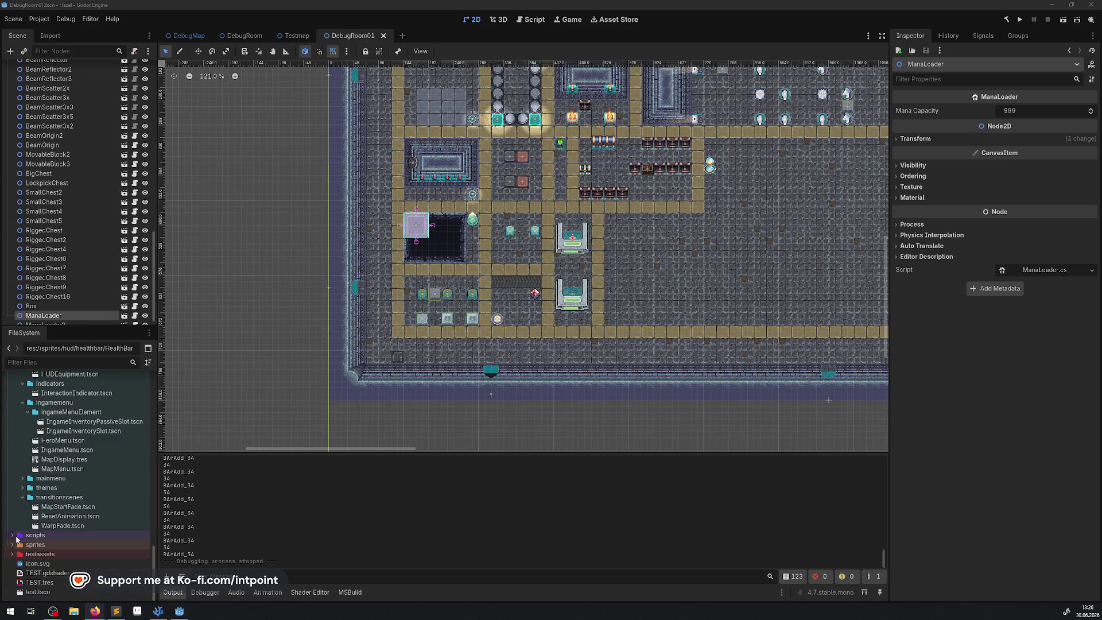
click(12, 535)
scroll(28, 474, down, 5)
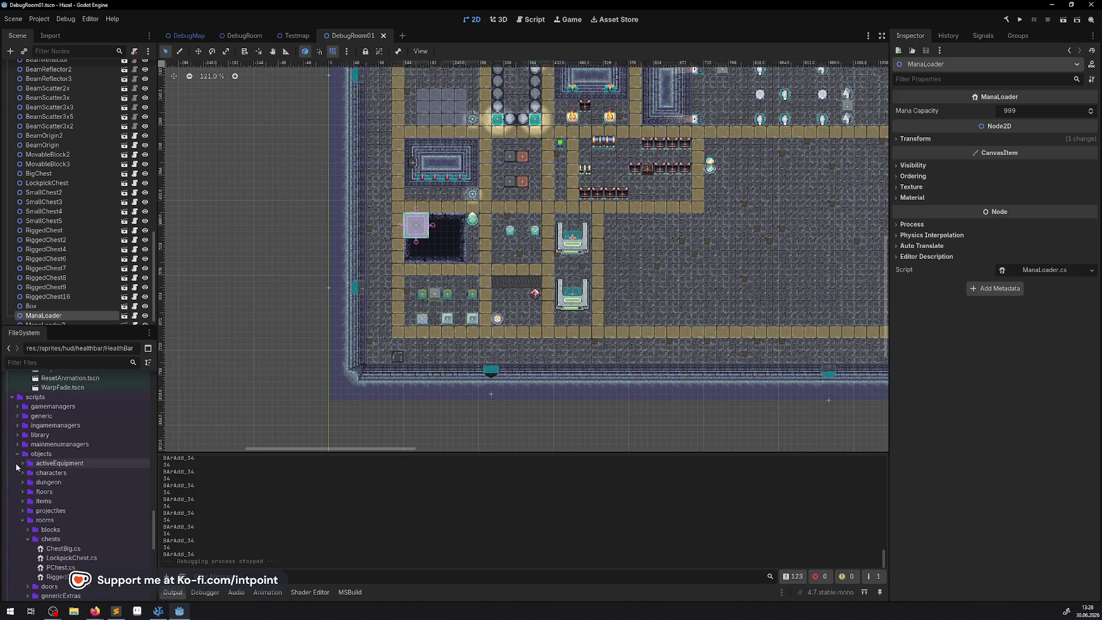
click(28, 539)
scroll(23, 488, down, 3)
click(25, 475)
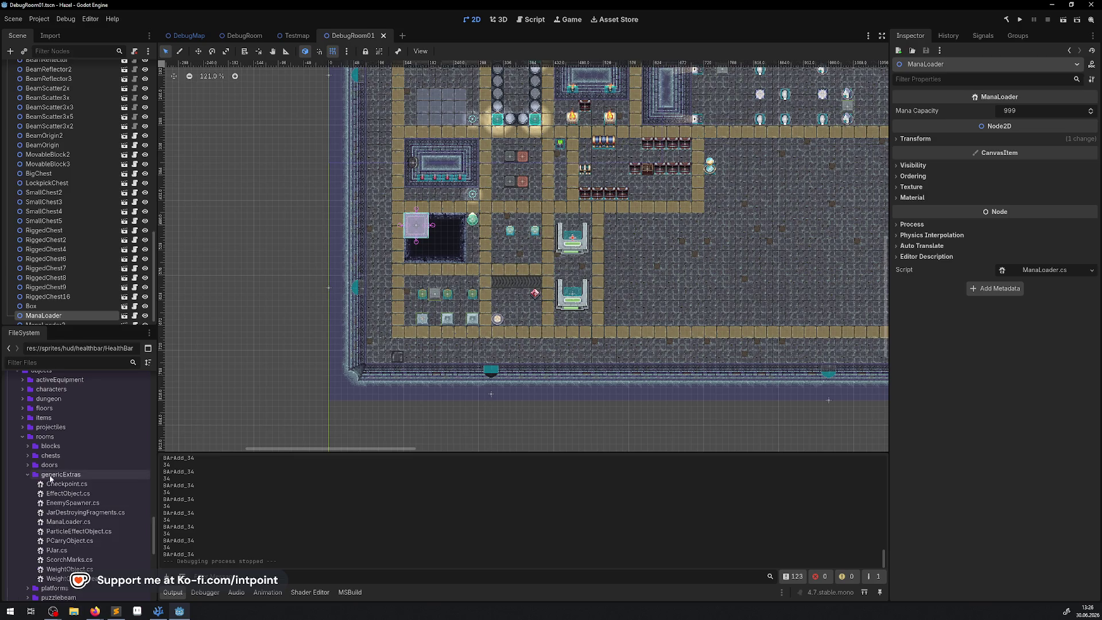
Step: Create a new C# script InfoPanel.cs inside the genericExtras scripts folder
right_click(64, 475)
mouse_move(126, 449)
click(221, 470)
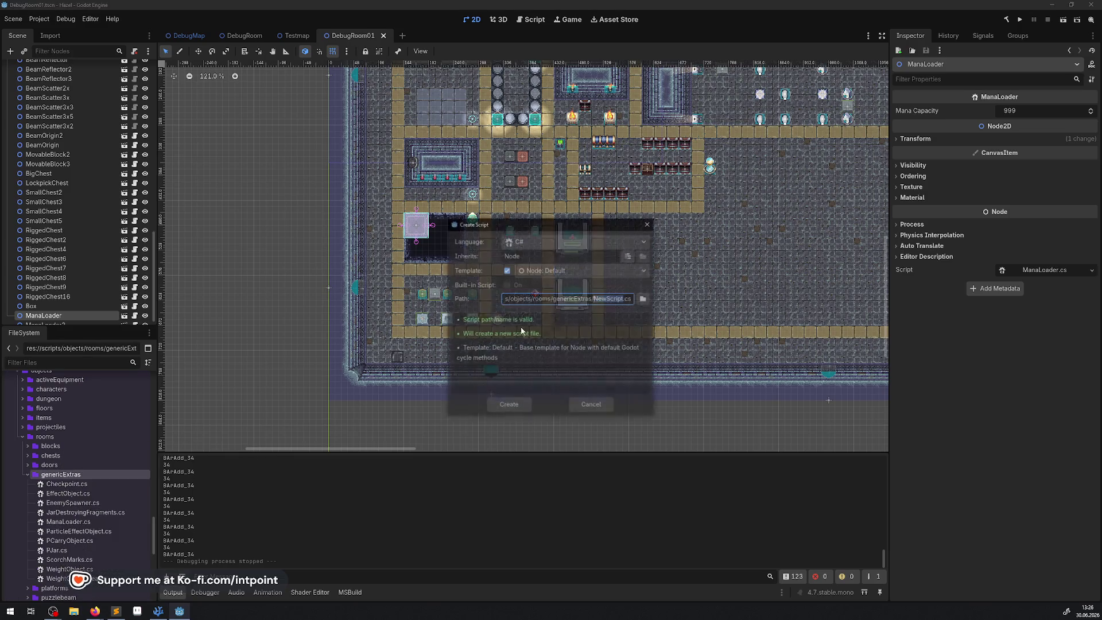
text(Info)
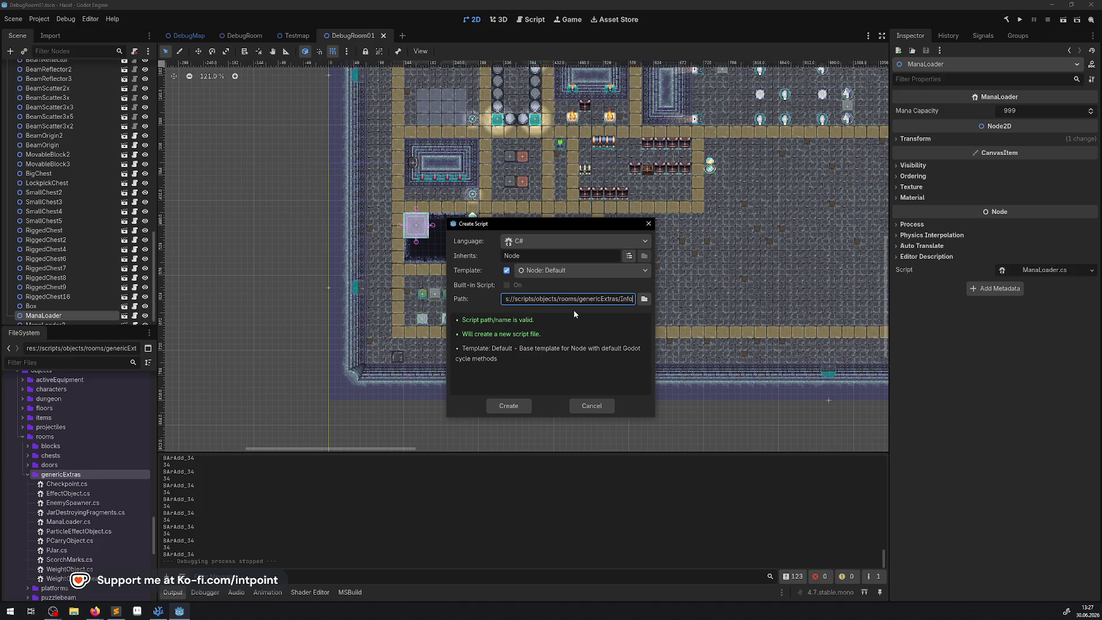
text(Panel)
click(545, 372)
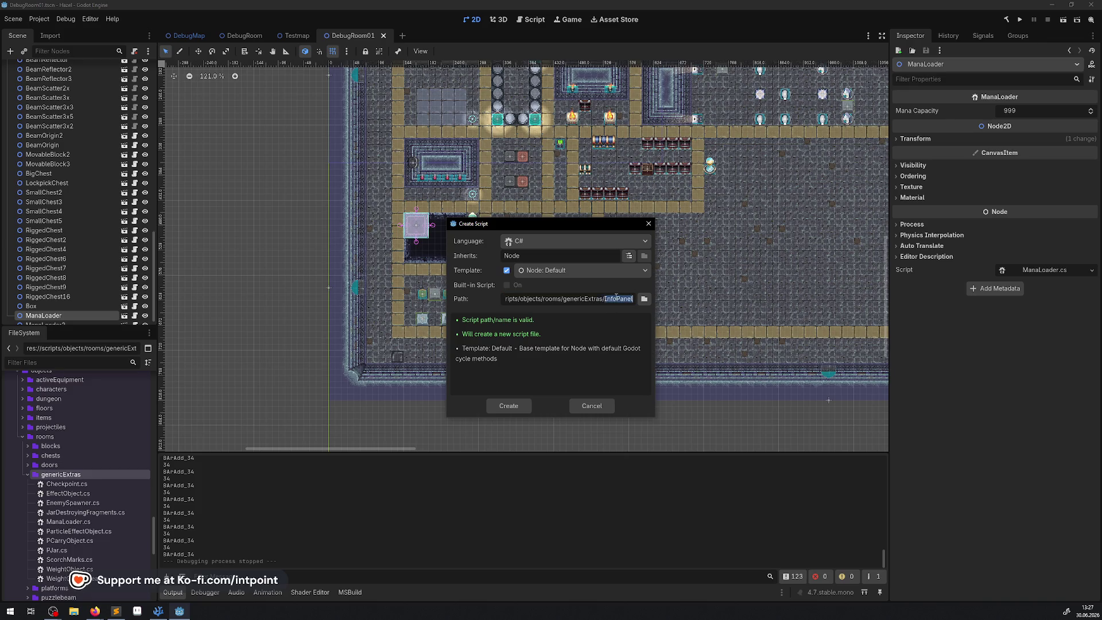
click(509, 406)
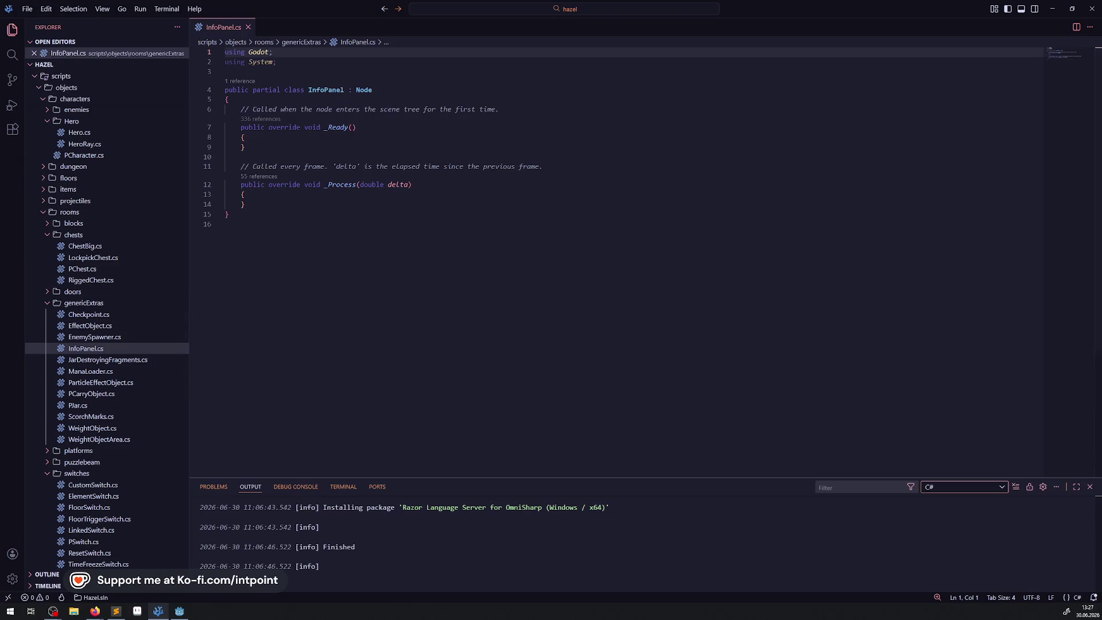
Step: Change InfoPanel's base class from Node to Node2D
click(372, 89)
text(2D)
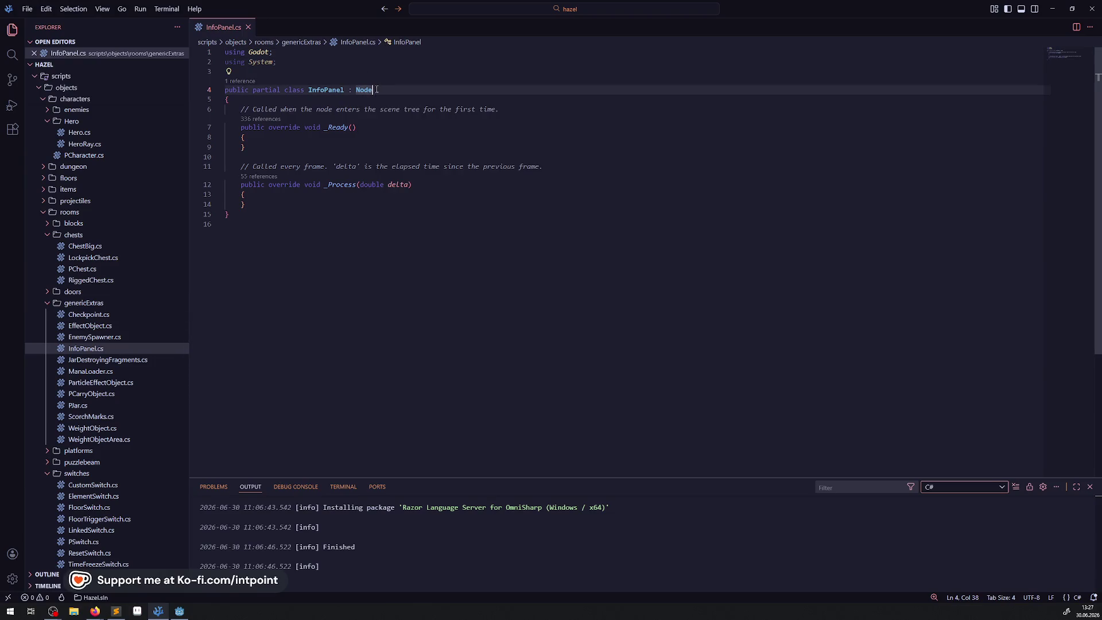
click(395, 147)
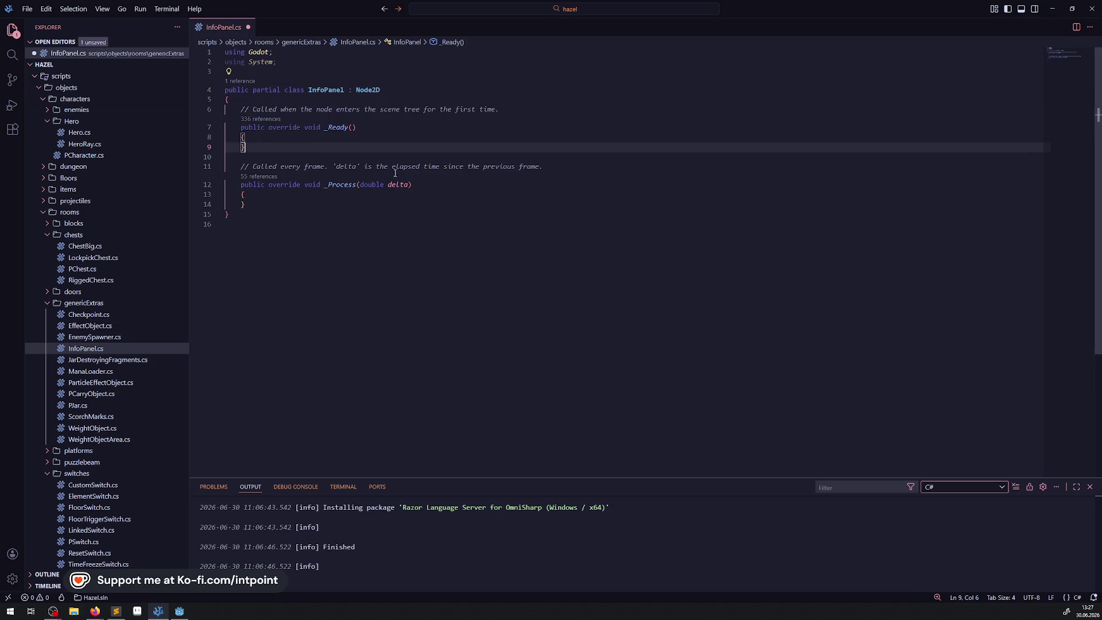
Step: Delete the _Process method and template comments, keeping an empty _Ready, and save
drag(213, 201, 201, 157)
key(BackSpace)
drag(514, 113, 396, 100)
key(BackSpace)
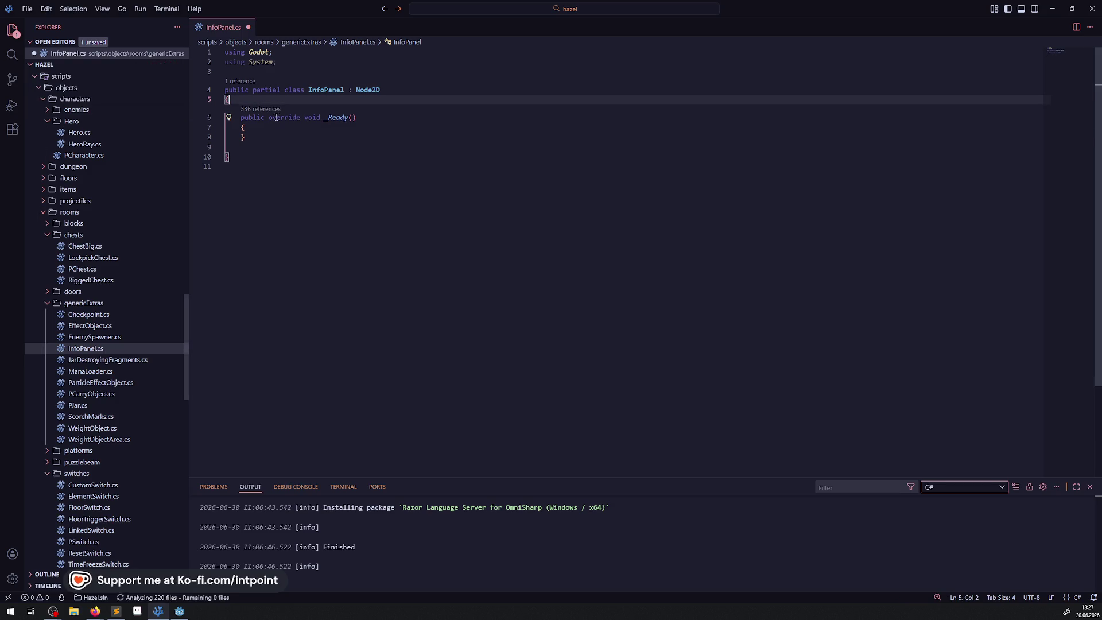
click(371, 185)
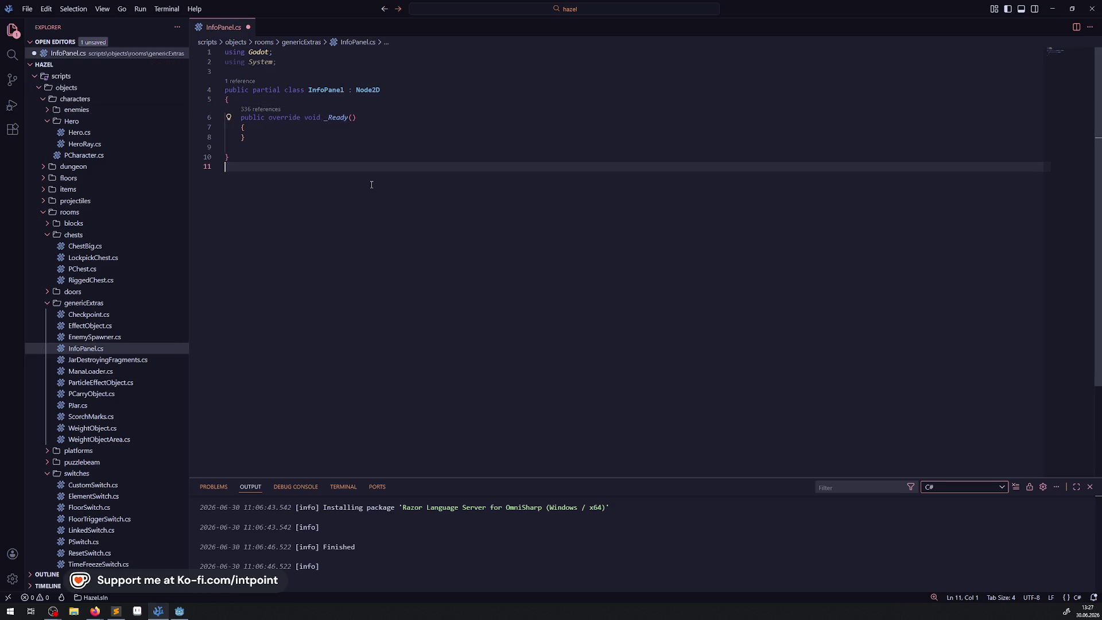
key(ctrl+s)
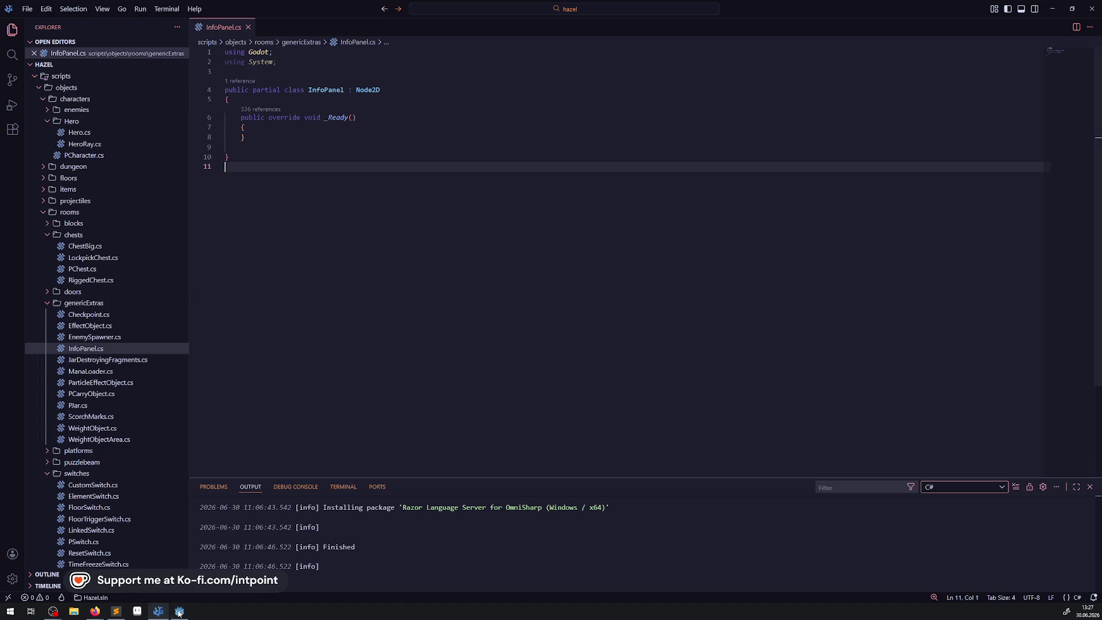
key(alt+Tab)
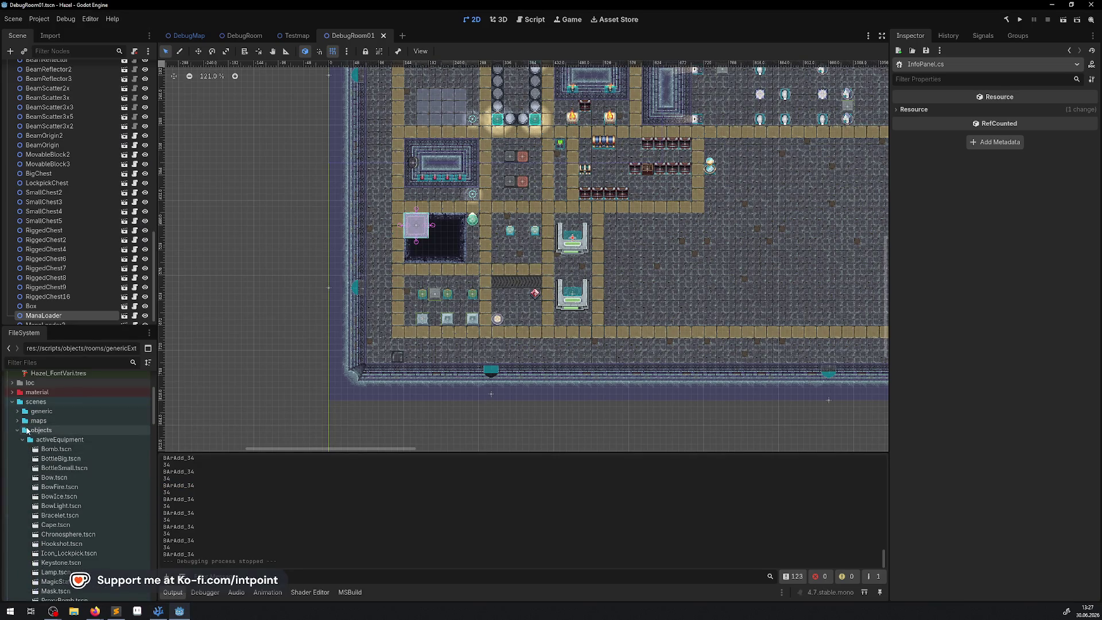
Step: Create a new 2D scene InfoPanel in the scenes genericExtras folder
click(23, 439)
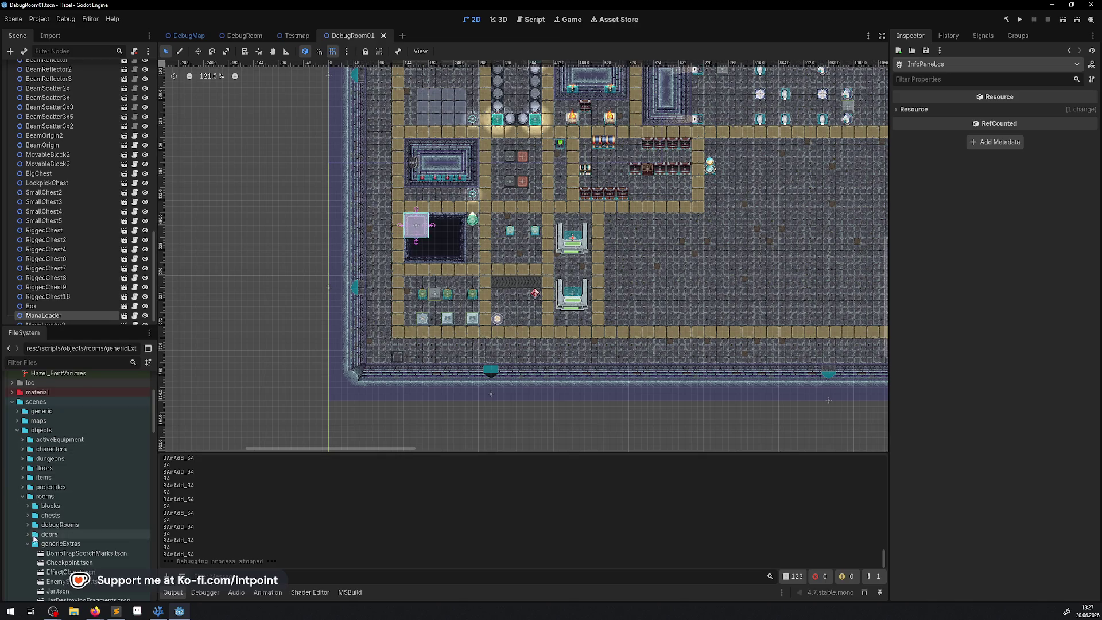
right_click(57, 543)
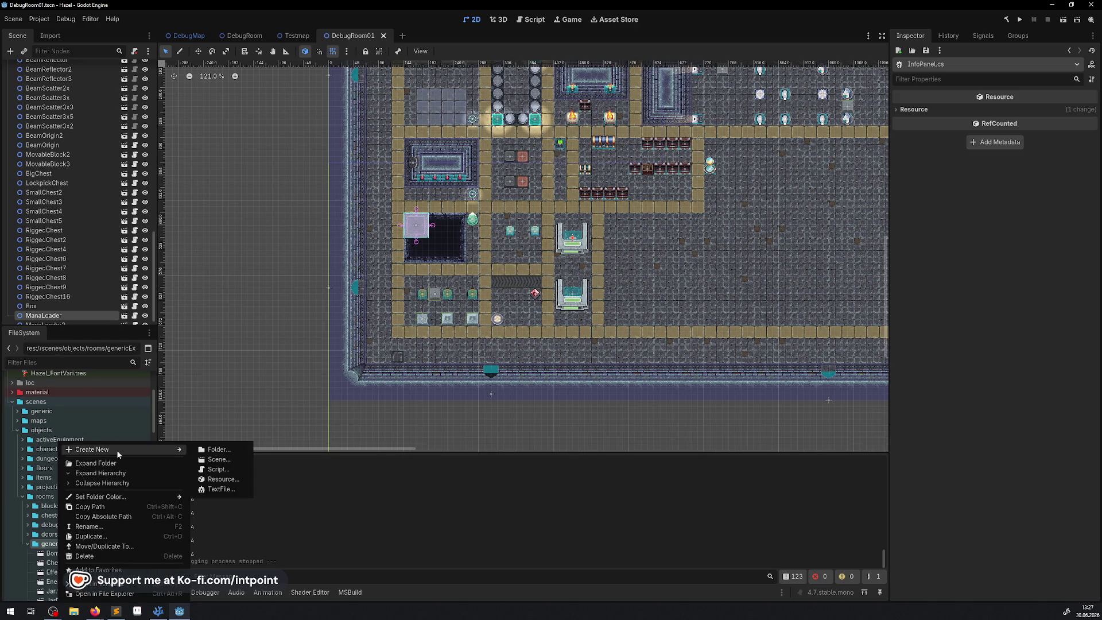
mouse_move(168, 450)
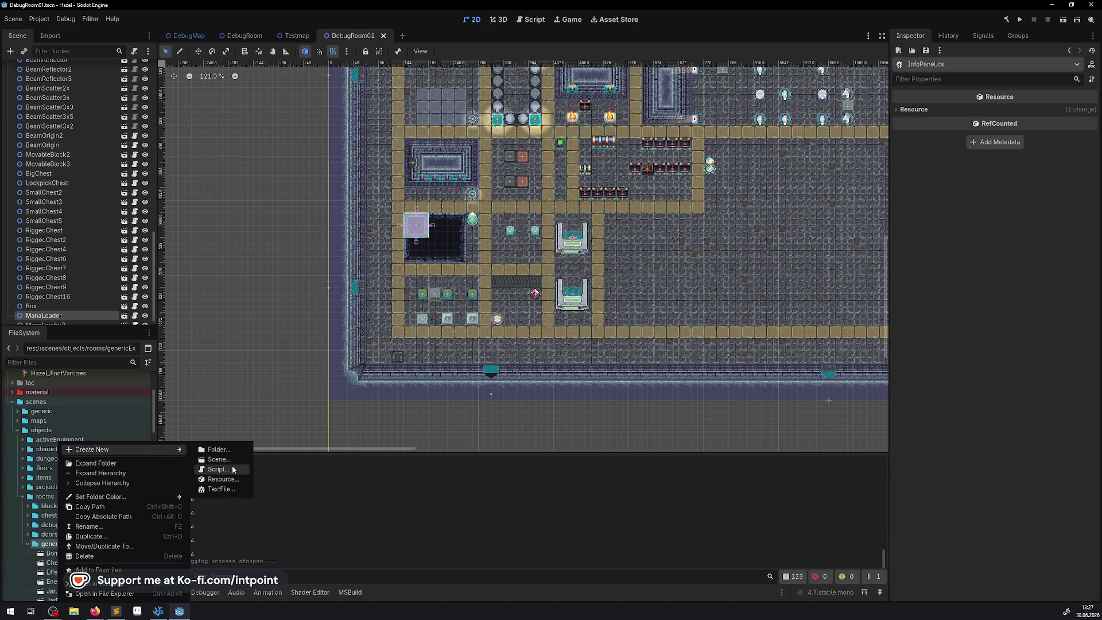
click(226, 459)
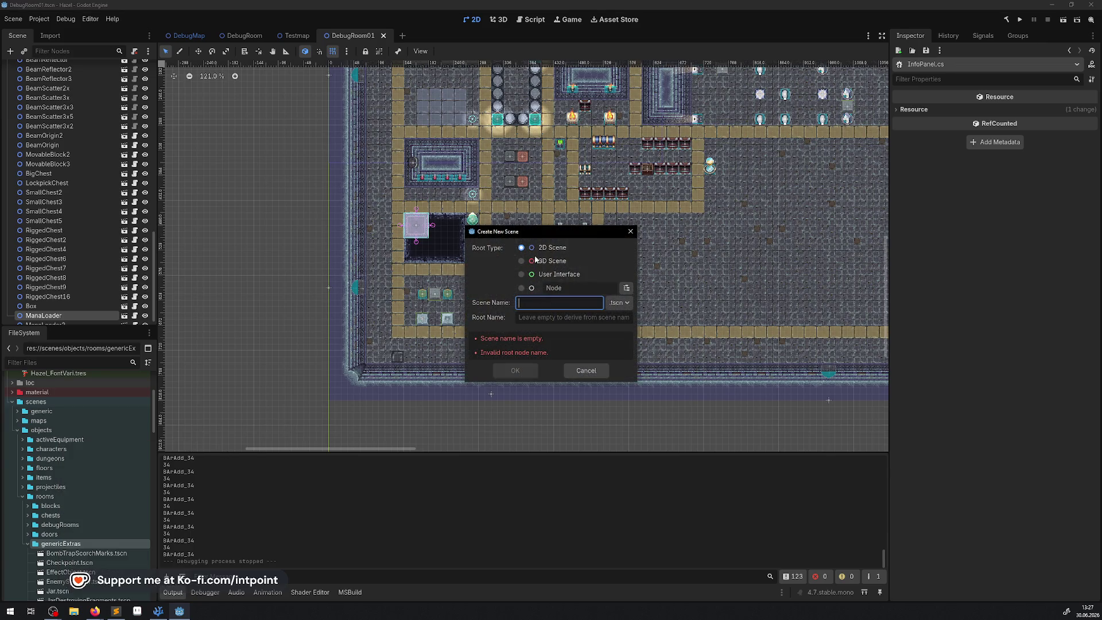
text(InfoPanel)
click(520, 373)
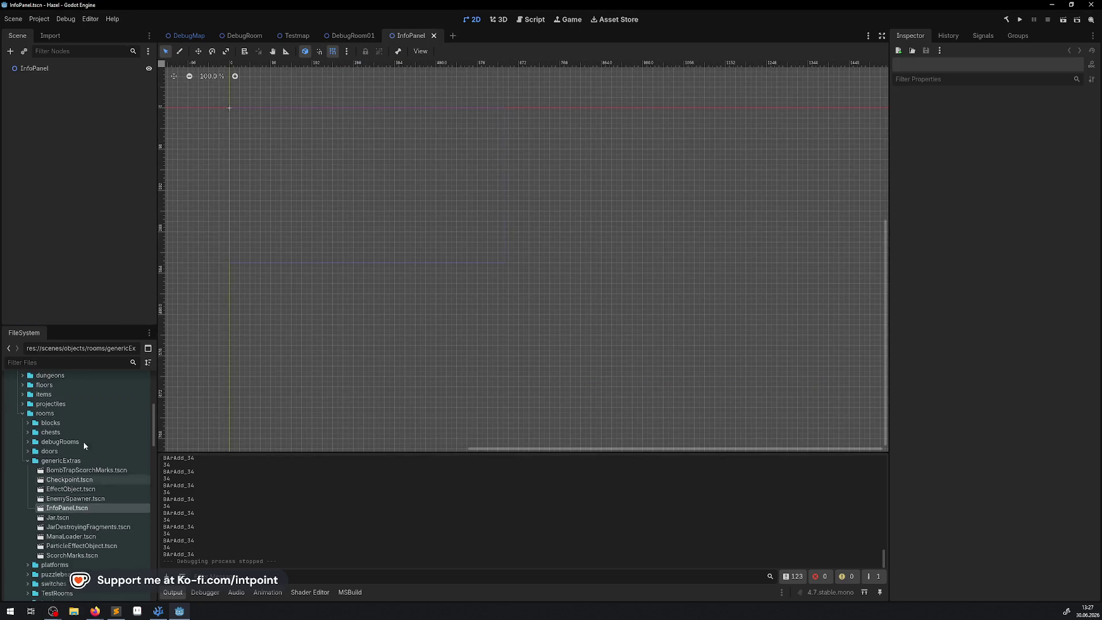
Step: Attach the existing InfoPanel.cs to the Node2D root and rebuild the C# project
click(22, 68)
click(1092, 240)
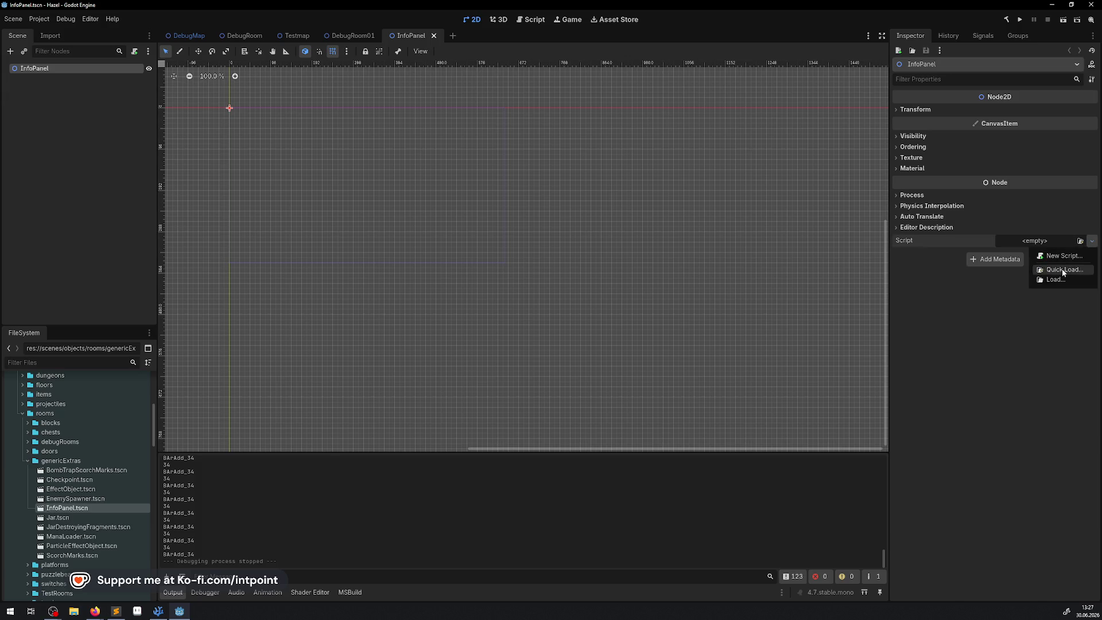
click(1063, 269)
click(455, 213)
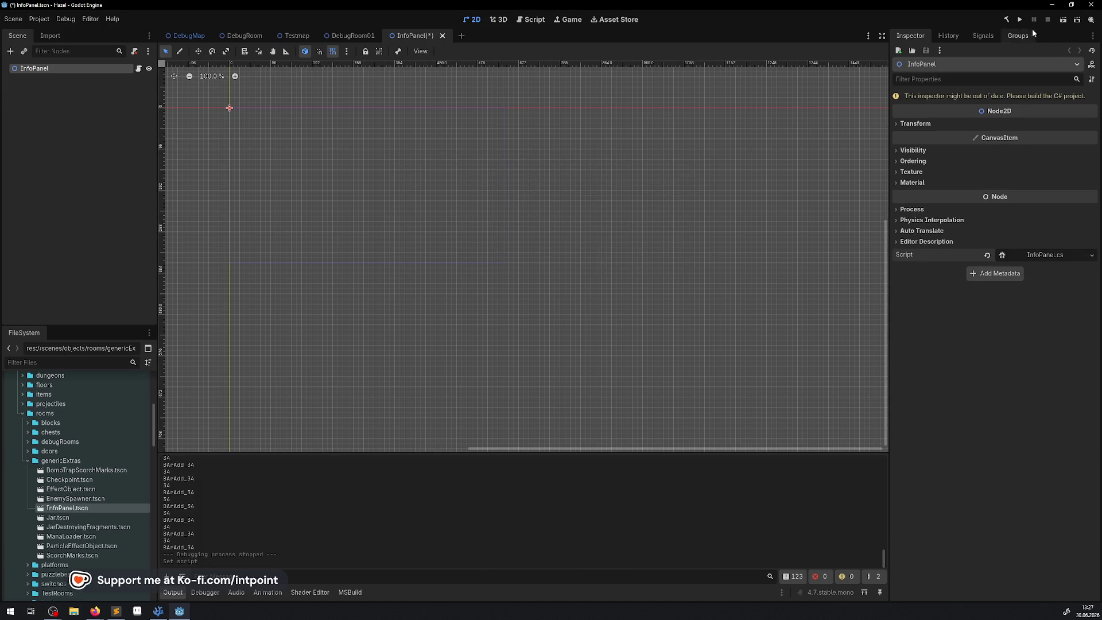
click(1009, 22)
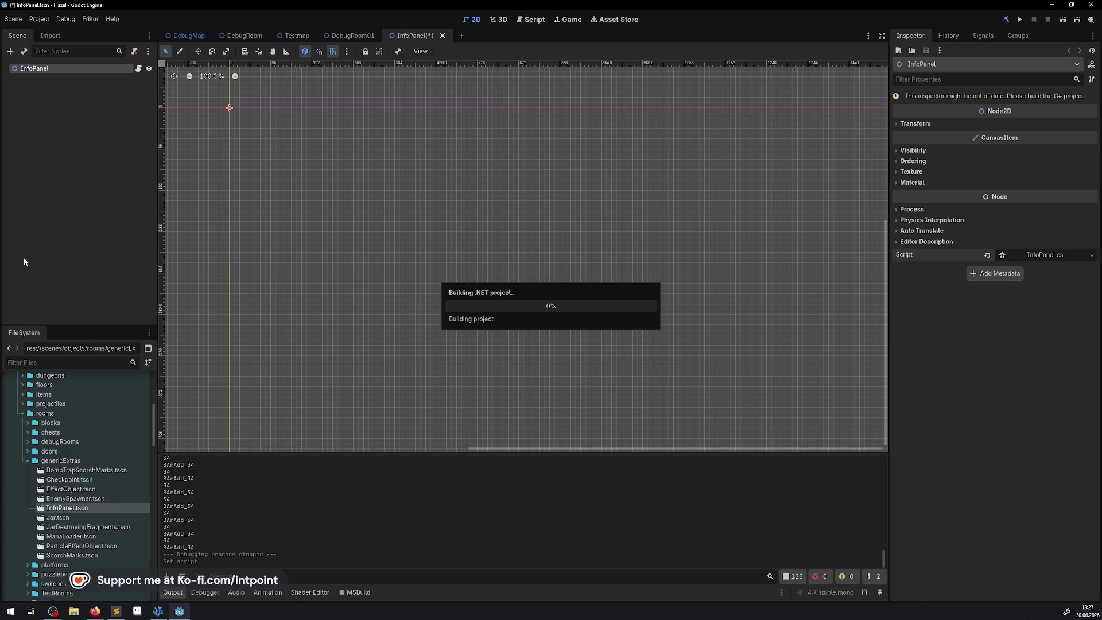
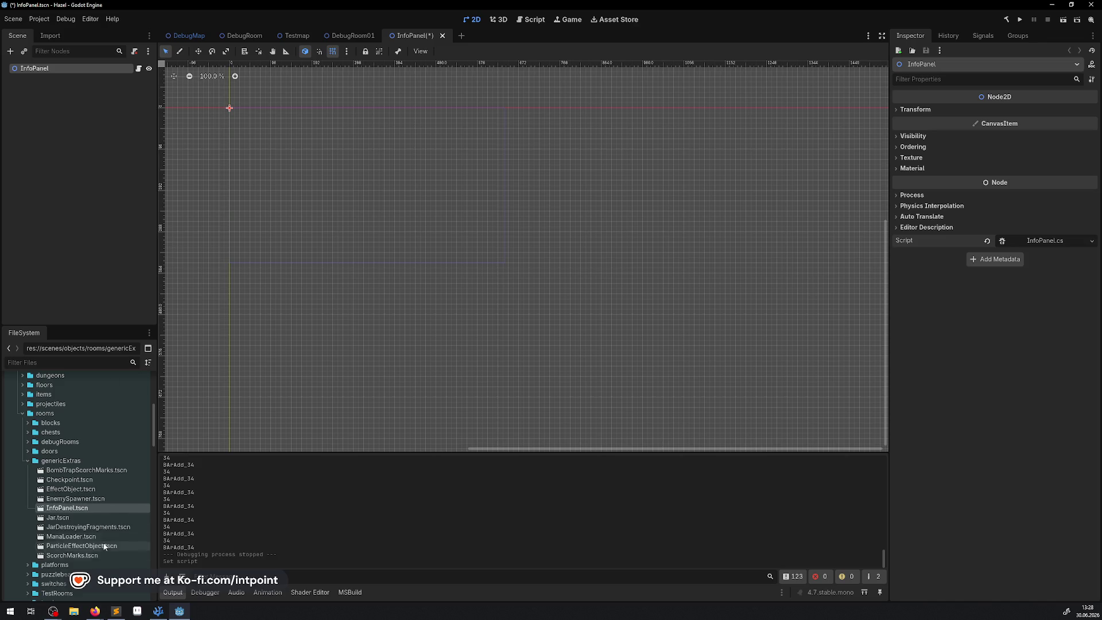
Step: Add a BoxSpe sprite from testassets/Box_SPE.png to InfoPanel, centre it at (0,0), and save
scroll(86, 489, down, 10)
click(12, 554)
scroll(107, 486, down, 10)
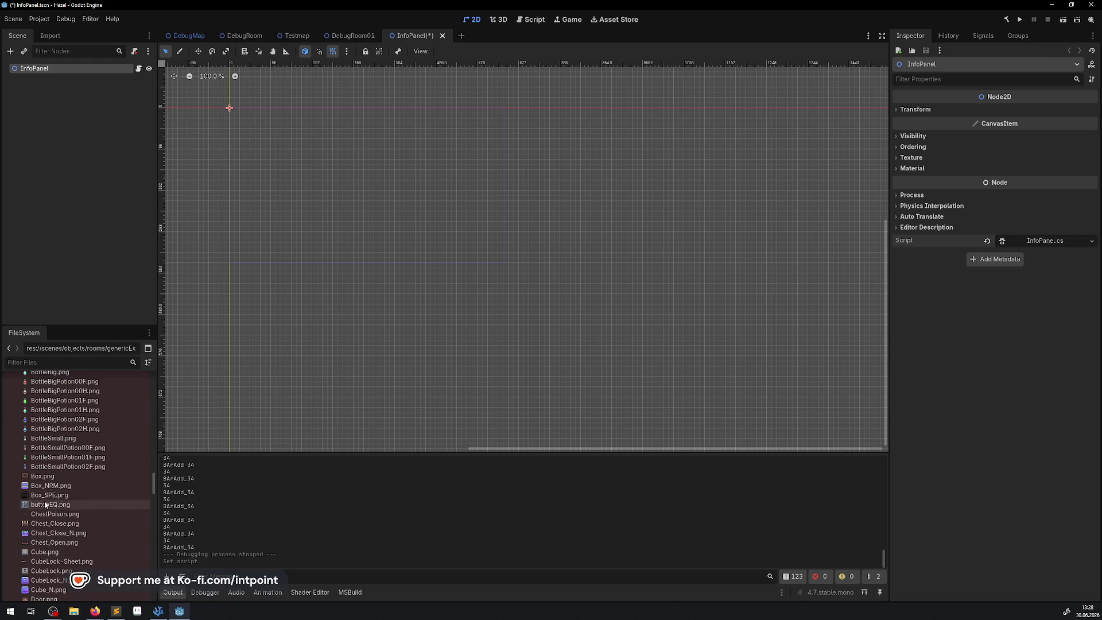
mouse_move(50, 497)
mouse_down()
mouse_move(246, 146)
mouse_move(234, 131)
mouse_up()
scroll(233, 130, up, 5)
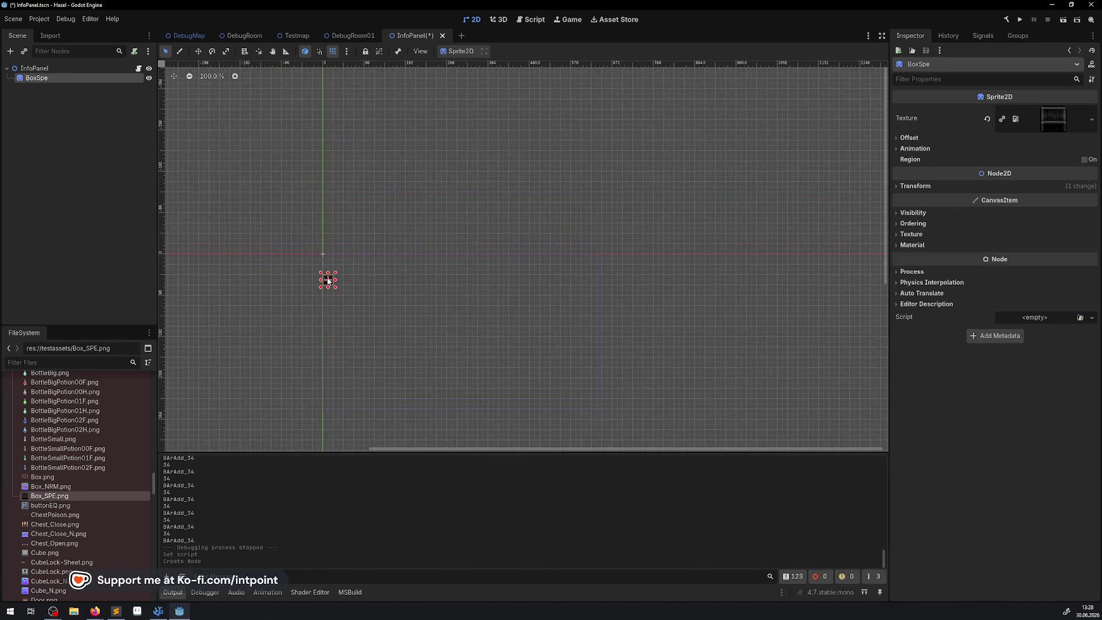
drag(340, 291, 321, 196)
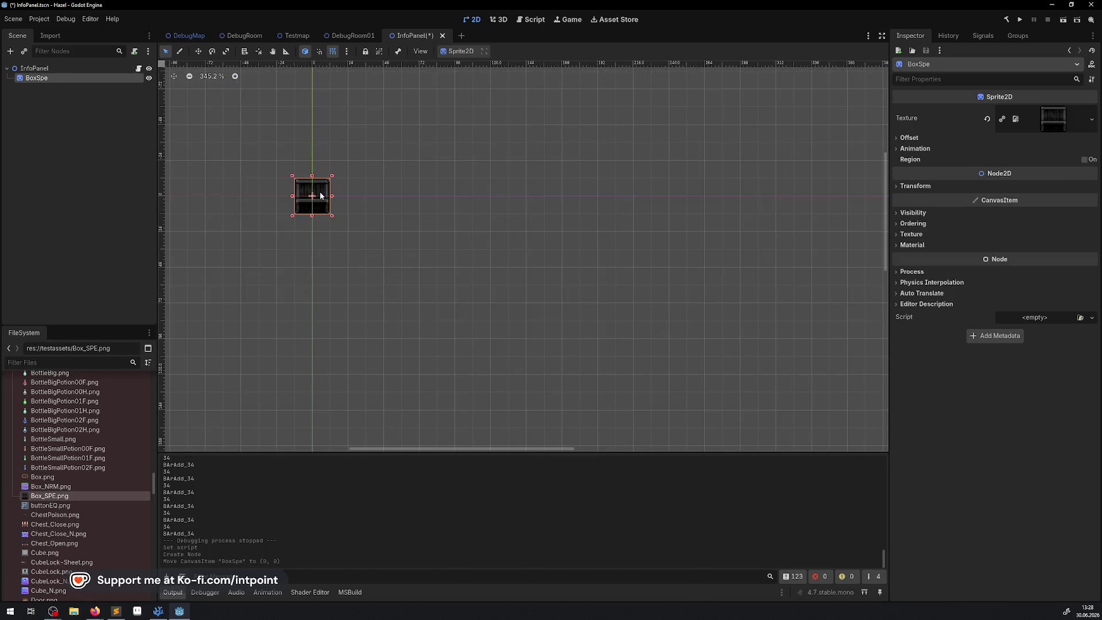
key(ctrl+s)
Step: Drop an InfoPanel.tscn instance into DebugRoom's top-left corner, save DebugRoom, and return to InfoPanel
click(227, 35)
scroll(92, 425, up, 10)
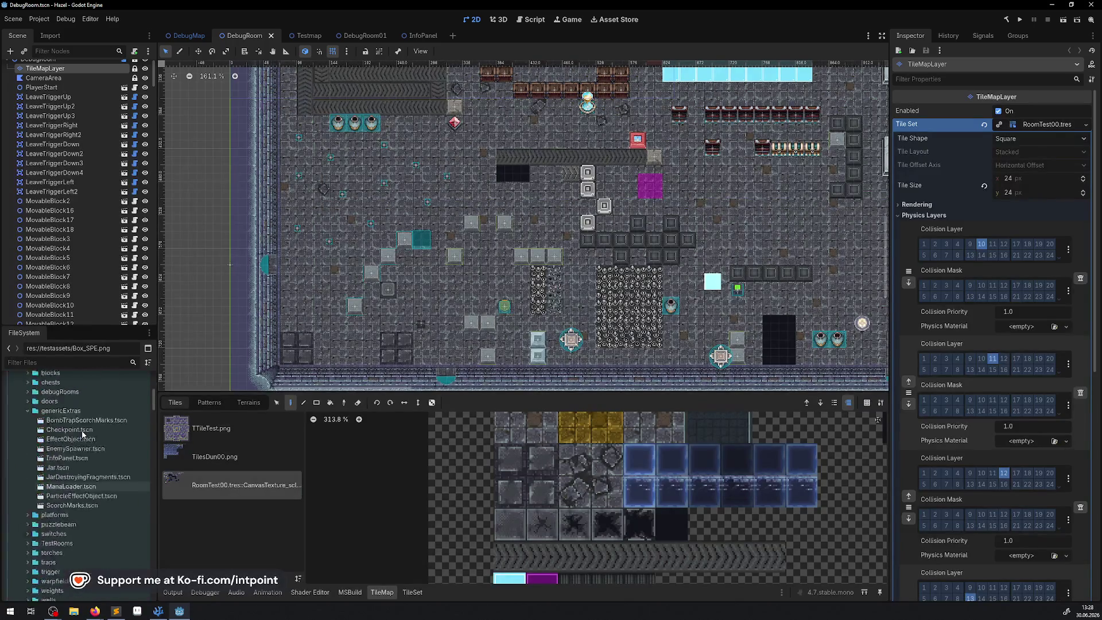
scroll(80, 426, down, 8)
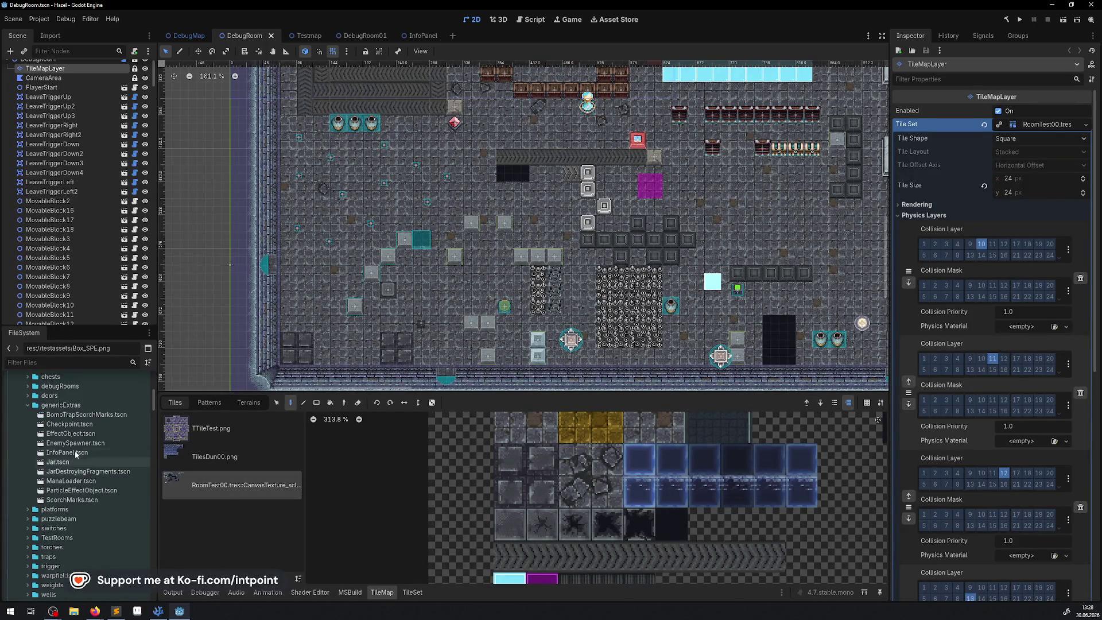
mouse_move(67, 457)
mouse_down()
mouse_move(180, 98)
mouse_move(386, 340)
mouse_up()
scroll(383, 212, up, 7)
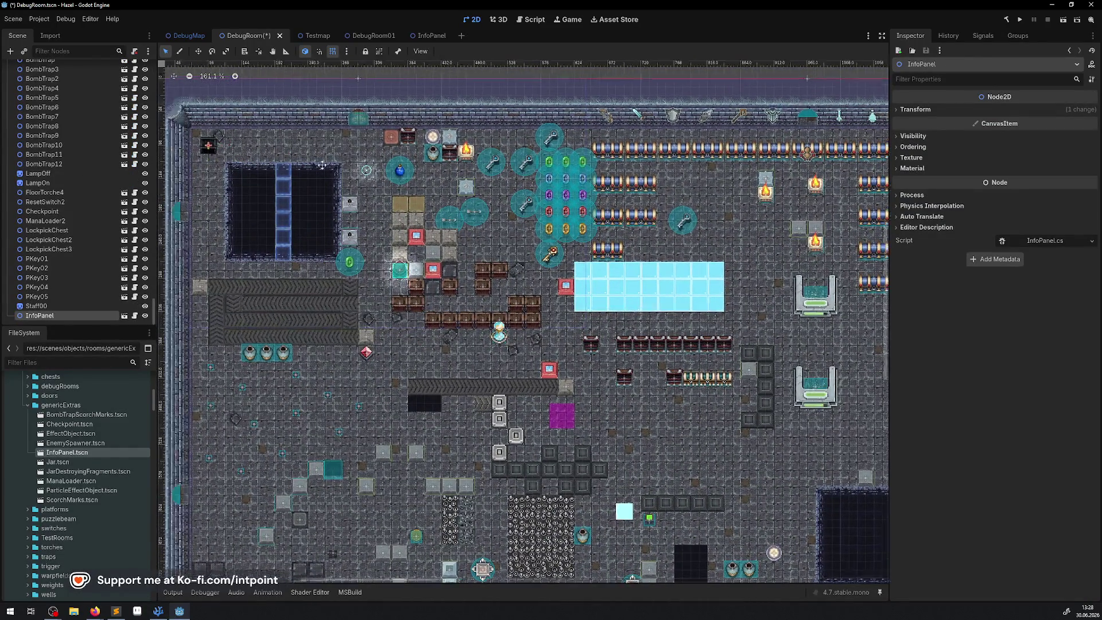
scroll(383, 211, up, 2)
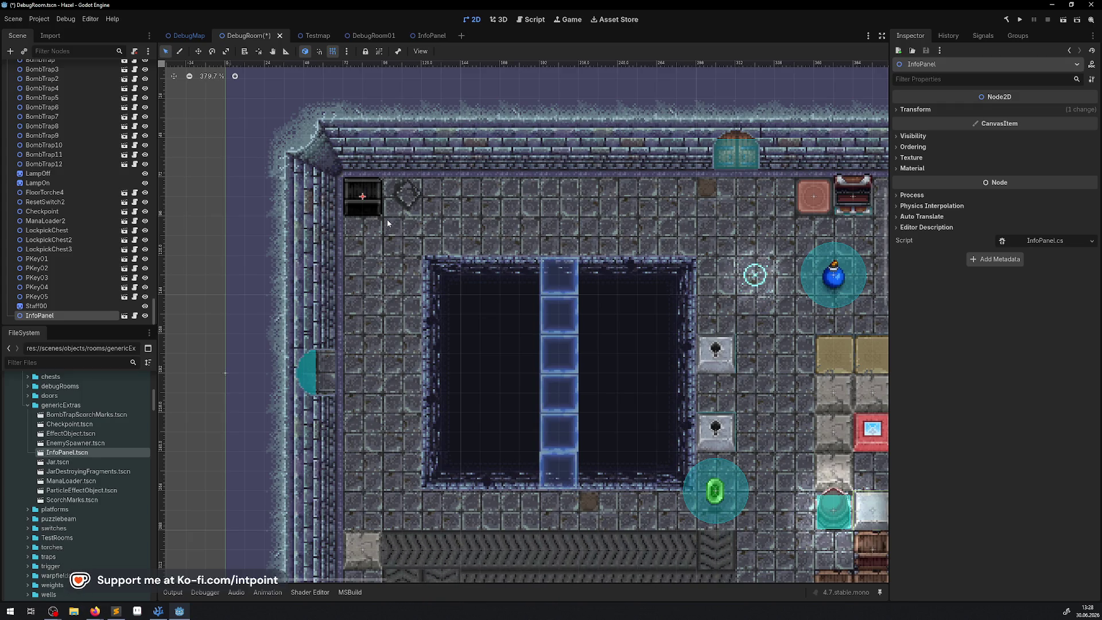
key(ctrl+s)
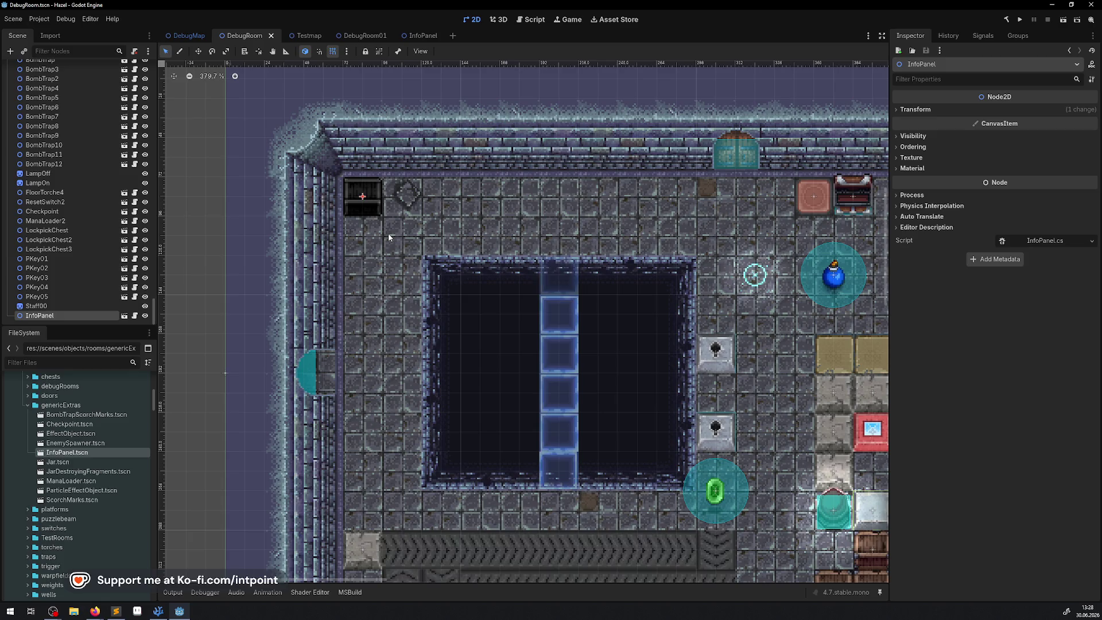
click(422, 36)
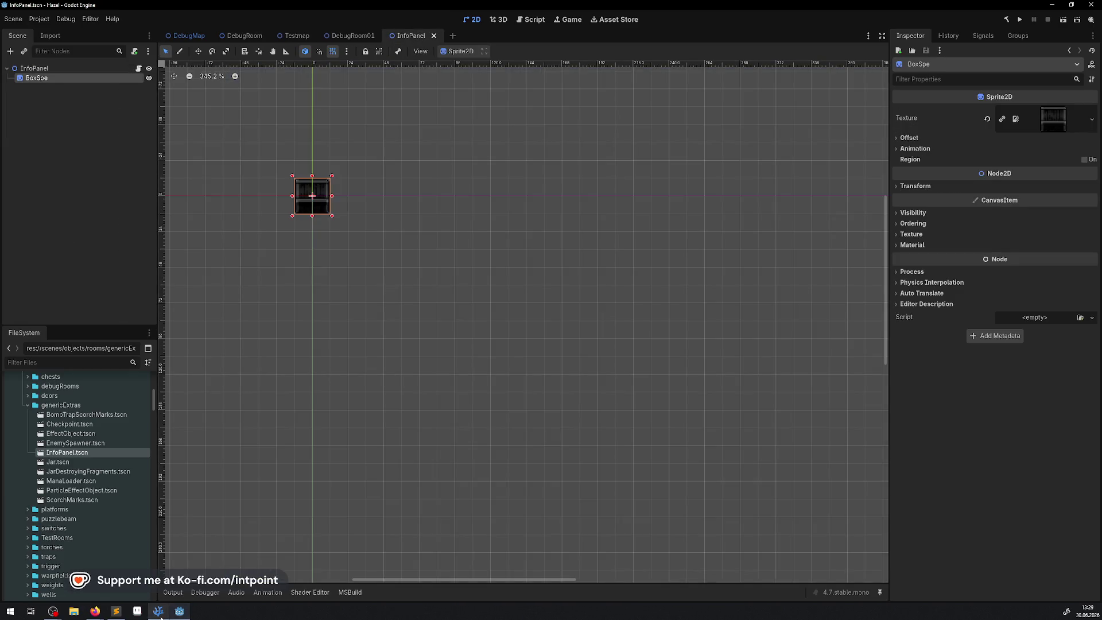
Step: Copy IRoomExtra from InterfaceLib.cs and add it after Node2D in InfoPanel's class declaration
key(alt+Tab)
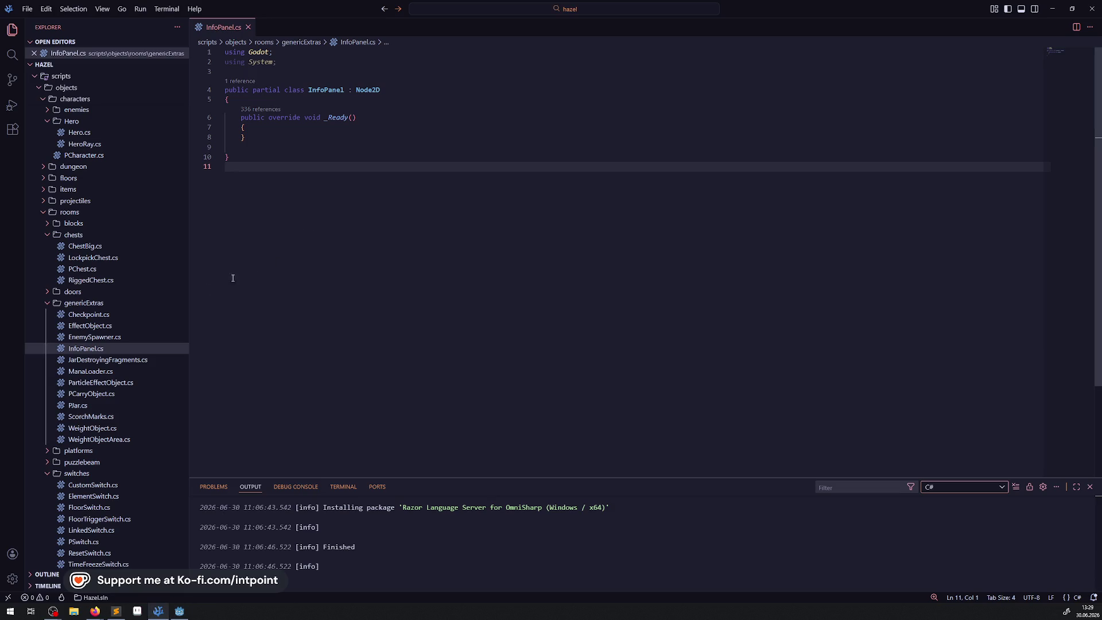
scroll(109, 356, up, 15)
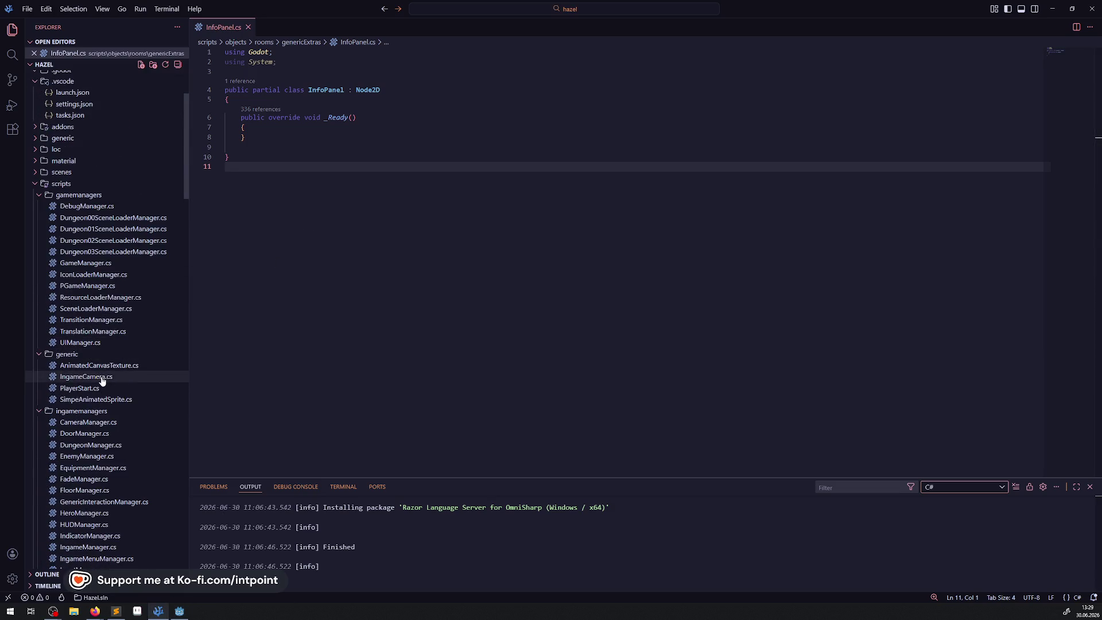
click(42, 196)
click(42, 207)
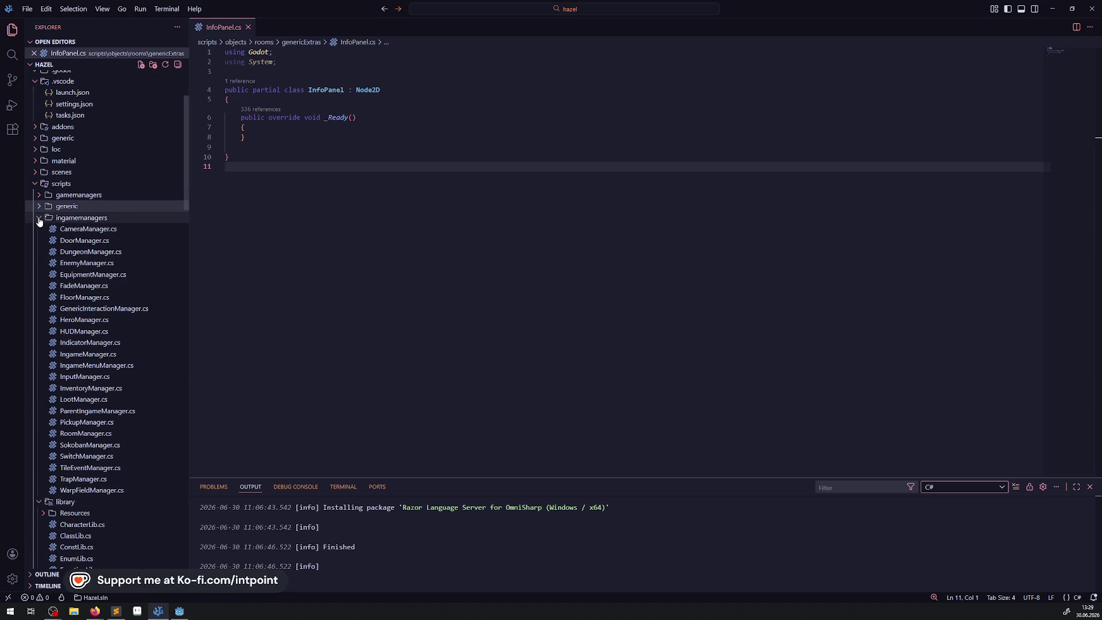
click(40, 219)
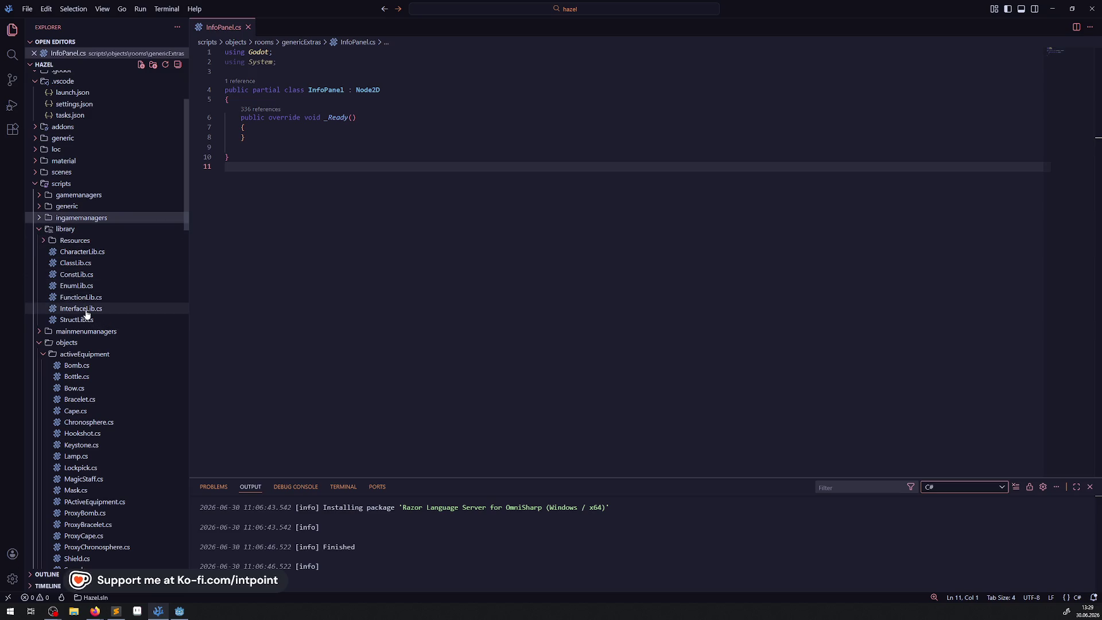
click(86, 314)
scroll(302, 255, up, 20)
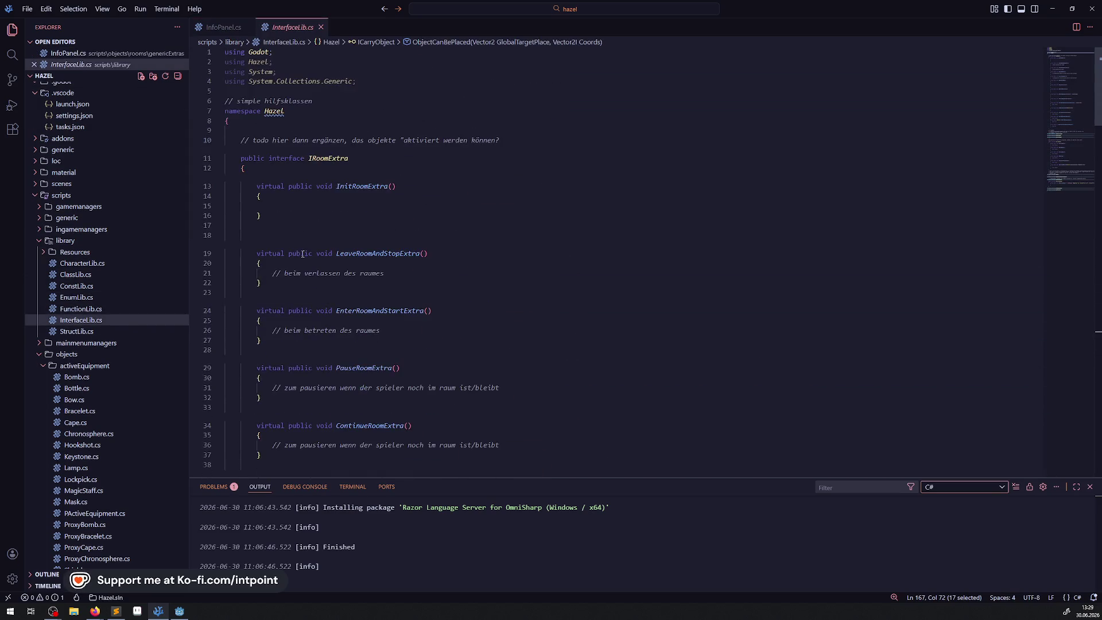
double_click(328, 158)
key(ctrl+c)
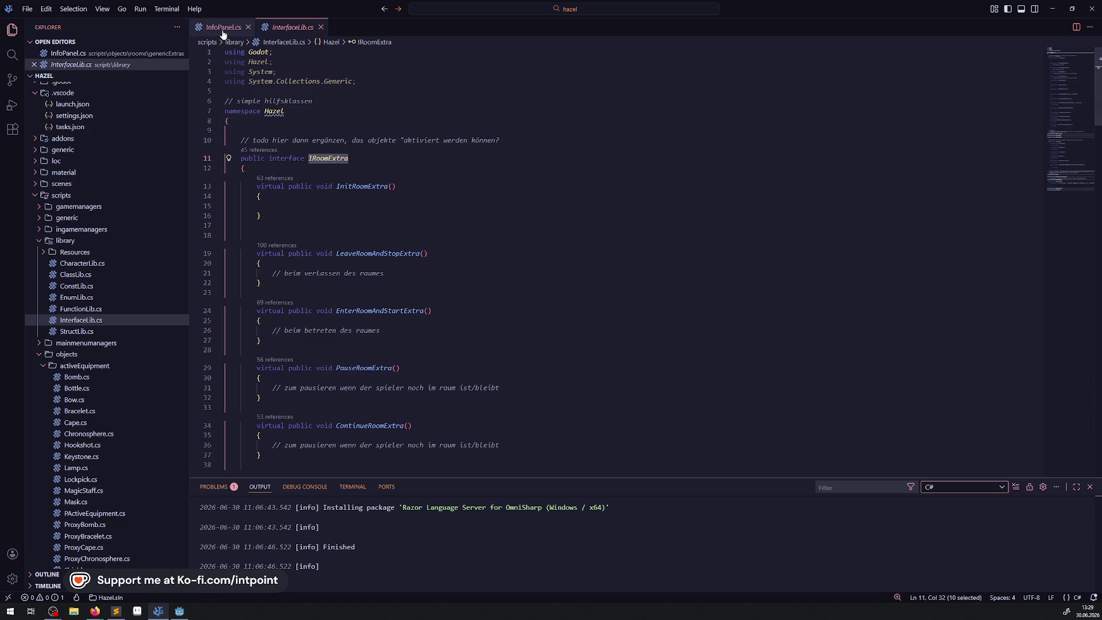
click(224, 27)
click(396, 90)
text(,)
key(ctrl+v)
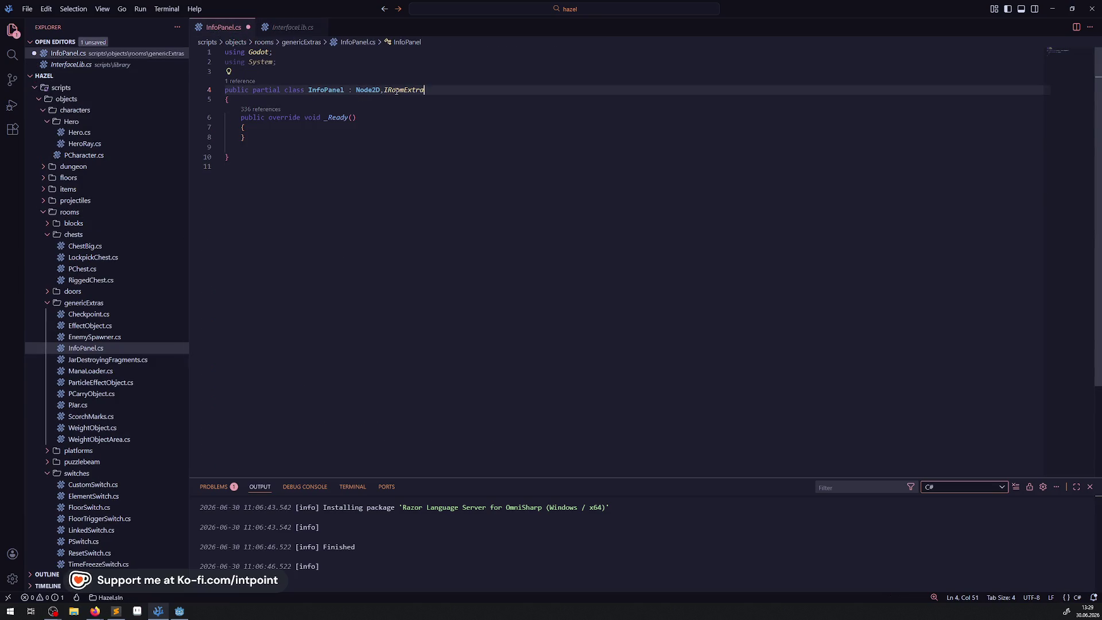
Step: Add a 'using Hazel;' line below 'using Godot' and save InfoPanel.cs
click(284, 33)
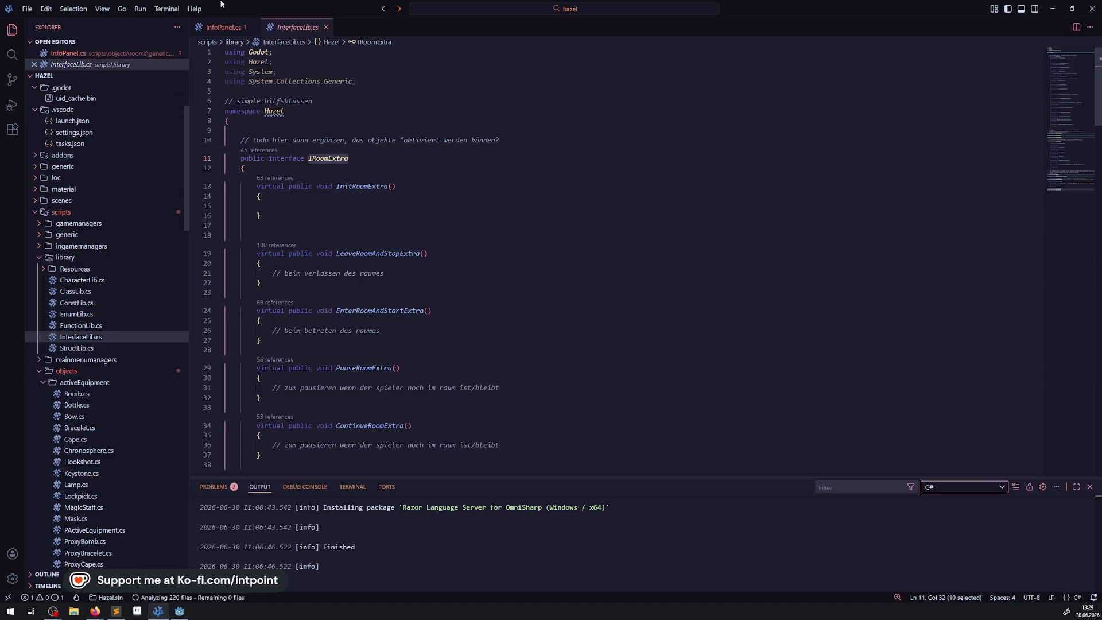
click(224, 27)
click(285, 52)
key(Return)
text(using Hazel;)
key(ctrl+s)
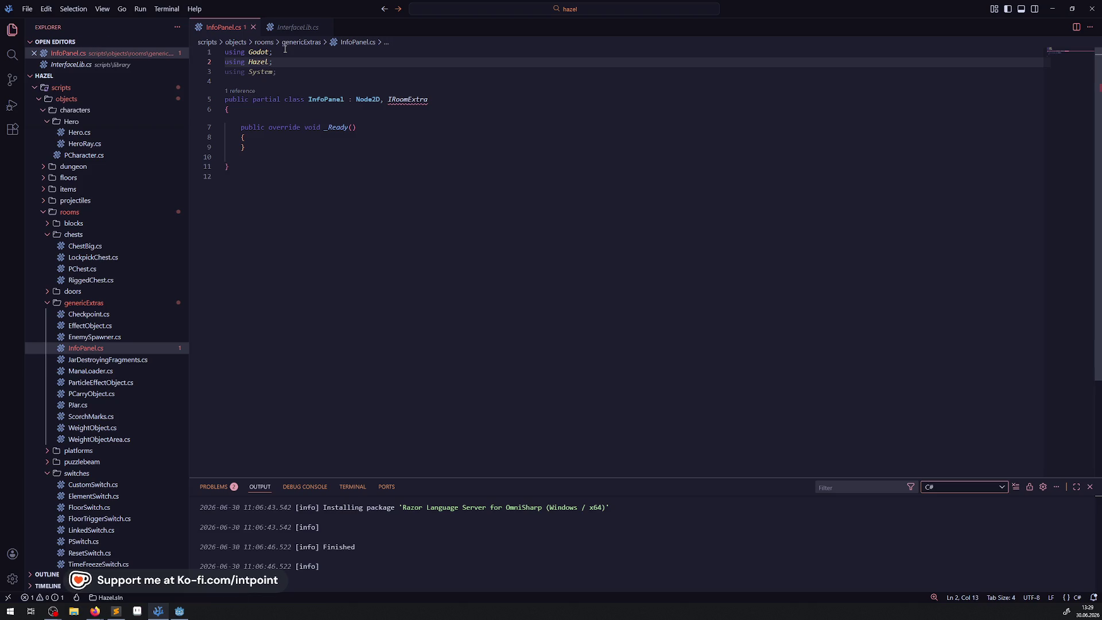
Step: Copy IGenericInteractionObject from InterfaceLib.cs and append it after IRoomExtra in the class line
click(290, 27)
scroll(379, 253, down, 20)
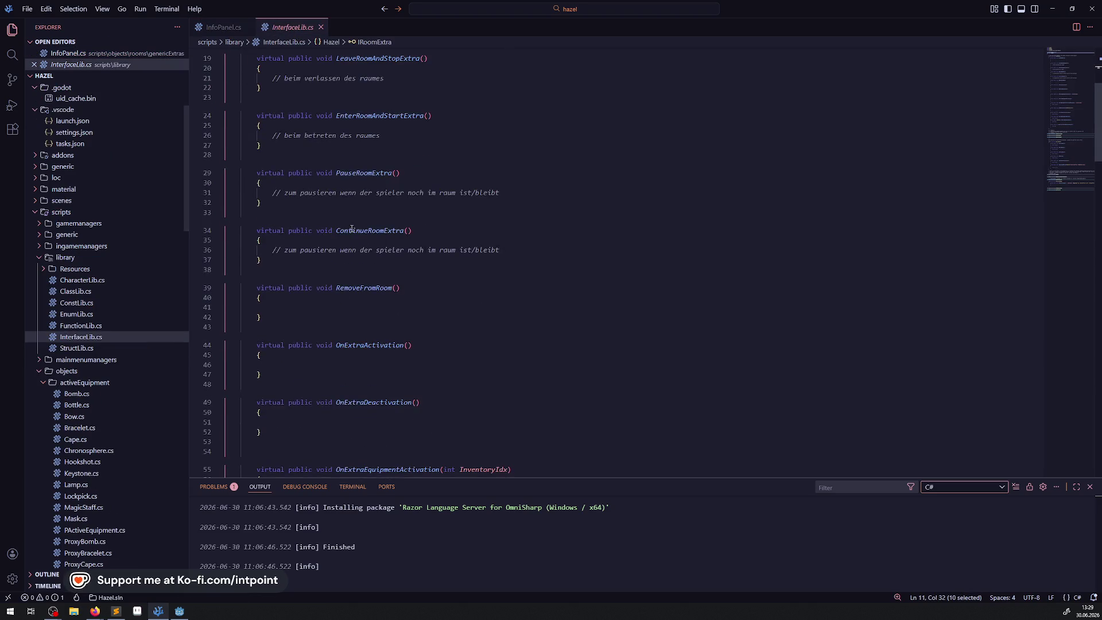
scroll(353, 298, down, 7)
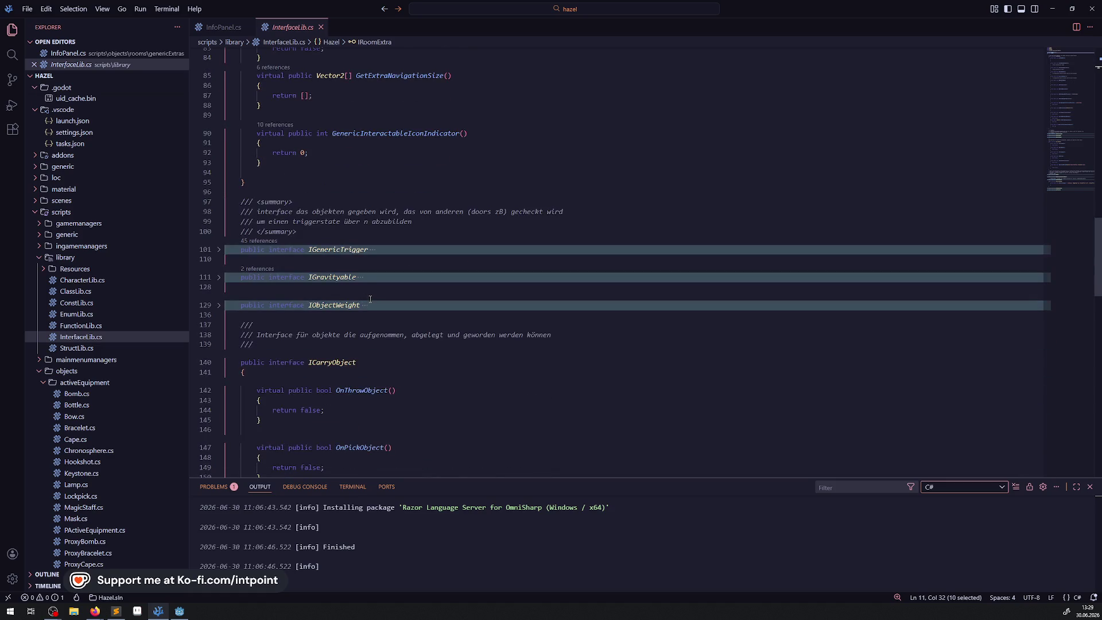
scroll(363, 319, down, 15)
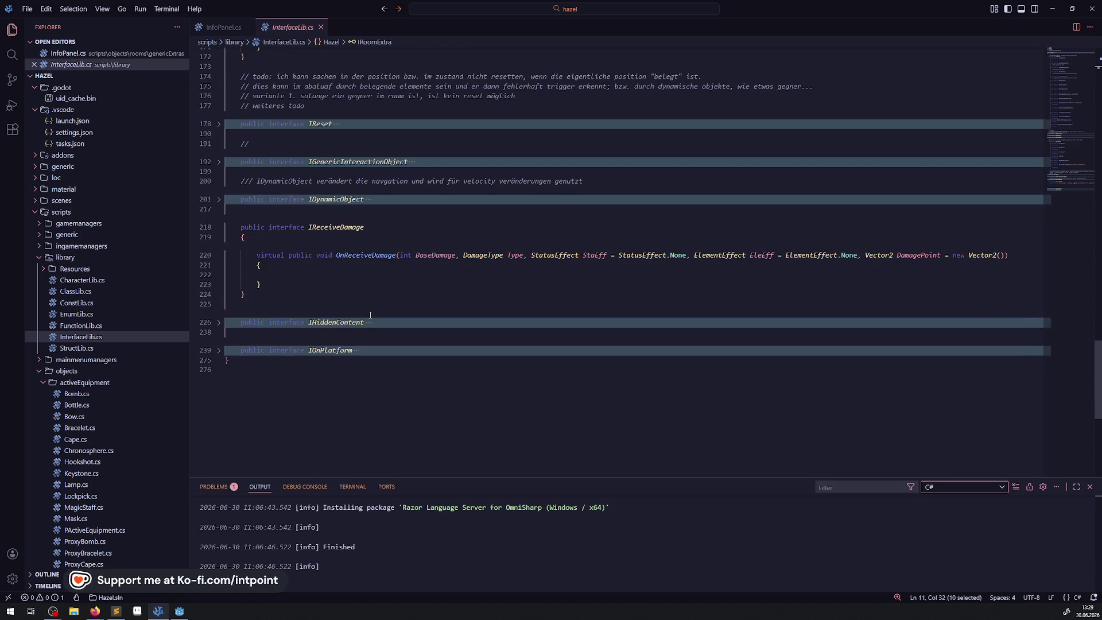
click(220, 164)
double_click(375, 163)
key(ctrl+c)
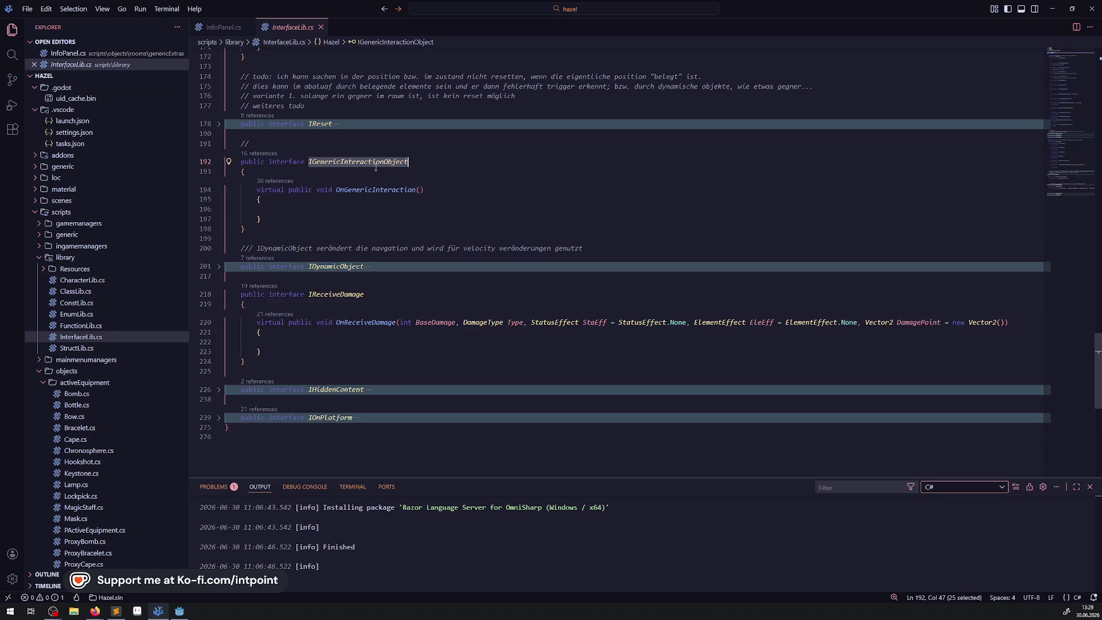
click(224, 27)
click(455, 101)
text(, IRoomExtra,)
key(ctrl+v)
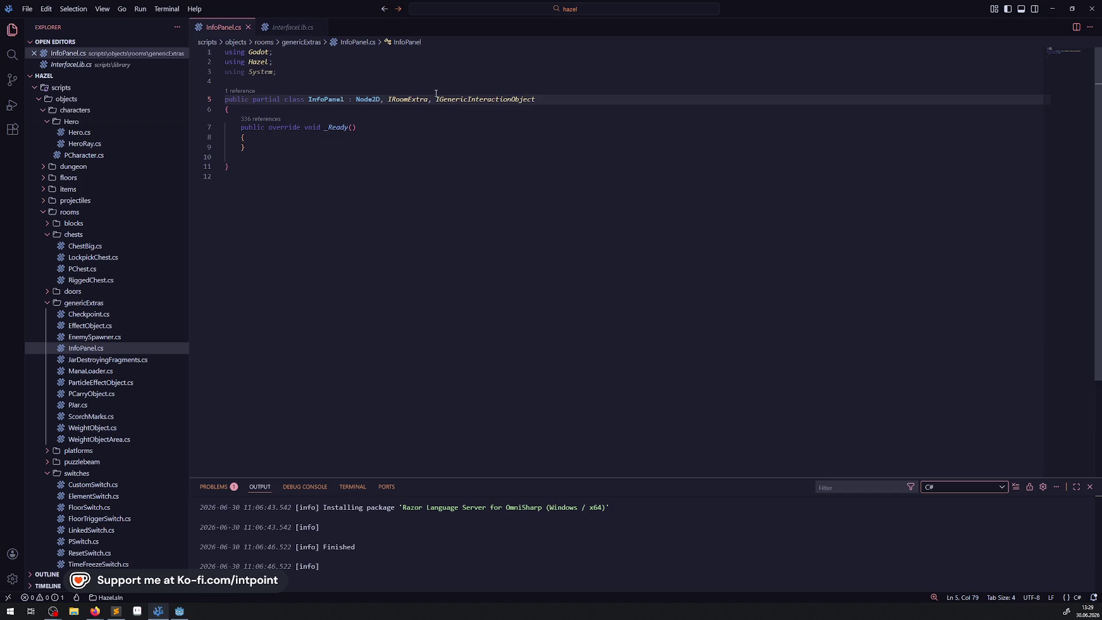
click(293, 27)
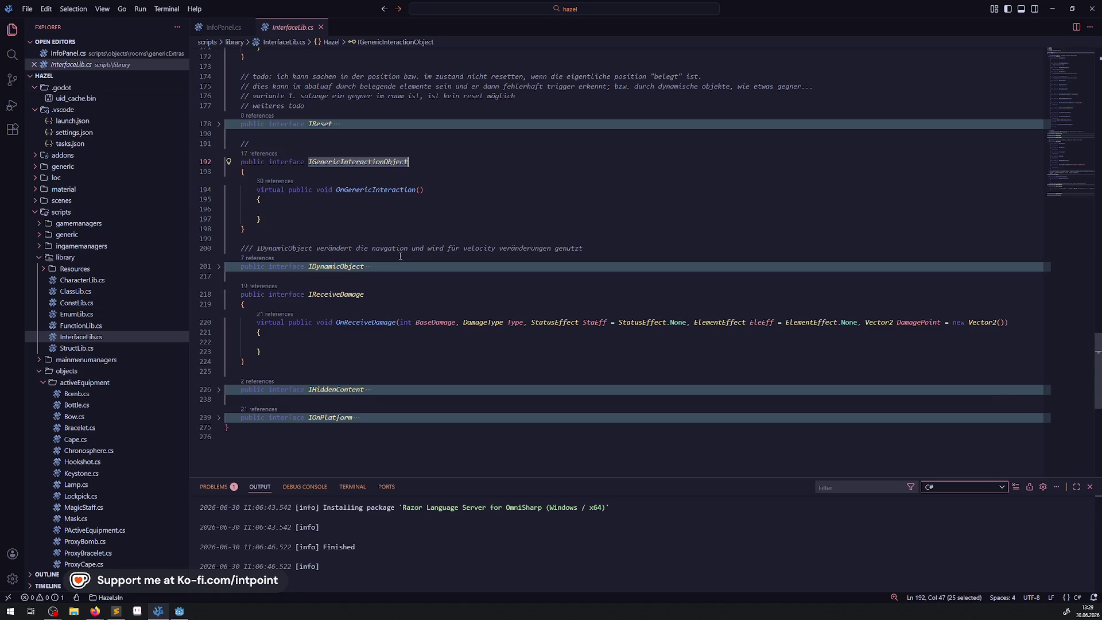
Step: Paste the OnGenericInteraction method into InfoPanel.cs under a '// inerface' comment and save
drag(261, 219, 225, 182)
key(ctrl+c)
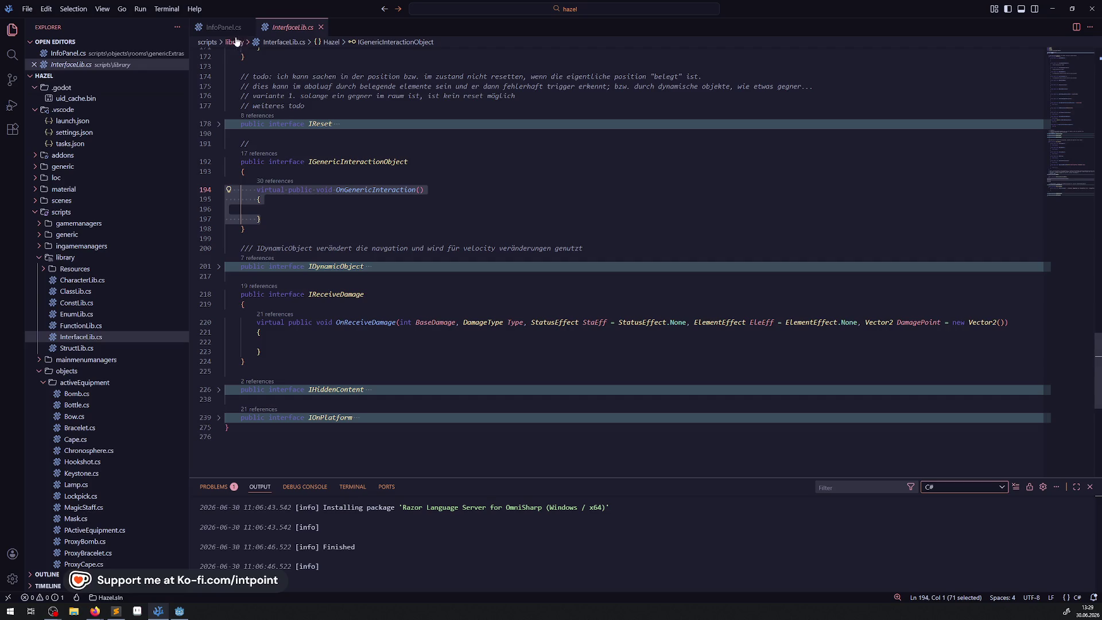
click(223, 27)
click(254, 159)
key(ctrl+v)
click(261, 147)
key(Return)
key(Return)
text(// inerface)
key(ctrl+s)
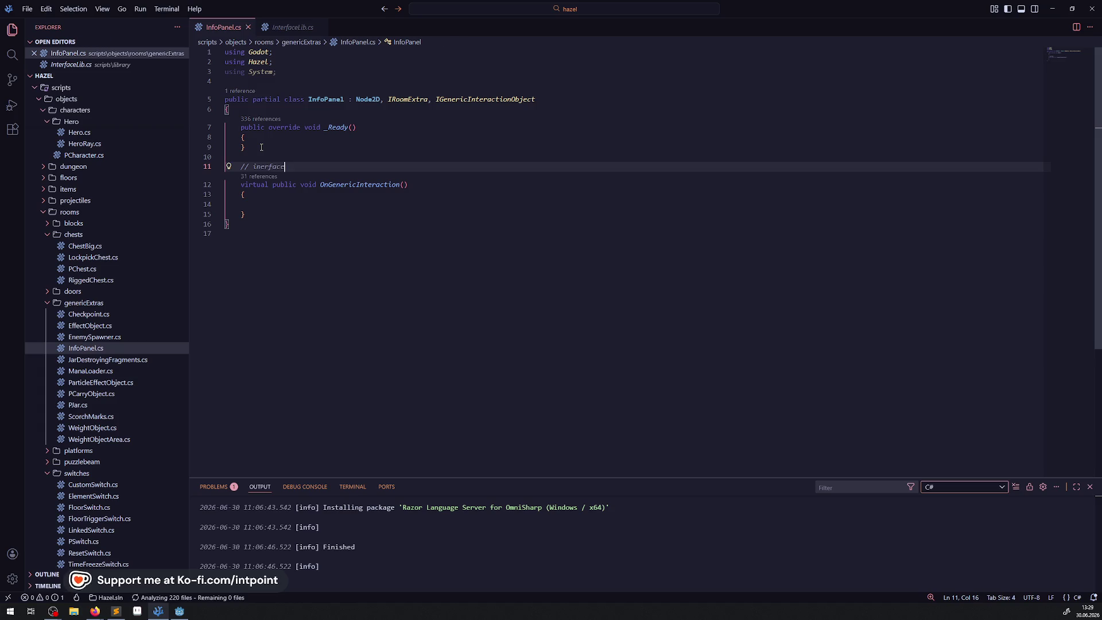
key(Return)
Step: Remove the blank line after InitRoomExtra in InterfaceLib.cs and copy the IRoomExtra methods
click(286, 30)
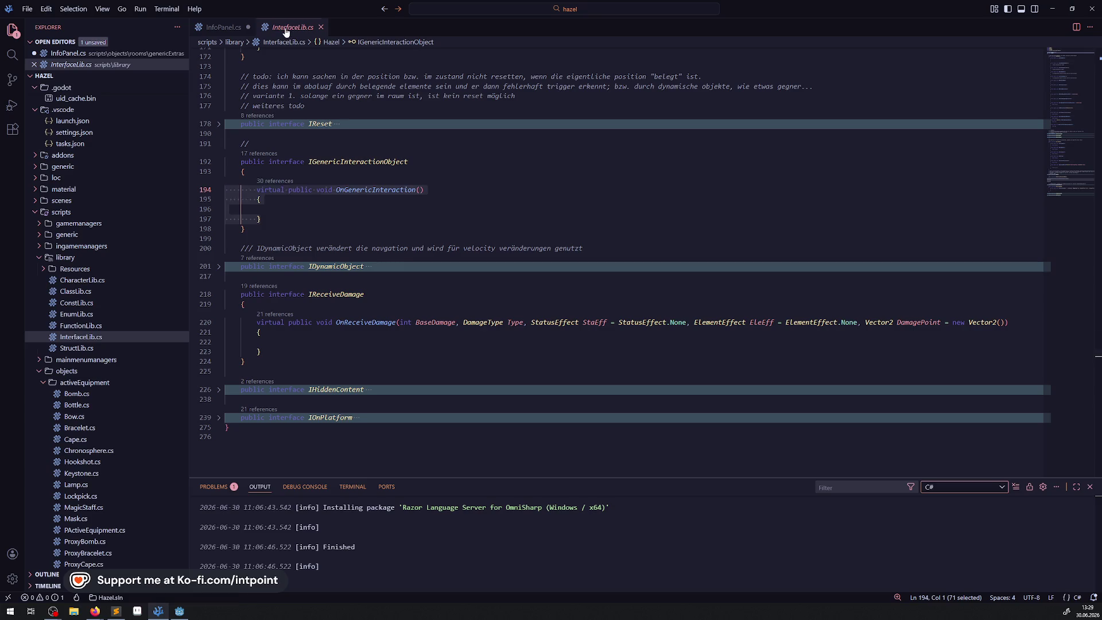
scroll(295, 199, up, 20)
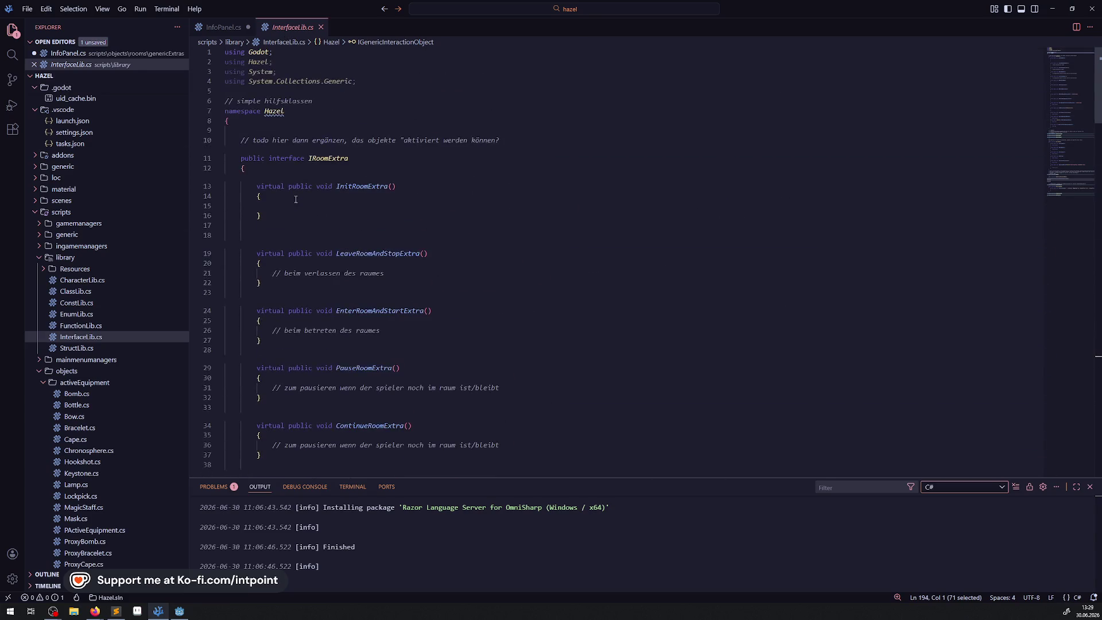
click(281, 225)
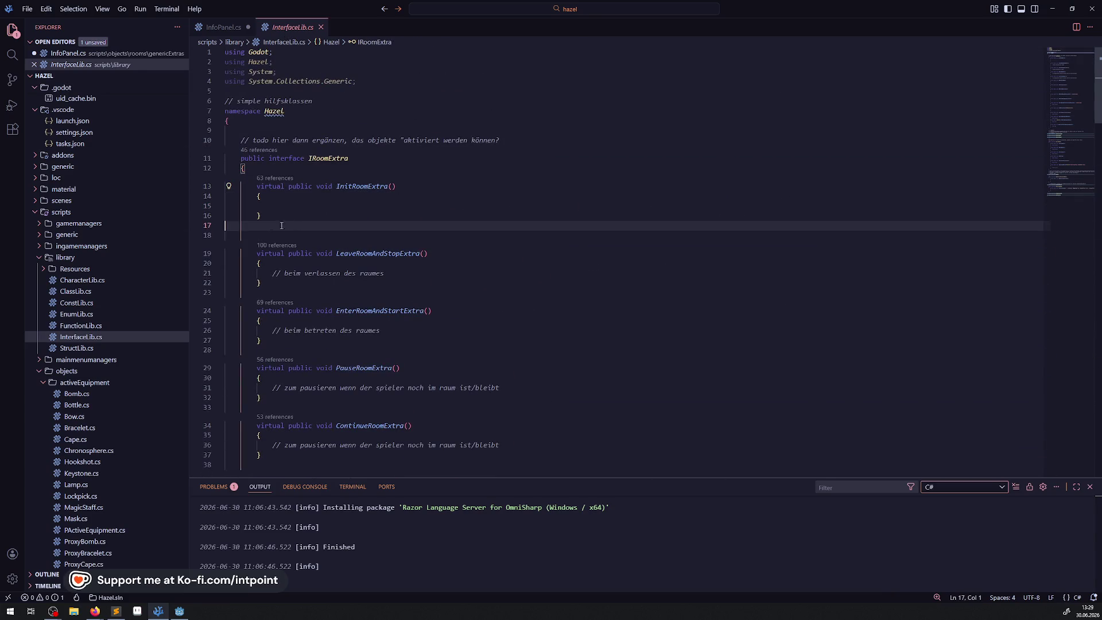
key(Delete)
drag(246, 227, 270, 206)
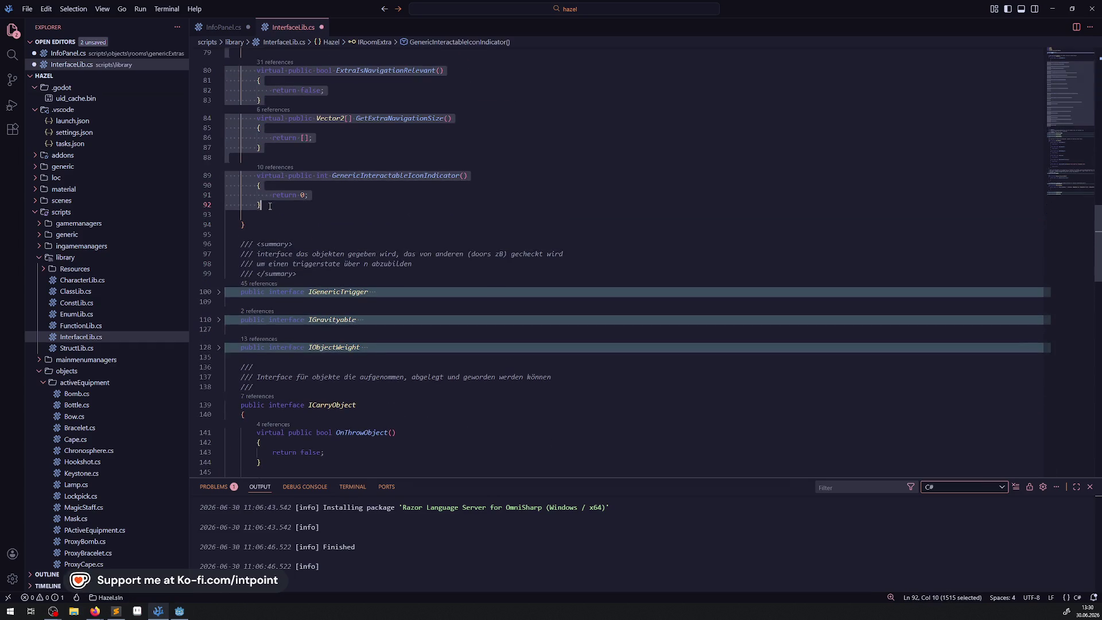
key(ctrl+s)
key(ctrl+Page_Up)
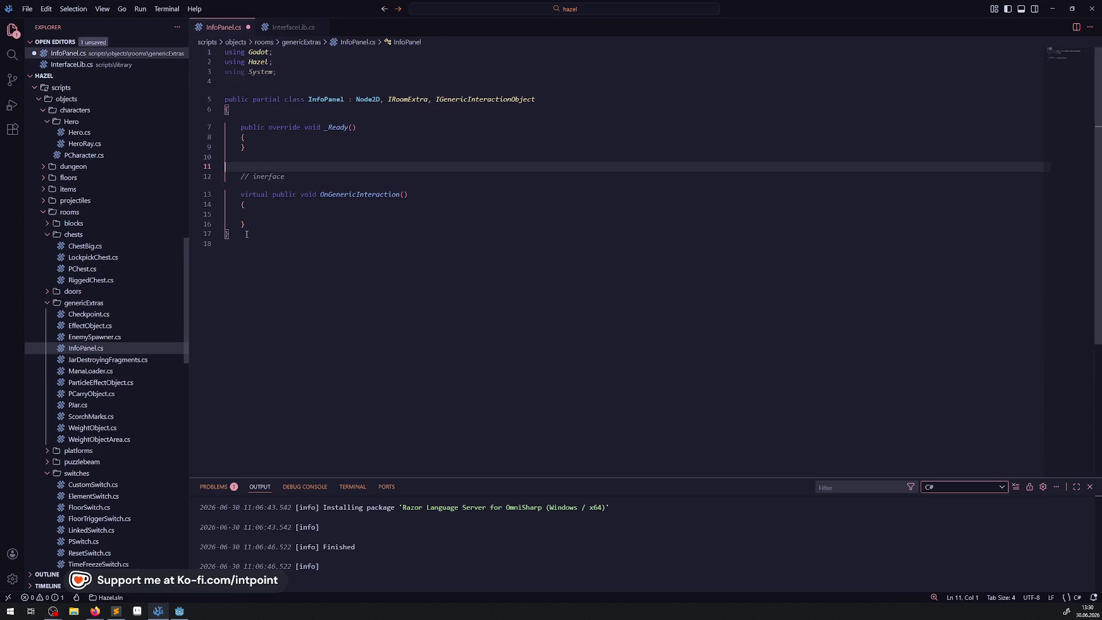
Step: Paste the copied IRoomExtra methods below the '// inerface' comment in InfoPanel.cs
click(300, 178)
key(Return)
key(Return)
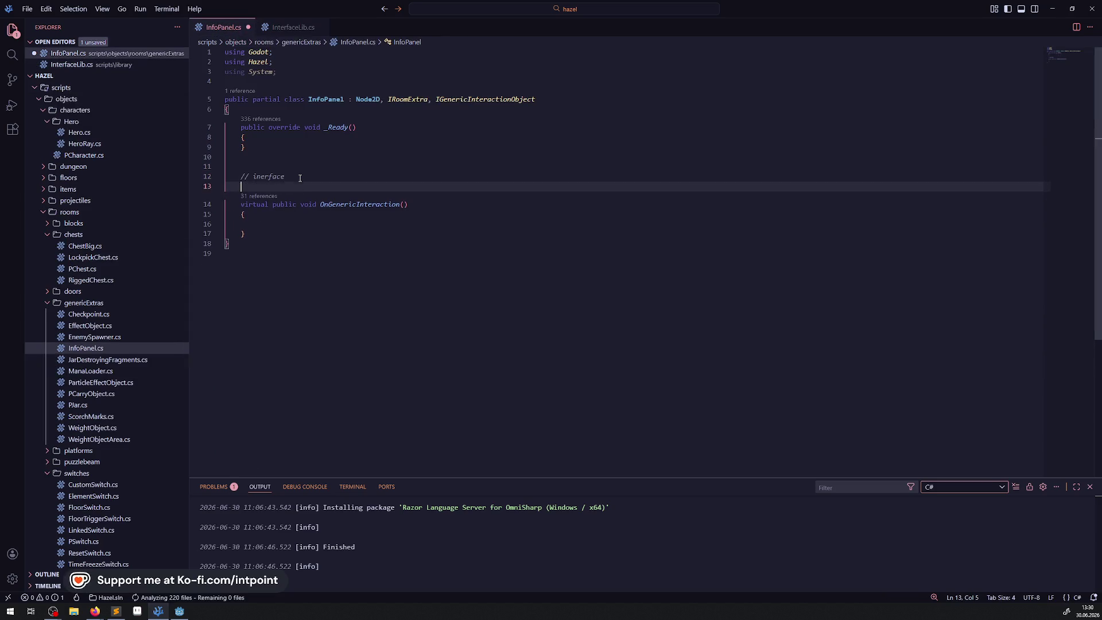
key(ctrl+v)
scroll(349, 188, up, 10)
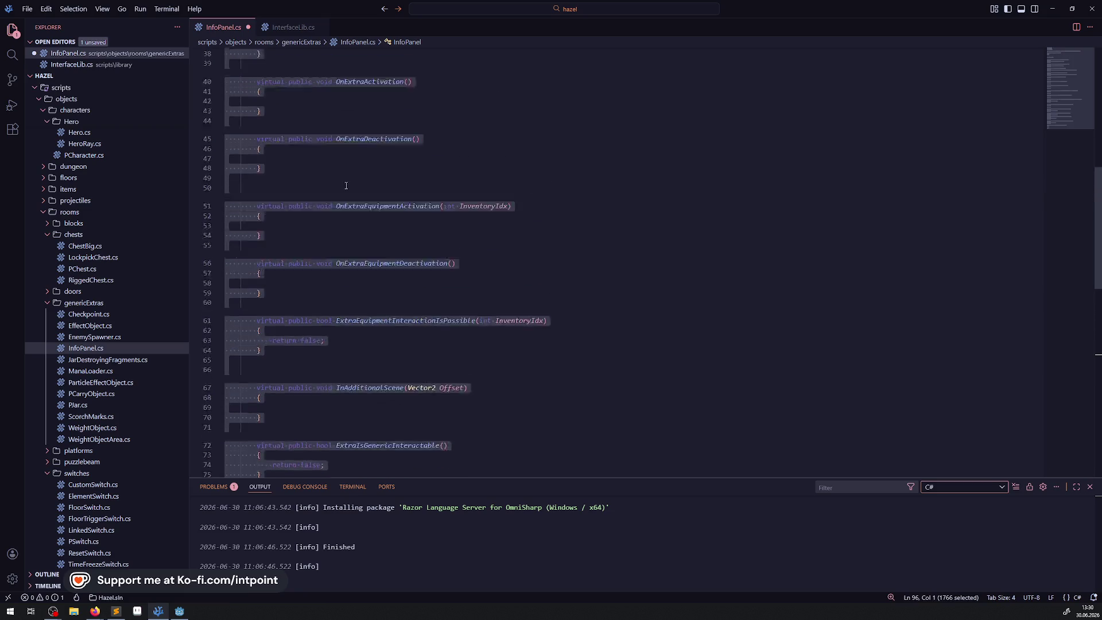
scroll(349, 188, up, 5)
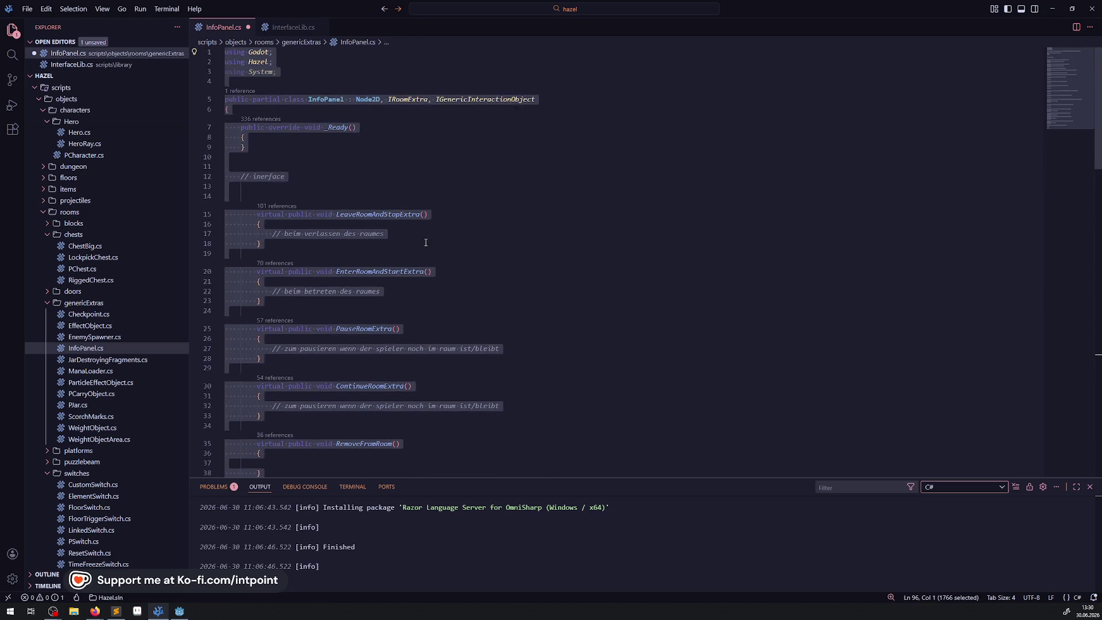
click(382, 244)
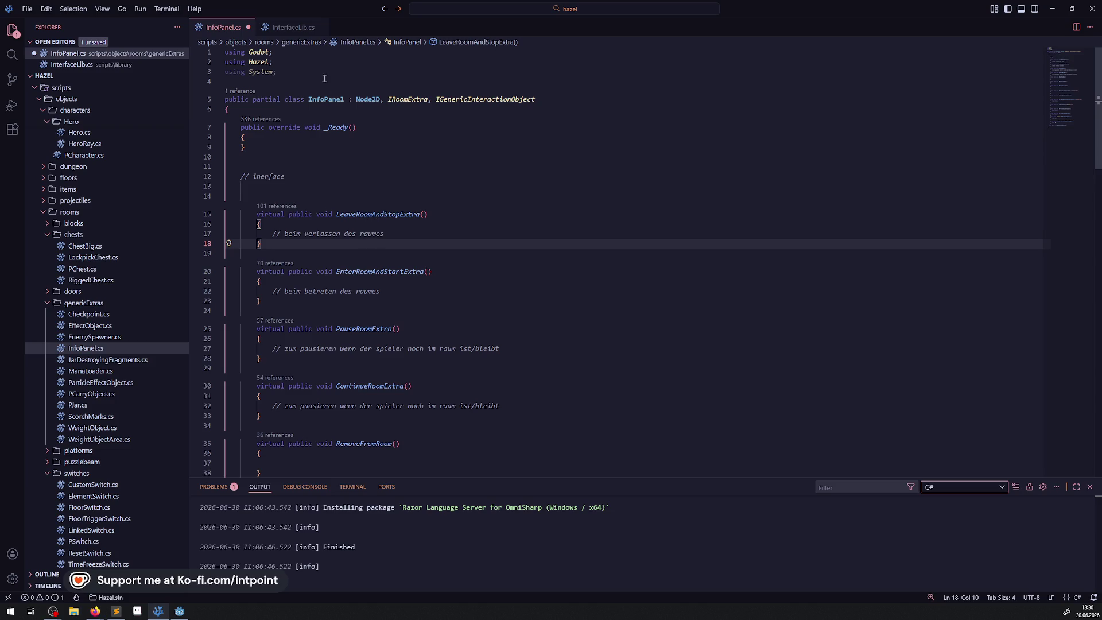
Step: Copy the InitRoomExtra method from InterfaceLib.cs into InfoPanel.cs and save
click(293, 28)
scroll(393, 240, up, 10)
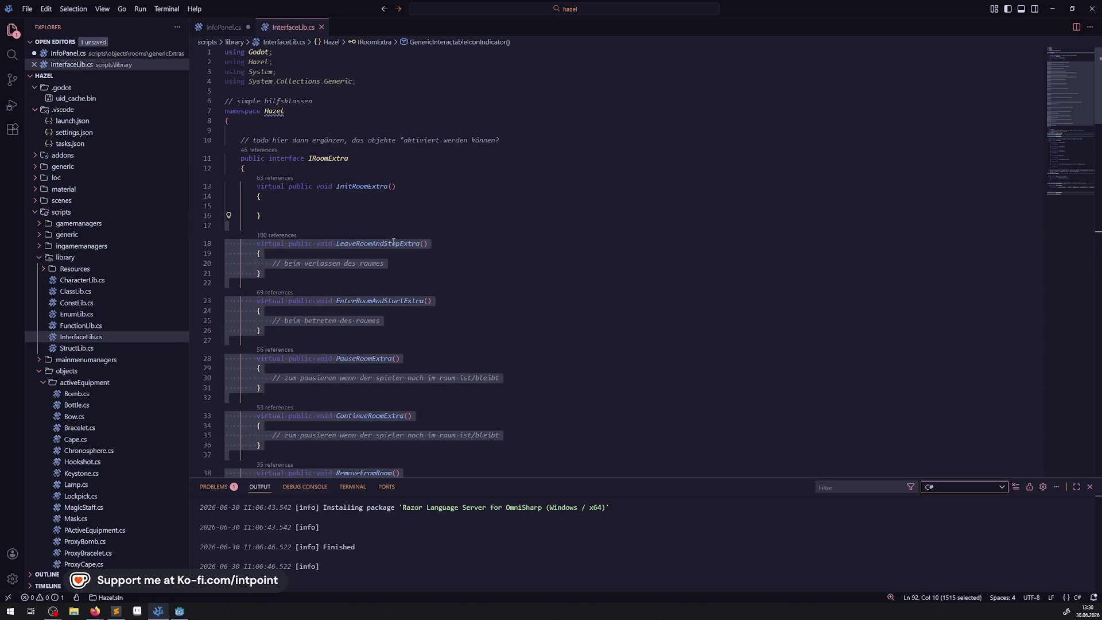
double_click(362, 186)
drag(283, 222, 225, 183)
key(ctrl+c)
click(219, 28)
click(367, 196)
key(ctrl+v)
key(ctrl+s)
key(Return)
Step: Make InitRoomExtra call LeaveRoomAndStopExtra(); and save the file
scroll(345, 269, down, 1)
double_click(362, 229)
key(ctrl+c)
click(269, 191)
key(ctrl+v)
text(();)
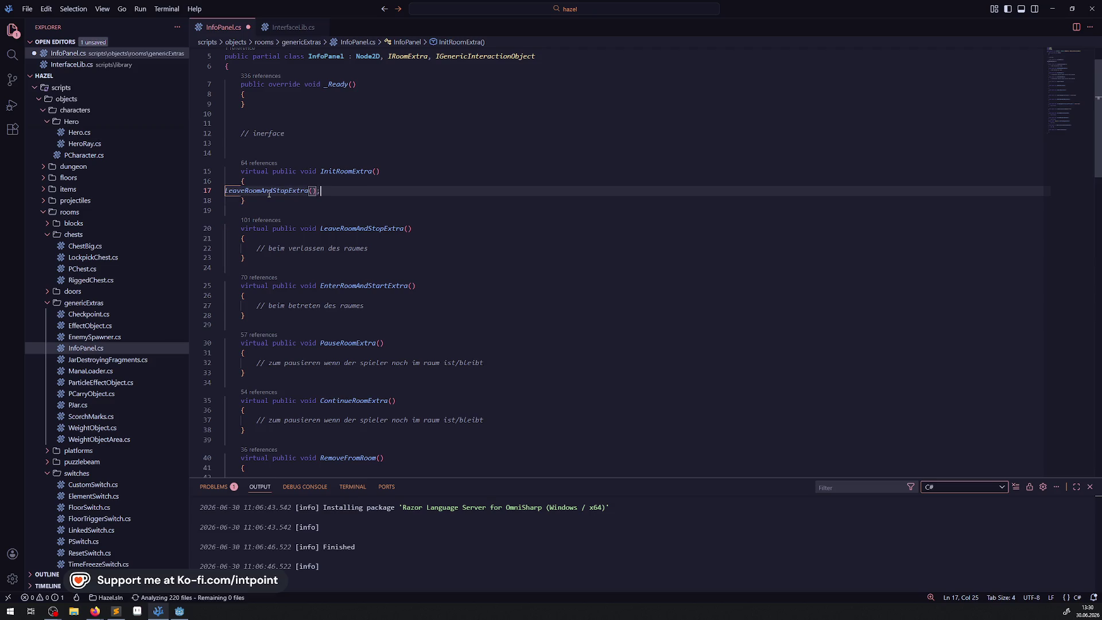
key(ctrl+s)
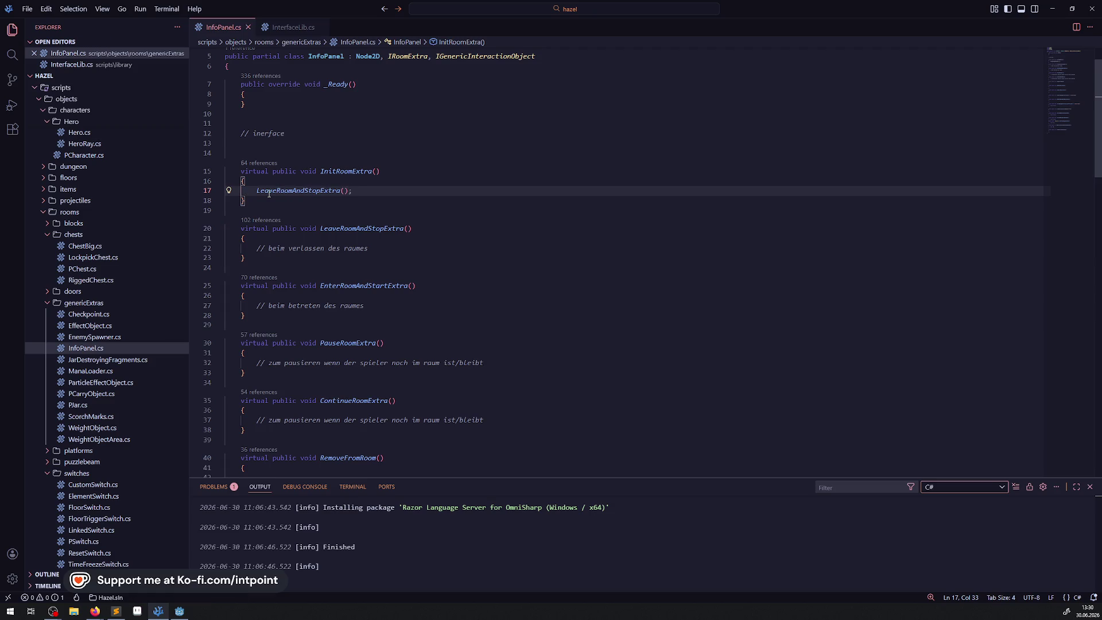
Step: Replace the comment in LeaveRoomAndStopExtra with 'ProcessMode = ProcessMode.Disable;' and save
triple_click(383, 252)
key(BackSpace)
text(Process)
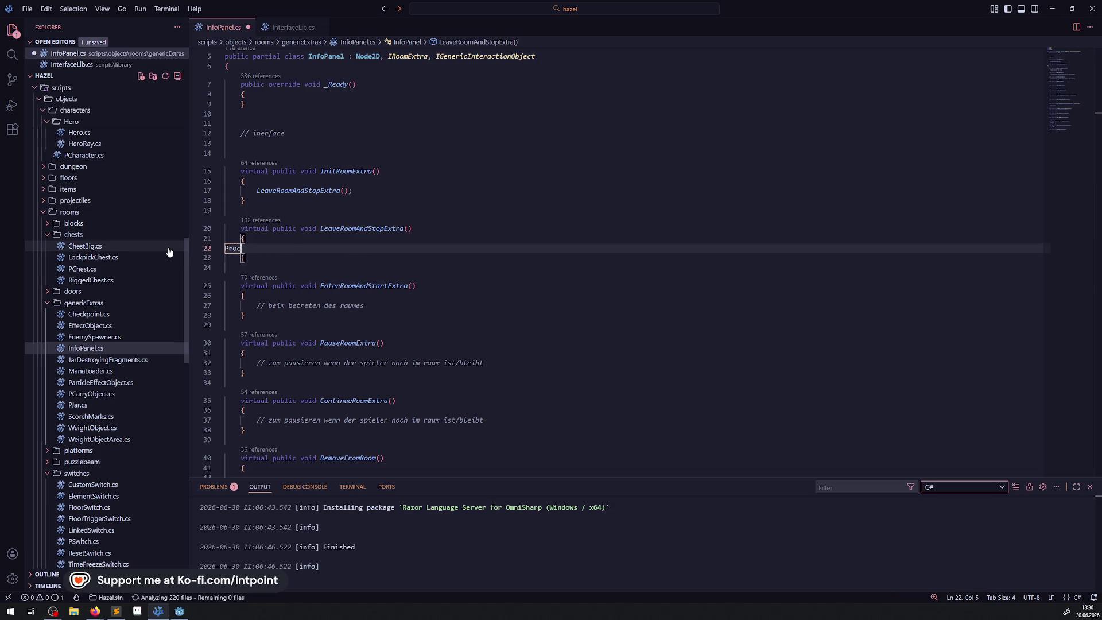
text(Mode = )
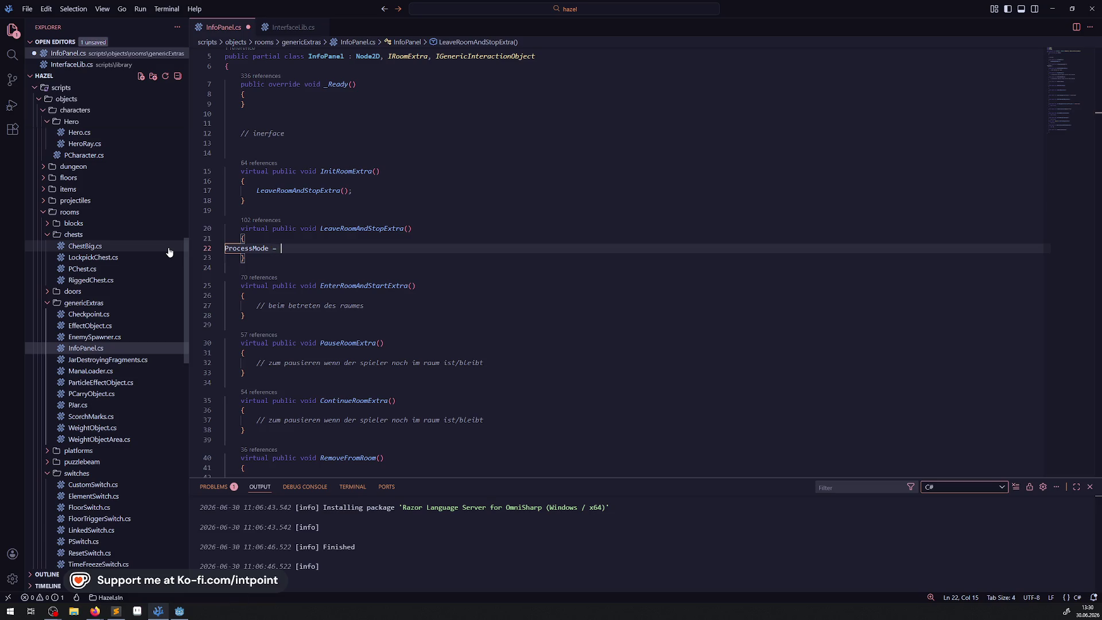
text(ProcessMode)
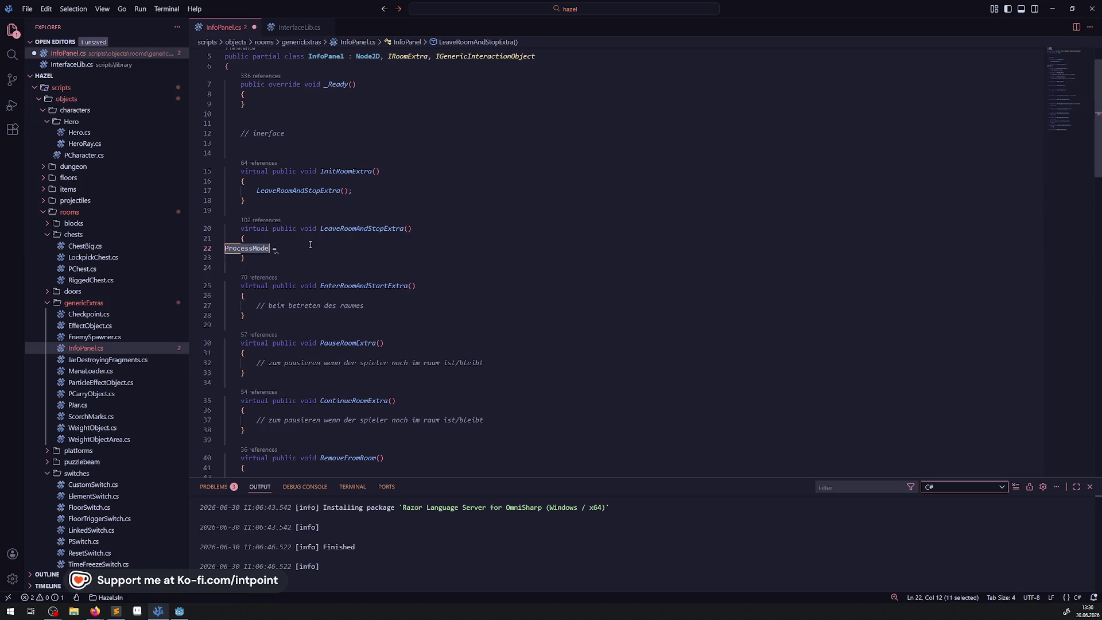
text(.Di)
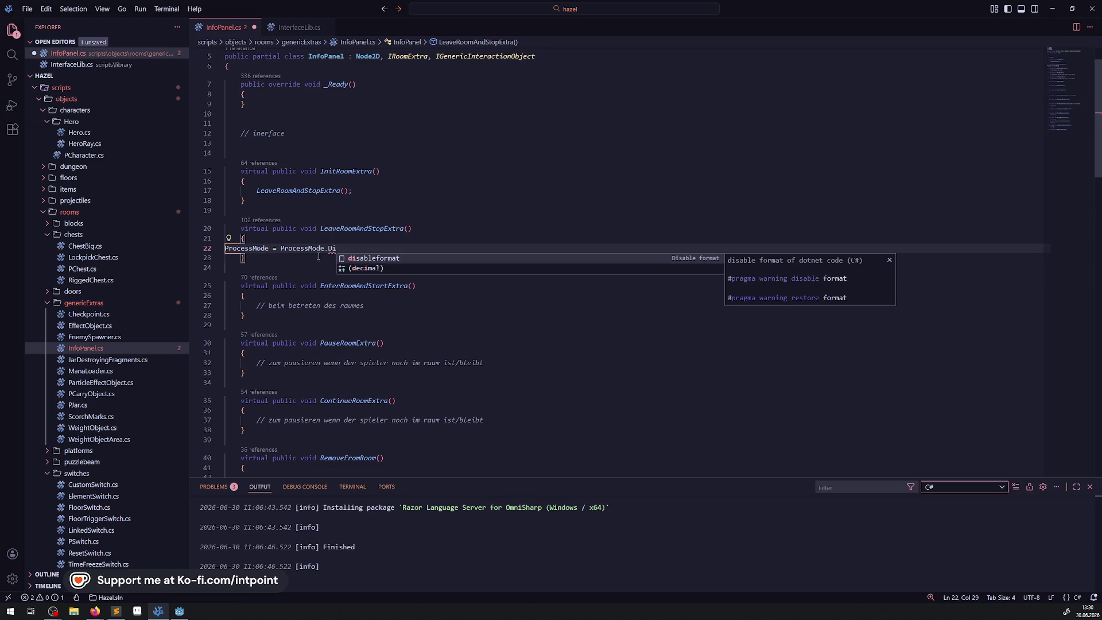
click(247, 248)
click(364, 248)
drag(364, 248, 270, 248)
key(BackSpace)
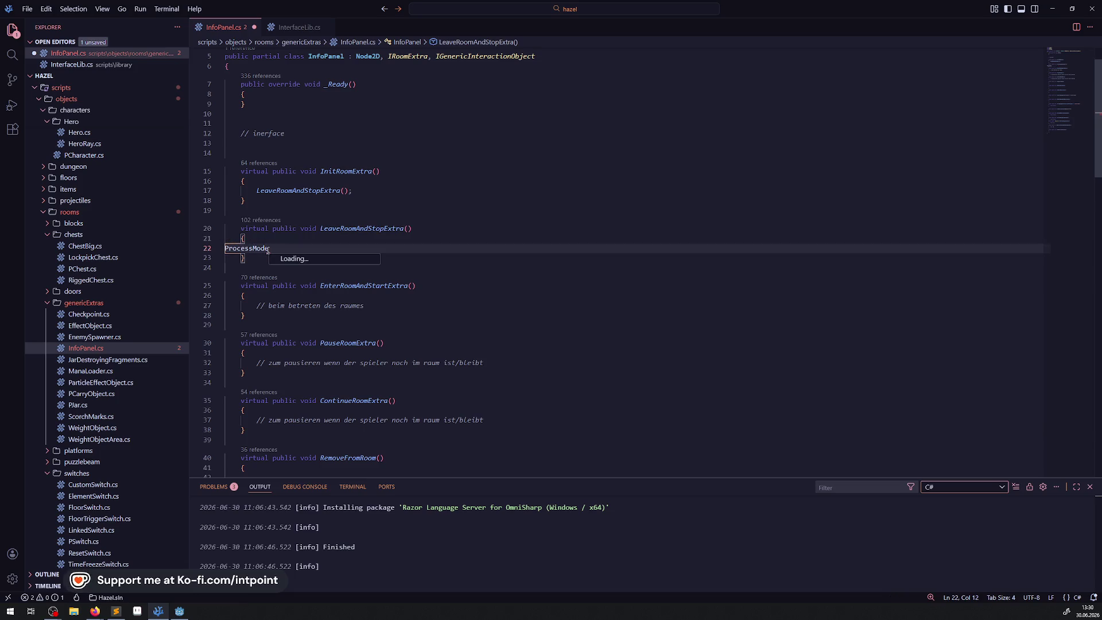
mouse_move(263, 250)
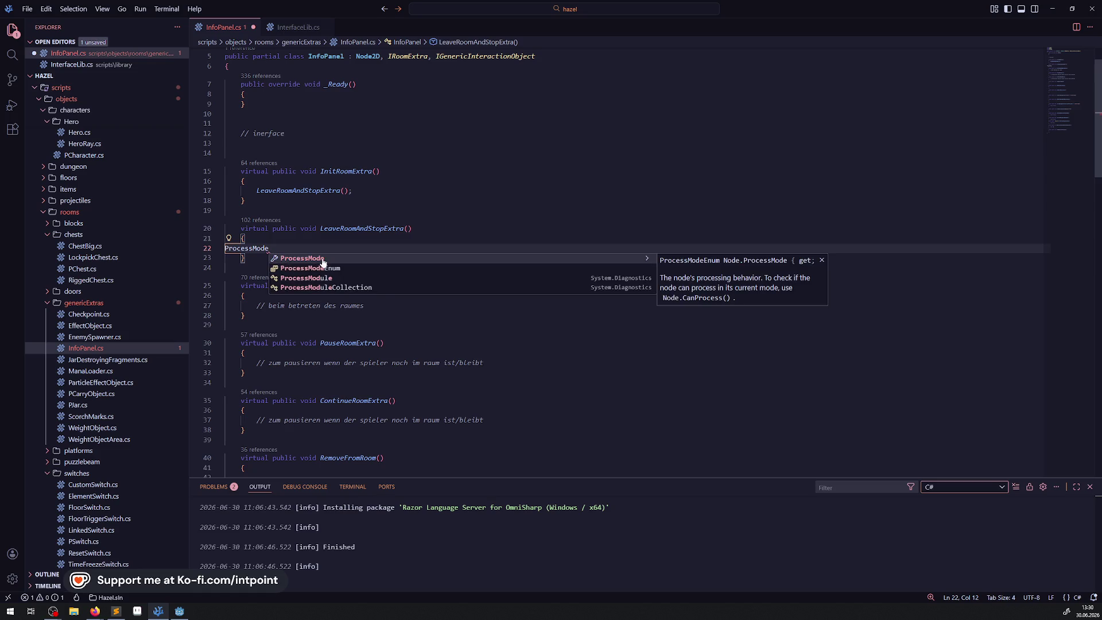
key(Escape)
text( = )
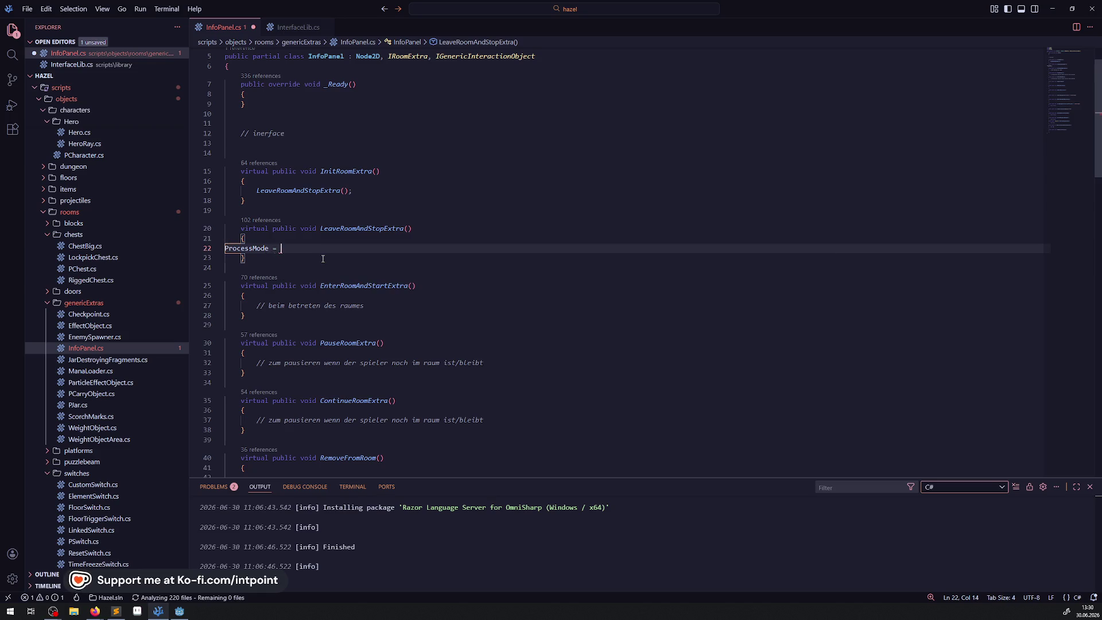
text(ProcessMode.Disable;)
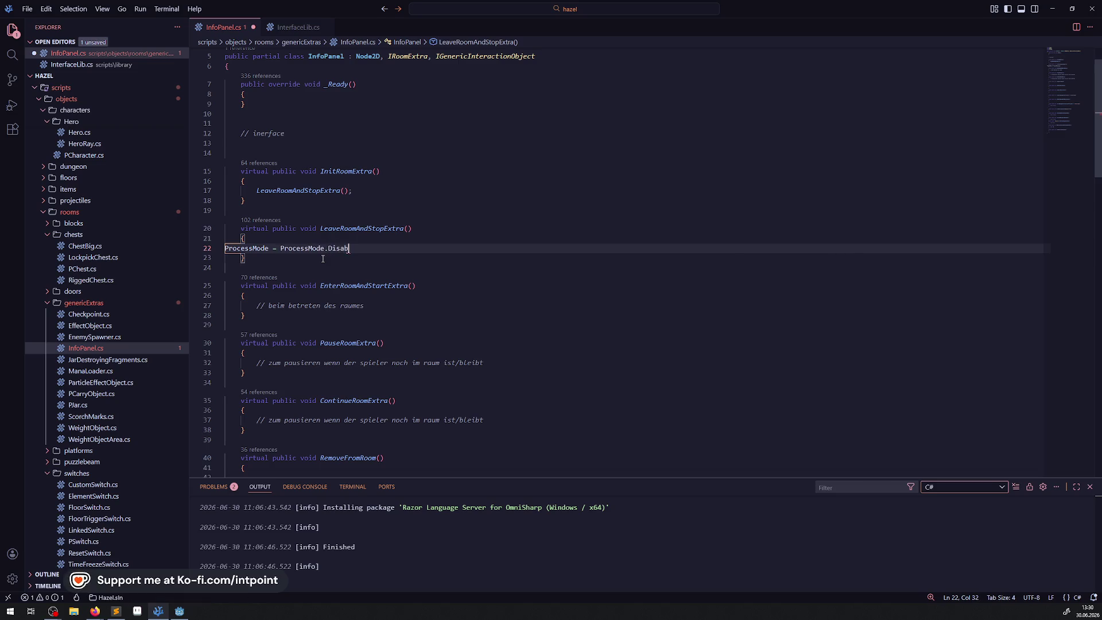
key(ctrl+s)
key(Down)
key(Down)
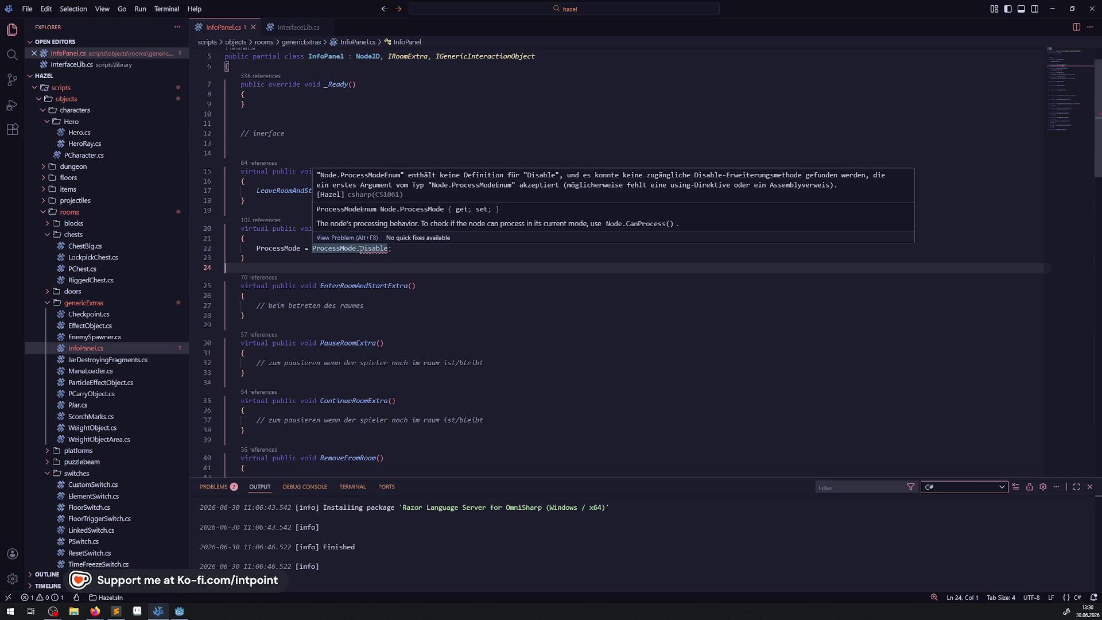
scroll(375, 339, up, 2)
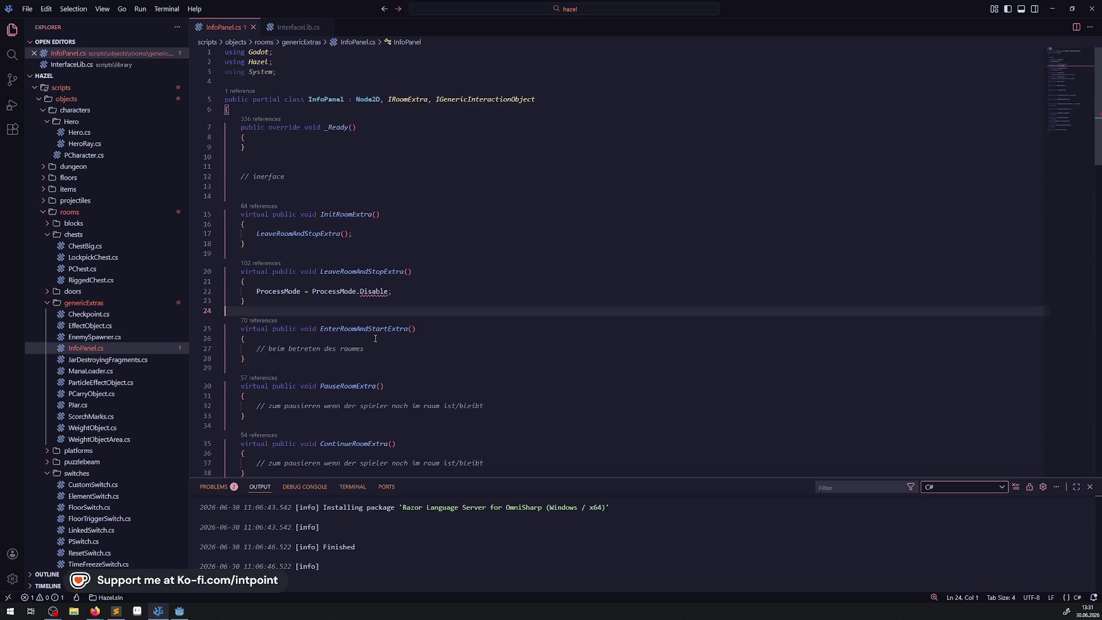
mouse_move(376, 99)
Step: Close VS Code and reopen InfoPanel.cs from the InfoPanel node's script icon in Godot
mouse_move(370, 292)
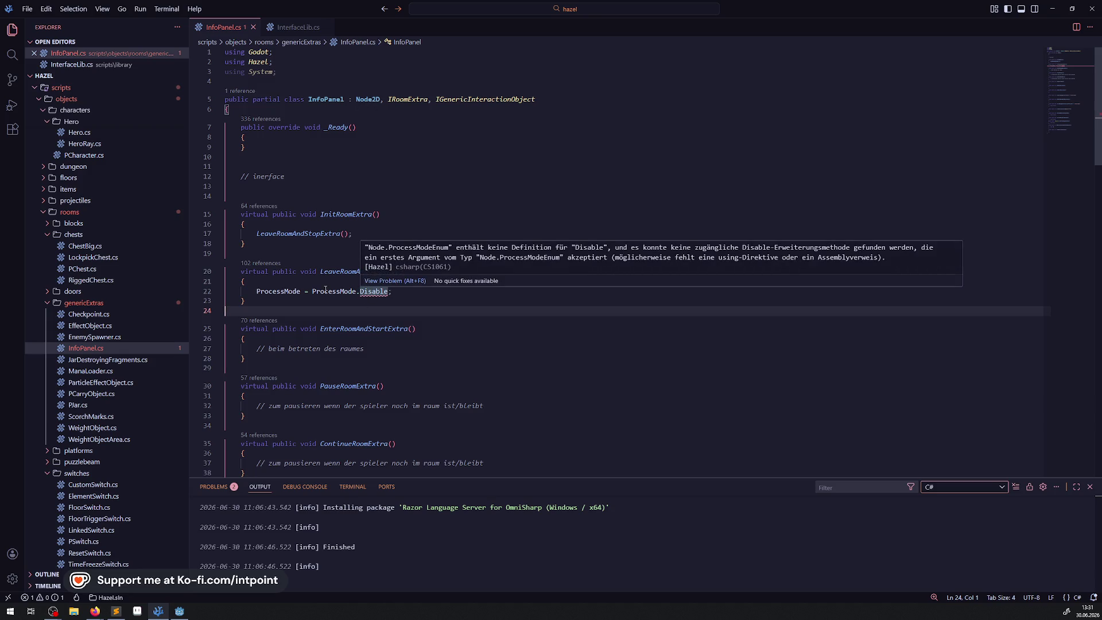
mouse_move(290, 293)
click(1093, 8)
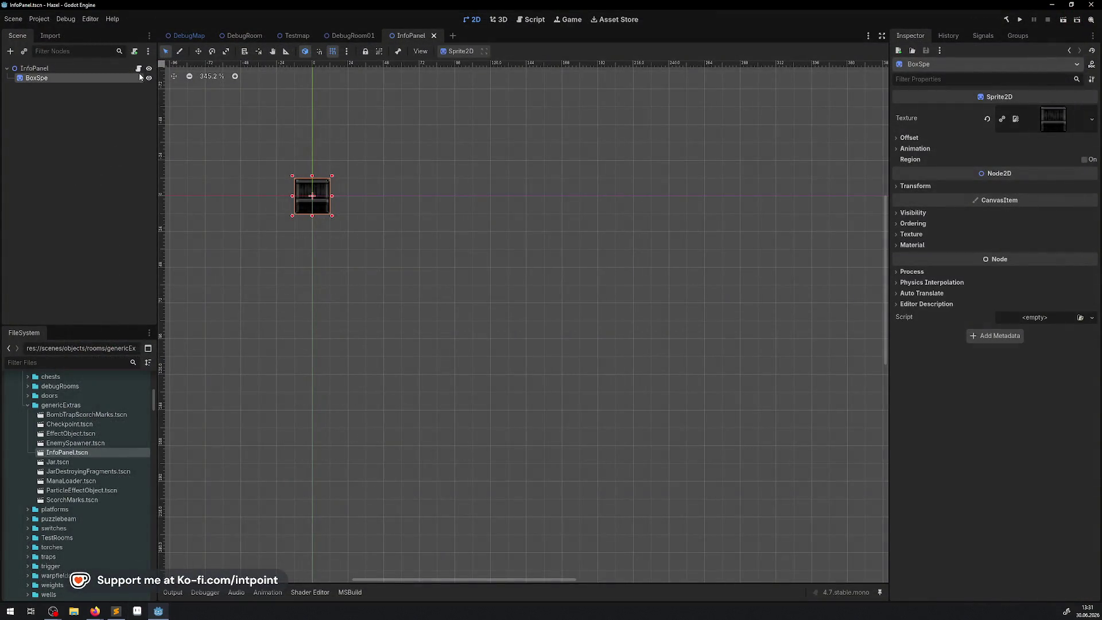
click(139, 70)
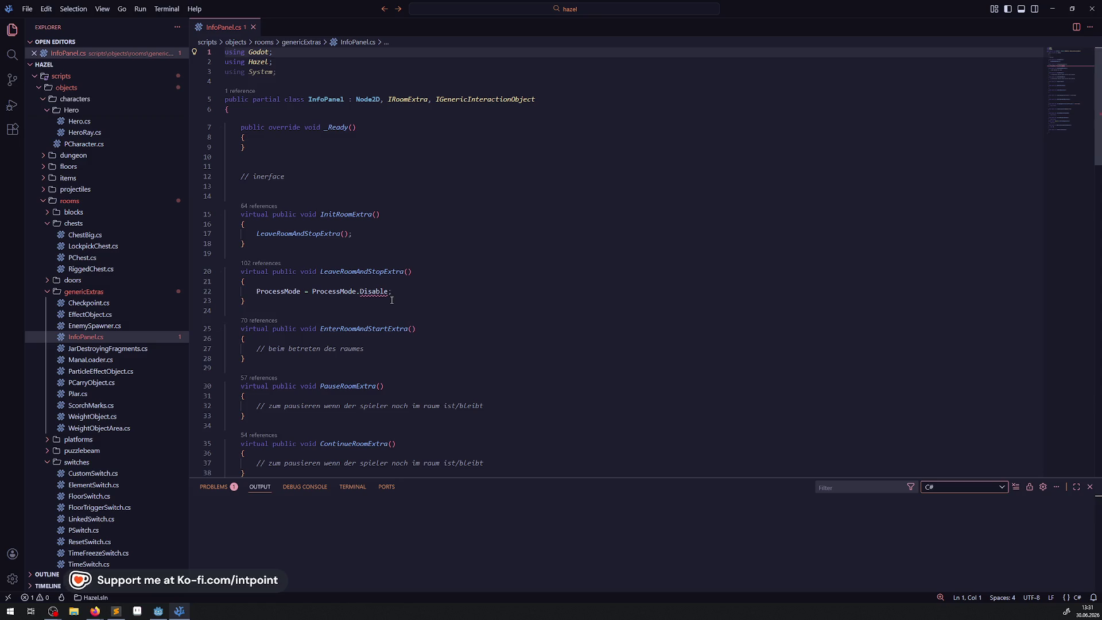
Step: Delete 'Disable' and list the valid ProcessMode values with autocomplete
mouse_move(383, 291)
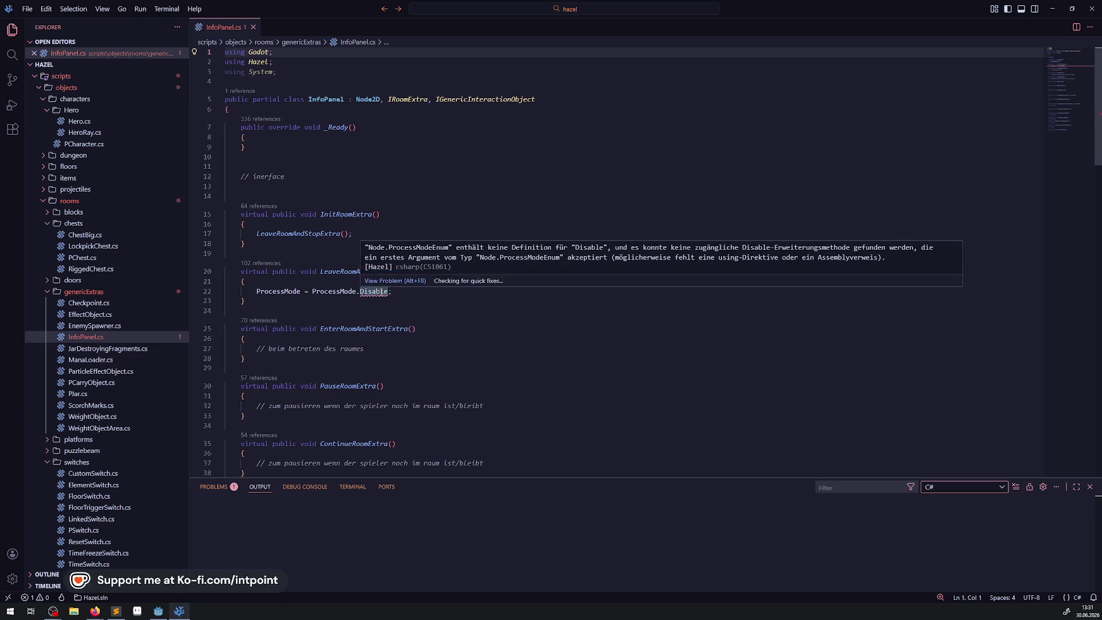
double_click(383, 291)
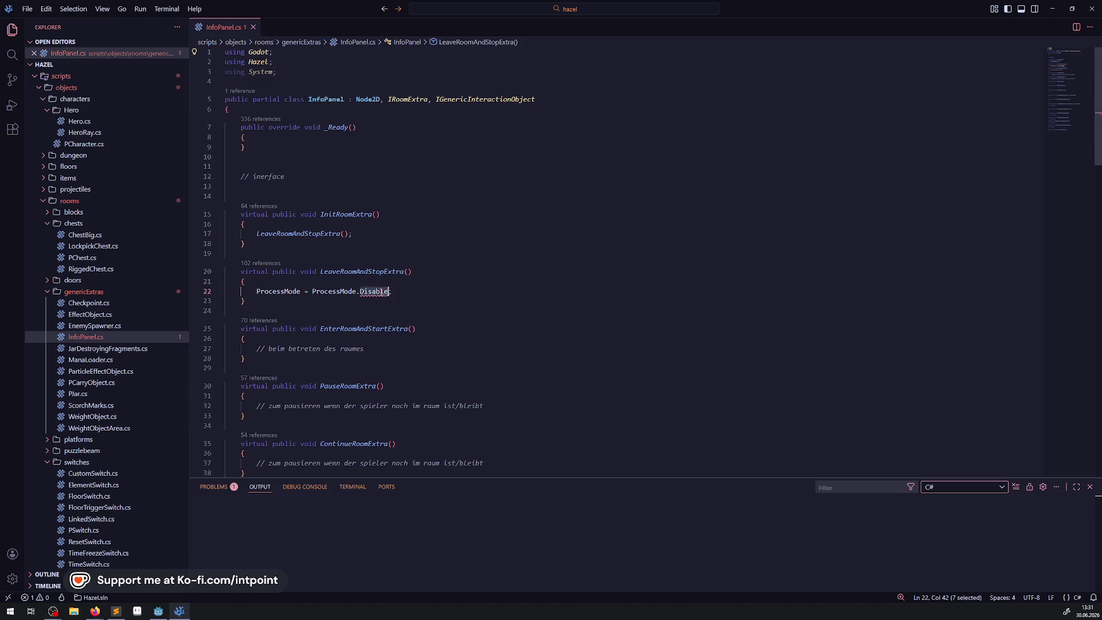
key(BackSpace)
key(ctrl+space)
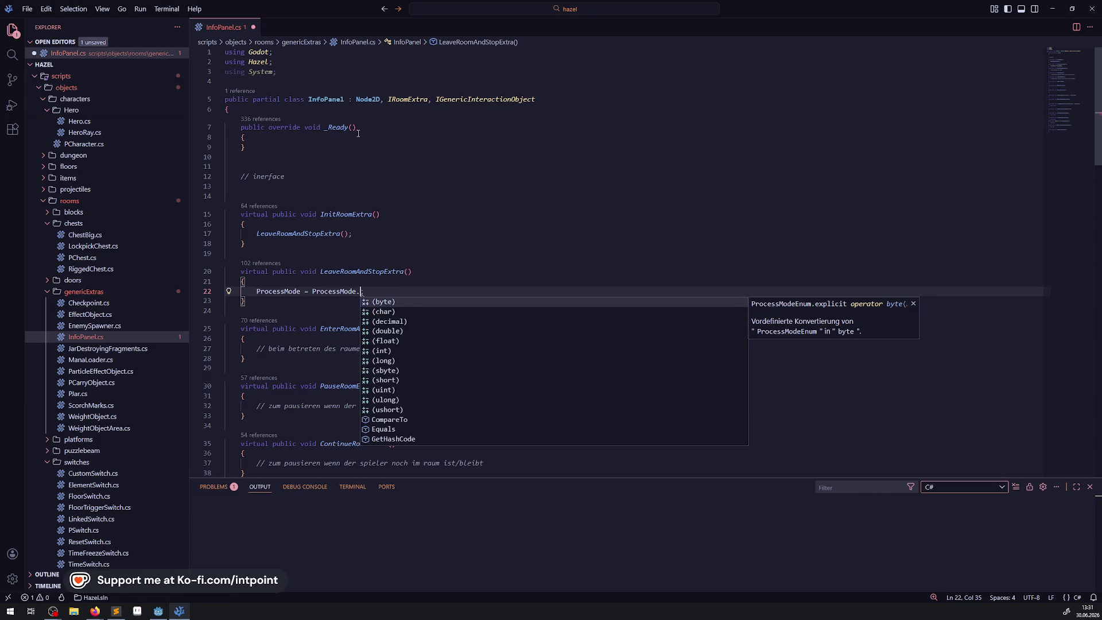
double_click(366, 101)
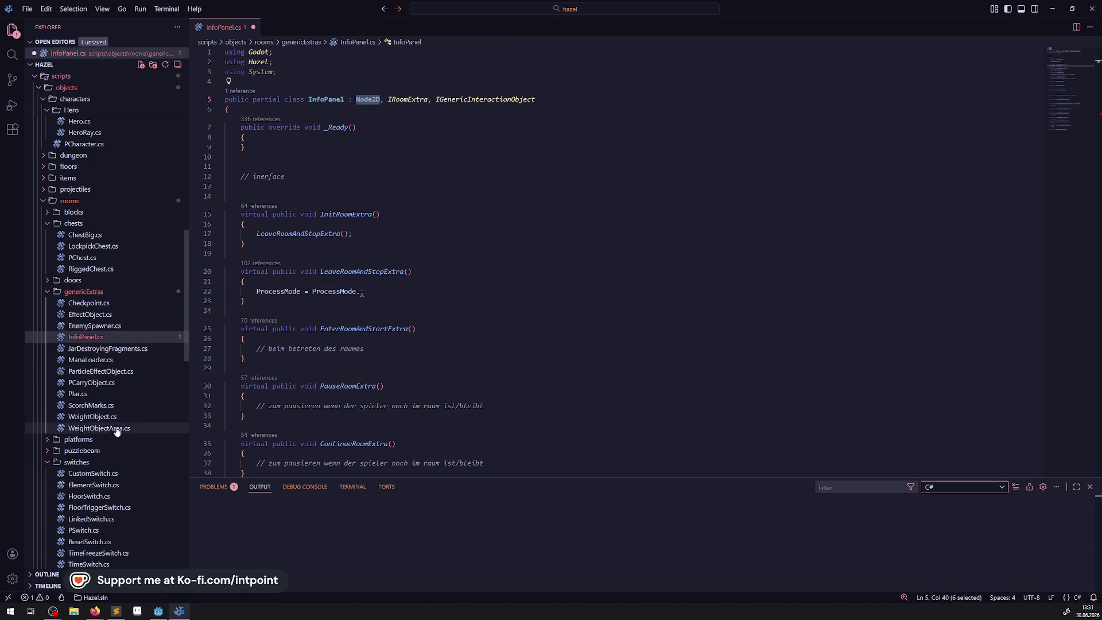
Step: Open PCarryObject.cs and read through it for reference
click(98, 384)
scroll(340, 240, up, 15)
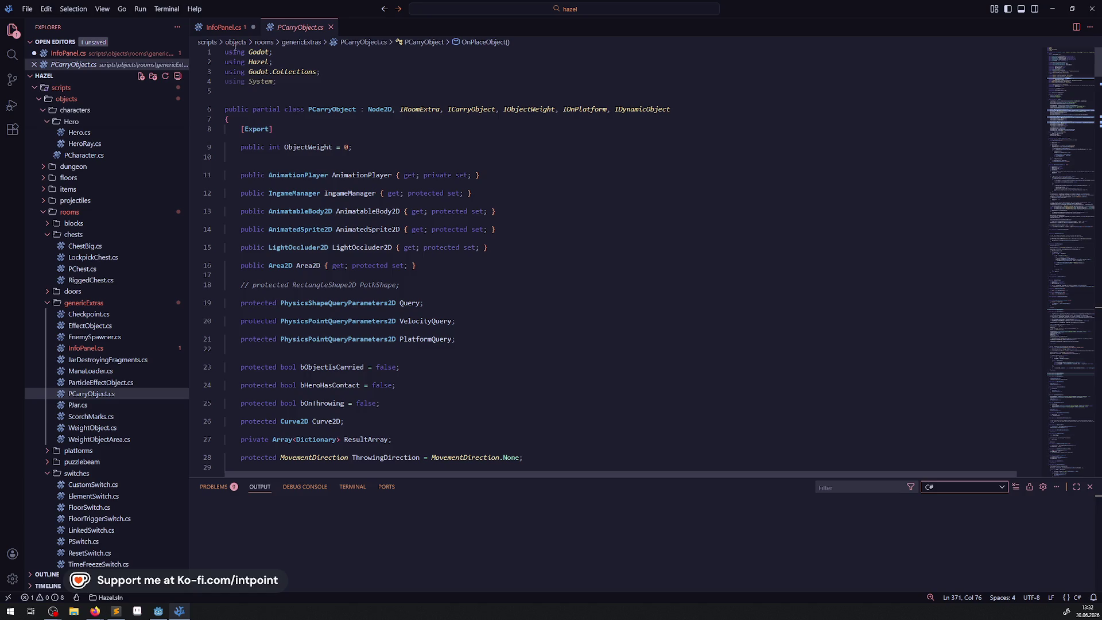
click(227, 30)
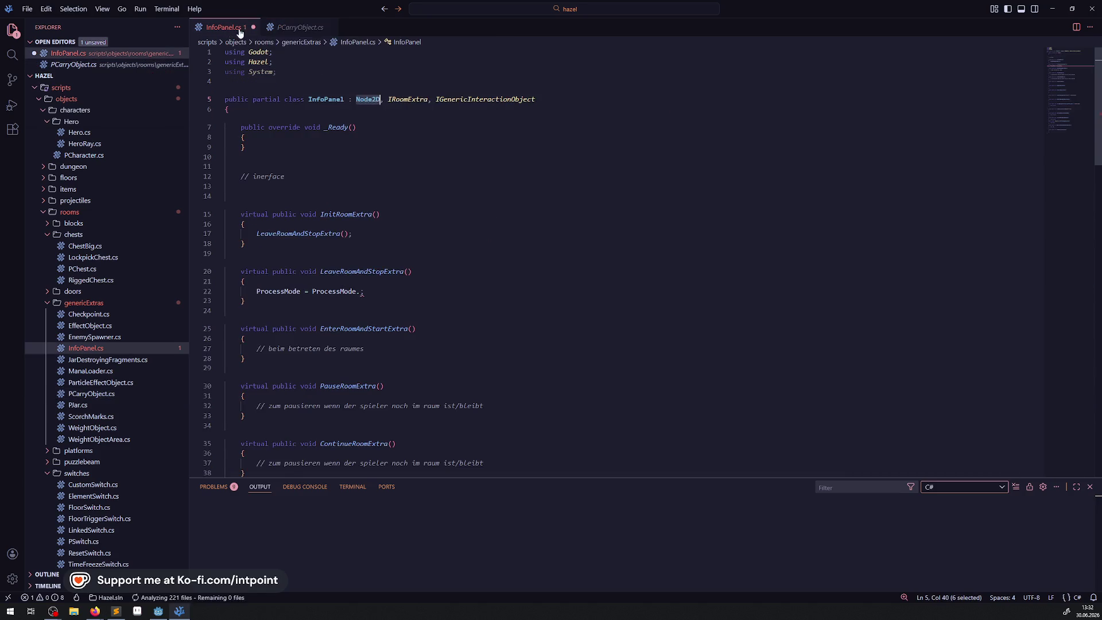
click(299, 27)
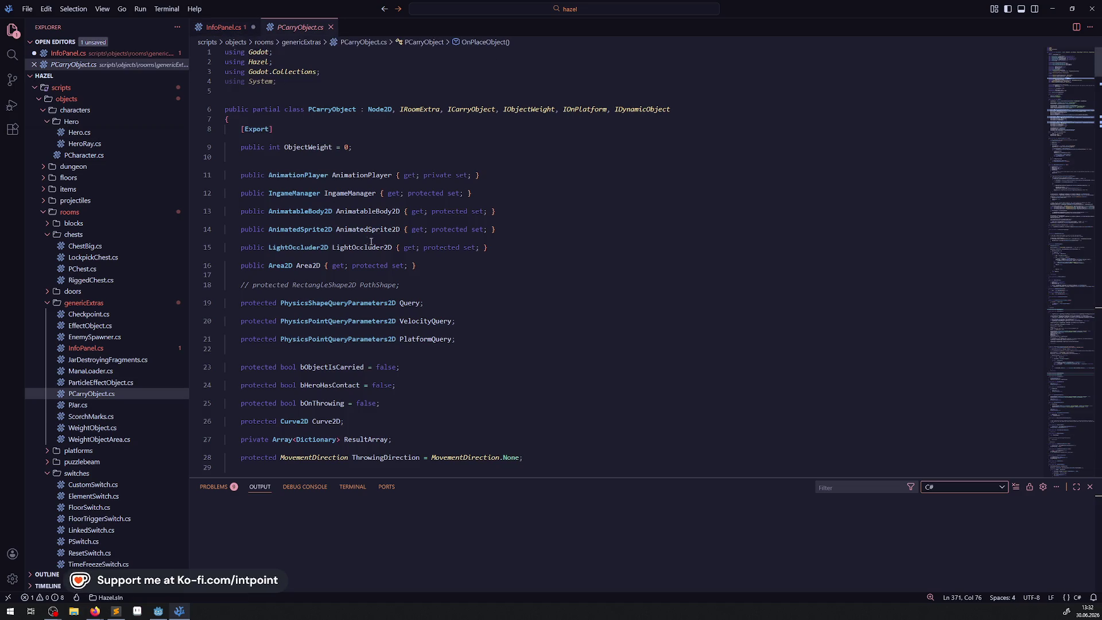
scroll(373, 247, down, 20)
scroll(373, 246, down, 20)
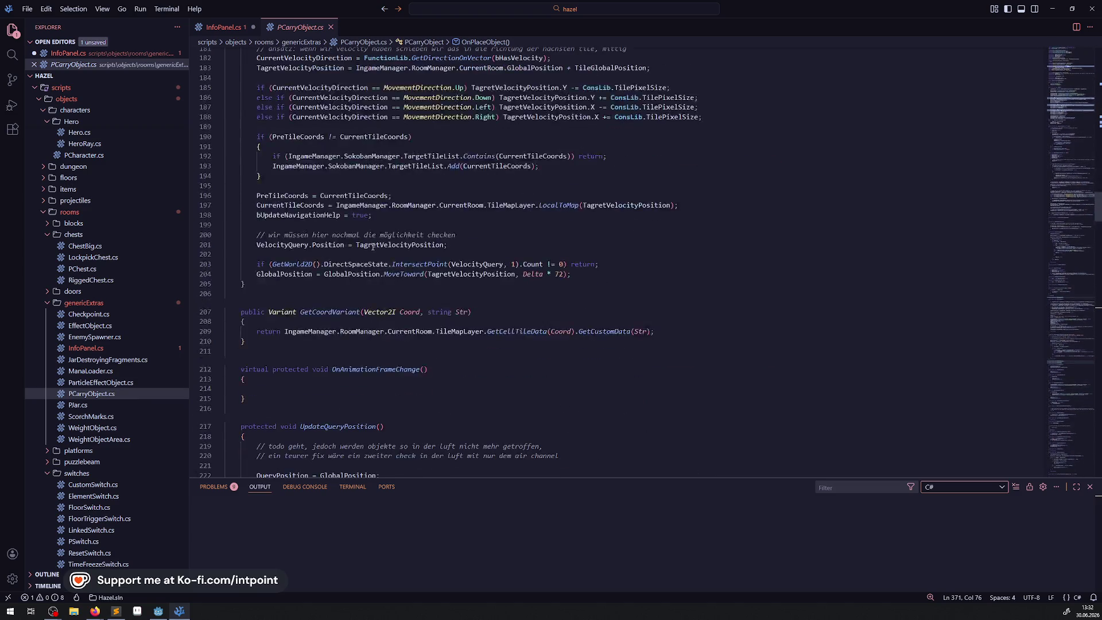
scroll(373, 247, down, 20)
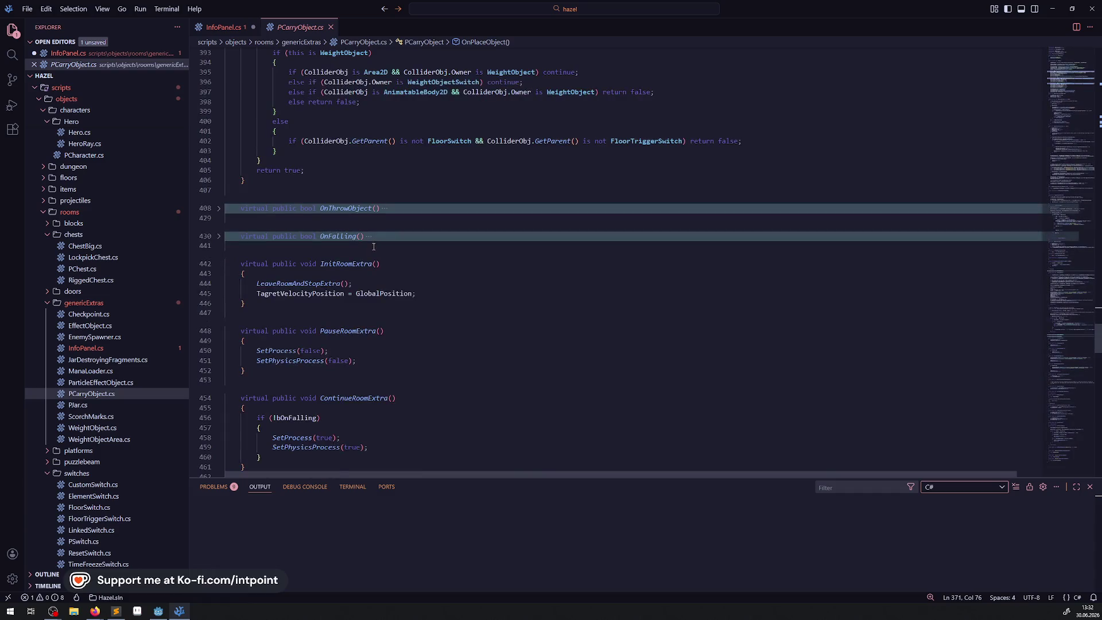
scroll(373, 247, down, 6)
scroll(373, 247, down, 2)
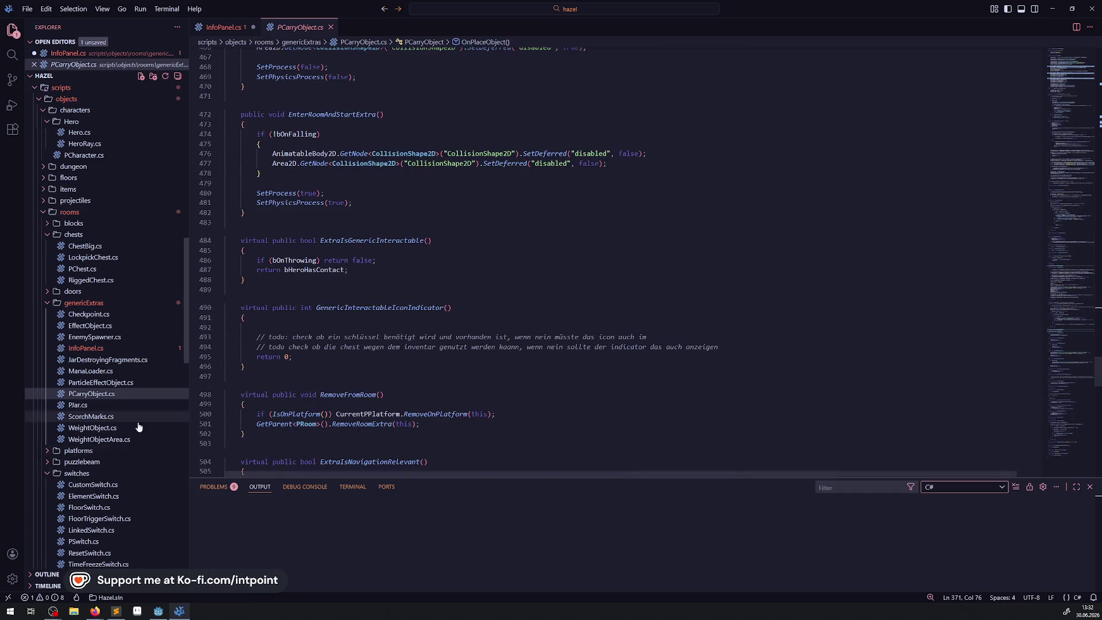
Step: Check WeightObject.cs and PChest.cs, selecting PChest's 'ProcessMode = ProcessModeEnum.Disabled' line
click(115, 427)
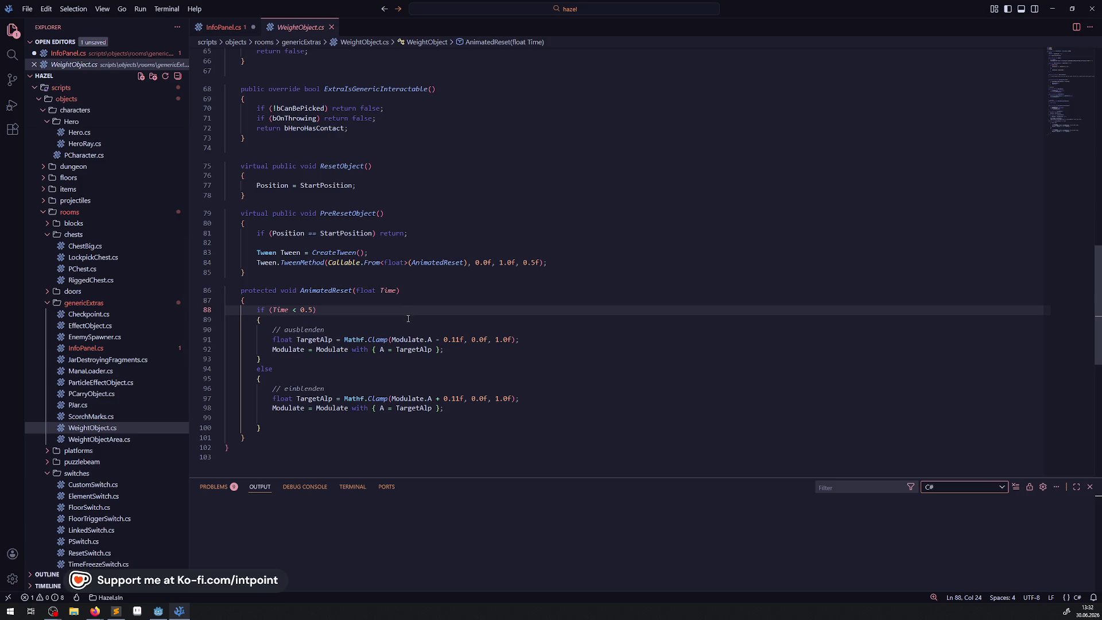
scroll(407, 321, up, 10)
scroll(383, 331, up, 8)
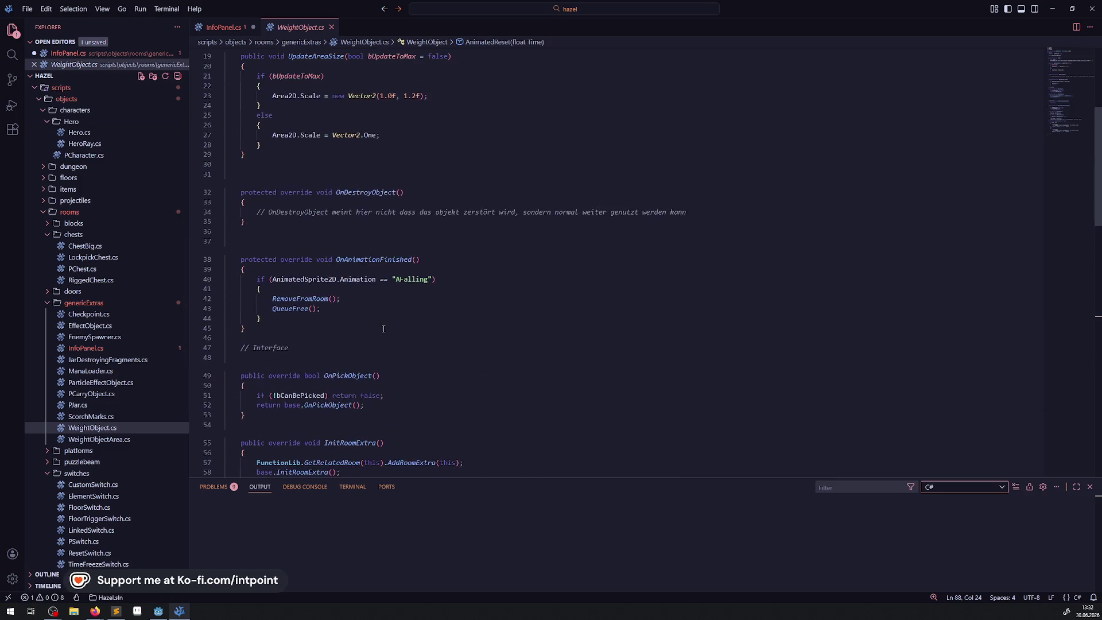
scroll(381, 330, down, 20)
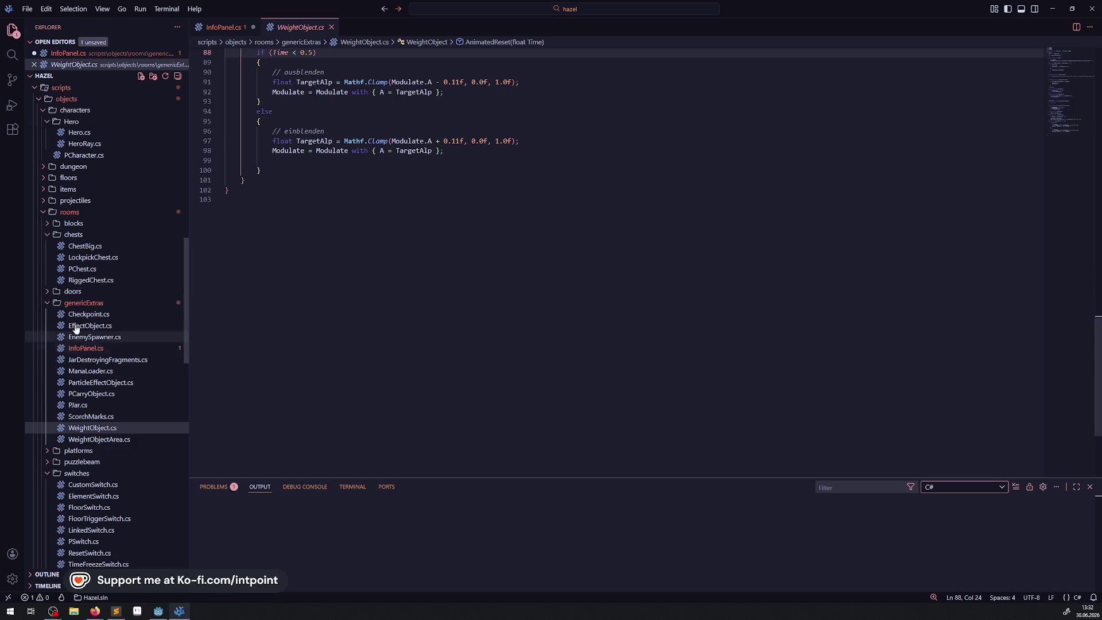
click(94, 270)
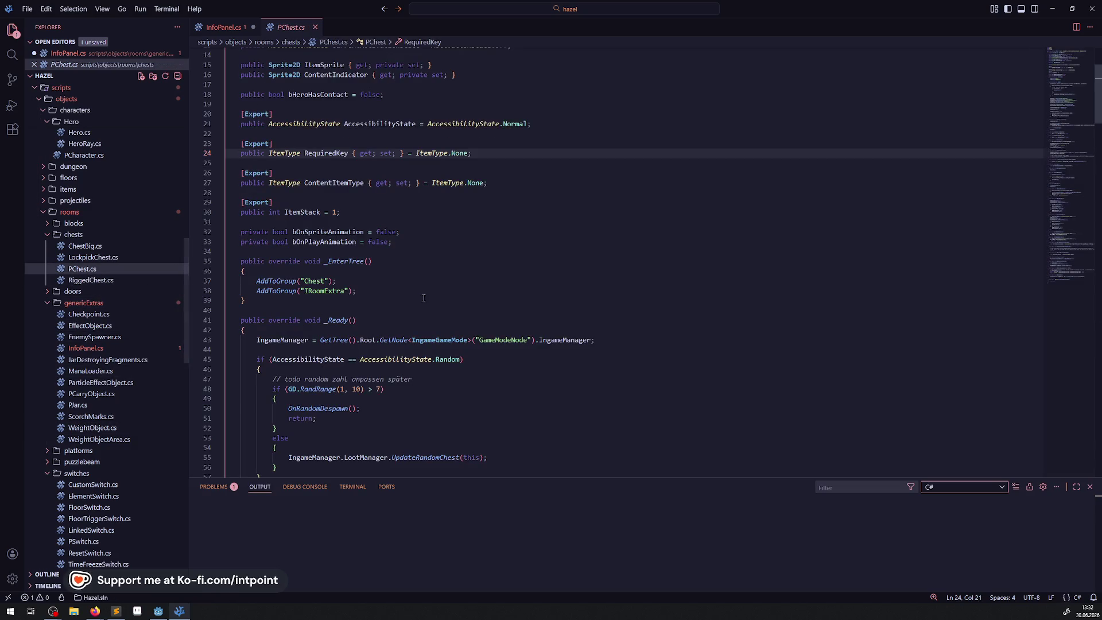
scroll(402, 300, down, 20)
scroll(358, 375, down, 15)
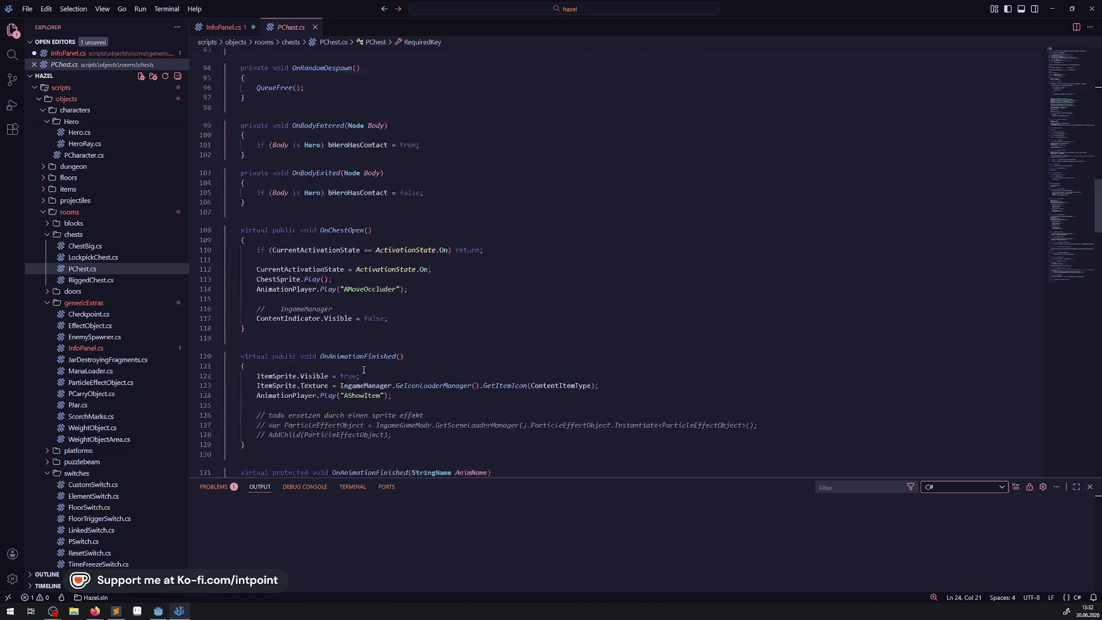
scroll(420, 350, down, 20)
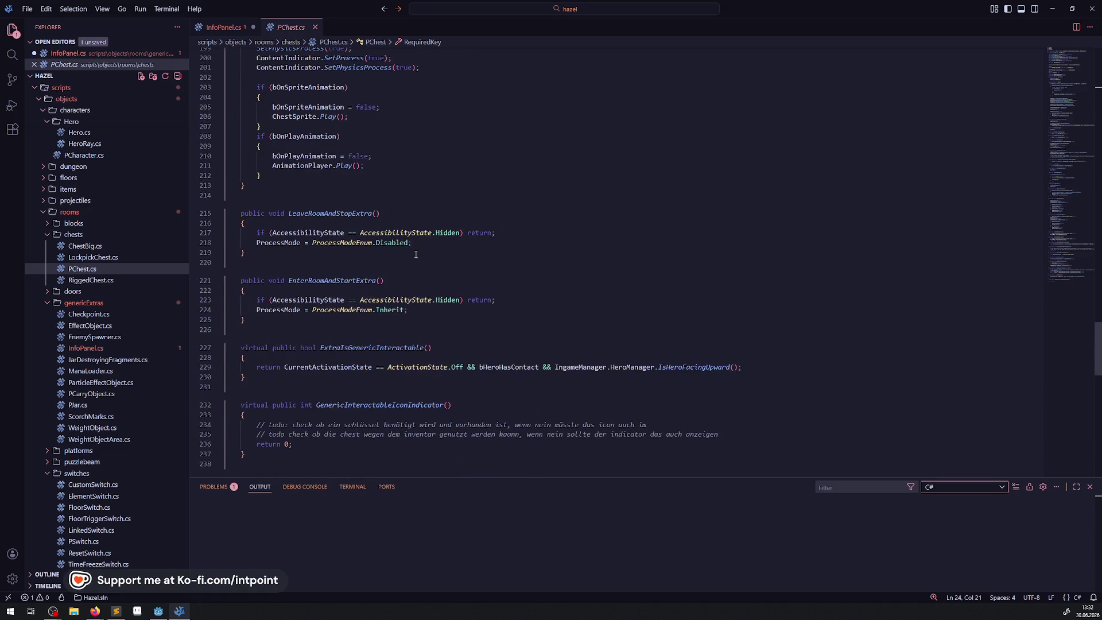
drag(412, 242, 252, 242)
key(ctrl+c)
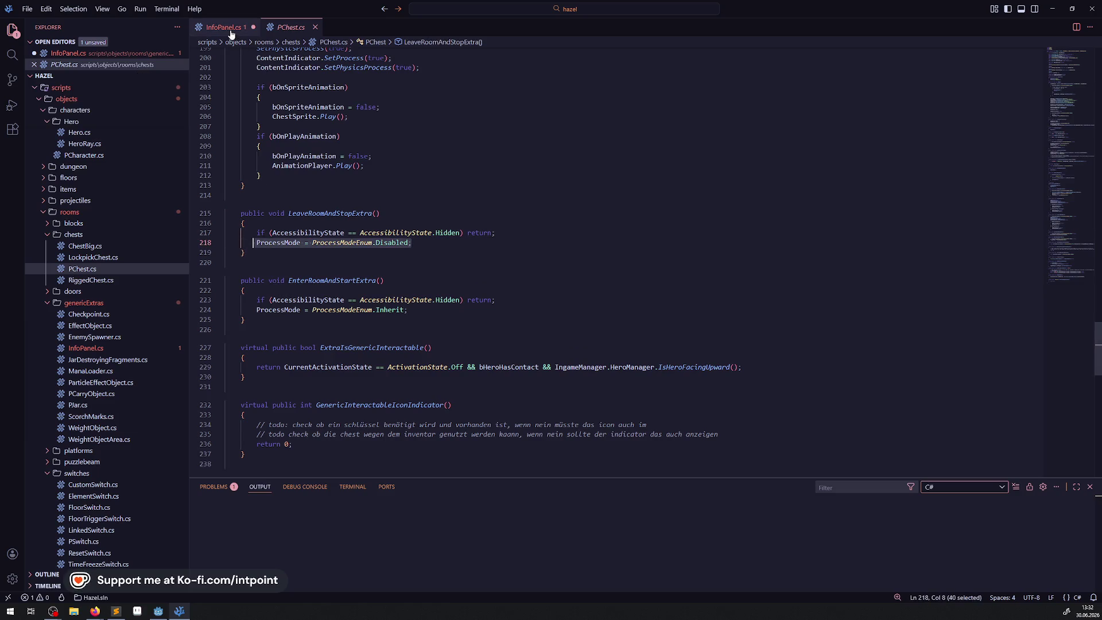
Step: Put 'ProcessMode = ProcessModeEnum.Disabled' into InfoPanel's LeaveRoomAndStopExtra and save
click(224, 27)
drag(364, 291, 274, 291)
key(ctrl+v)
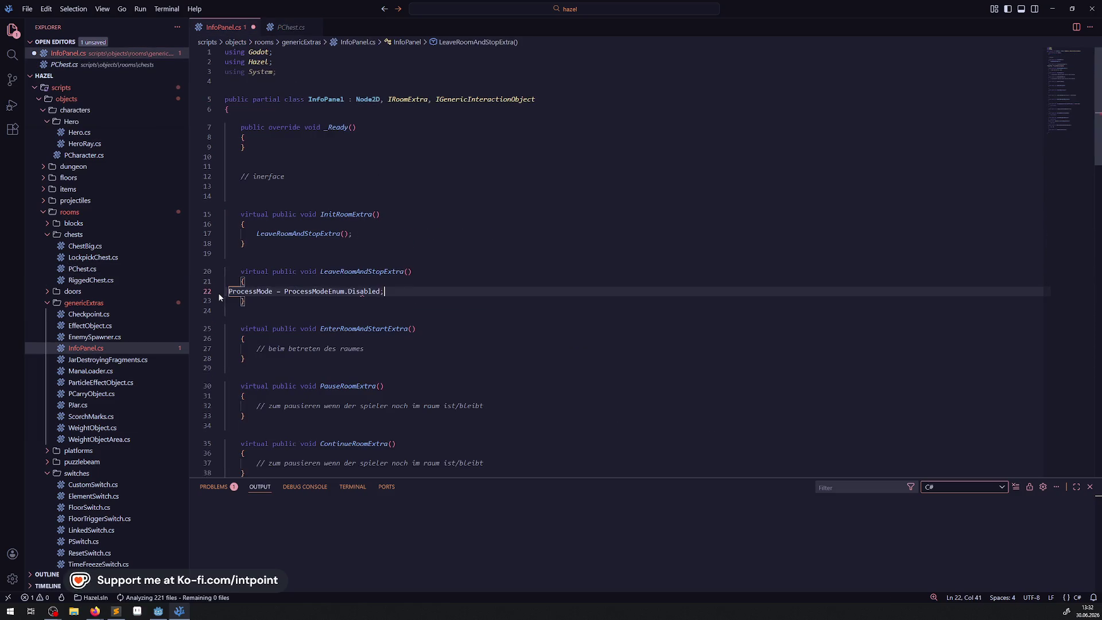
key(ctrl+s)
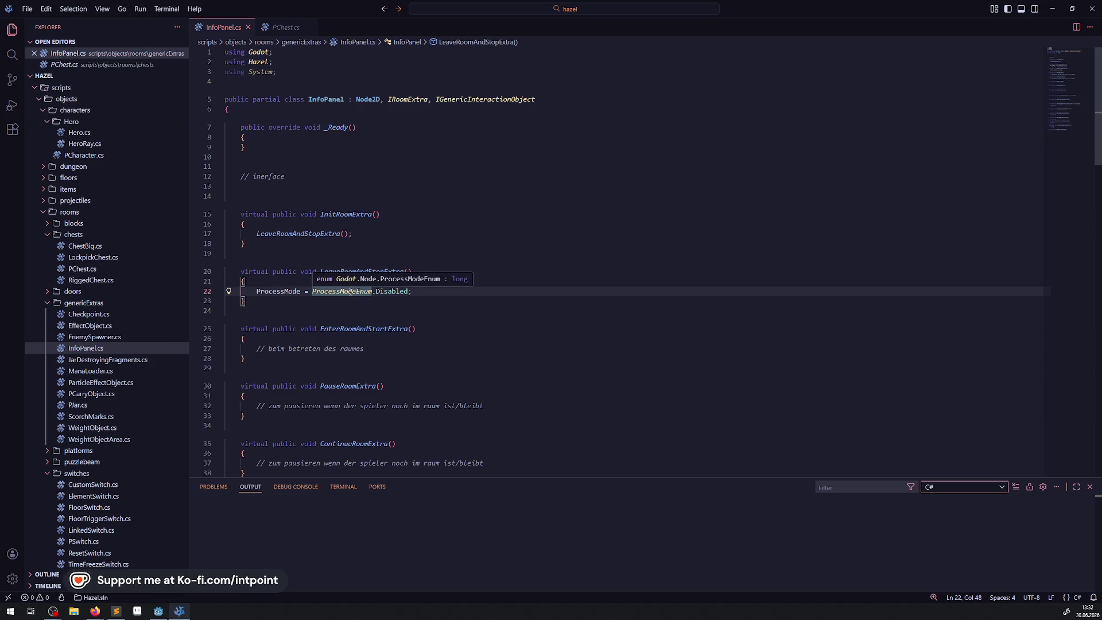
Step: Set EnterRoomAndStartExtra to 'ProcessMode = ProcessModeEnum.Inherit' and save
double_click(354, 291)
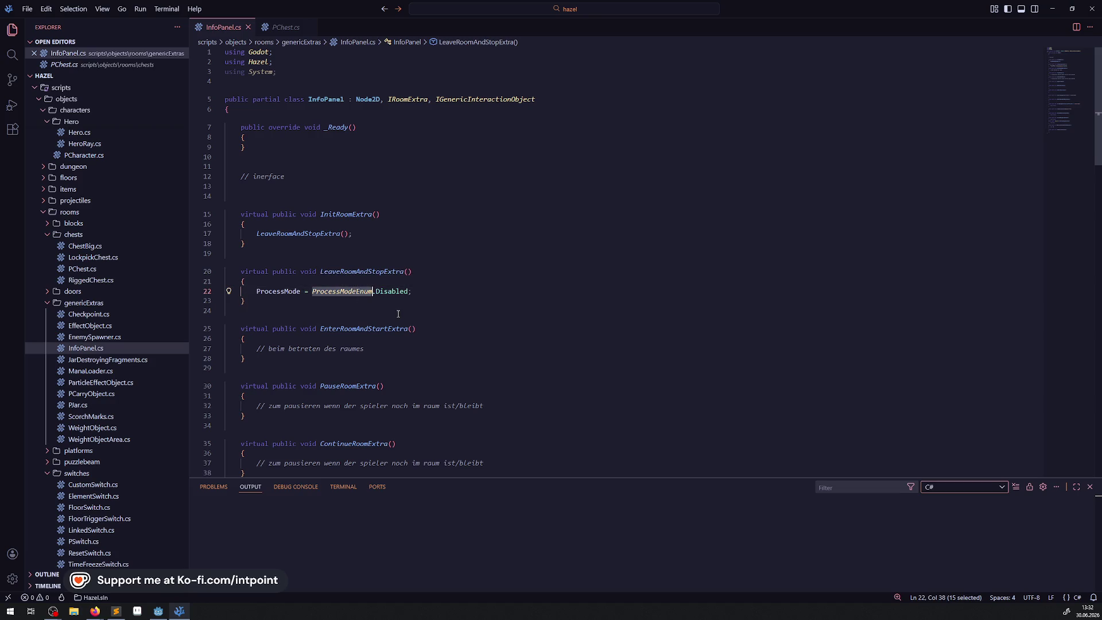
drag(425, 292, 221, 295)
key(ctrl+c)
triple_click(391, 346)
key(ctrl+v)
double_click(399, 350)
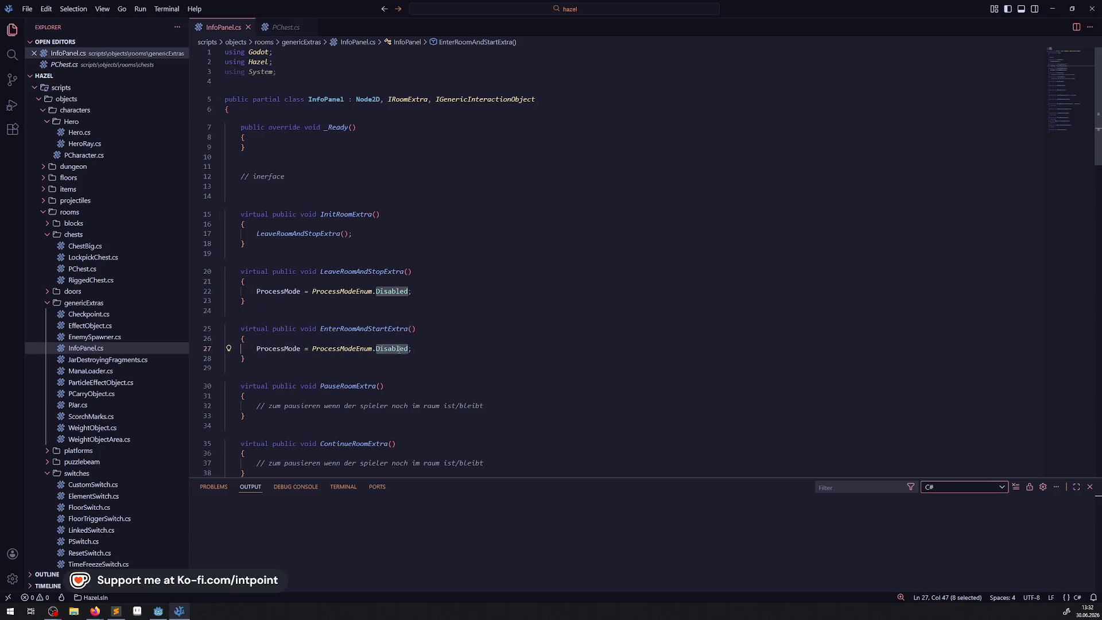
text(Inh)
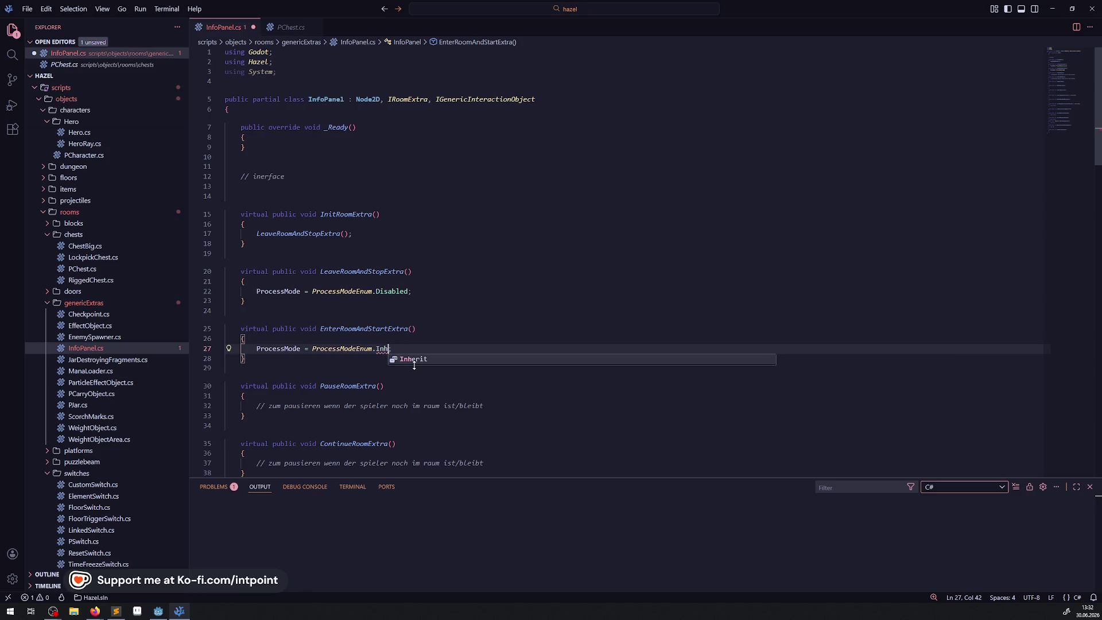
key(Tab)
key(ctrl+s)
Step: Remove the extra blank line between the two methods and save InfoPanel.cs
click(413, 338)
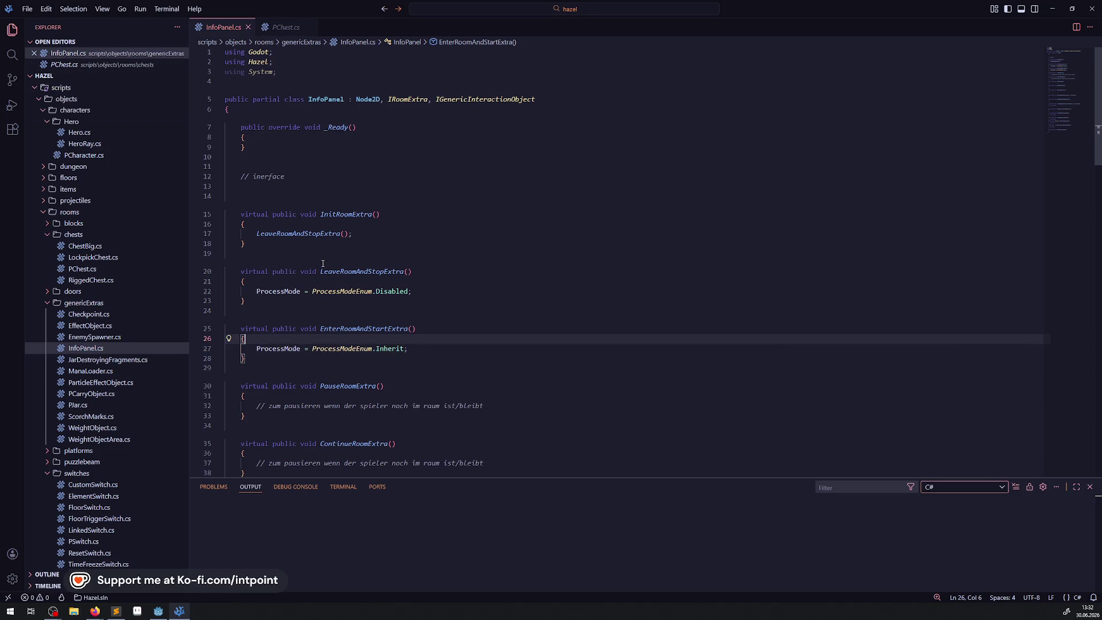
click(301, 308)
key(BackSpace)
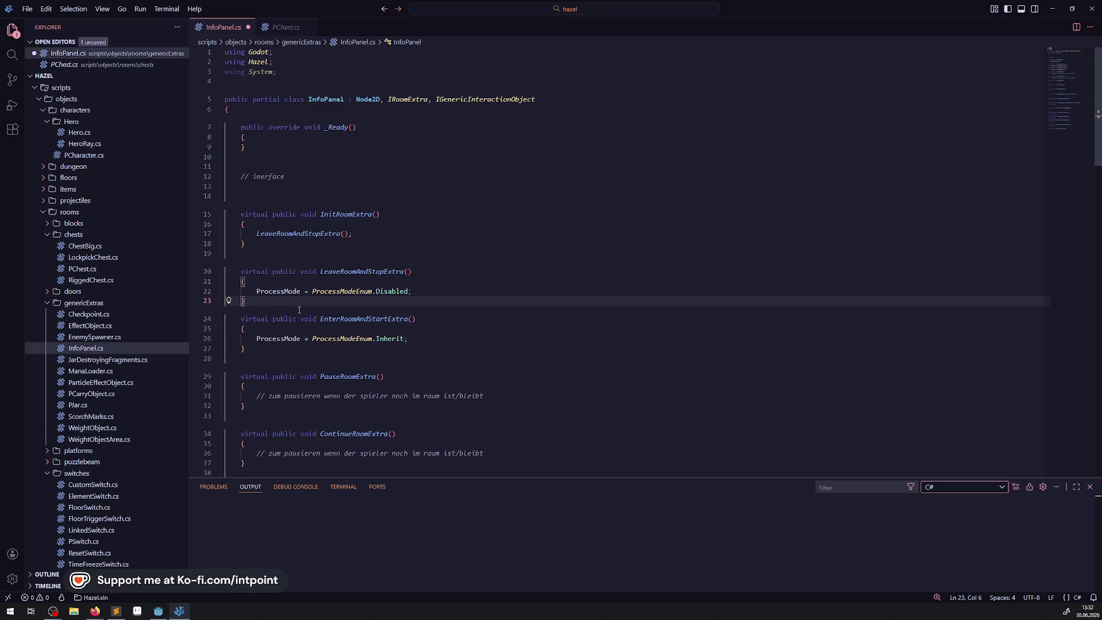
key(ctrl+s)
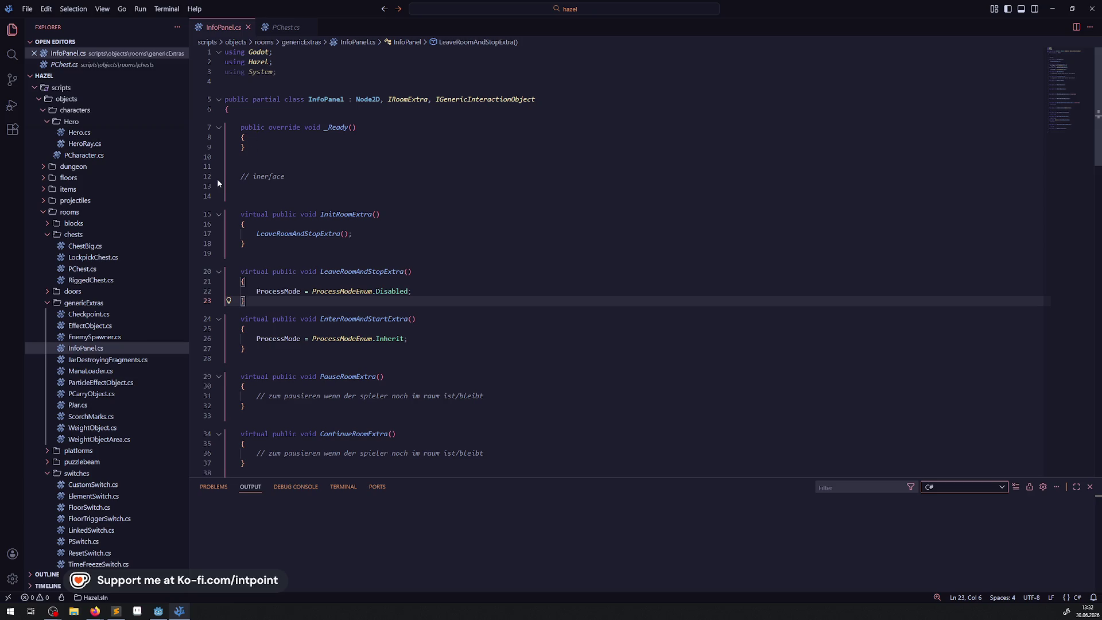
Step: Delete the stray blank lines after the interface comment in InfoPanel.cs
click(262, 205)
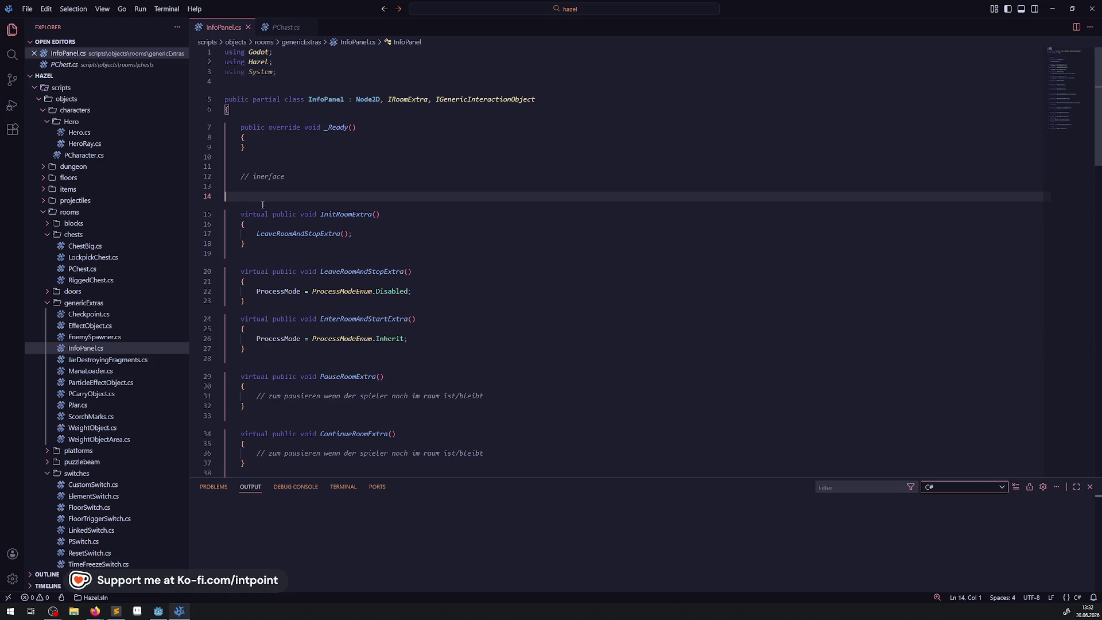
key(BackSpace)
key(BackSpace)
scroll(338, 255, down, 3)
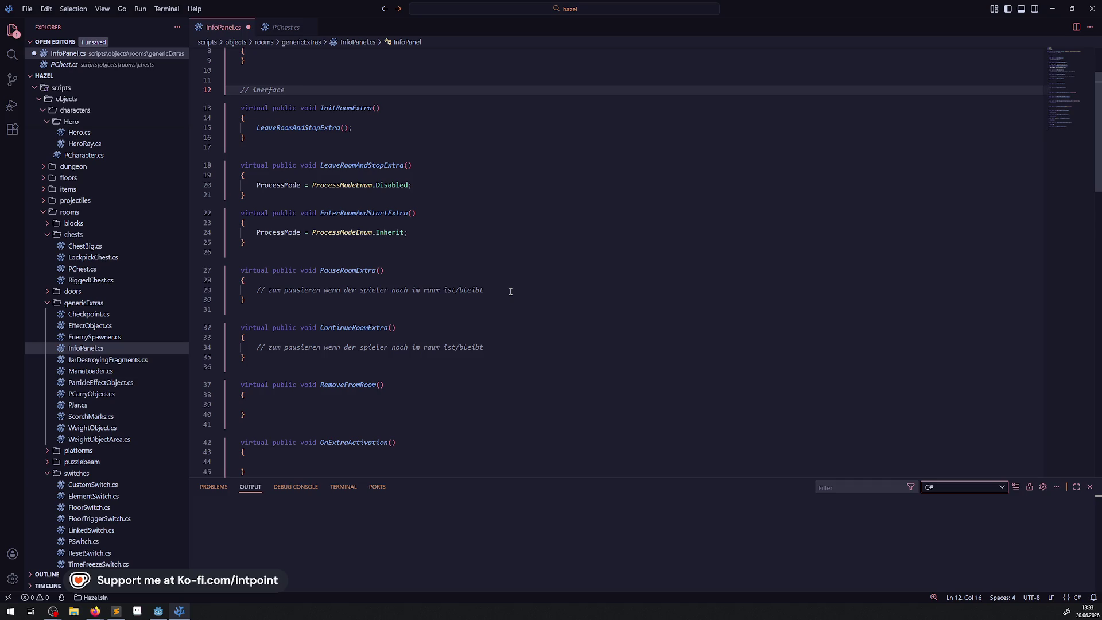
Step: Copy PChest.cs's SetProcess and SetPhysicsProcess calls into ContinueRoomExtra and PauseRoomExtra
click(281, 27)
scroll(368, 199, up, 6)
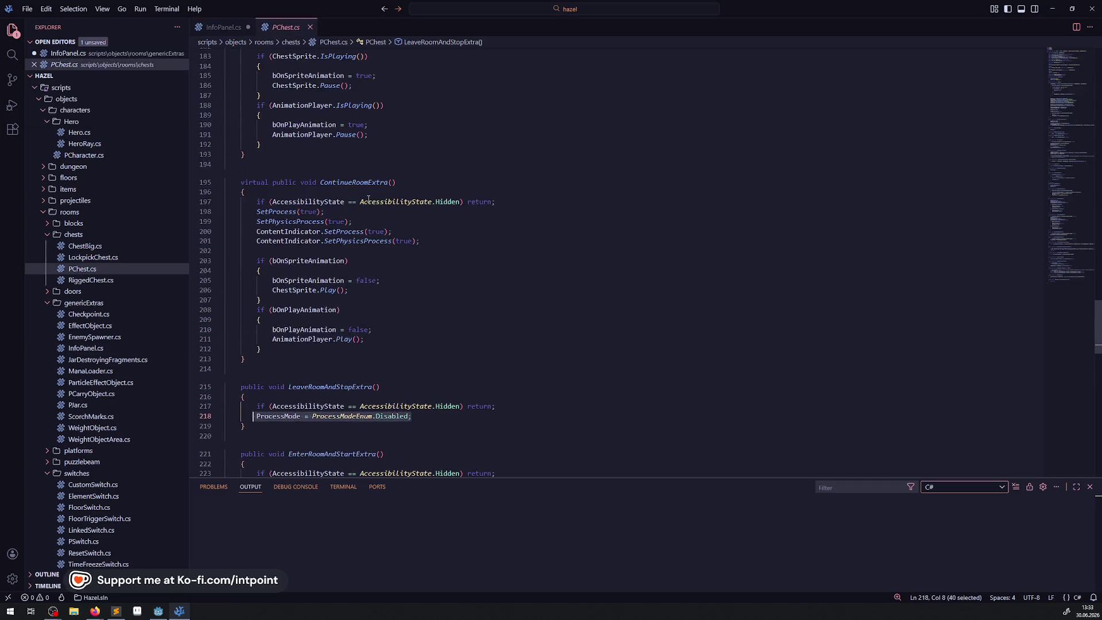
drag(436, 240, 262, 216)
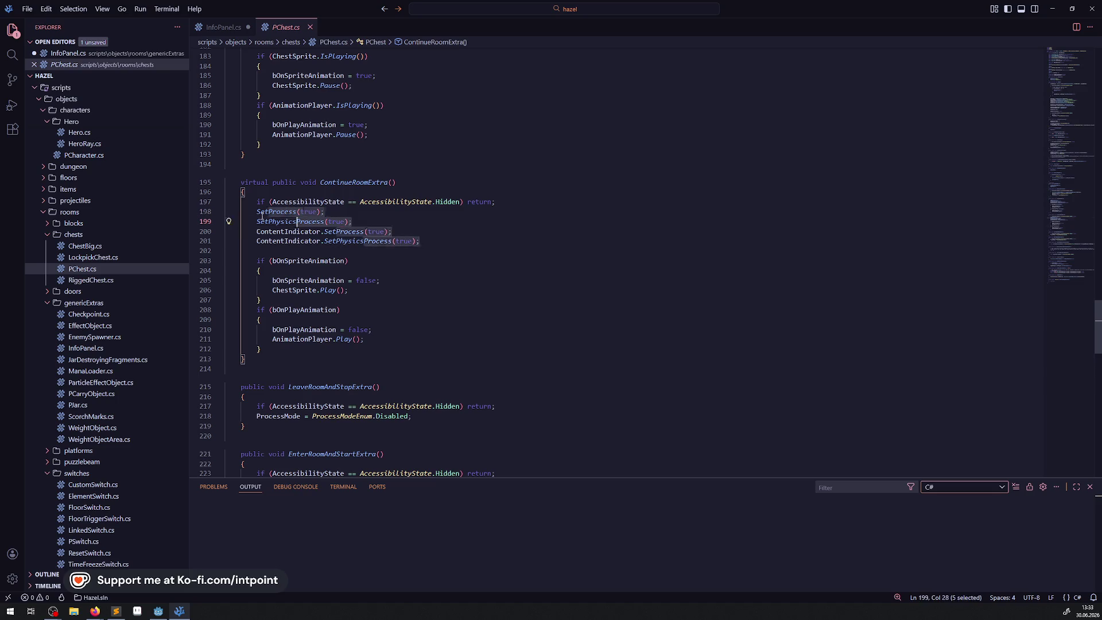
click(221, 27)
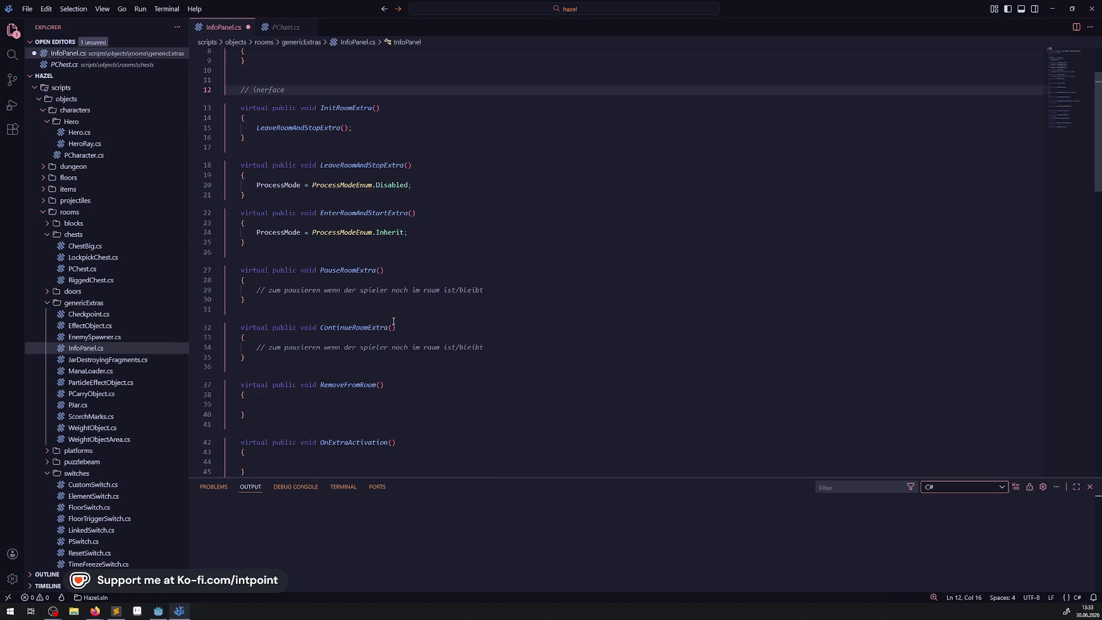
drag(505, 348, 257, 347)
key(ctrl+v)
drag(484, 290, 267, 289)
key(ctrl+v)
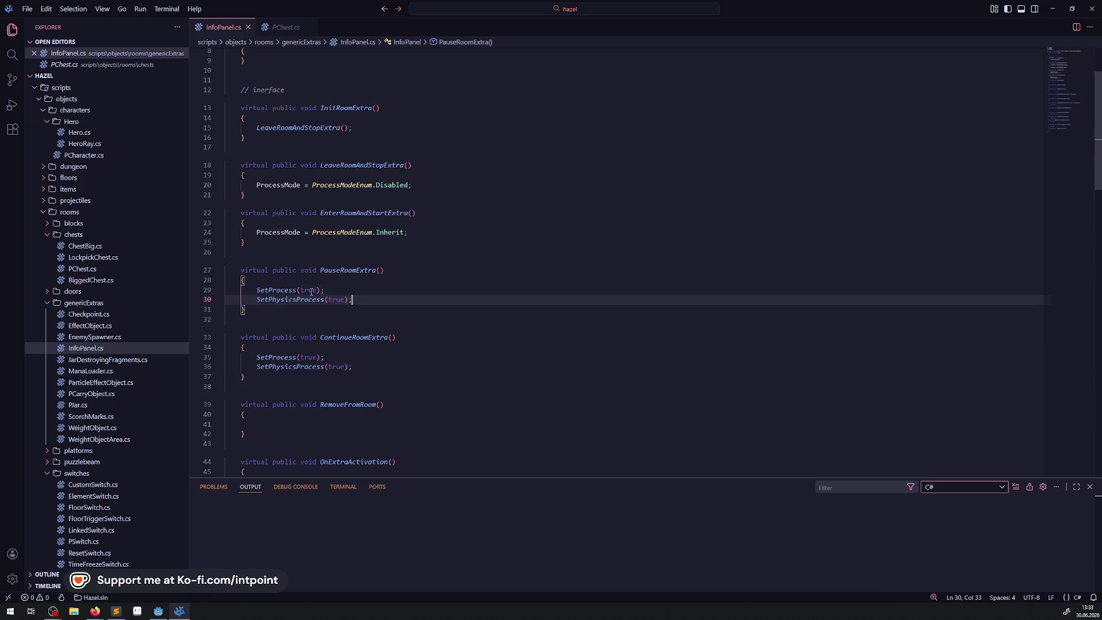
Step: Change both calls in PauseRoomExtra to false and save InfoPanel.cs
double_click(310, 291)
text(fals)
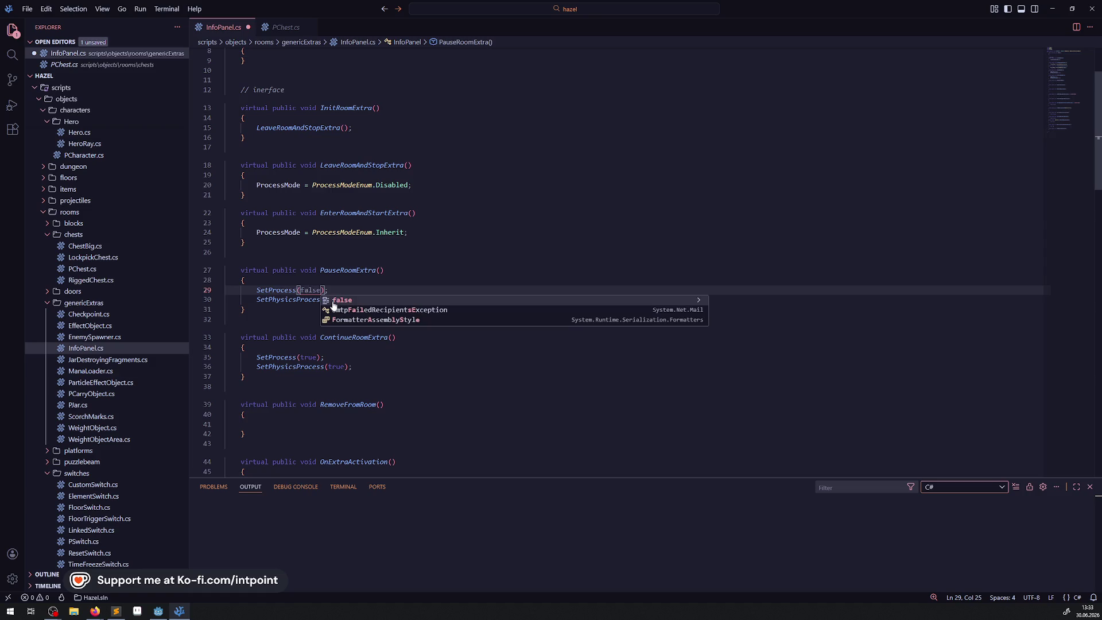
click(335, 306)
double_click(335, 299)
text(false);)
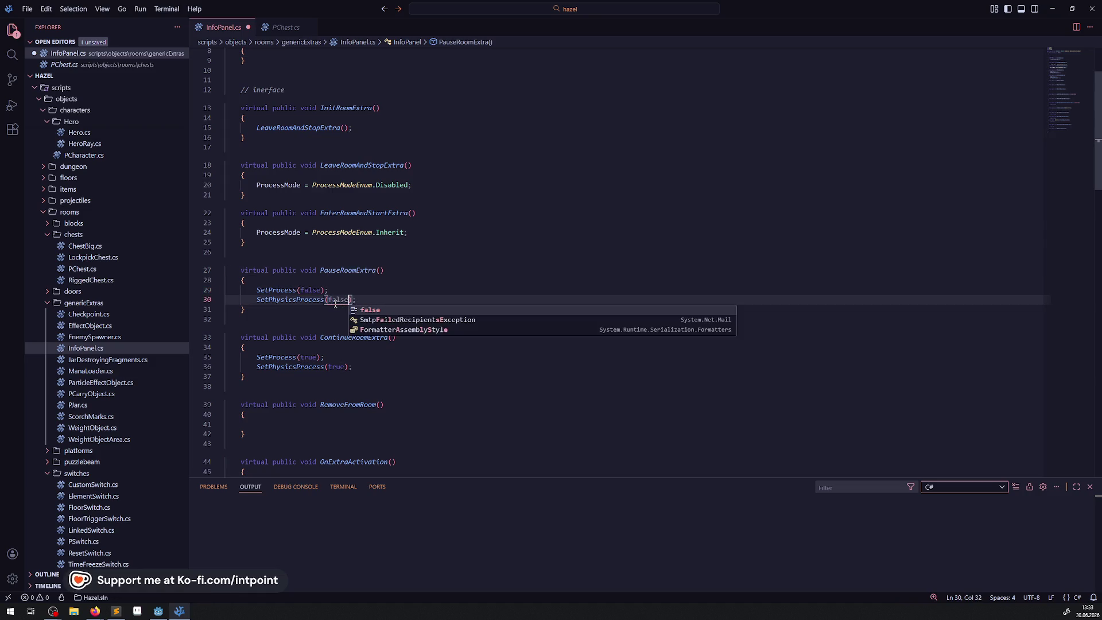
key(ctrl+s)
click(472, 244)
scroll(420, 270, down, 6)
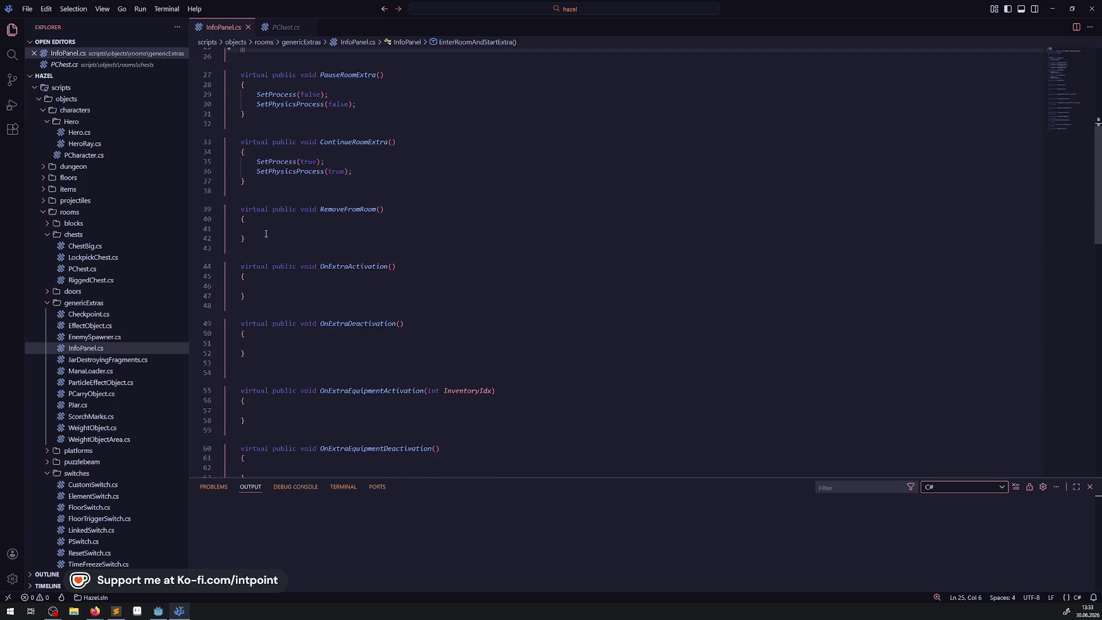
Step: Delete RemoveFromRoom, OnExtraActivation and OnExtraDeactivation with their blank lines, then save
drag(260, 240, 216, 214)
key(BackSpace)
key(BackSpace)
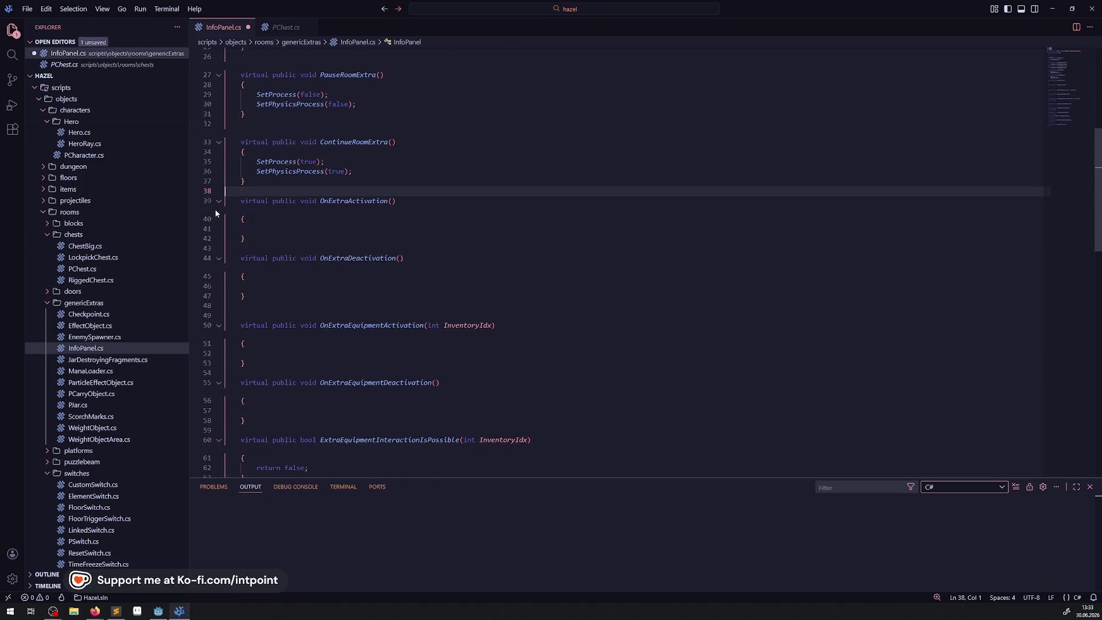
double_click(349, 210)
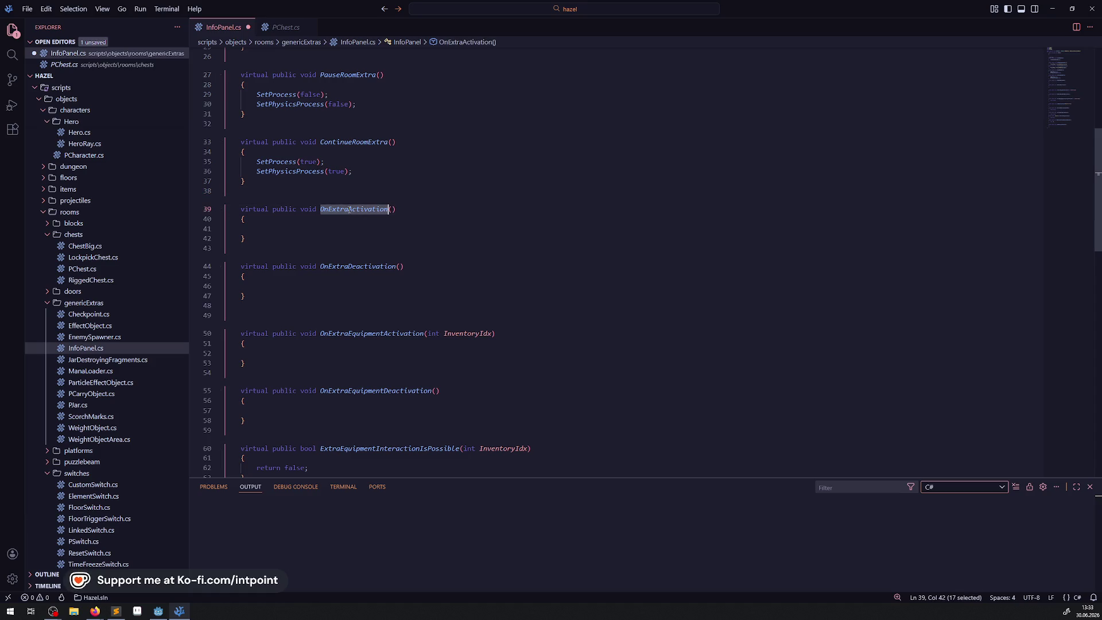
double_click(359, 267)
drag(253, 303, 217, 206)
key(BackSpace)
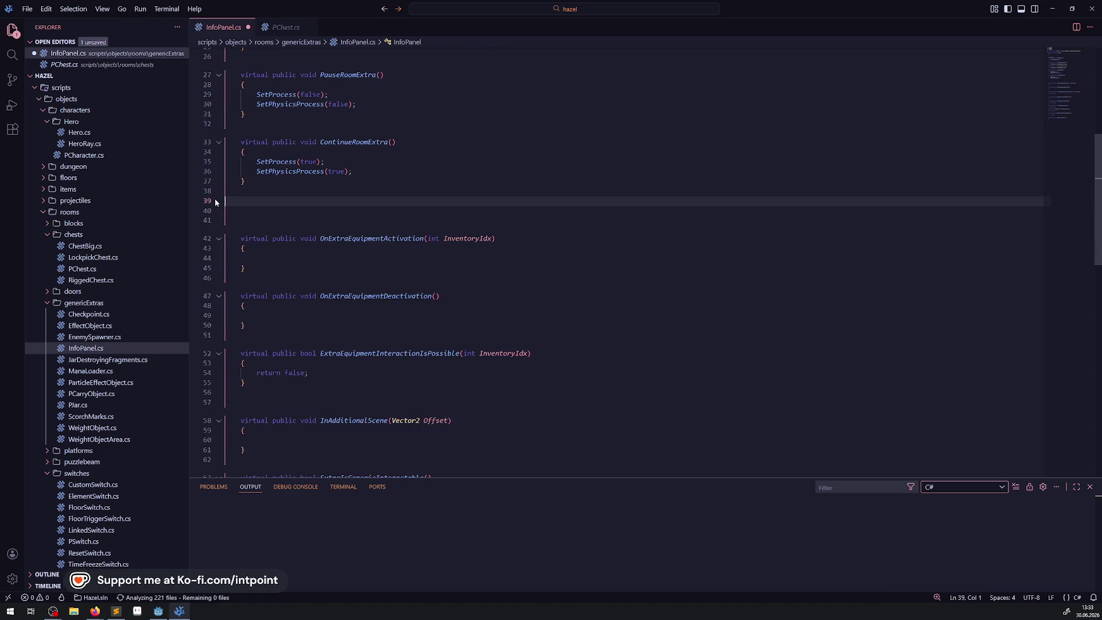
key(BackSpace)
key(Delete)
key(Delete)
key(BackSpace)
key(ctrl+s)
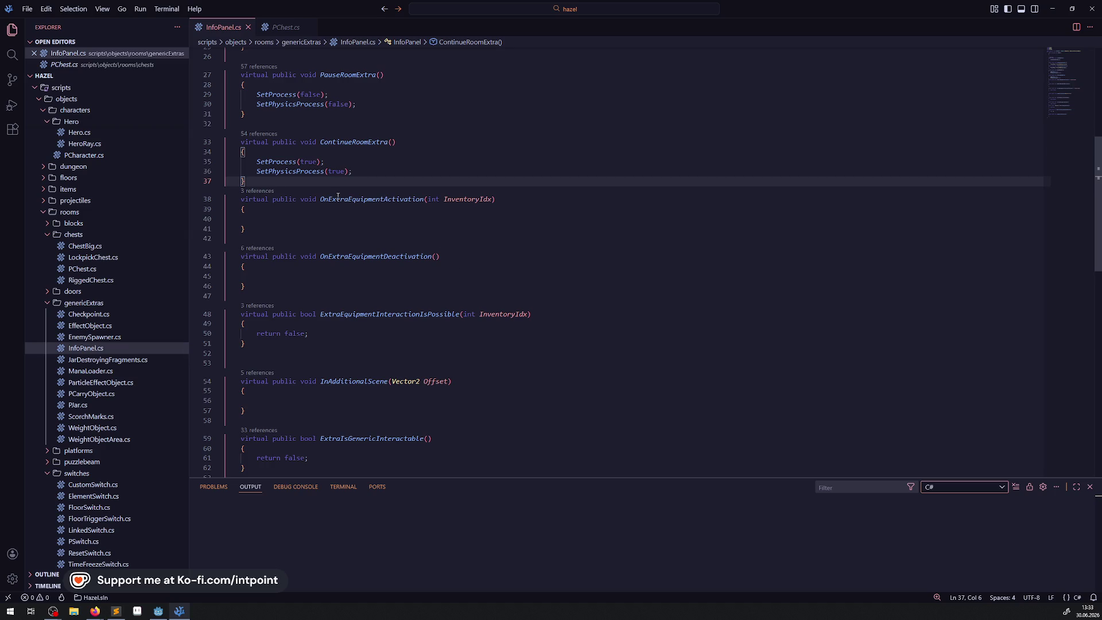
Step: Delete OnExtraEquipmentActivation, OnExtraEquipmentDeactivation and ExtraEquipmentInteractionIsPossible
drag(246, 228, 221, 201)
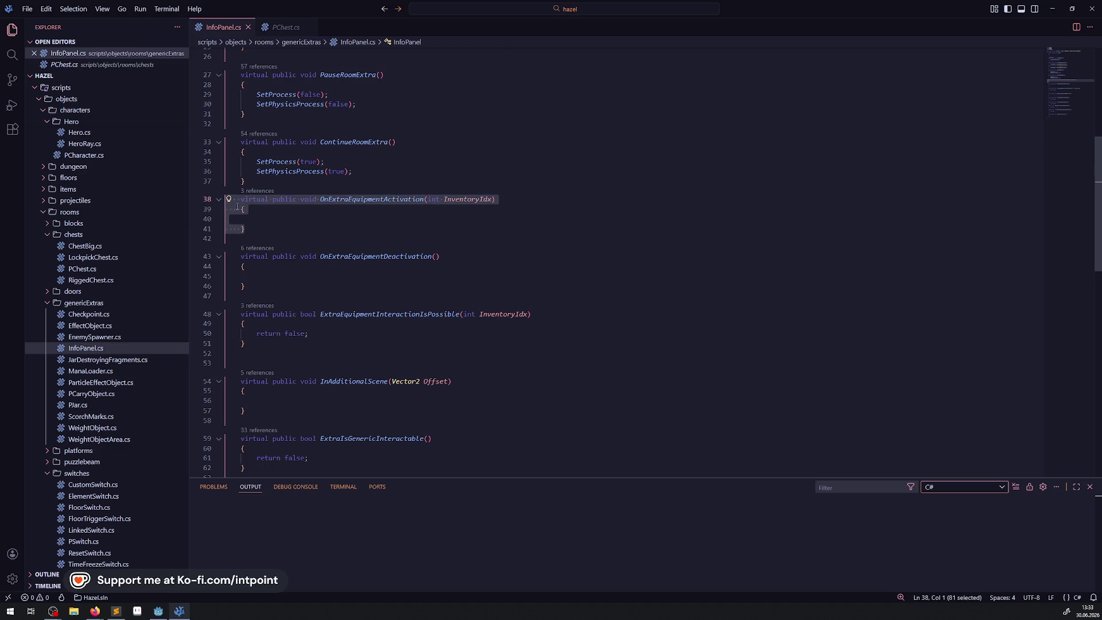
key(BackSpace)
click(292, 243)
drag(292, 243, 229, 229)
mouse_move(295, 247)
mouse_down()
mouse_move(253, 221)
mouse_move(247, 180)
mouse_up()
key(BackSpace)
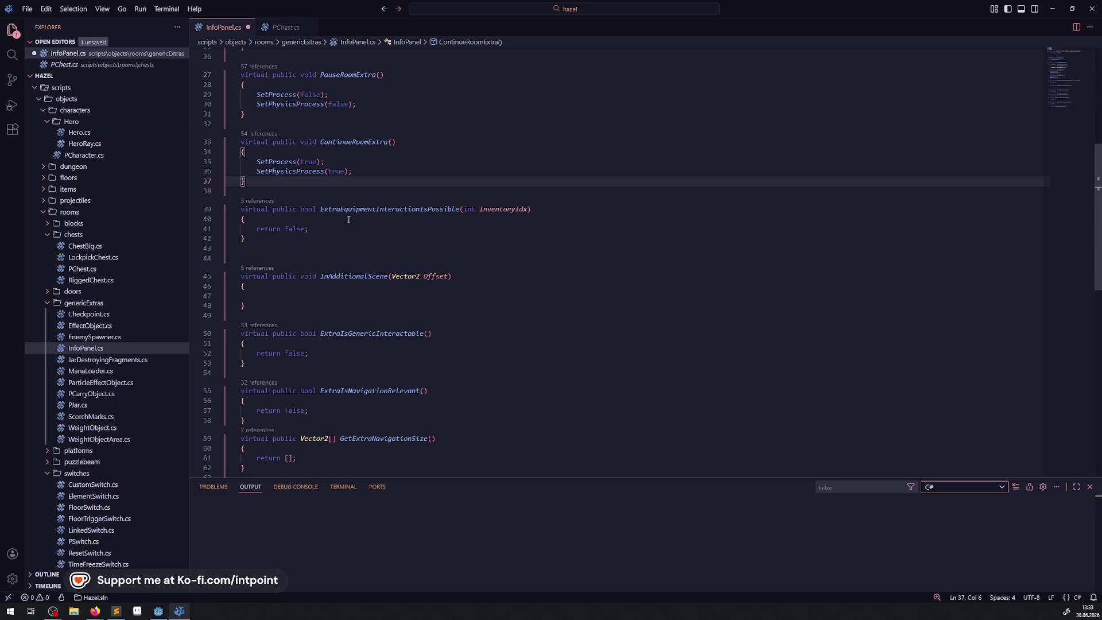
shift+click(309, 238)
key(BackSpace)
Step: Delete InAdditionalScene and make ExtraIsGenericInteractable return true with a // todo comment
click(345, 248)
shift+click(367, 192)
key(BackSpace)
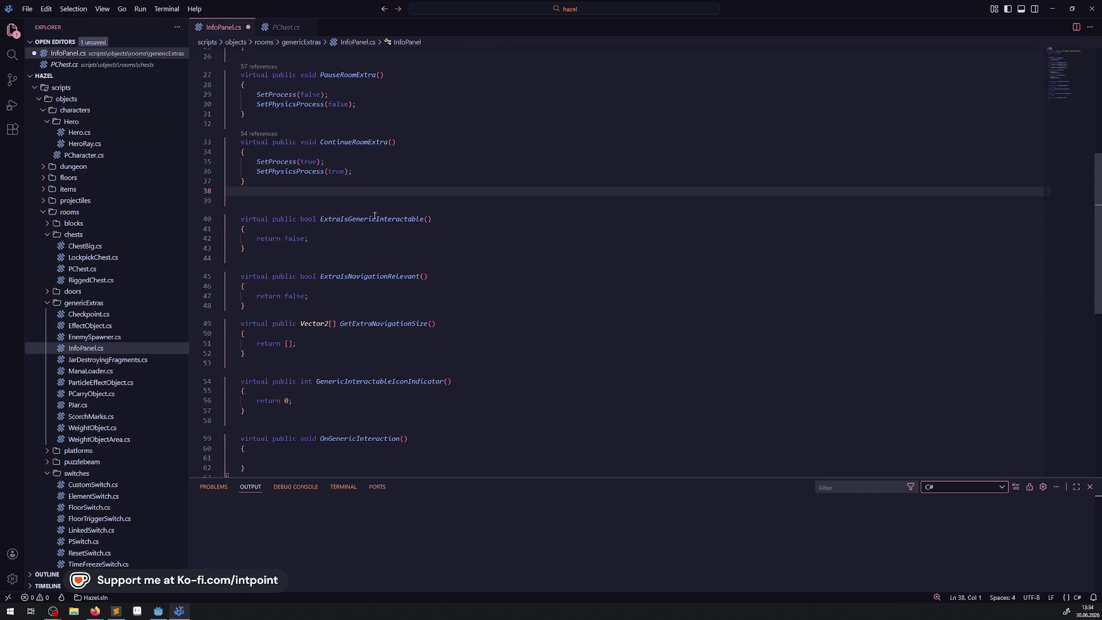
double_click(290, 238)
text(true)
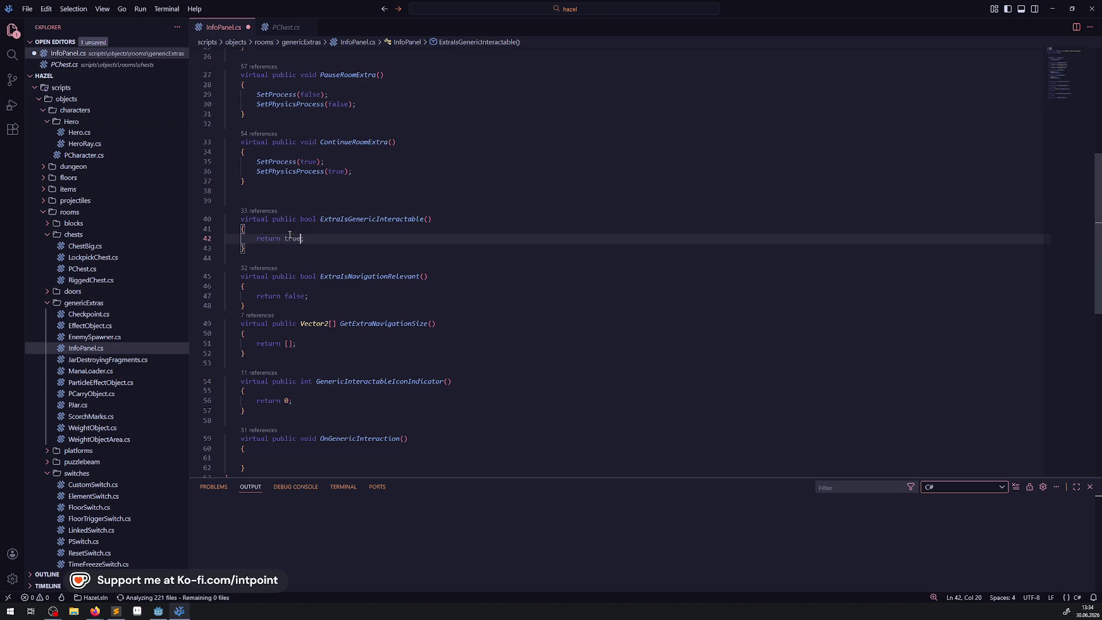
key(ctrl+s)
click(326, 239)
text(// todo)
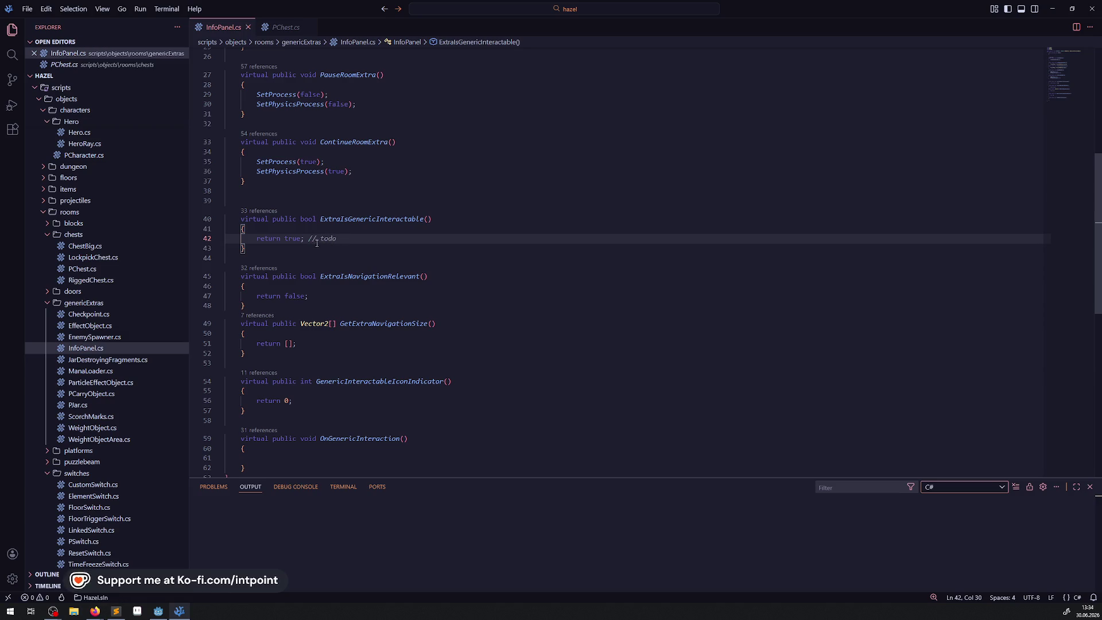
Step: Make ExtraIsNavigationRelevant return false with the comment '// todo je nach ausarbe' and save
click(274, 306)
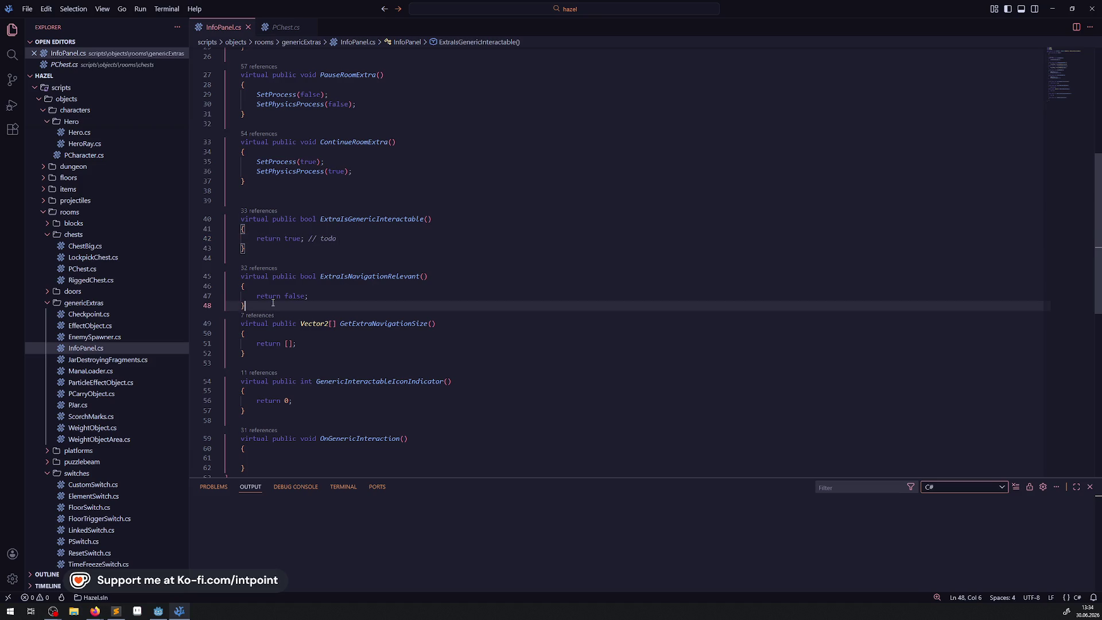
key(Return)
double_click(295, 296)
text(true)
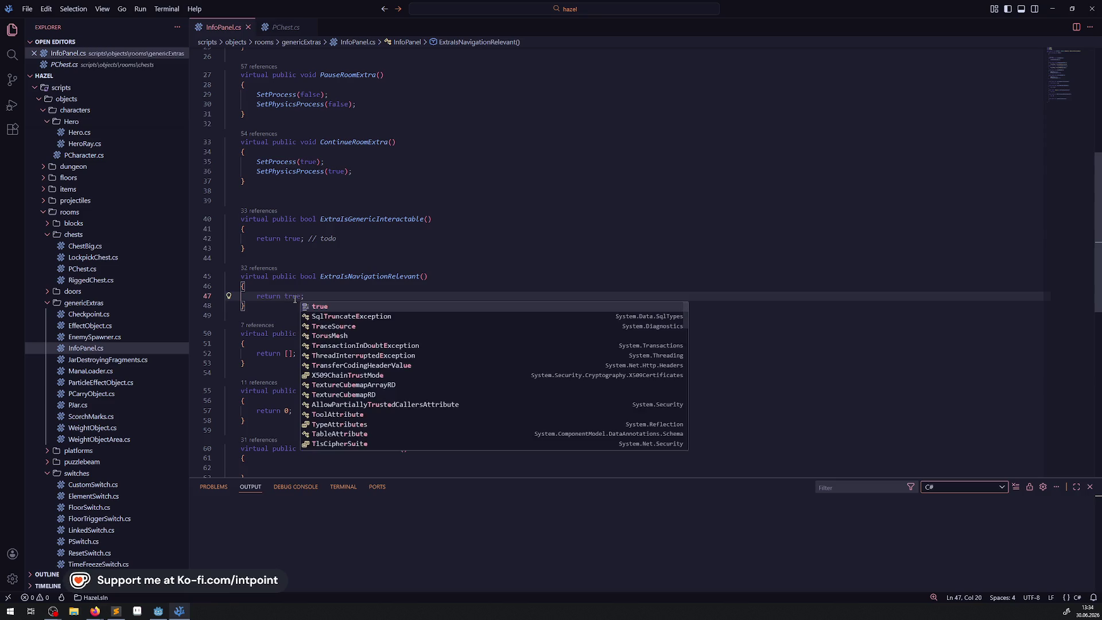
double_click(295, 297)
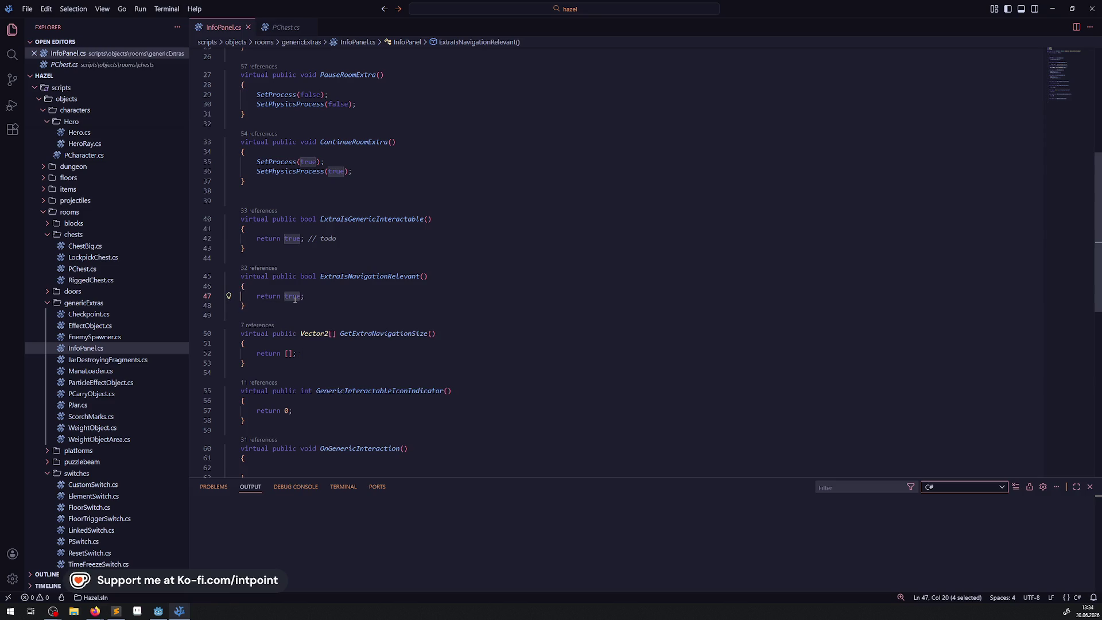
text(false)
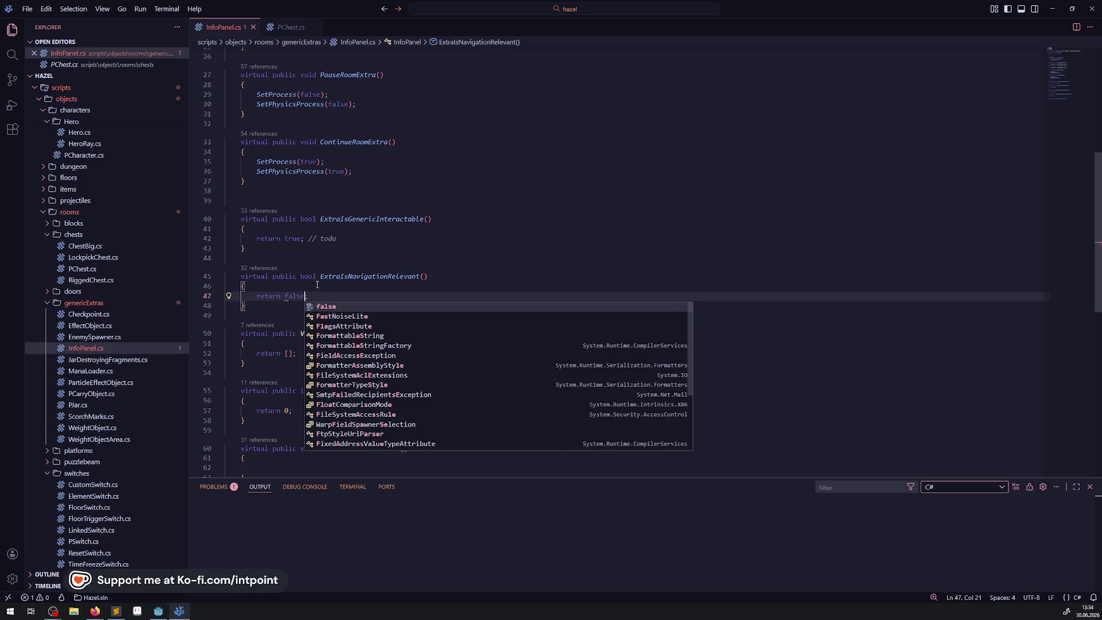
text(; // todo )
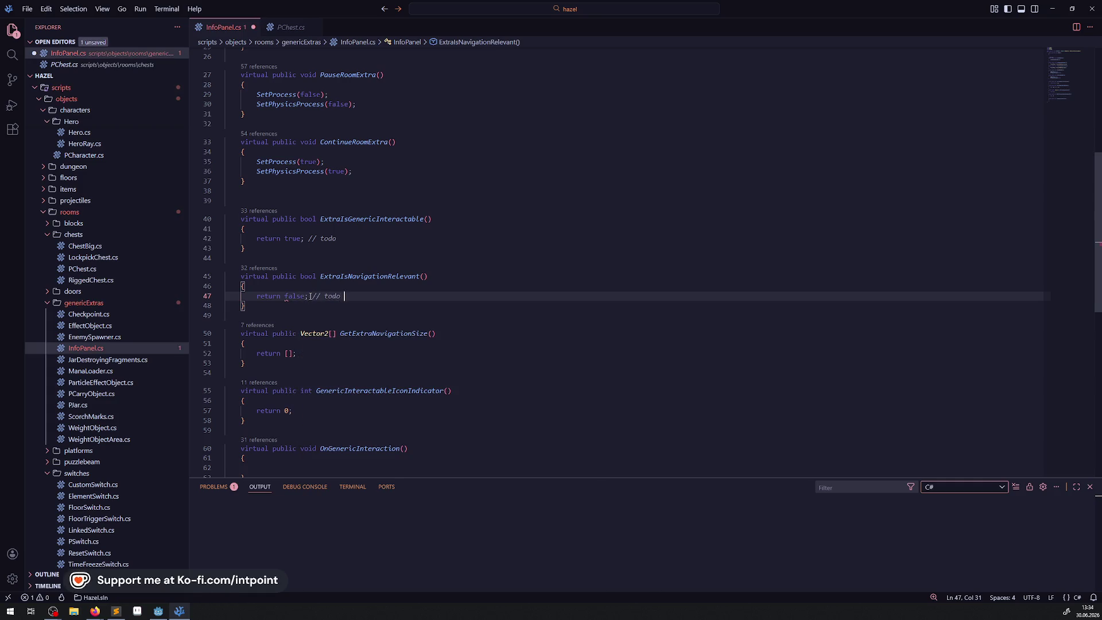
text(je nach)
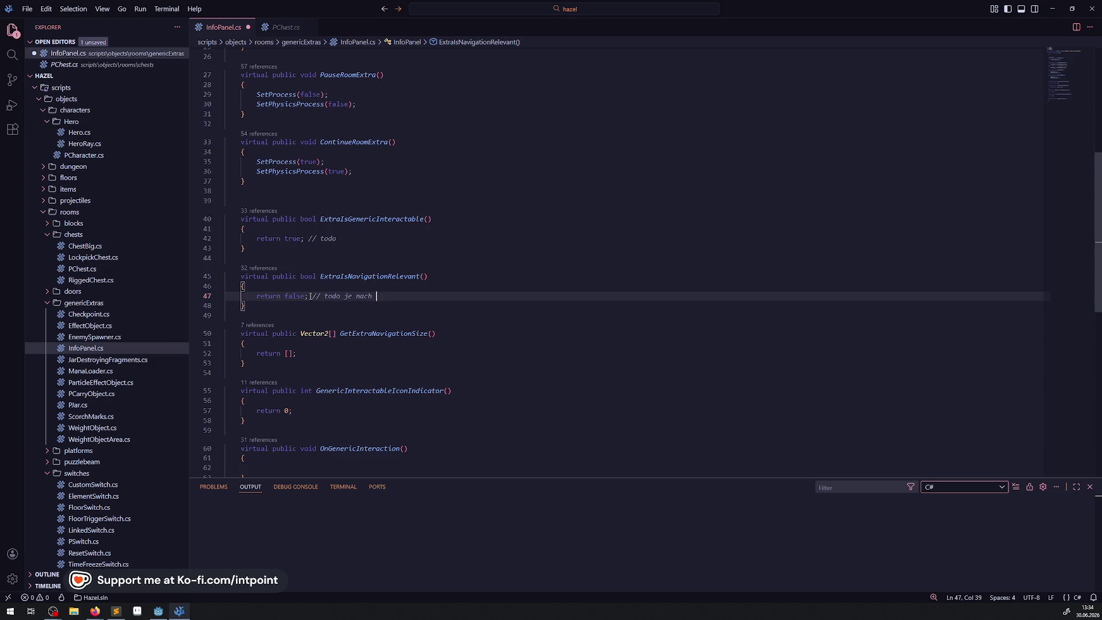
text( ausarbe)
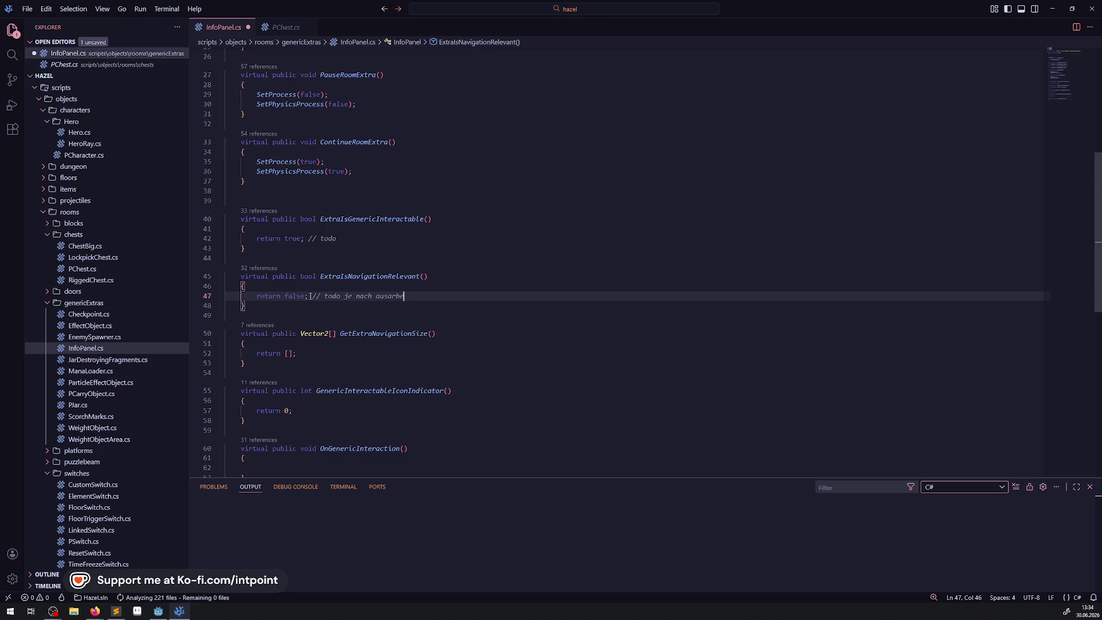
key(ctrl+s)
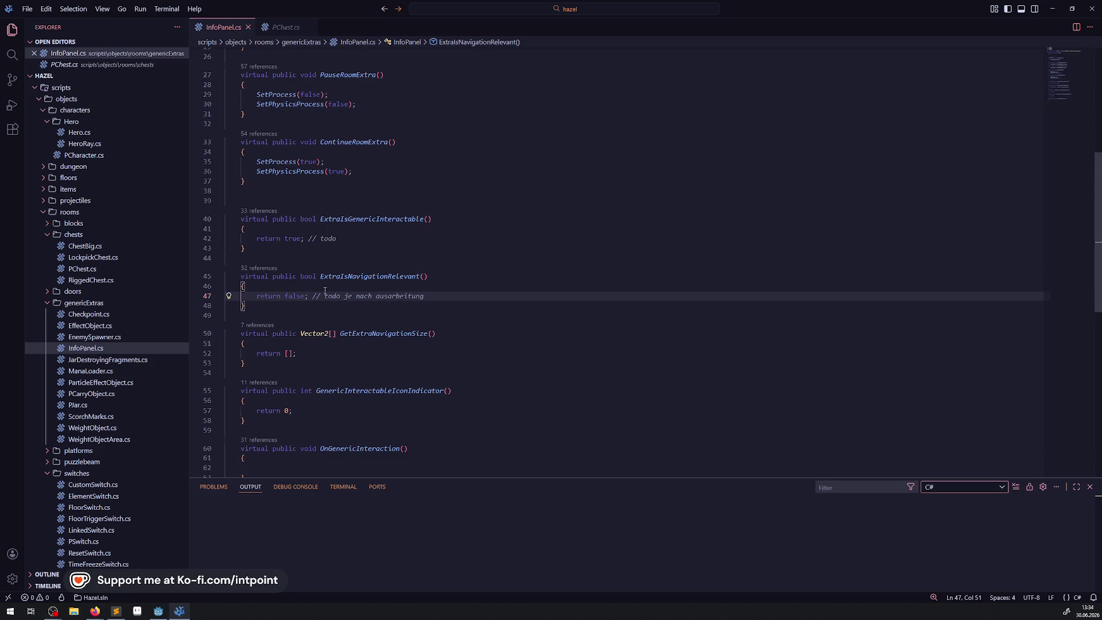
Step: Delete GetExtraNavigationSize and its leftover blank line, then save InfoPanel.cs
scroll(332, 290, down, 2)
drag(247, 320, 195, 281)
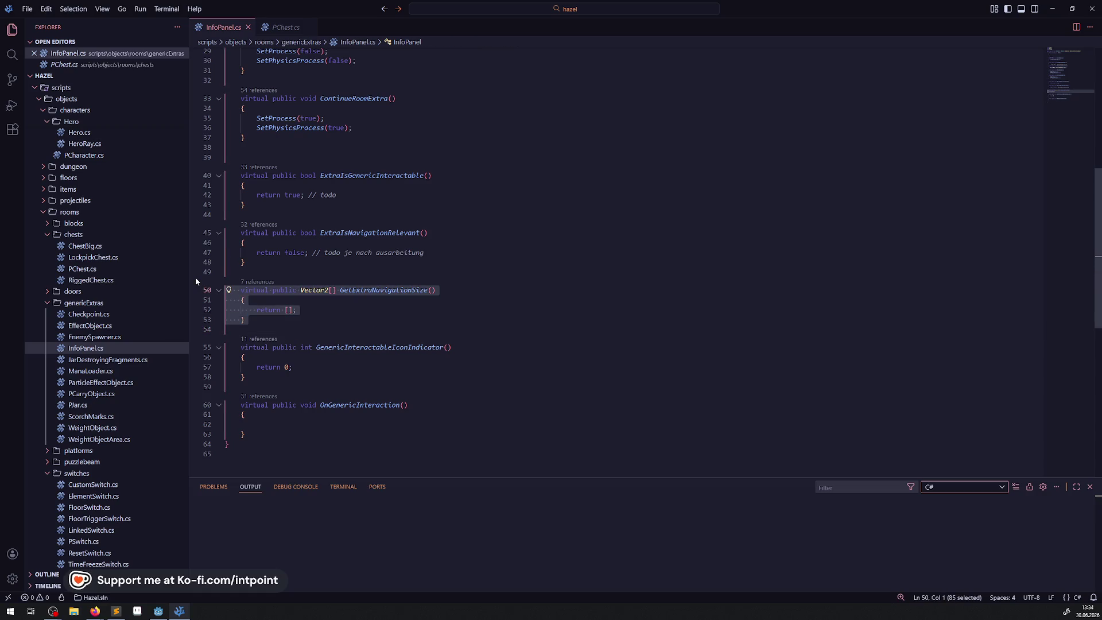
key(BackSpace)
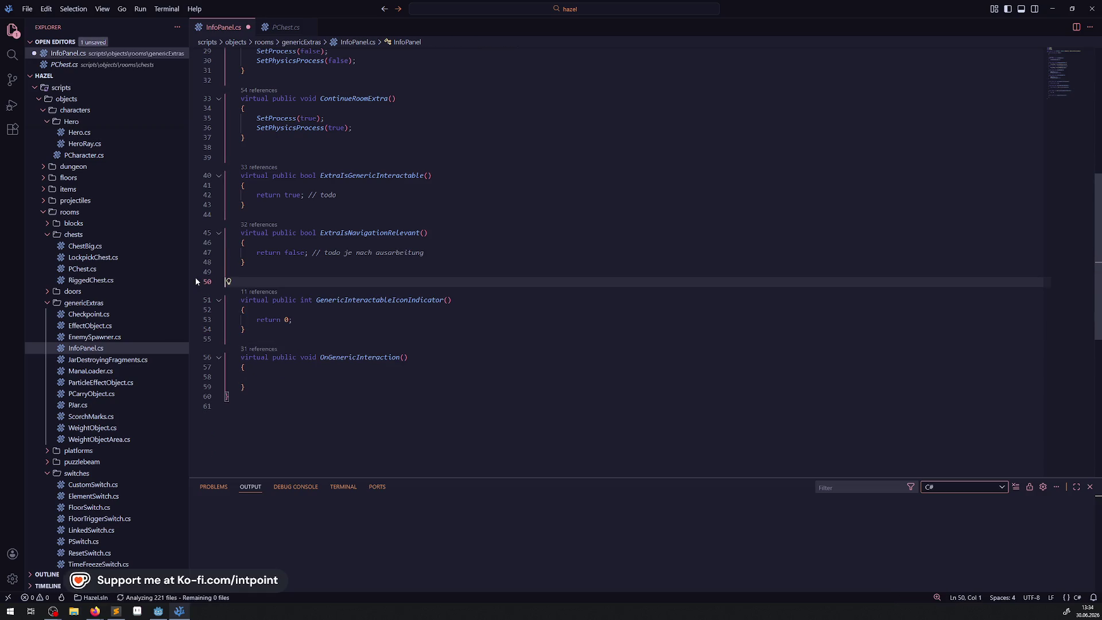
key(BackSpace)
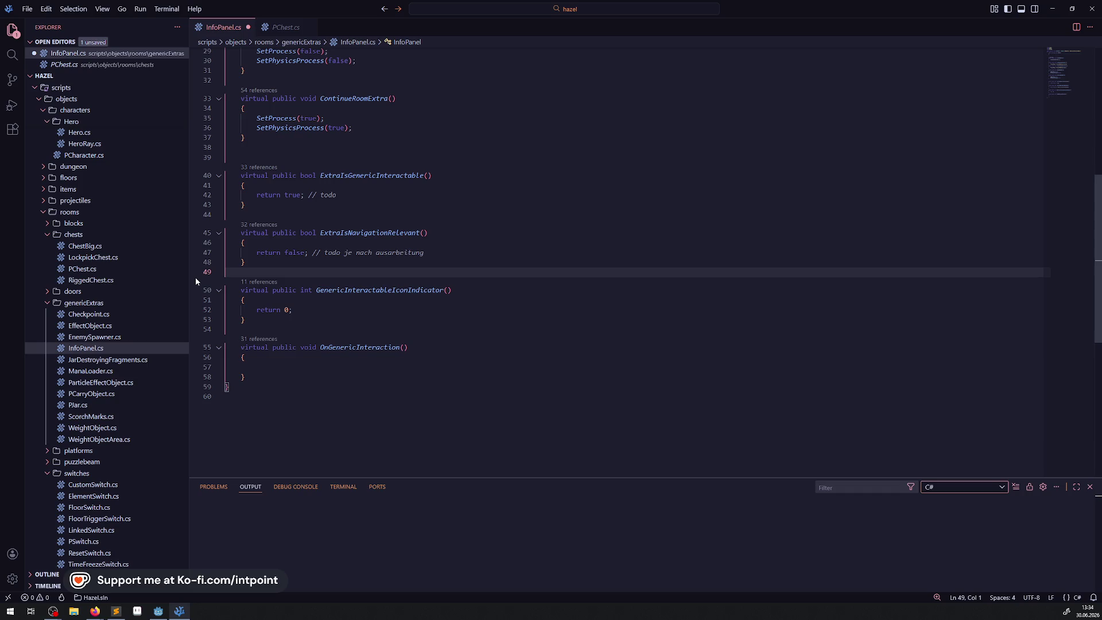
drag(364, 328, 364, 285)
click(368, 274)
double_click(352, 347)
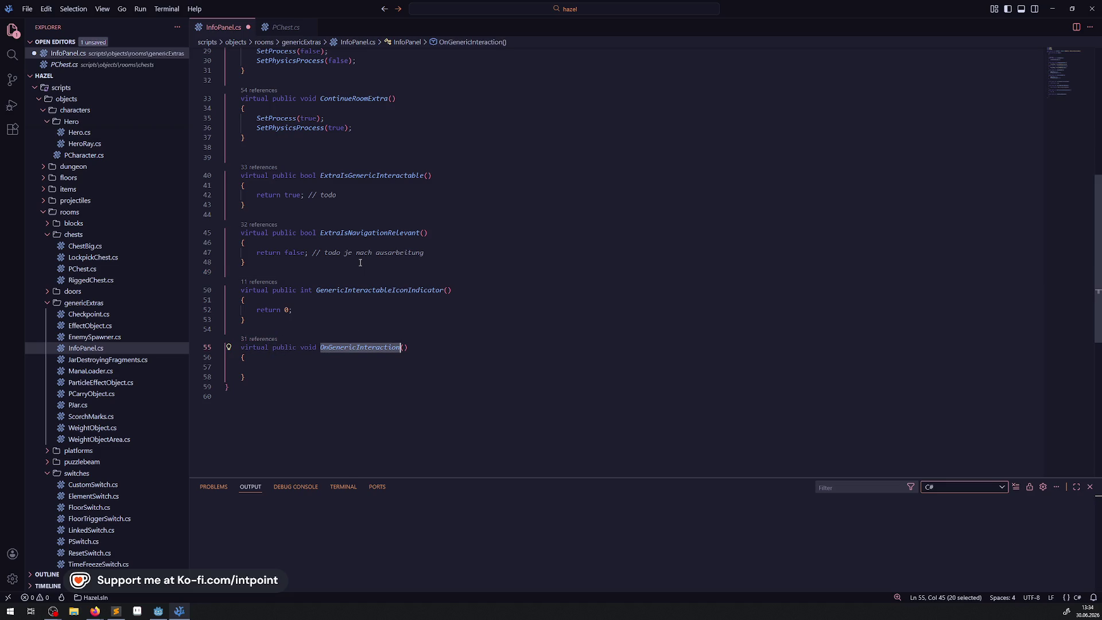
scroll(406, 169, up, 10)
click(406, 175)
key(ctrl+s)
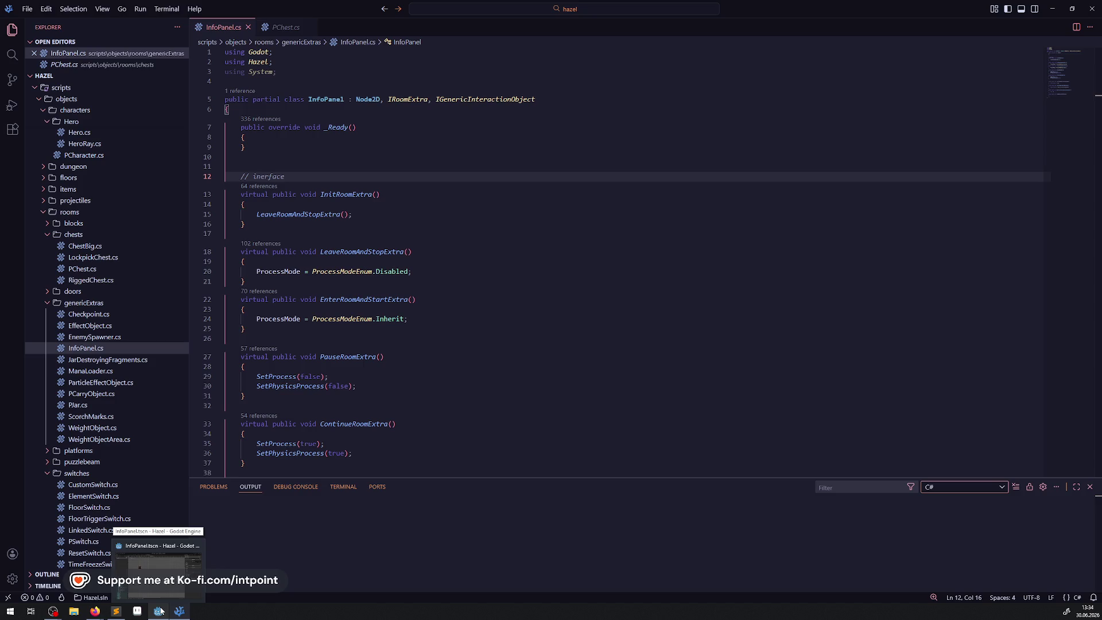
Step: In Godot, add a StaticBody2D under the InfoPanel root node
click(160, 612)
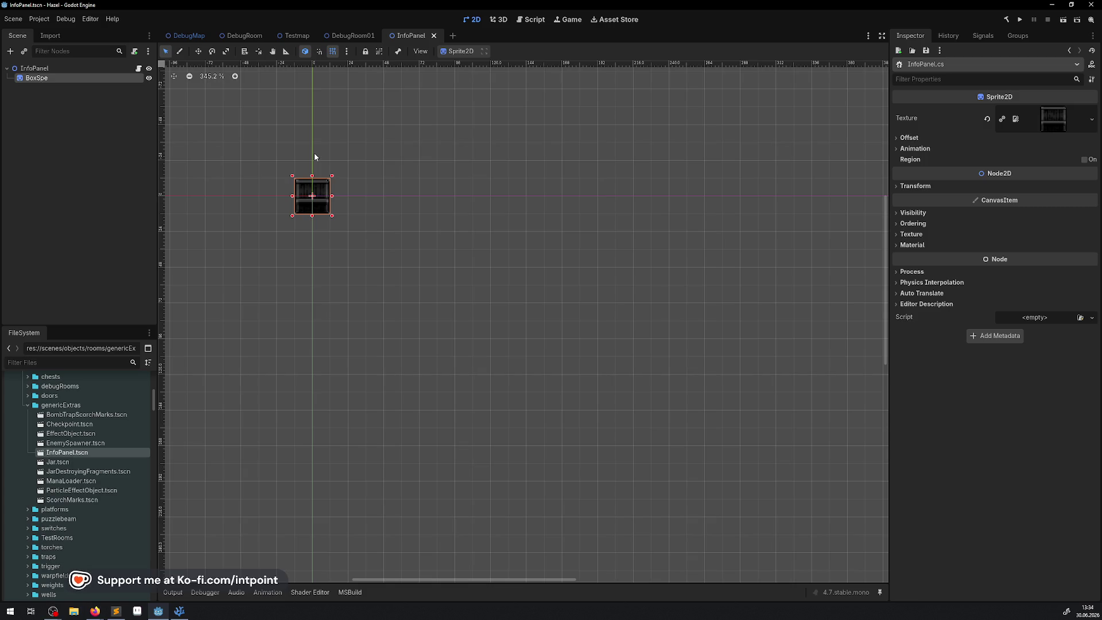
click(43, 69)
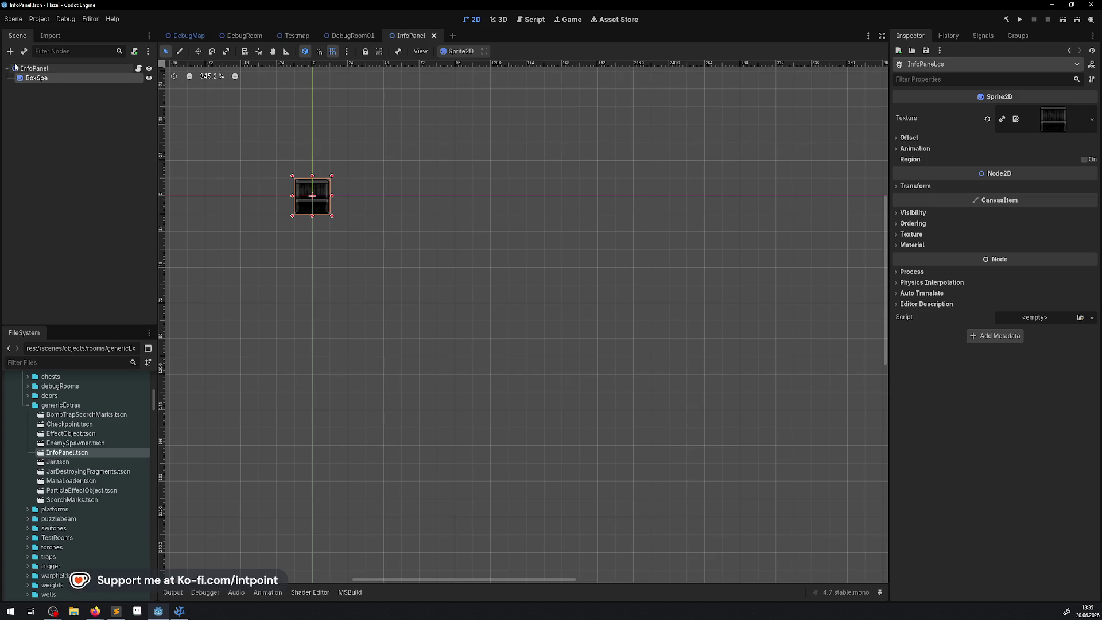
click(10, 52)
text(static)
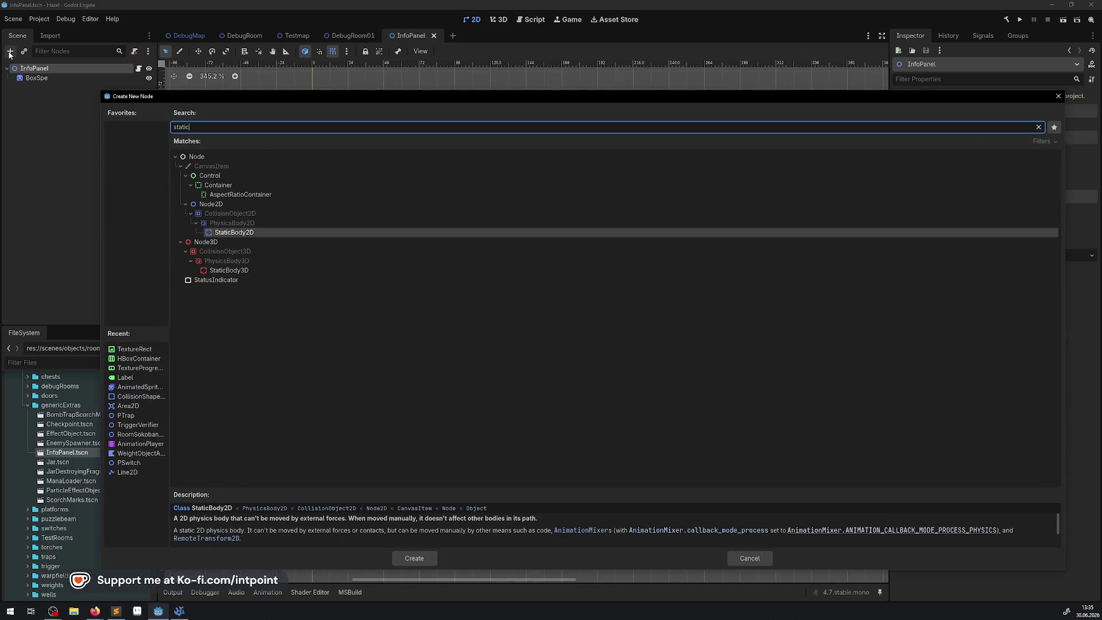
double_click(253, 233)
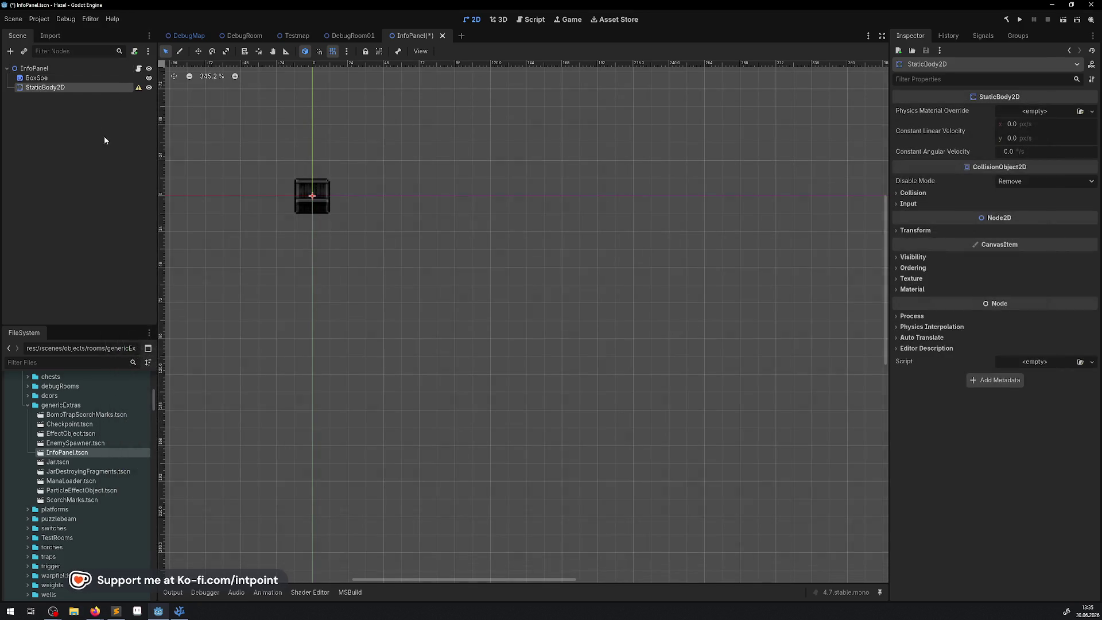
Step: Give the StaticBody2D a new PhysicsMaterial as its physics material override
click(1092, 111)
click(1064, 138)
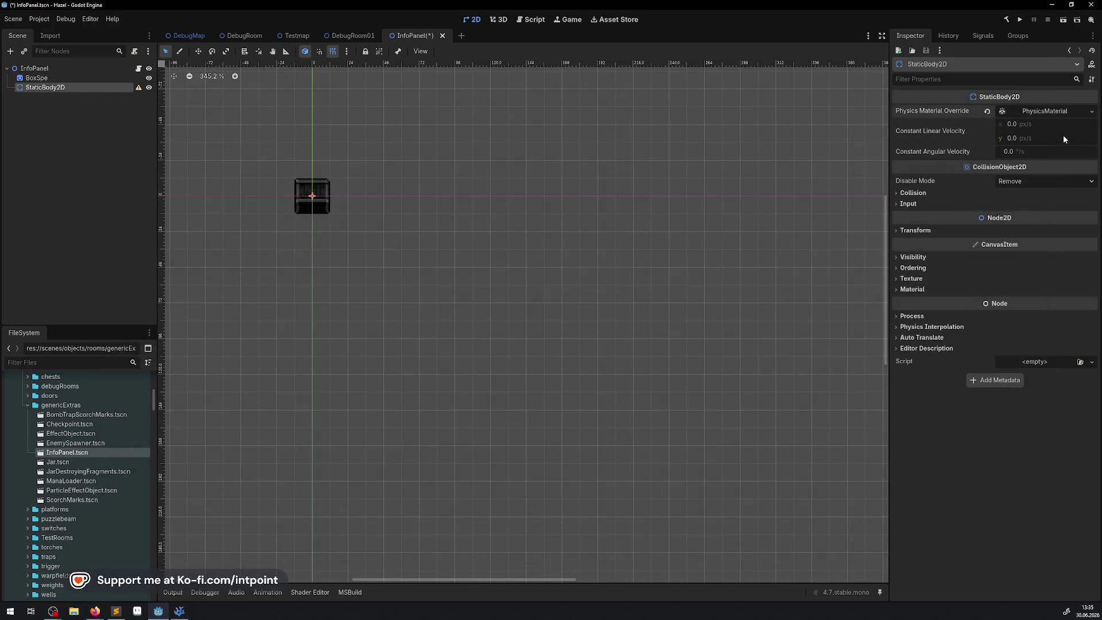
click(1046, 113)
scroll(313, 161, up, 8)
scroll(296, 286, down, 4)
Step: Add a CollisionShape2D as a child of the StaticBody2D
click(266, 368)
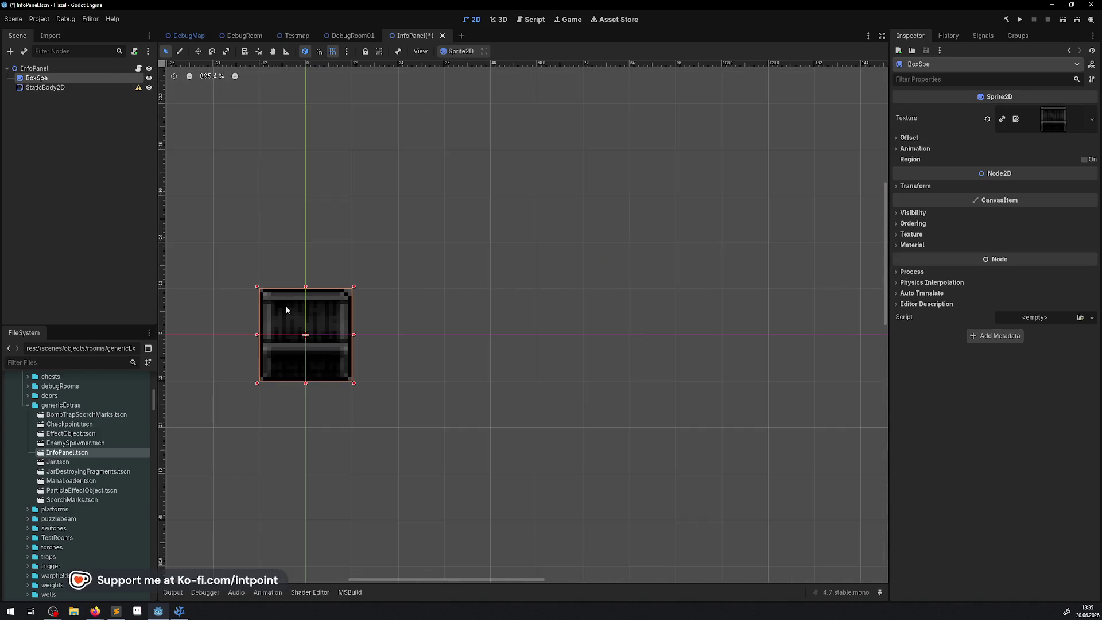
click(44, 88)
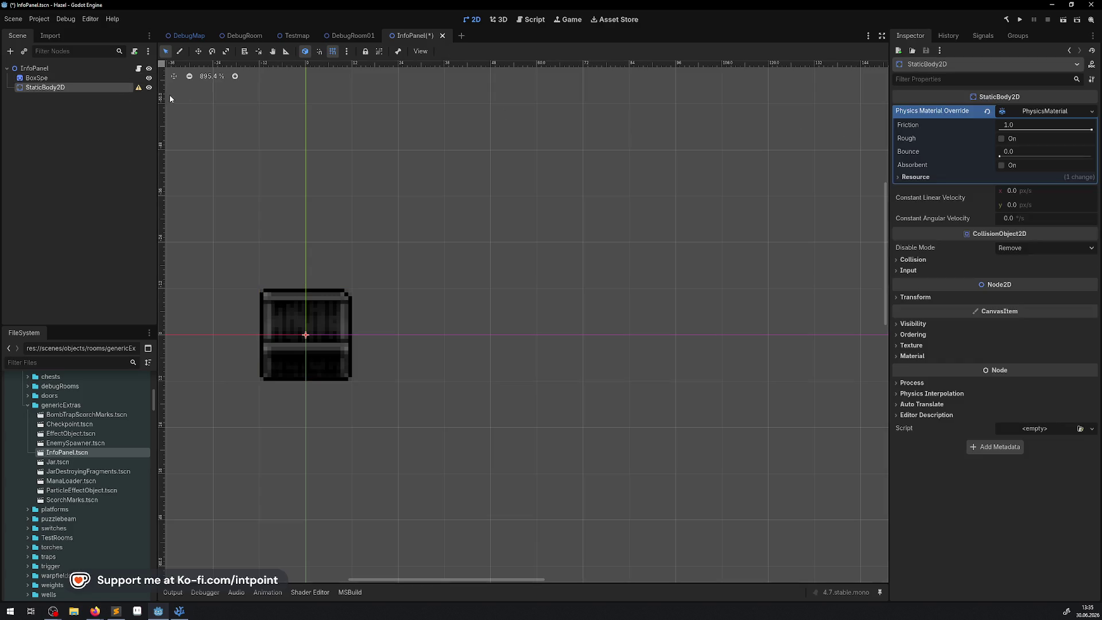
click(10, 52)
text(col)
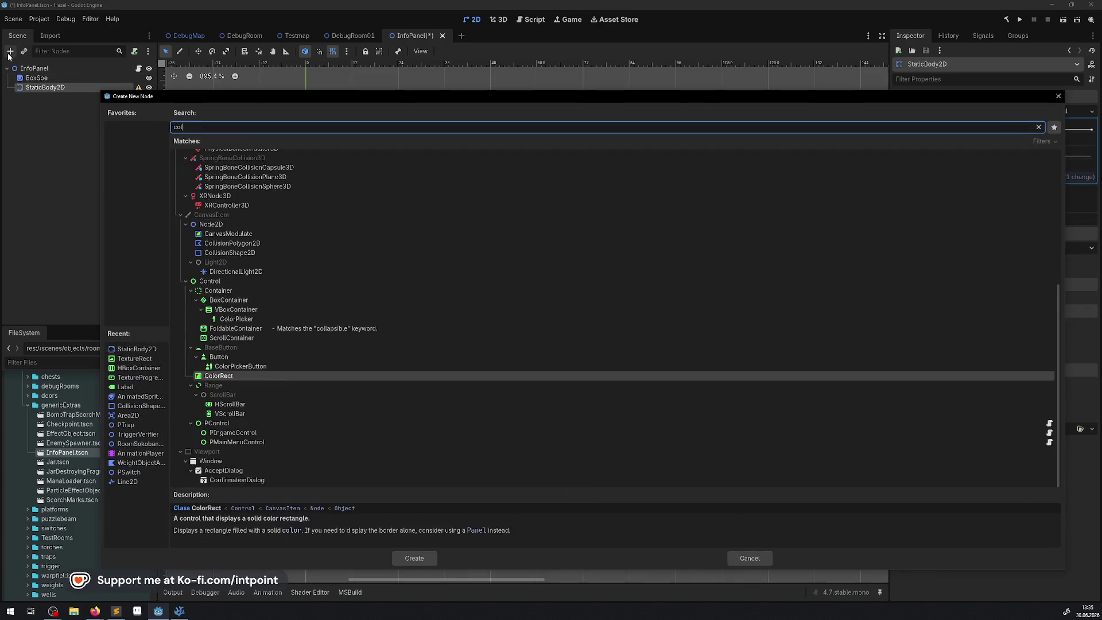
text(li)
double_click(212, 196)
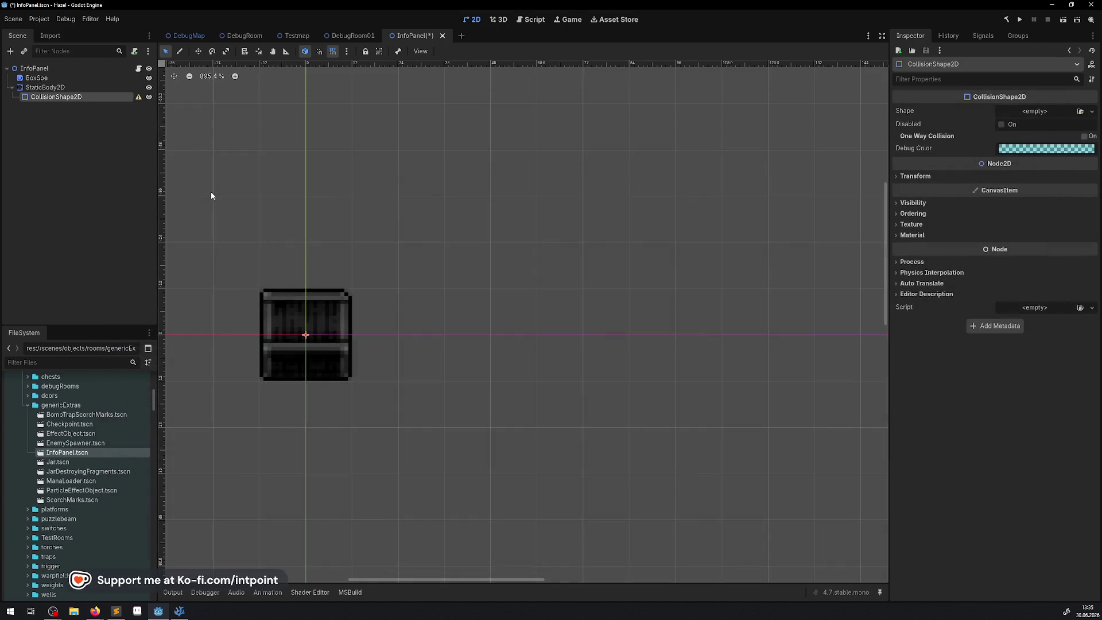
Step: Assign a new RectangleShape2D to the CollisionShape2D and save the scene
click(1092, 111)
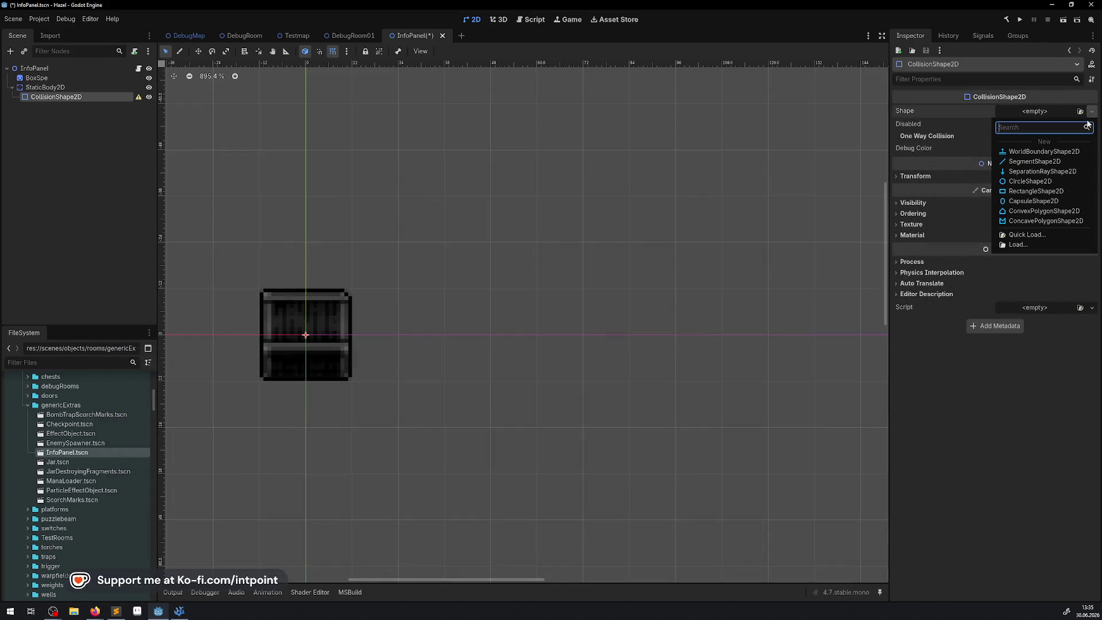
click(1034, 191)
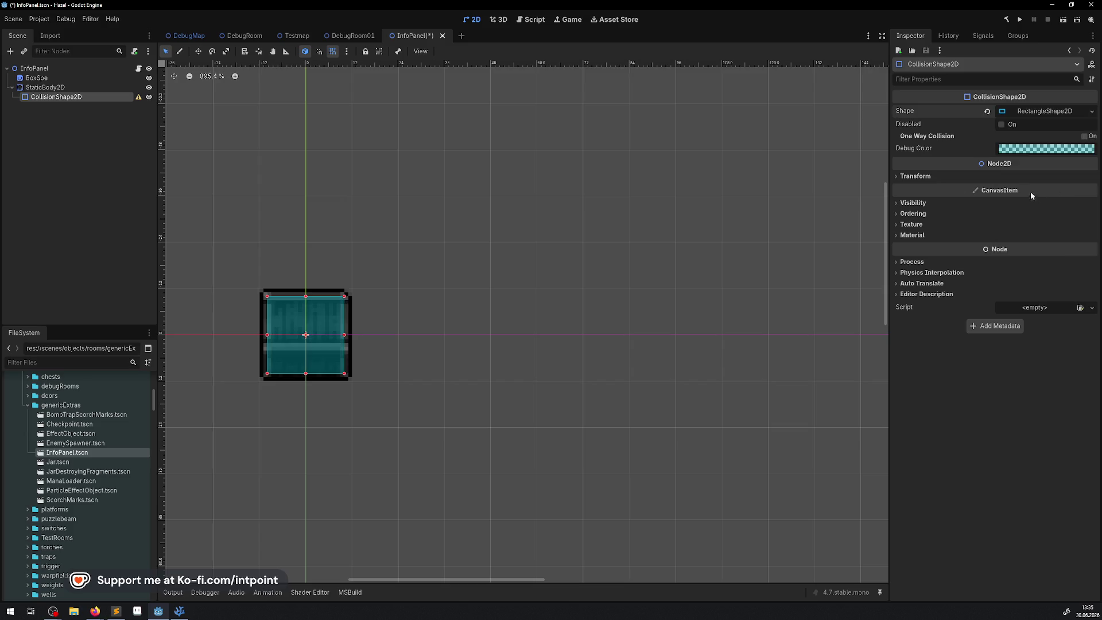
key(ctrl+s)
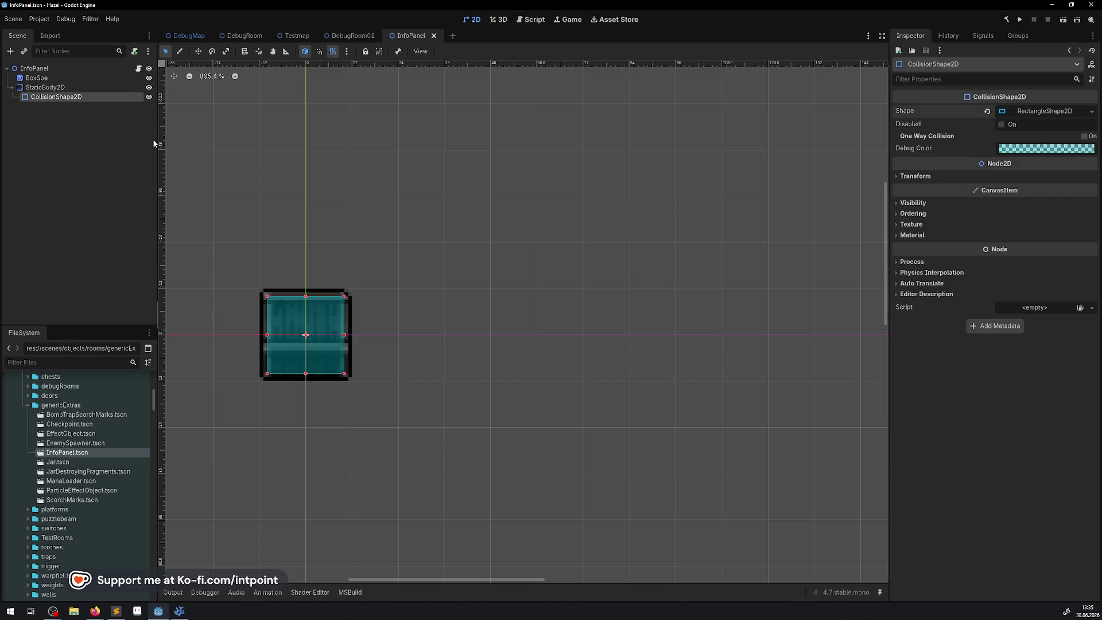
Step: Put the StaticBody2D on collision layer 2 and save the InfoPanel scene
click(58, 89)
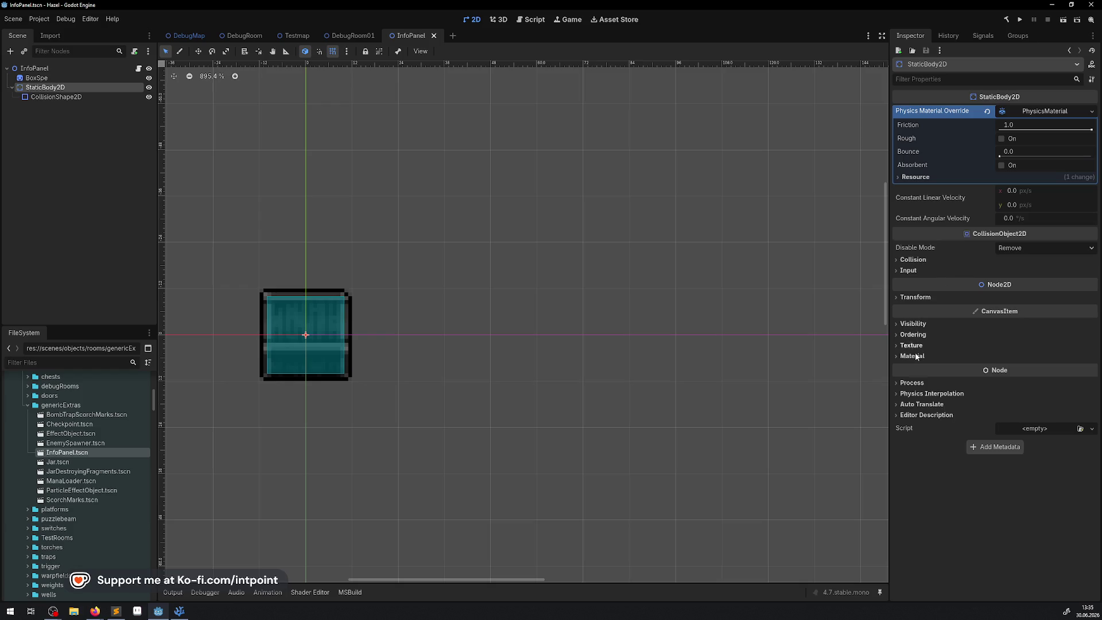
click(913, 260)
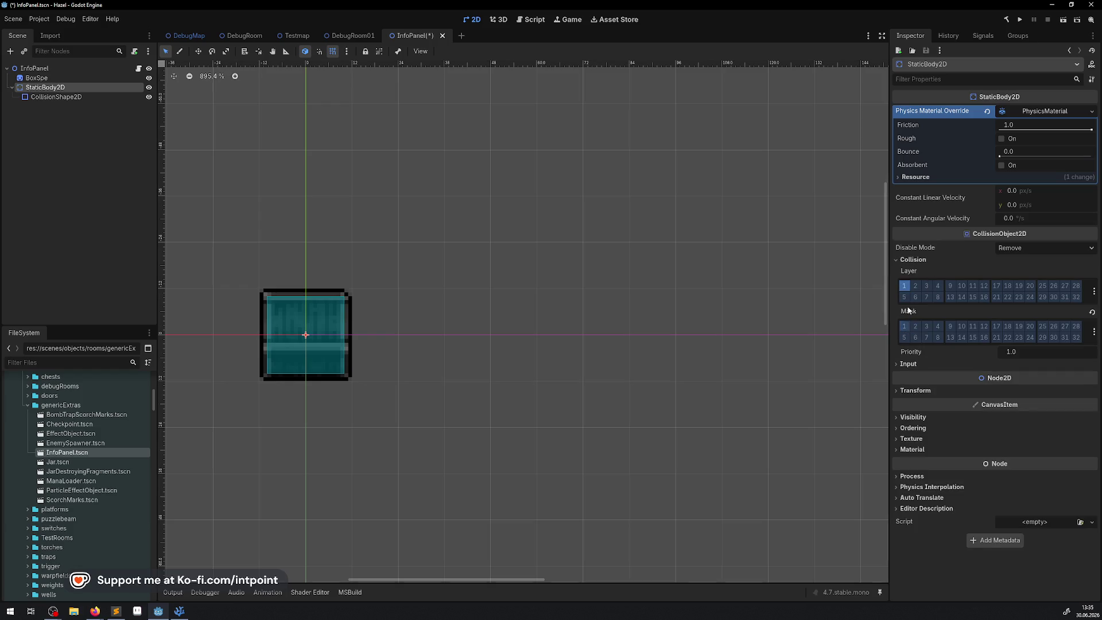
click(917, 286)
key(ctrl+s)
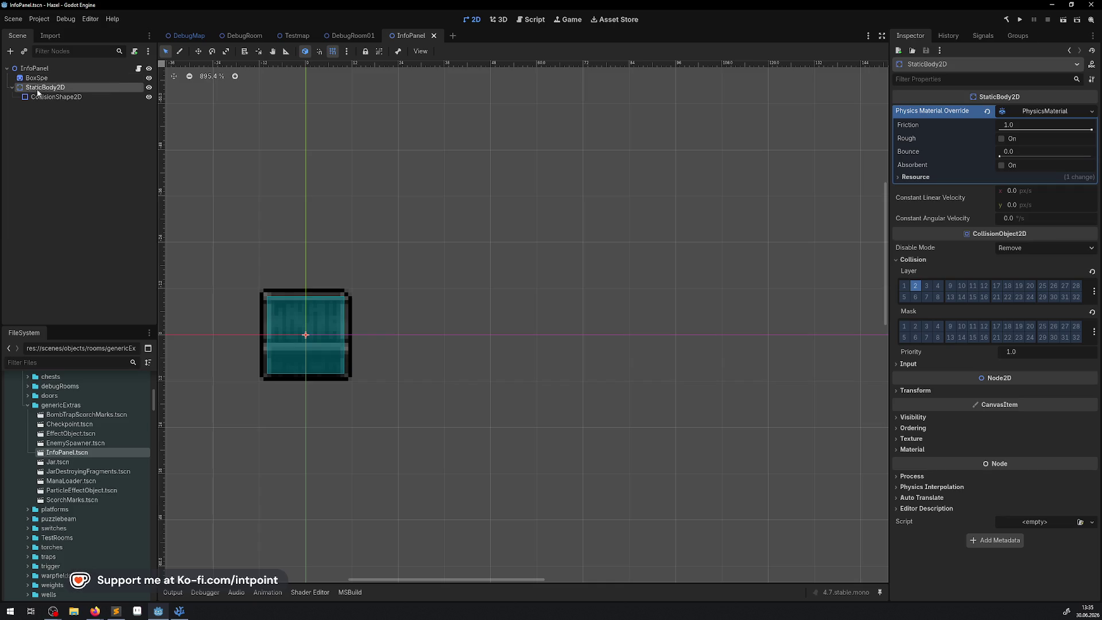
click(46, 129)
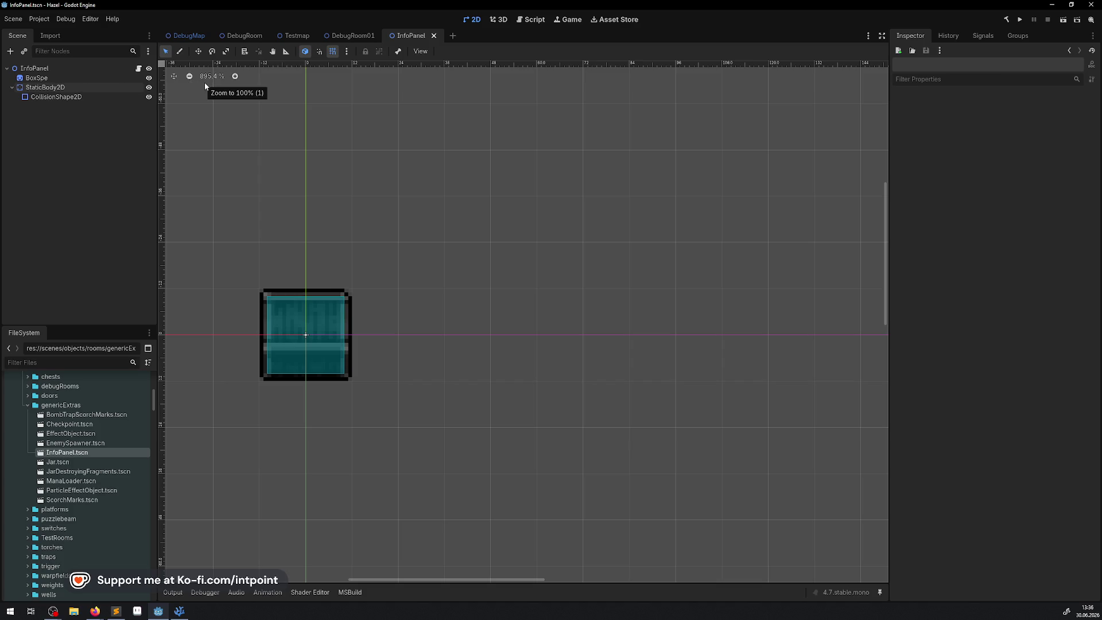
click(34, 68)
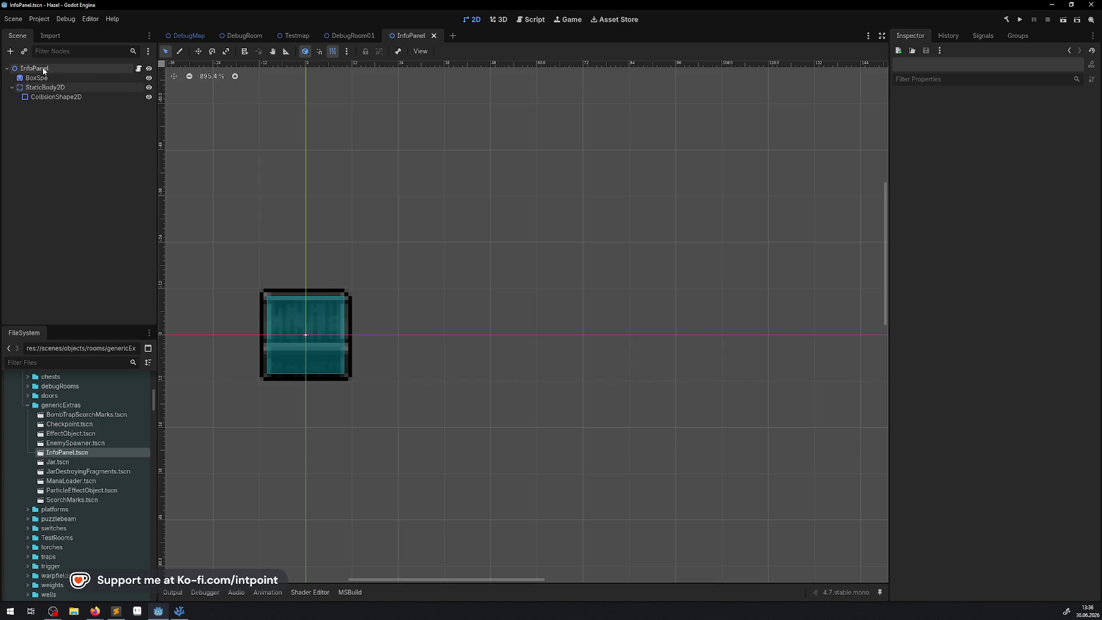
click(10, 51)
text(Area)
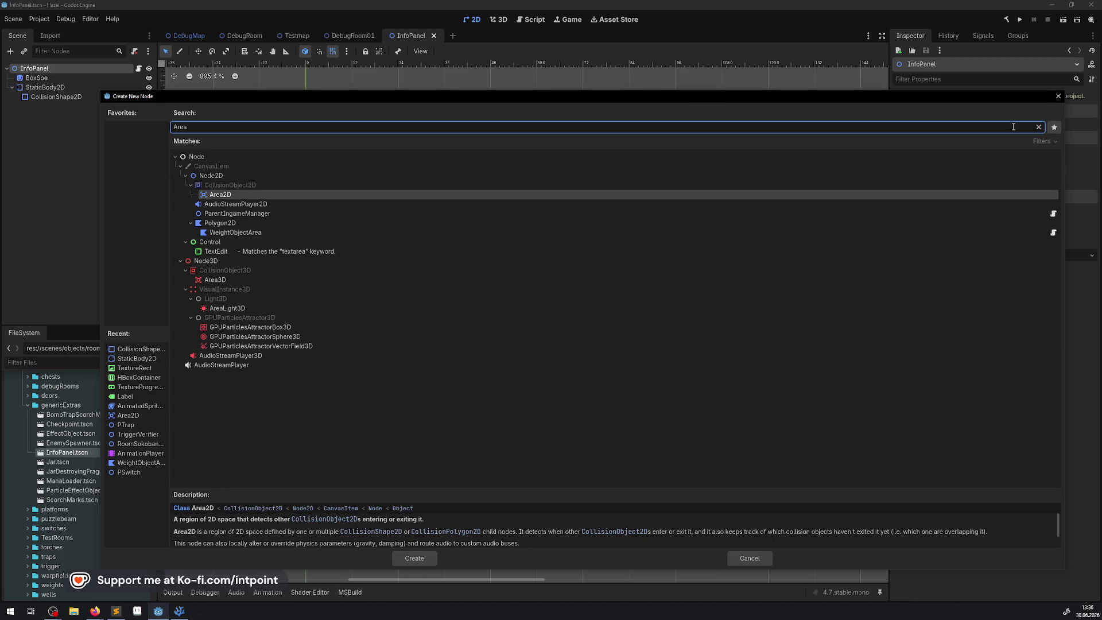
click(1059, 96)
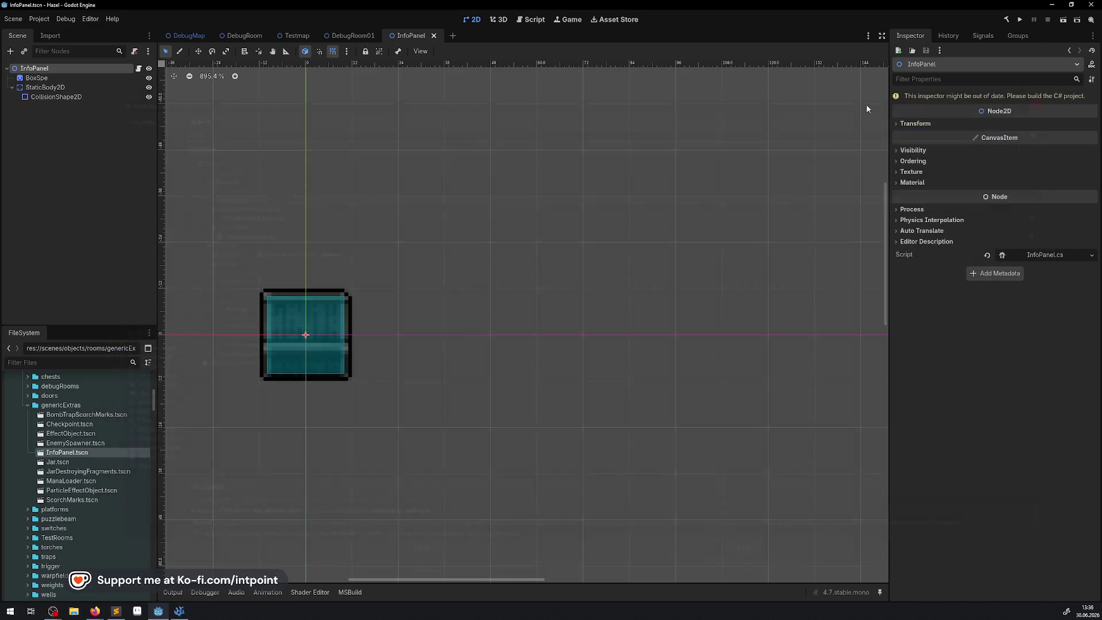
click(242, 36)
Step: Pan around the DebugRoom canvas and select SmallChest6 to inspect its contents
scroll(453, 234, down, 3)
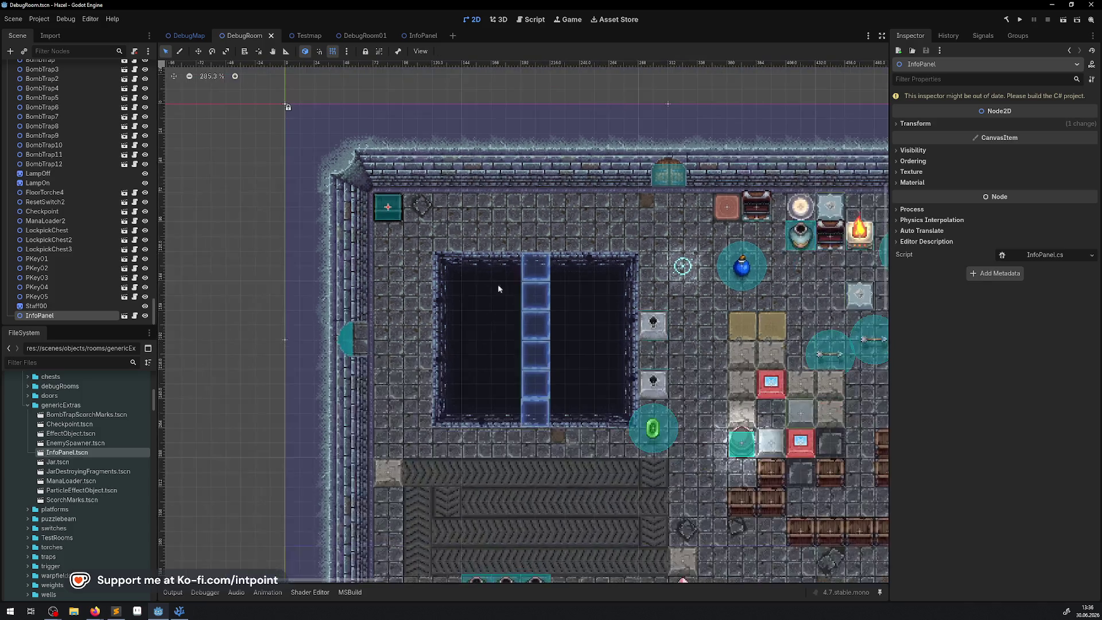
scroll(761, 574, up, 2)
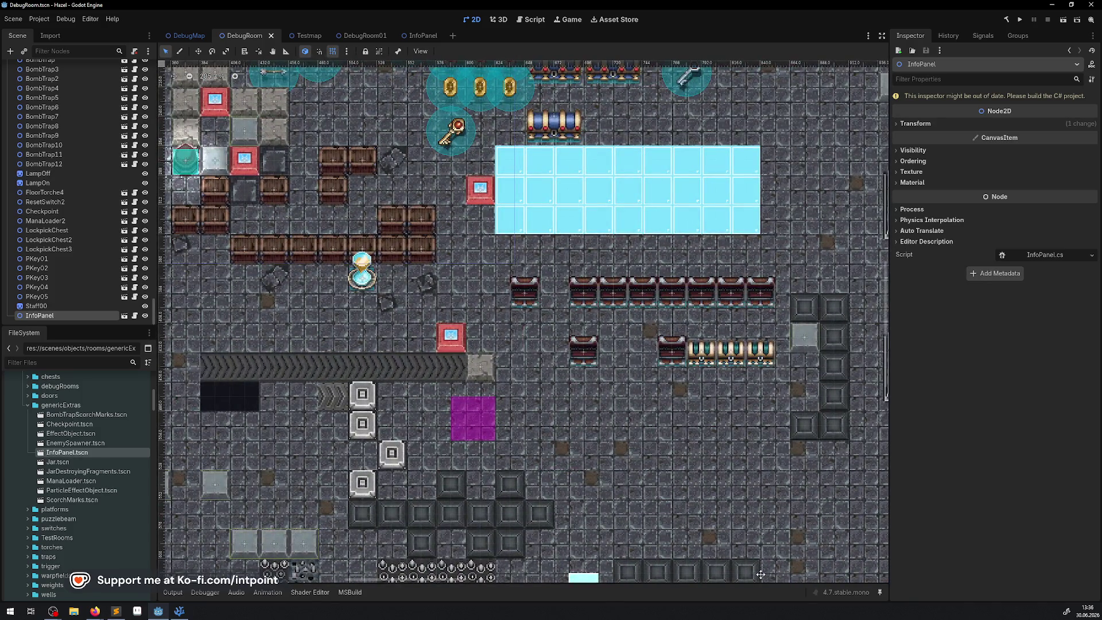
scroll(260, 215, down, 5)
scroll(260, 214, left, 3)
scroll(260, 214, right, 6)
scroll(260, 214, up, 1)
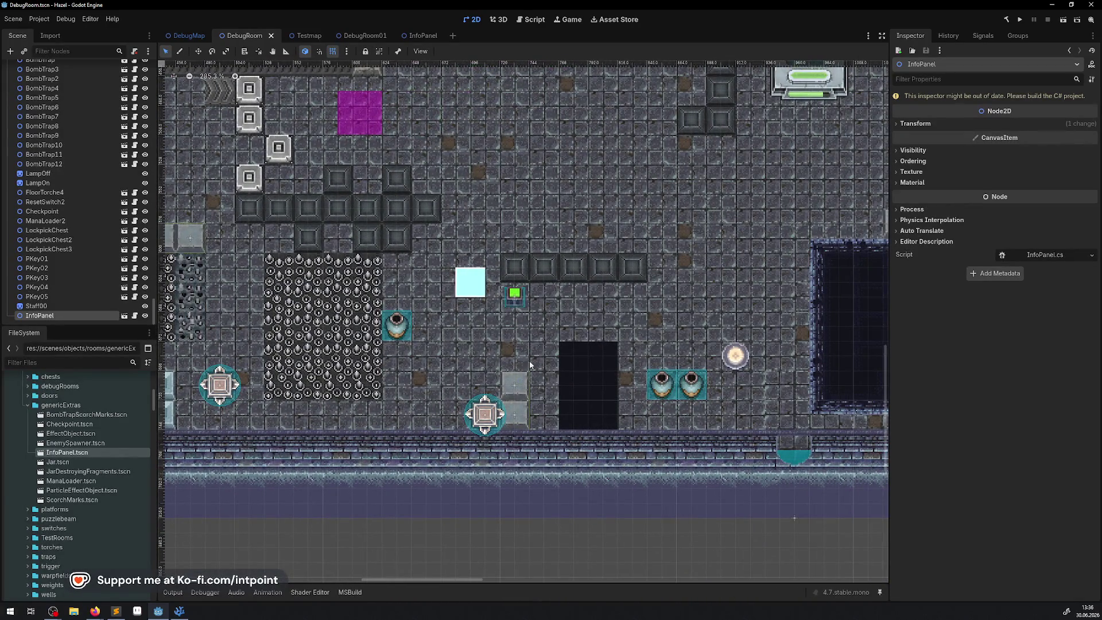
scroll(435, 509, right, 6)
scroll(434, 509, up, 5)
scroll(435, 509, up, 2)
scroll(435, 509, right, 1)
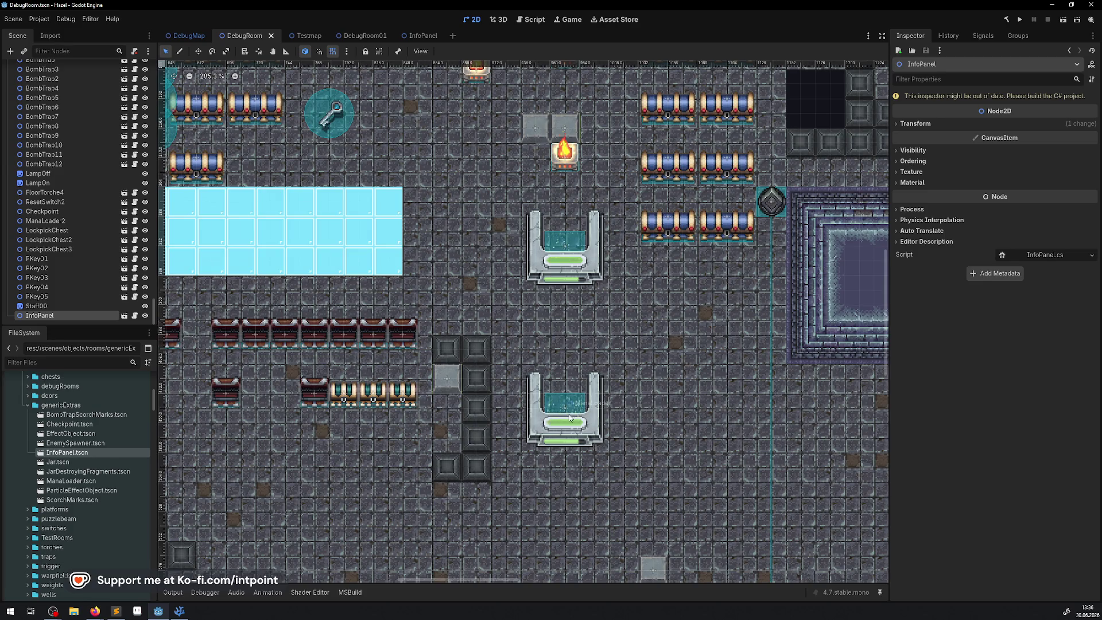
click(314, 336)
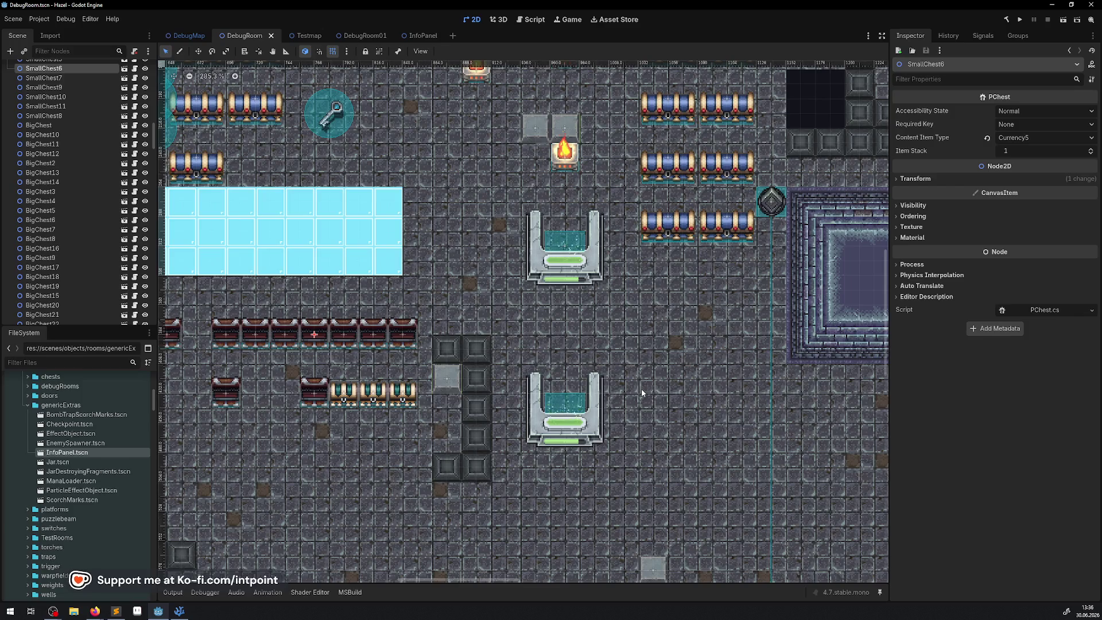
scroll(720, 292, down, 3)
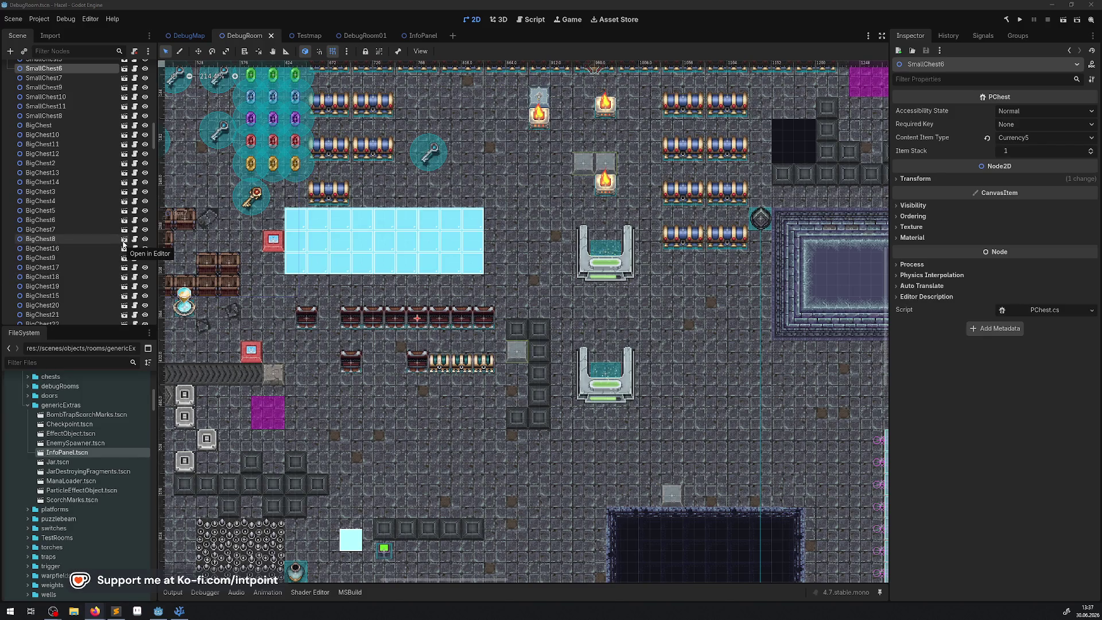
Step: Pan and zoom the DebugRoom view onto the InfoPanel instance in the upper-left corner
drag(588, 238, 1043, 331)
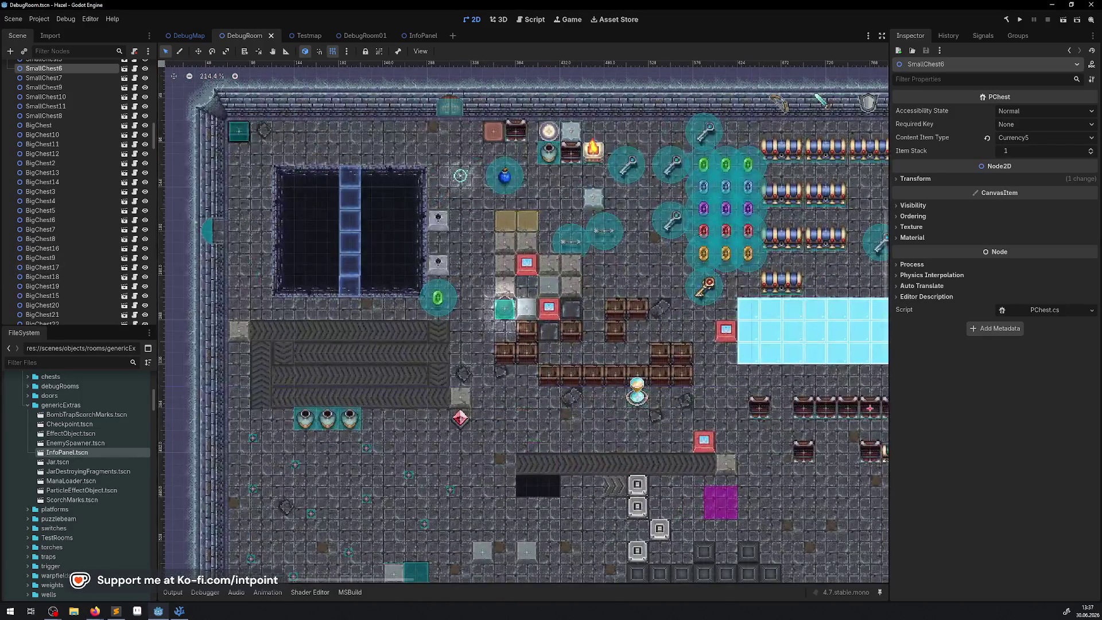
scroll(227, 141, up, 1)
scroll(228, 141, up, 8)
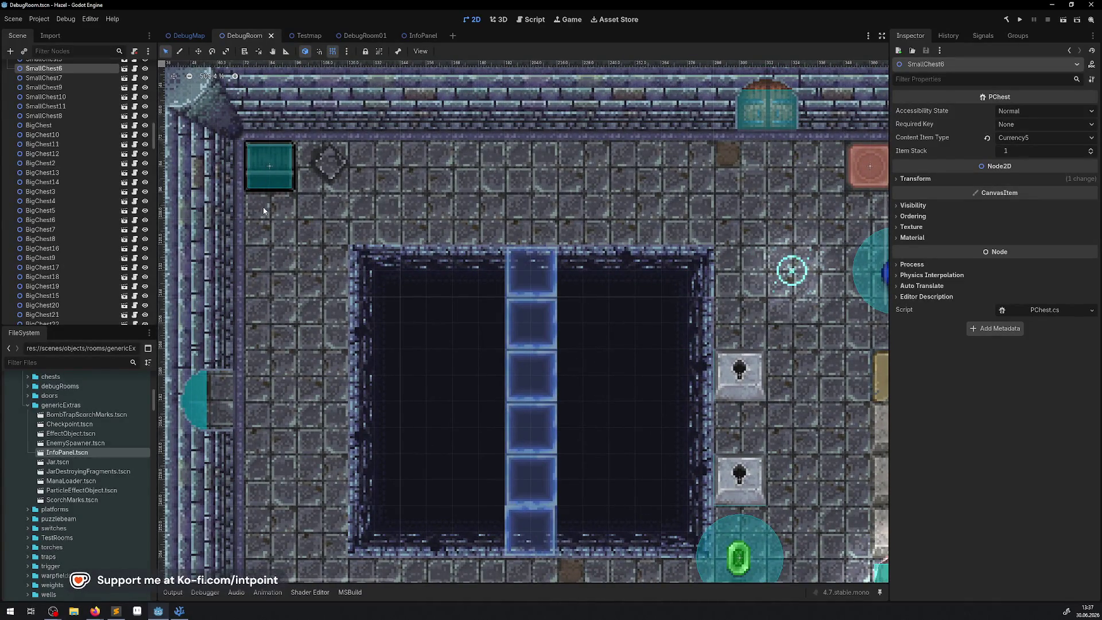
scroll(271, 167, up, 4)
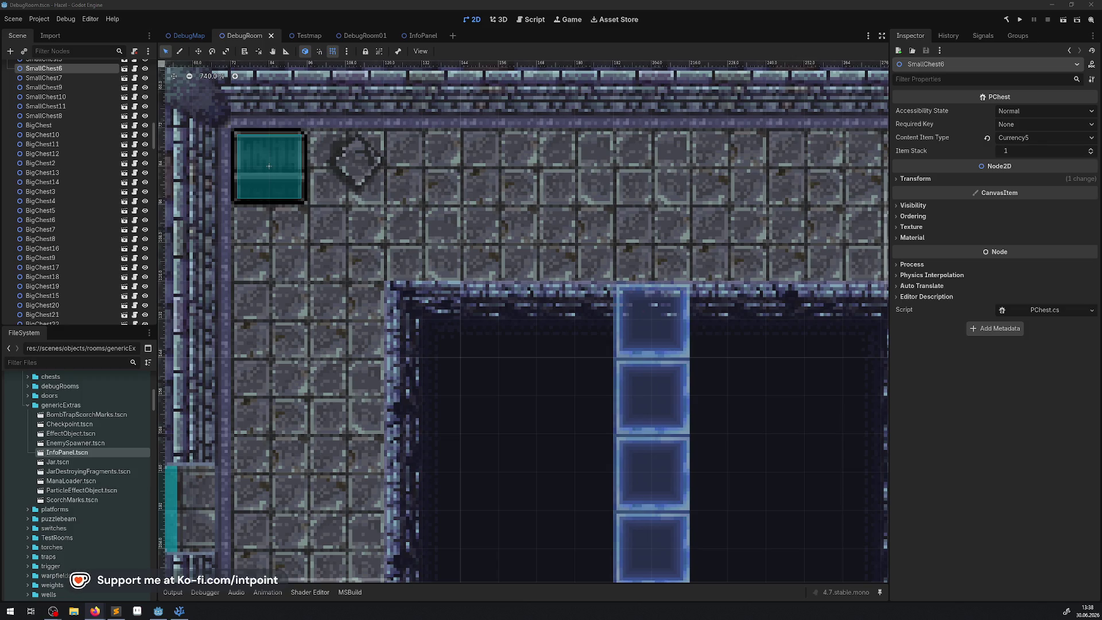
drag(67, 453, 270, 163)
Step: Add an Area2D to InfoPanel with a CollisionShape2D using a new RectangleShape2D
click(417, 35)
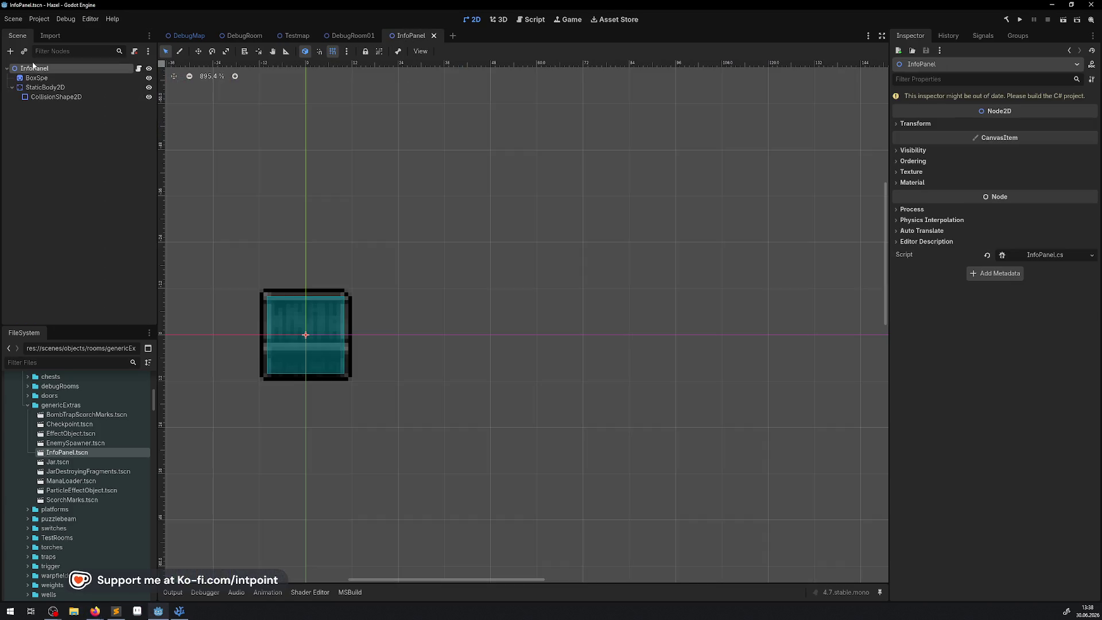
click(11, 51)
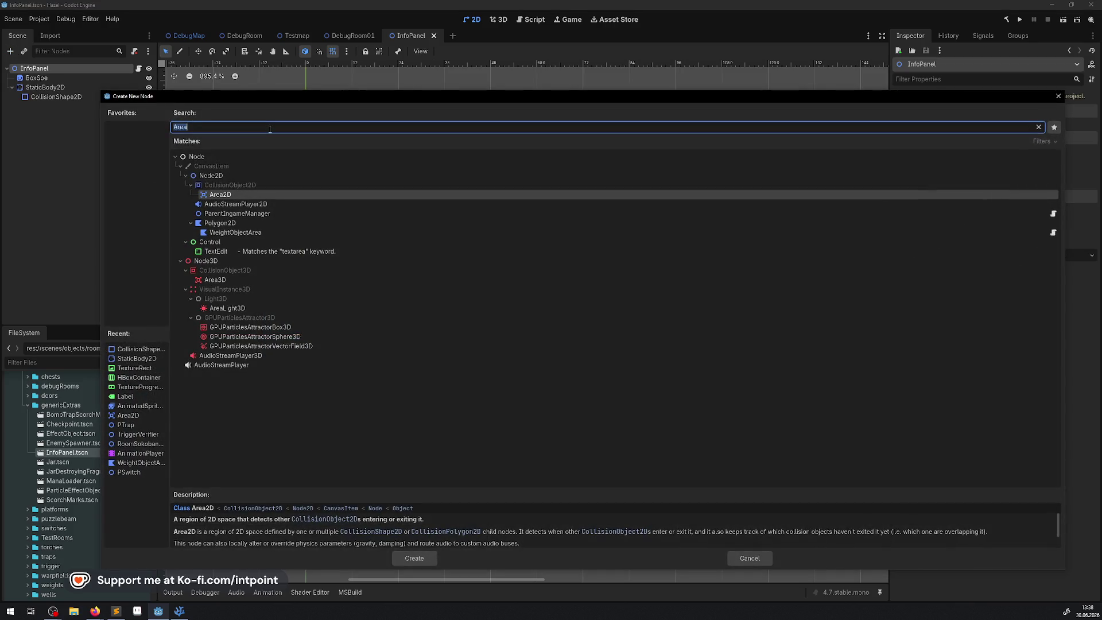
double_click(241, 196)
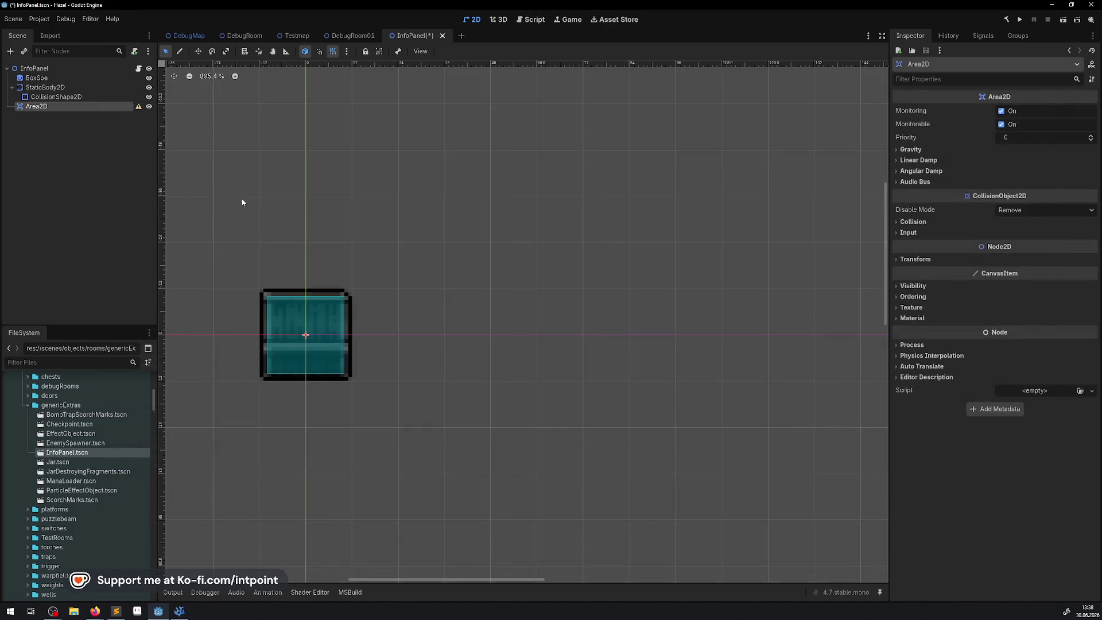
click(11, 51)
text(coll)
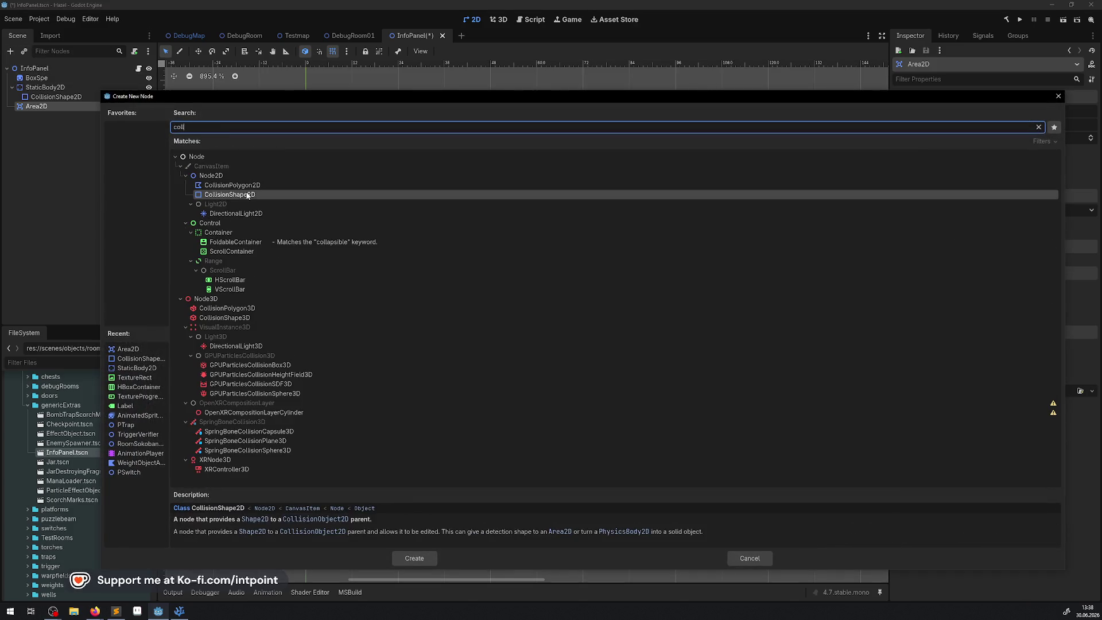
double_click(248, 195)
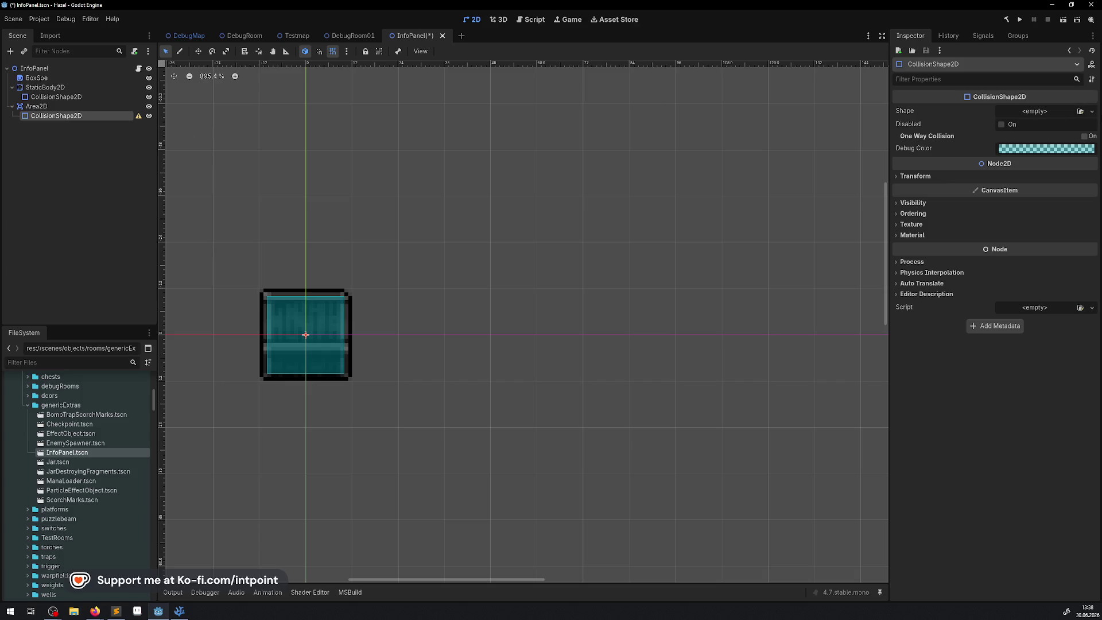
click(1092, 111)
click(1040, 190)
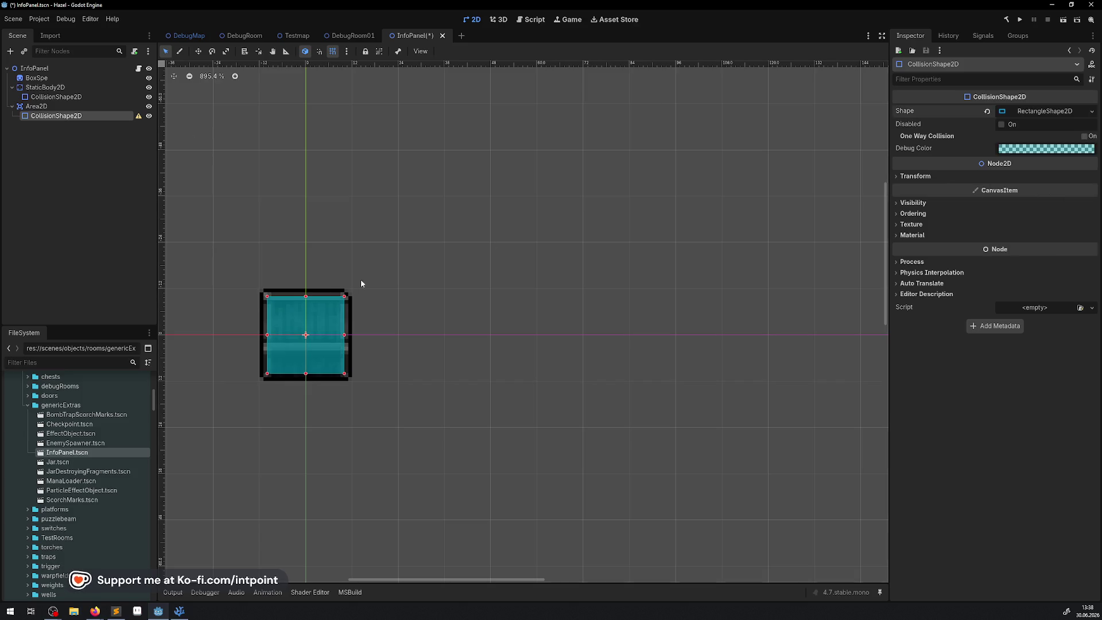
Step: Move the Area2D 12 px down so it extends below the panel
scroll(293, 373, up, 4)
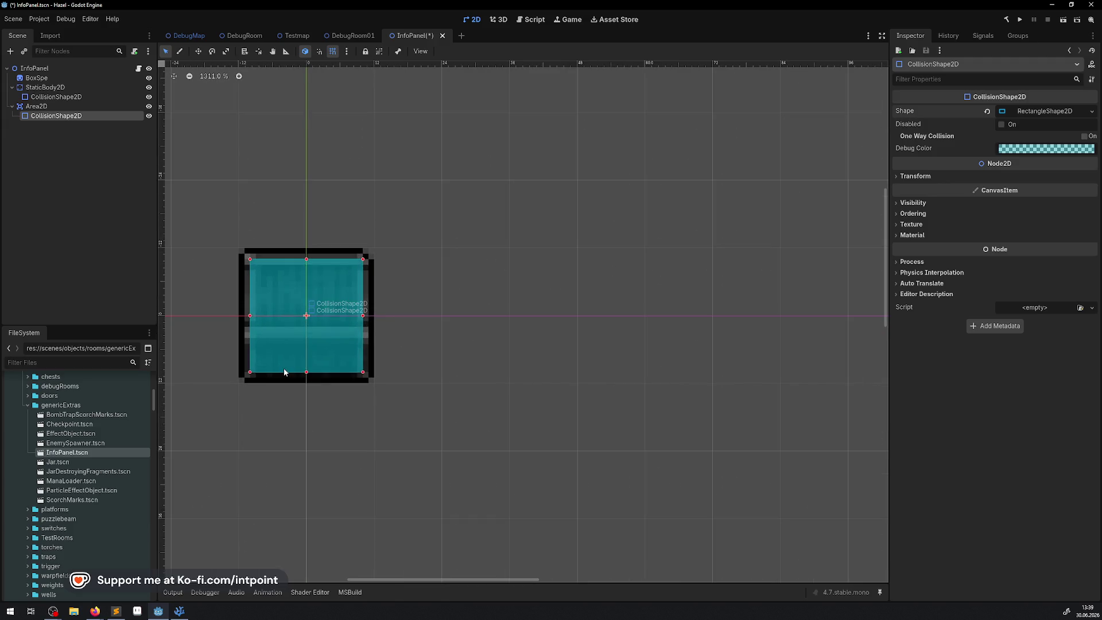
click(36, 107)
drag(306, 315, 314, 390)
click(57, 116)
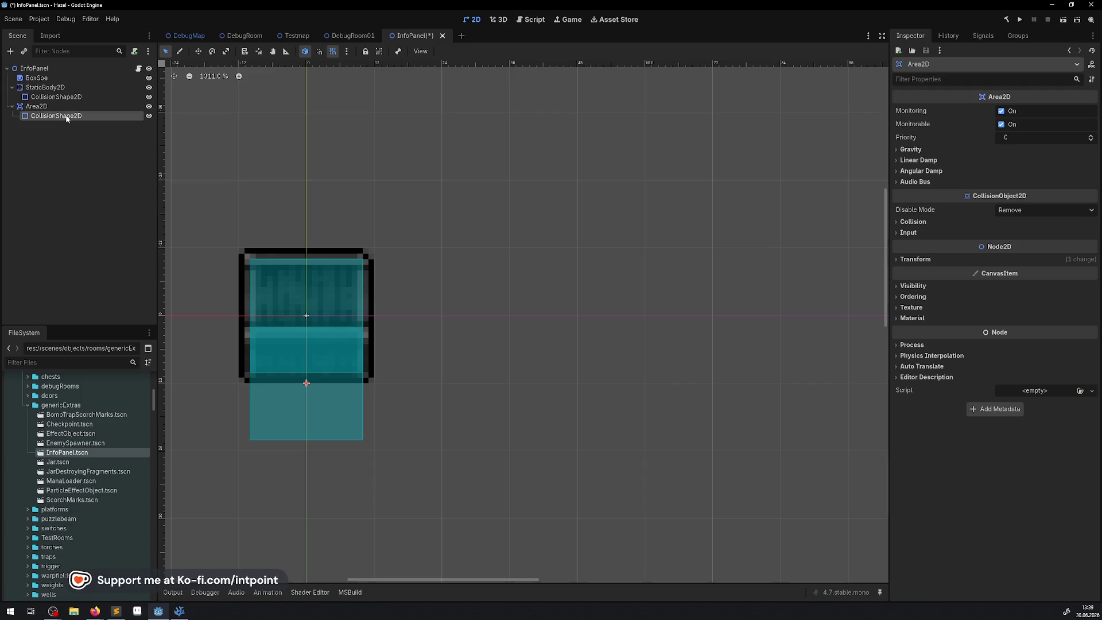
click(1092, 112)
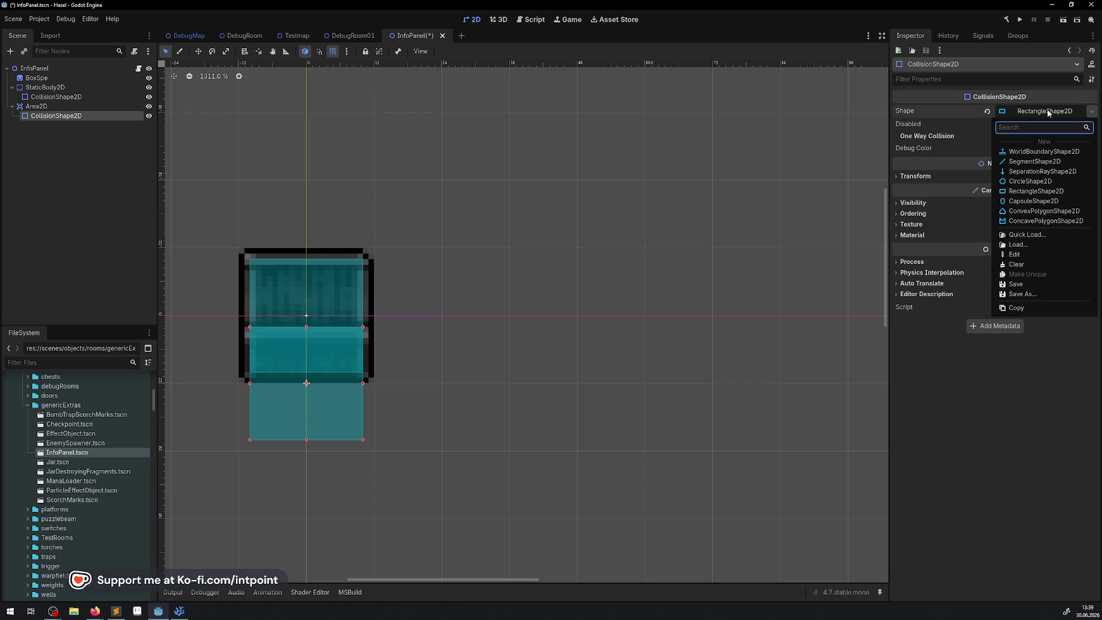
Step: Size the Area2D's rectangle to 16 × 6 px, save, and return to InfoPanel.cs in VS Code
click(1037, 192)
click(1013, 140)
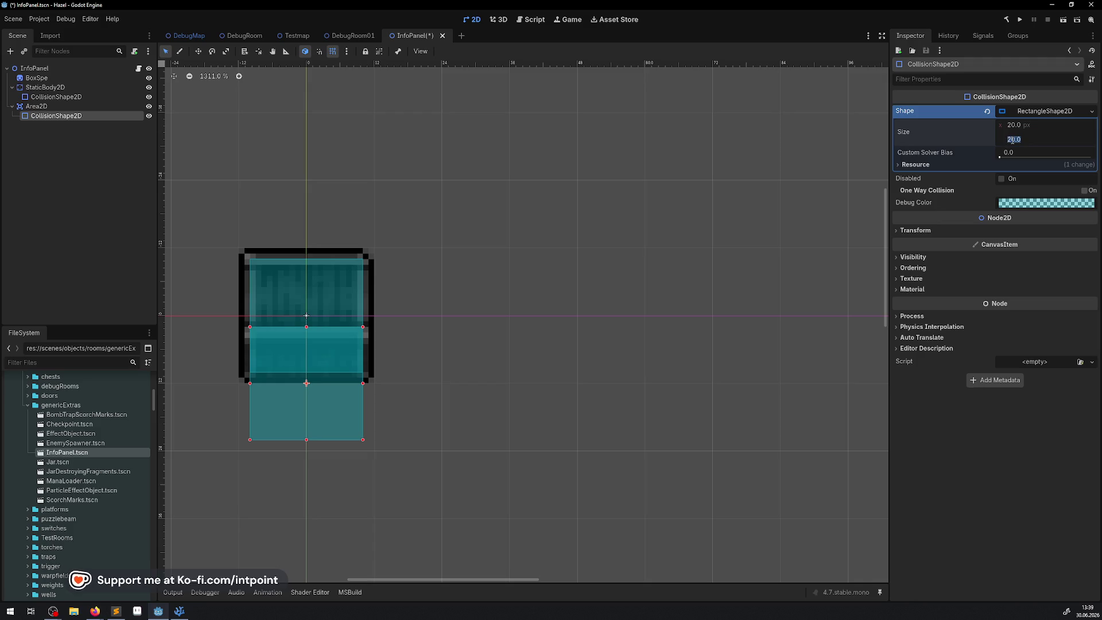
text(4)
key(Return)
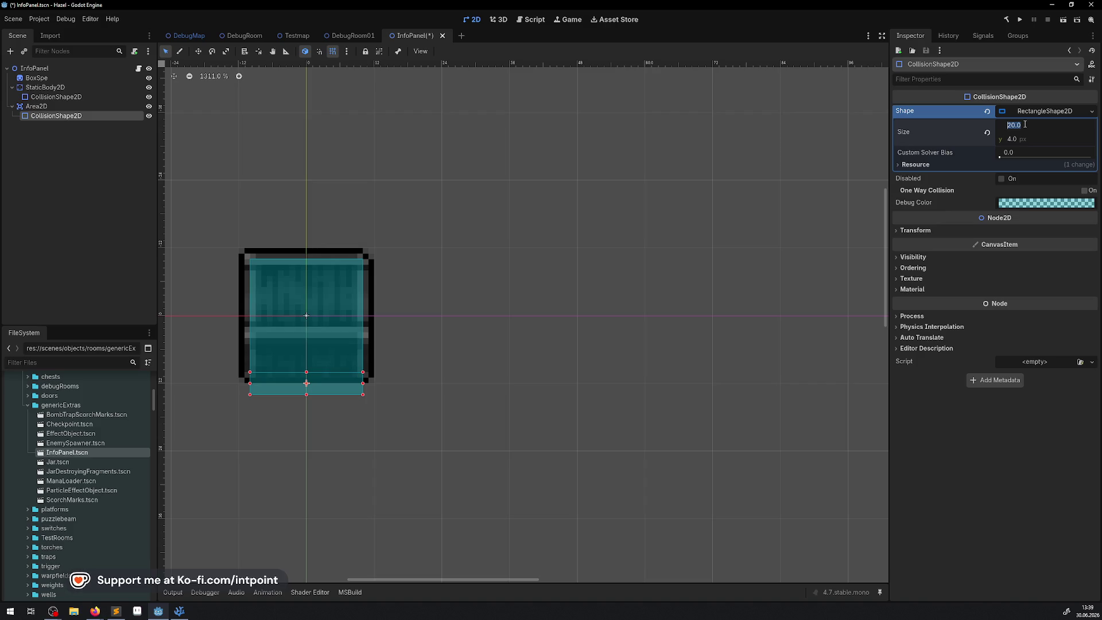
text(16)
key(Return)
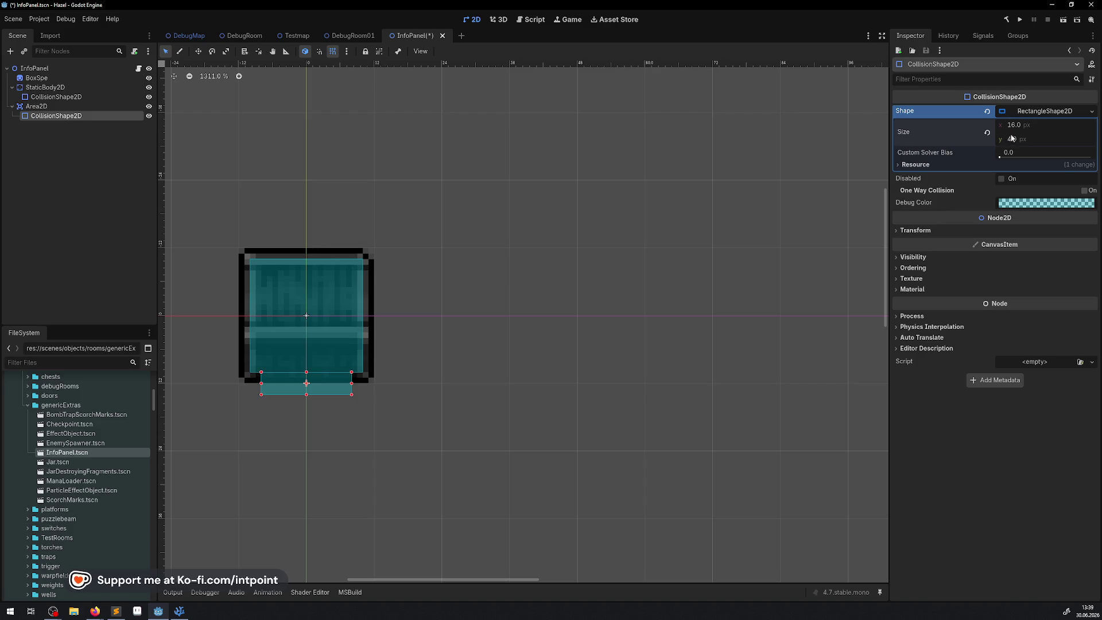
click(1013, 139)
key(Return)
key(ctrl+s)
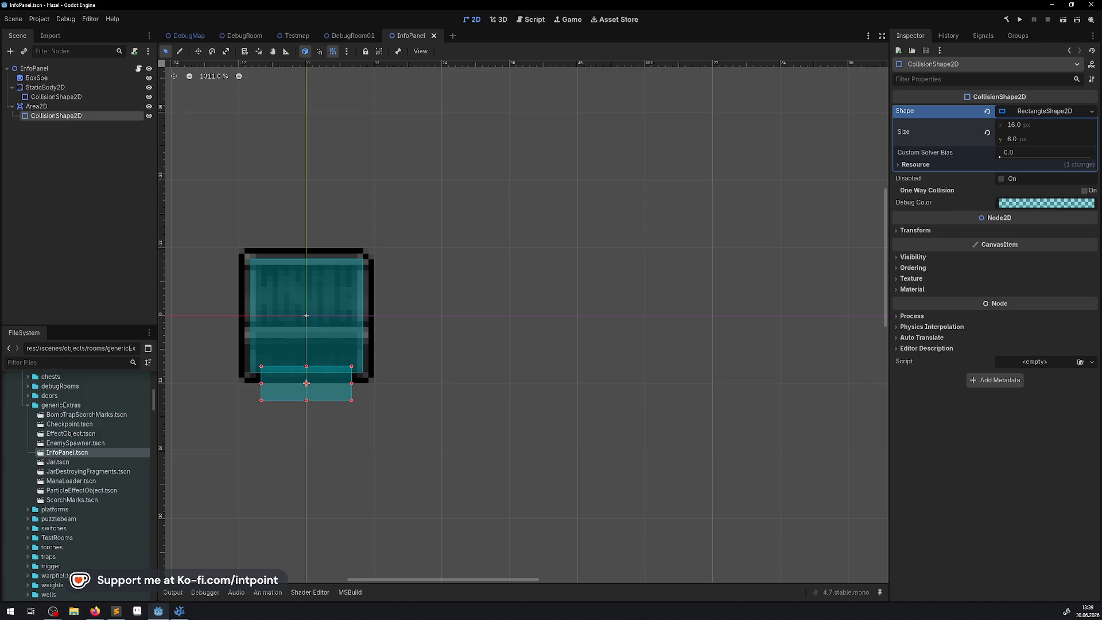
click(36, 106)
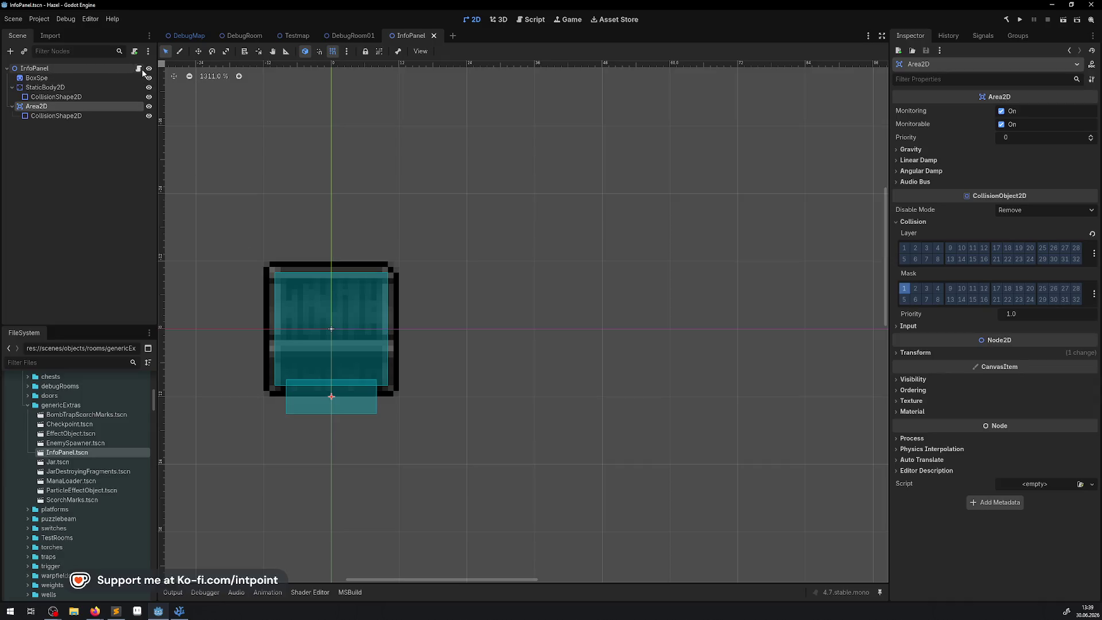
click(180, 611)
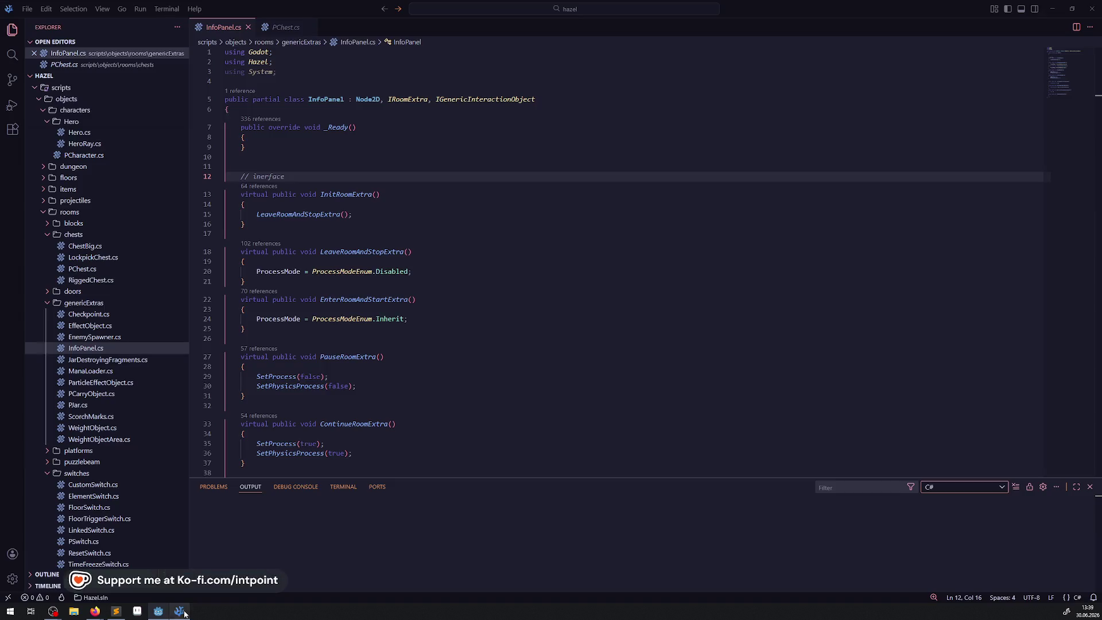
Step: Copy PChest's ChestArea property into InfoPanel.cs just after the class's opening brace, and save
click(285, 27)
scroll(364, 199, up, 20)
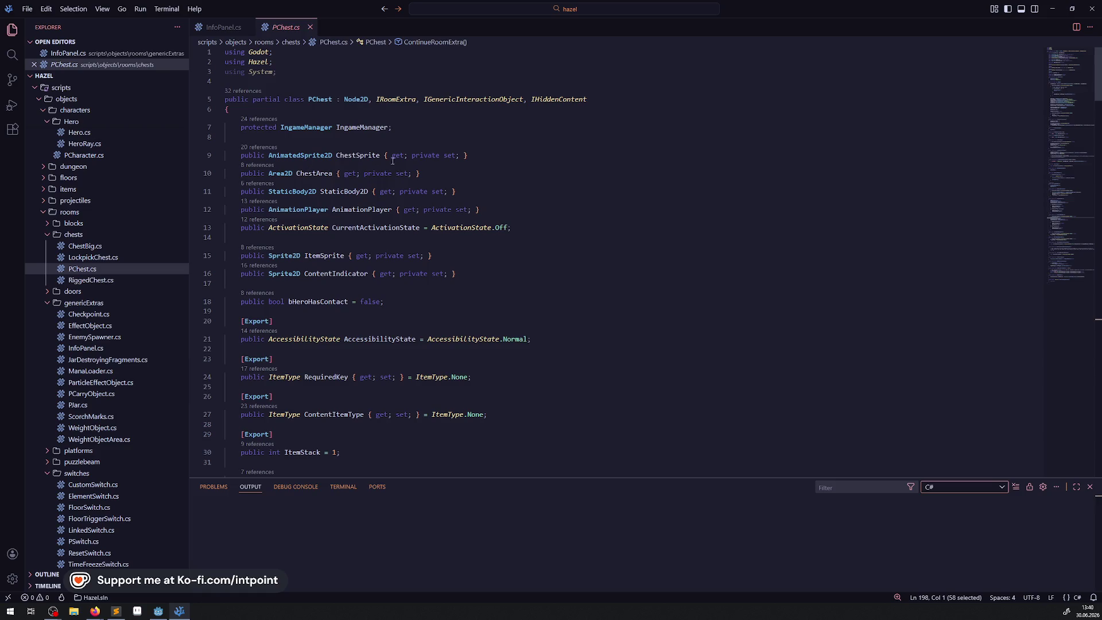
drag(492, 191, 211, 172)
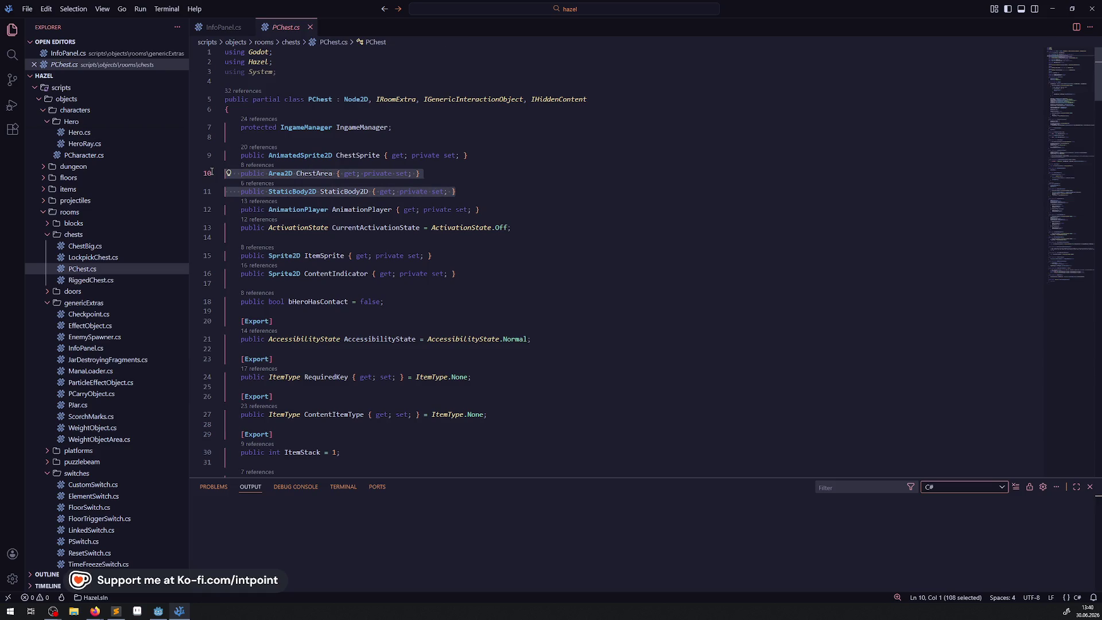
drag(469, 173, 227, 173)
key(ctrl+c)
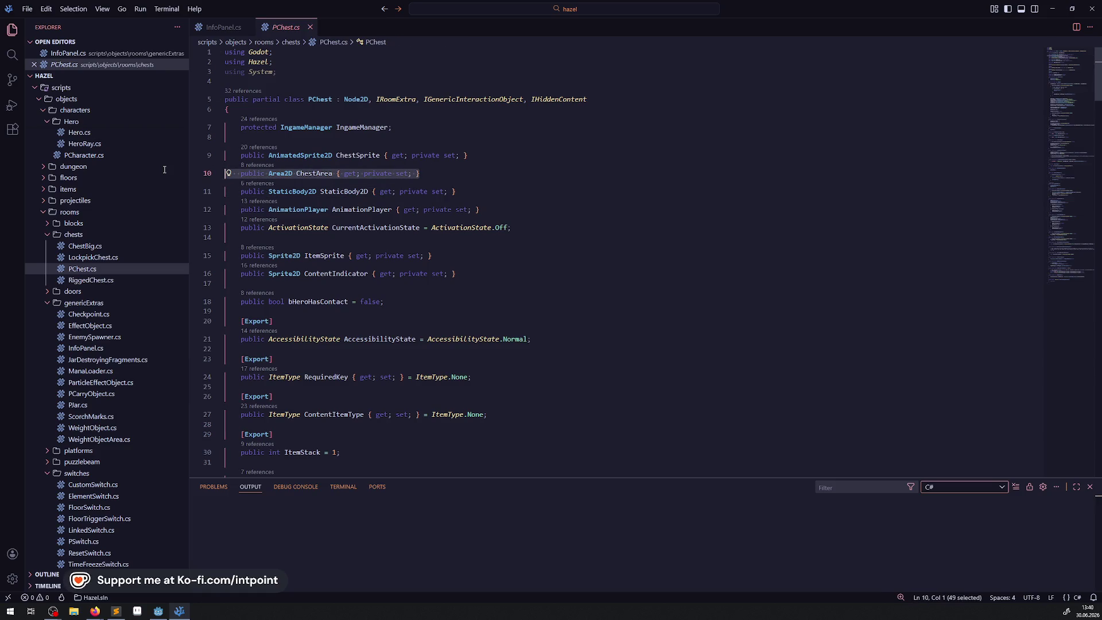
click(223, 27)
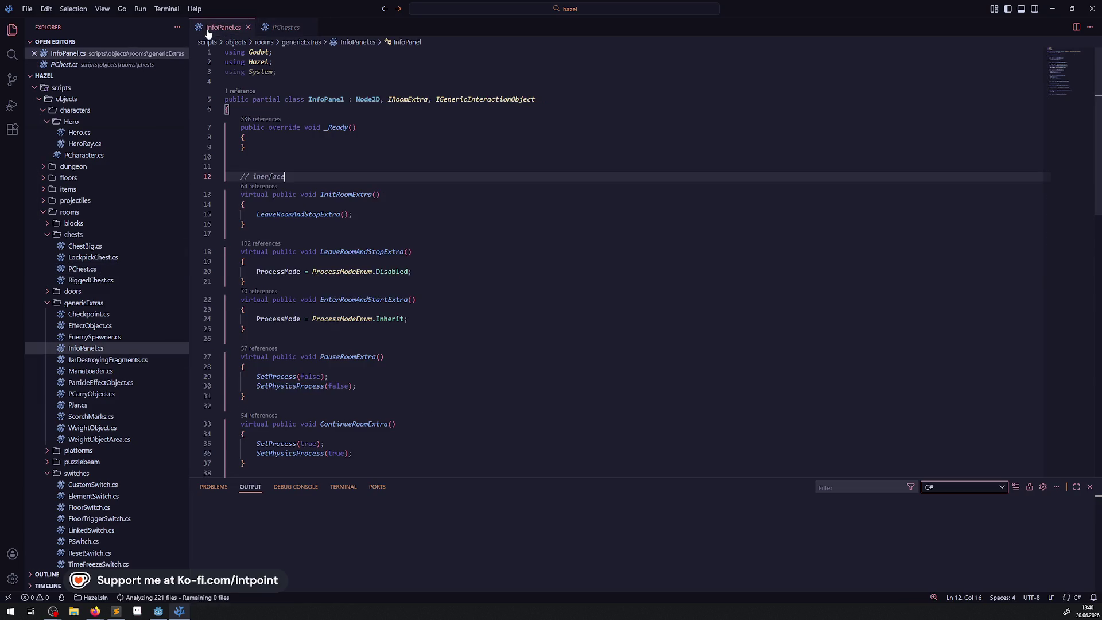
click(274, 109)
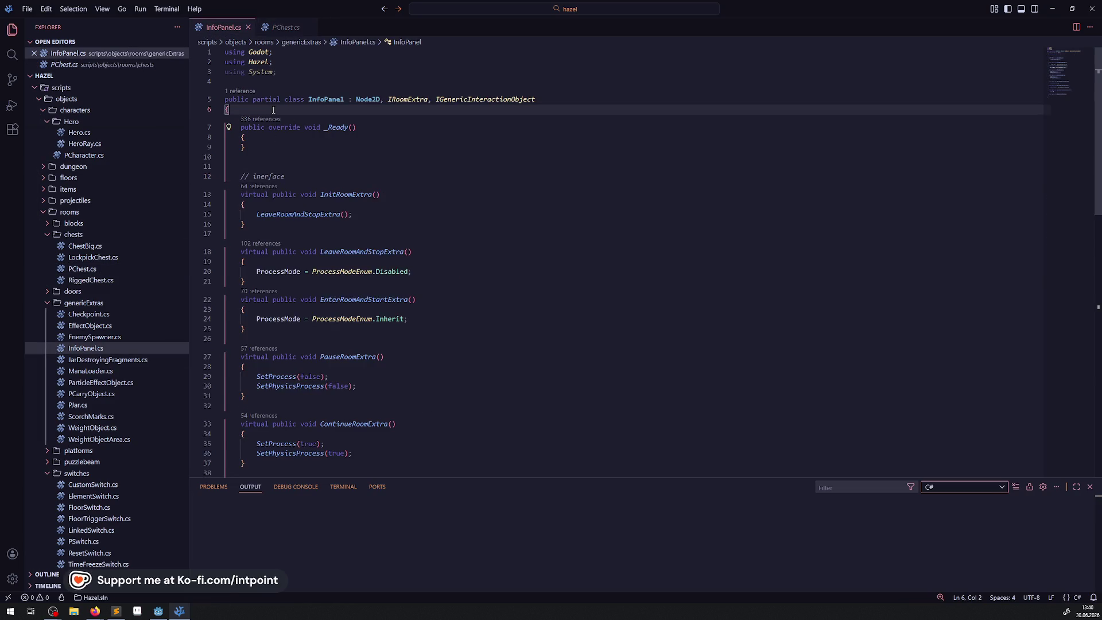
key(Return)
key(ctrl+v)
key(Return)
key(ctrl+s)
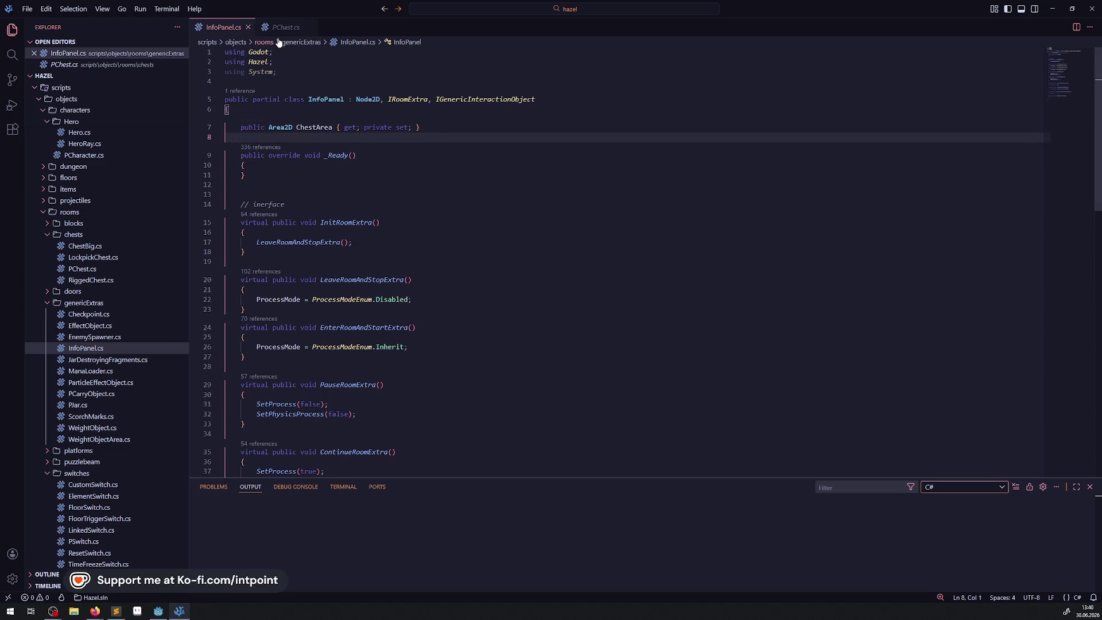
double_click(310, 127)
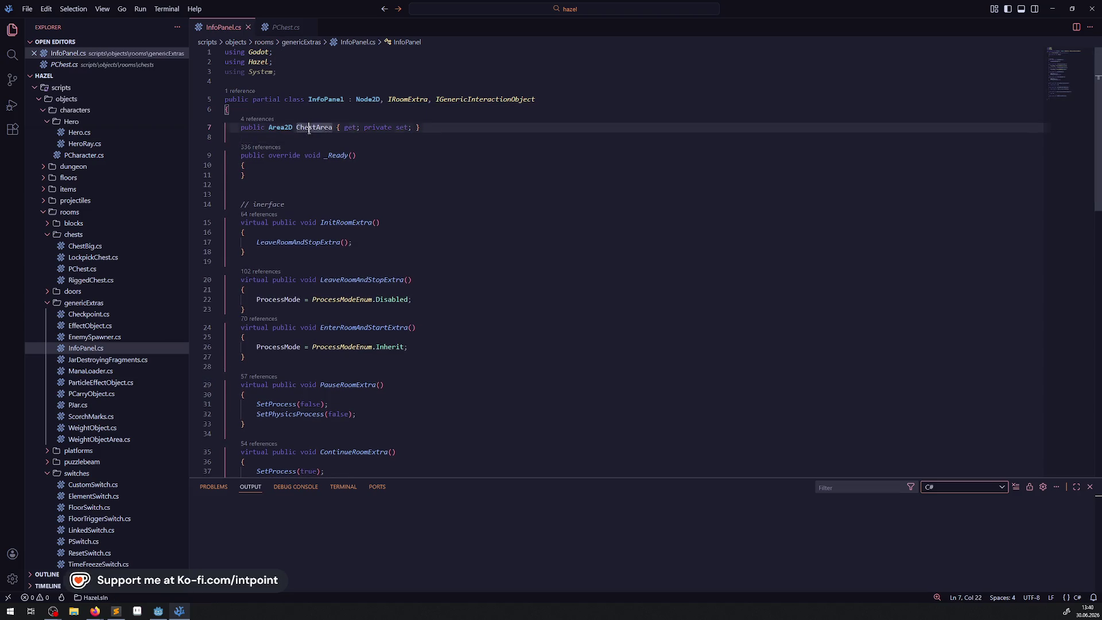
Step: Paste PChest's _EnterTree method below the ChestArea property in InfoPanel.cs
click(306, 32)
scroll(293, 248, down, 8)
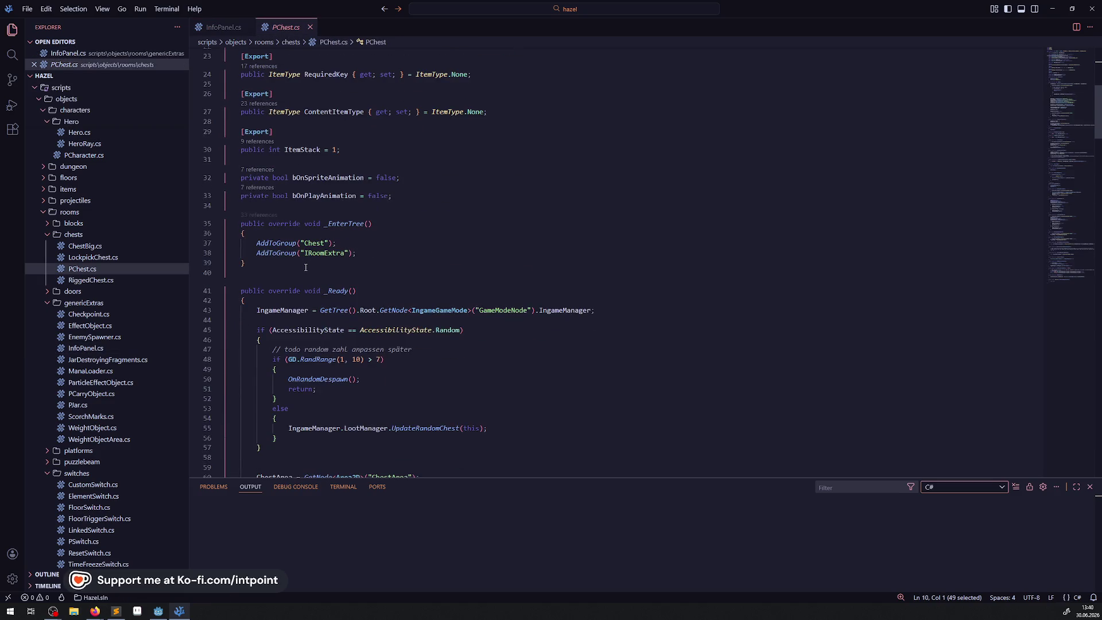
drag(293, 248, 225, 202)
key(ctrl+c)
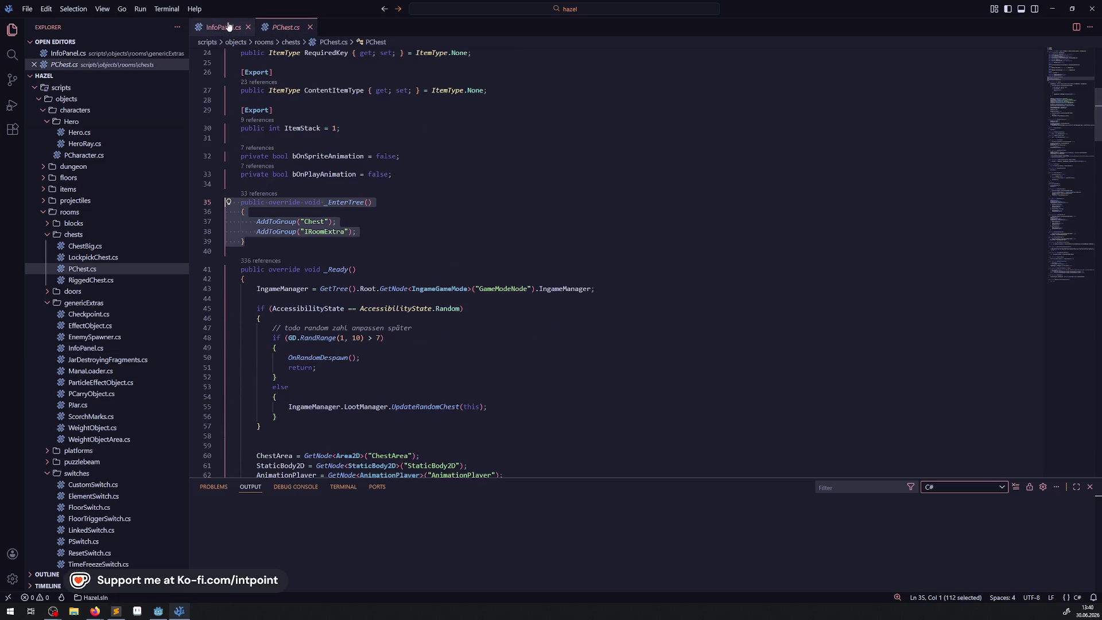
click(223, 27)
click(253, 138)
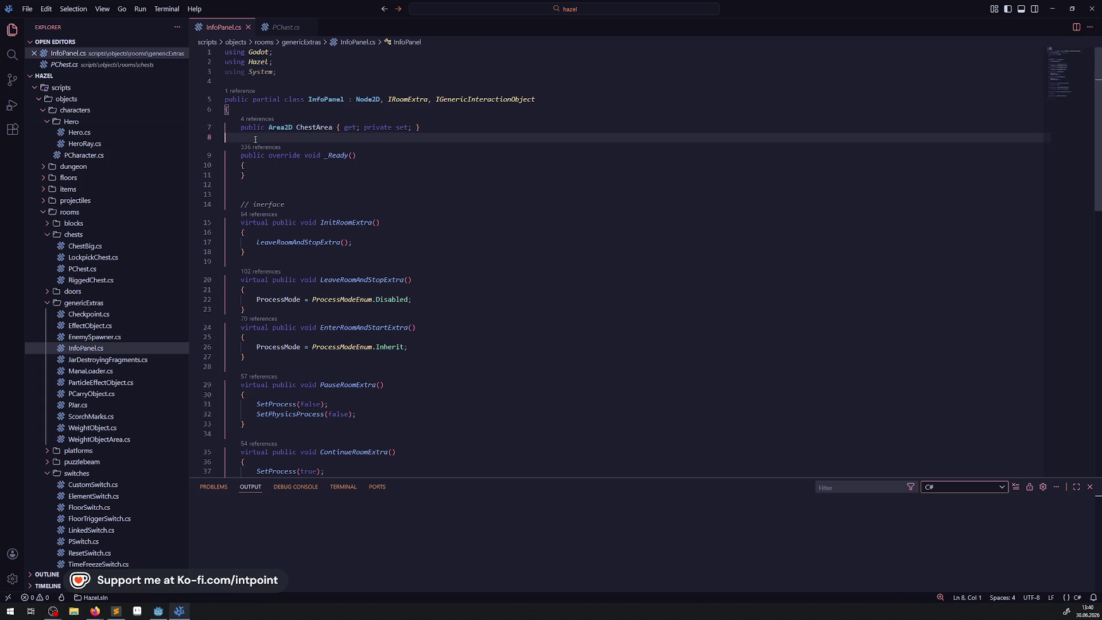
key(Return)
key(Return)
key(ctrl+v)
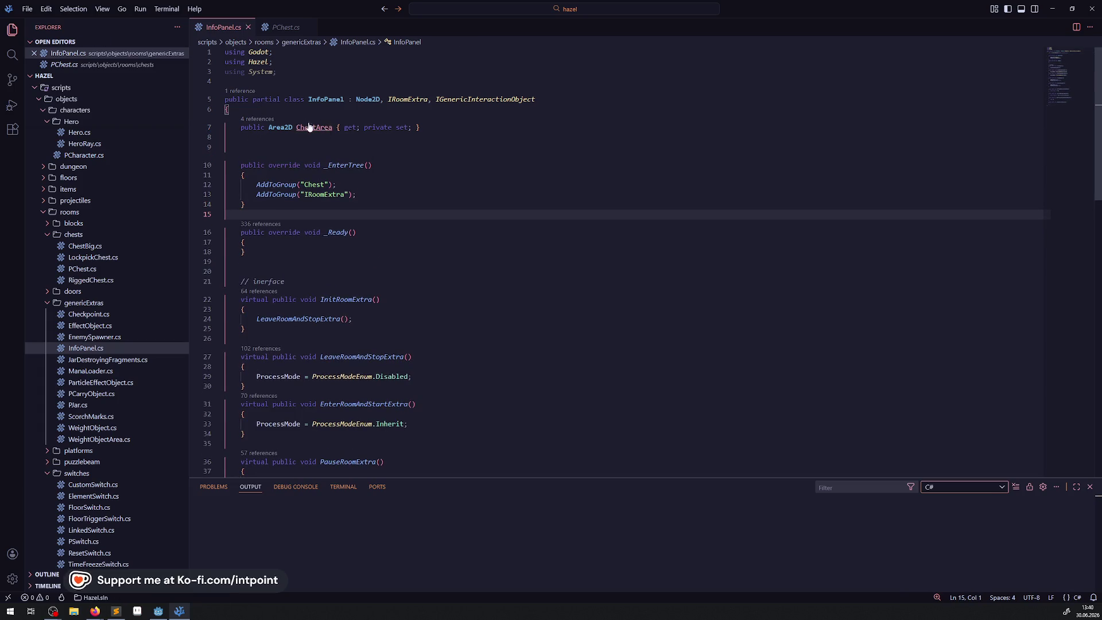
Step: Change the "Chest" group name in _EnterTree to "InfoPanel"
double_click(323, 99)
key(ctrl+c)
click(315, 196)
double_click(320, 185)
key(ctrl+v)
Step: Copy PChest's ChestArea GetNode line into InfoPanel's _Ready method and save
click(271, 26)
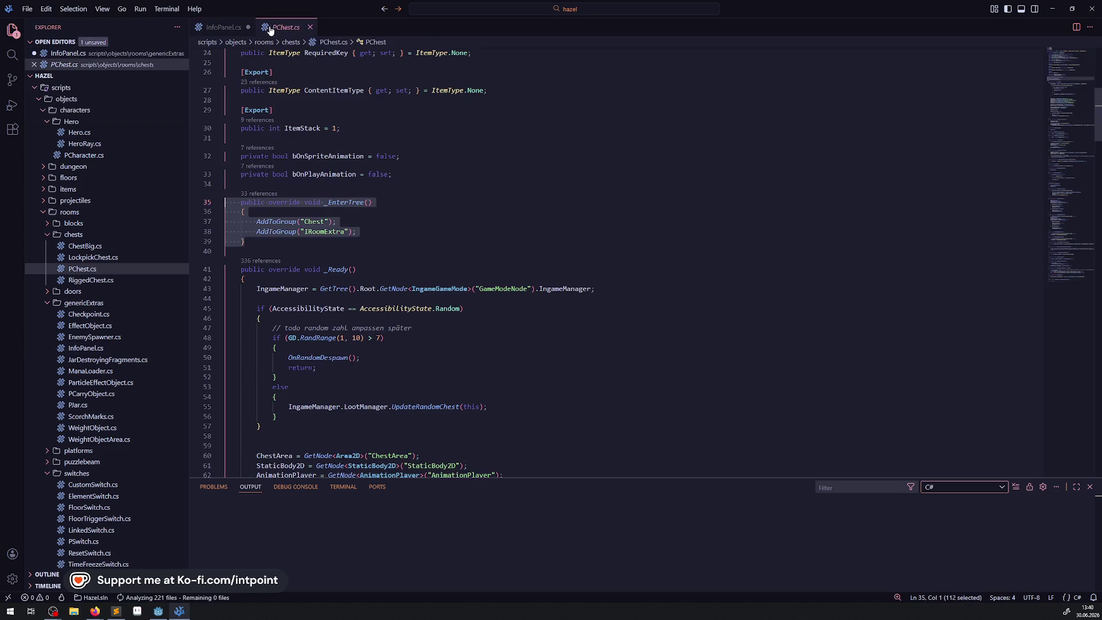
scroll(286, 217, down, 6)
click(252, 217)
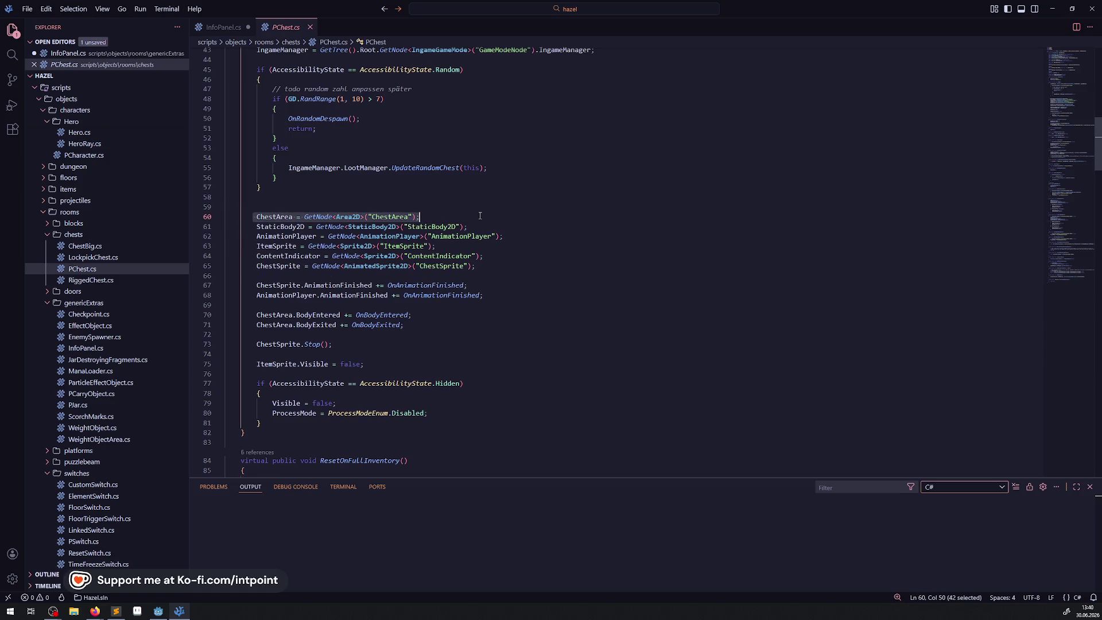
click(223, 27)
click(345, 242)
key(Return)
text(ChestArea = GetNode<Area2D>("ChestArea");)
key(ctrl+s)
Step: Rename ChestArea to Area2D in the GetNode line, node path and property declaration, then save
double_click(348, 253)
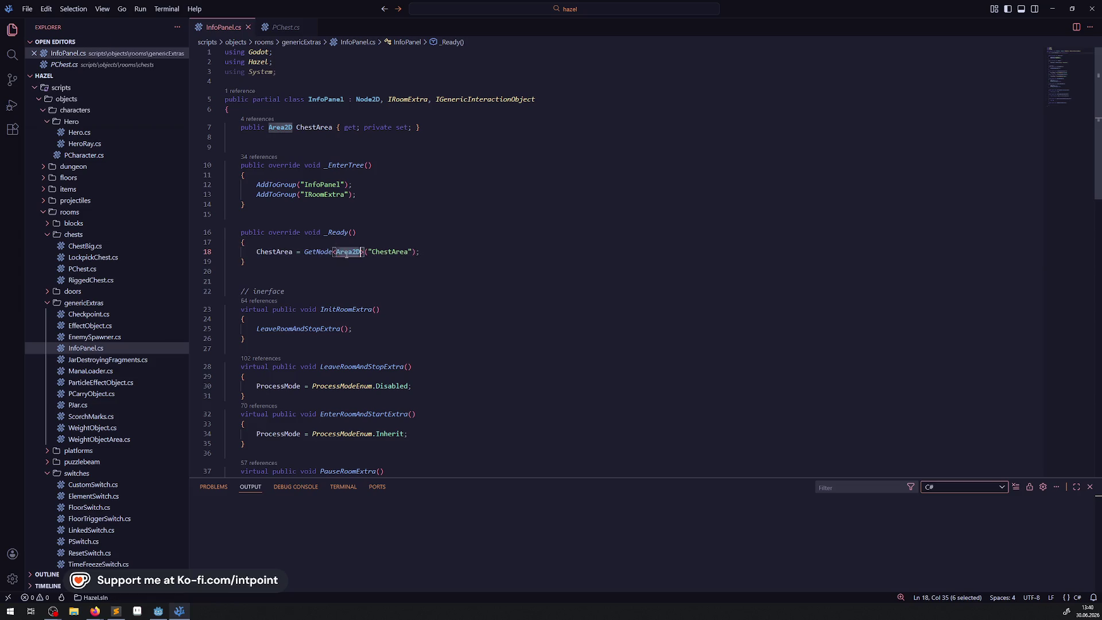
key(ctrl+c)
double_click(392, 253)
key(ctrl+v)
double_click(274, 253)
key(ctrl+v)
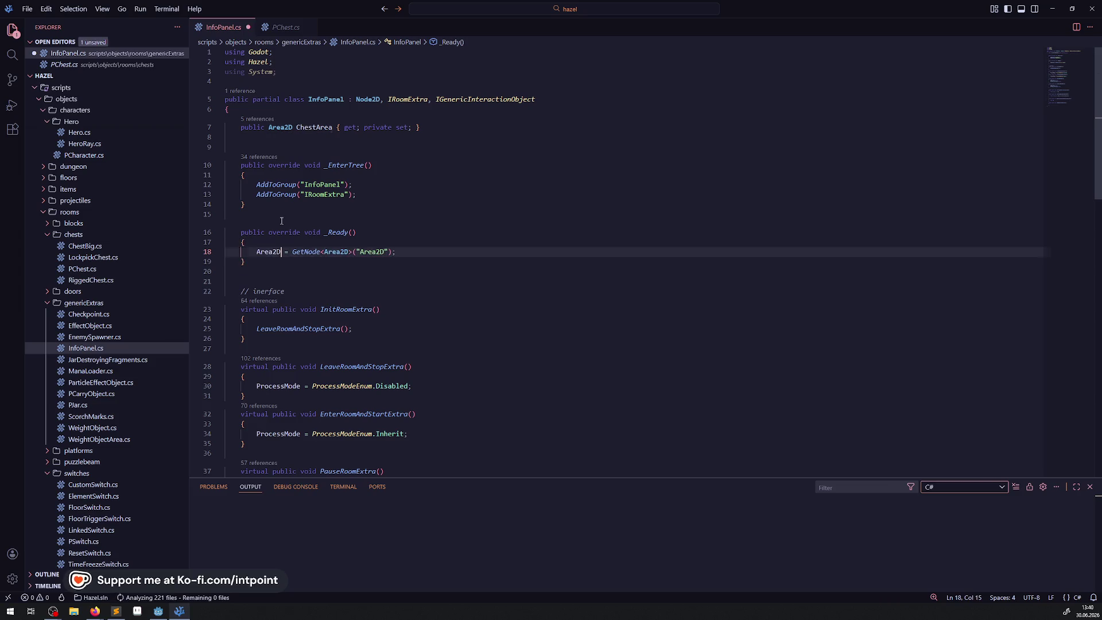
click(306, 127)
key(ctrl+v)
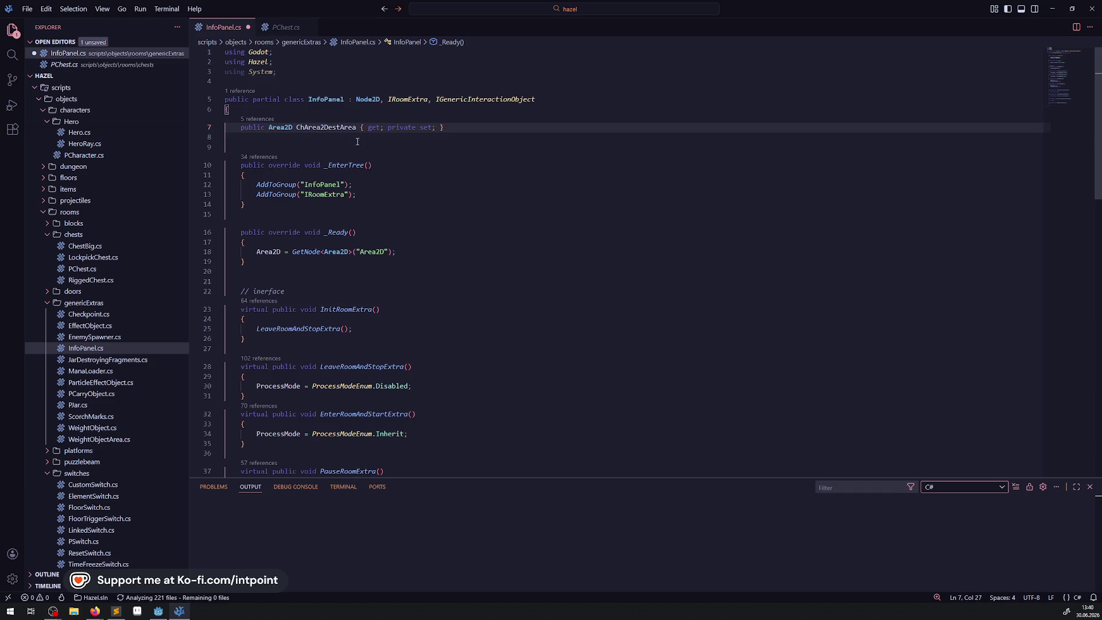
double_click(342, 128)
key(ctrl+v)
key(ctrl+s)
Step: Delete the extra blank line after _Ready and go back to PChest.cs
click(498, 232)
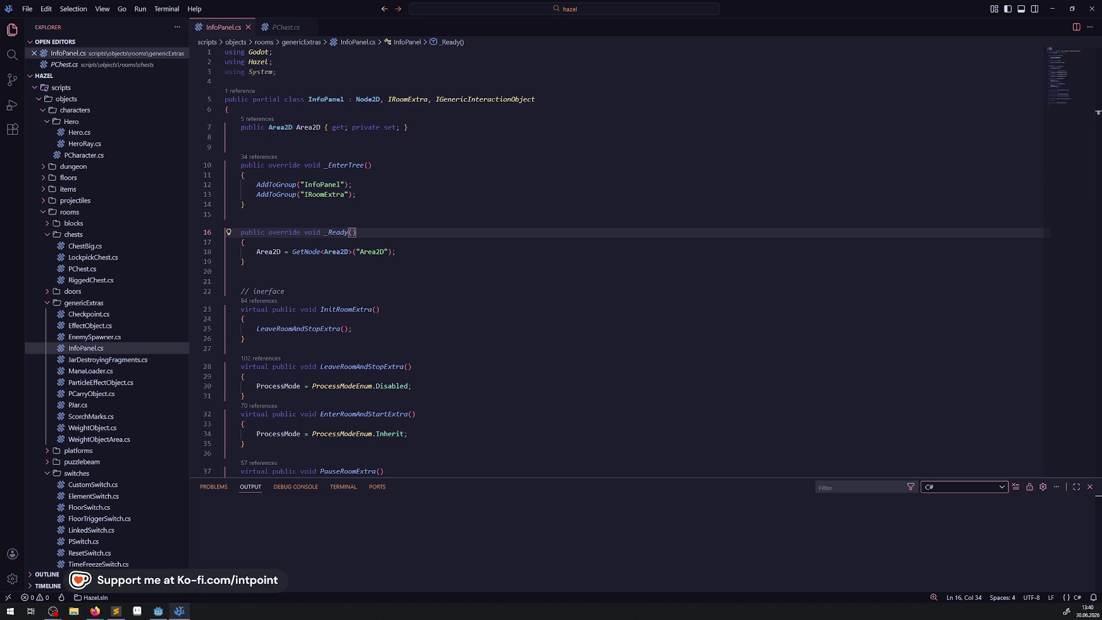
click(499, 214)
click(275, 281)
key(BackSpace)
click(455, 282)
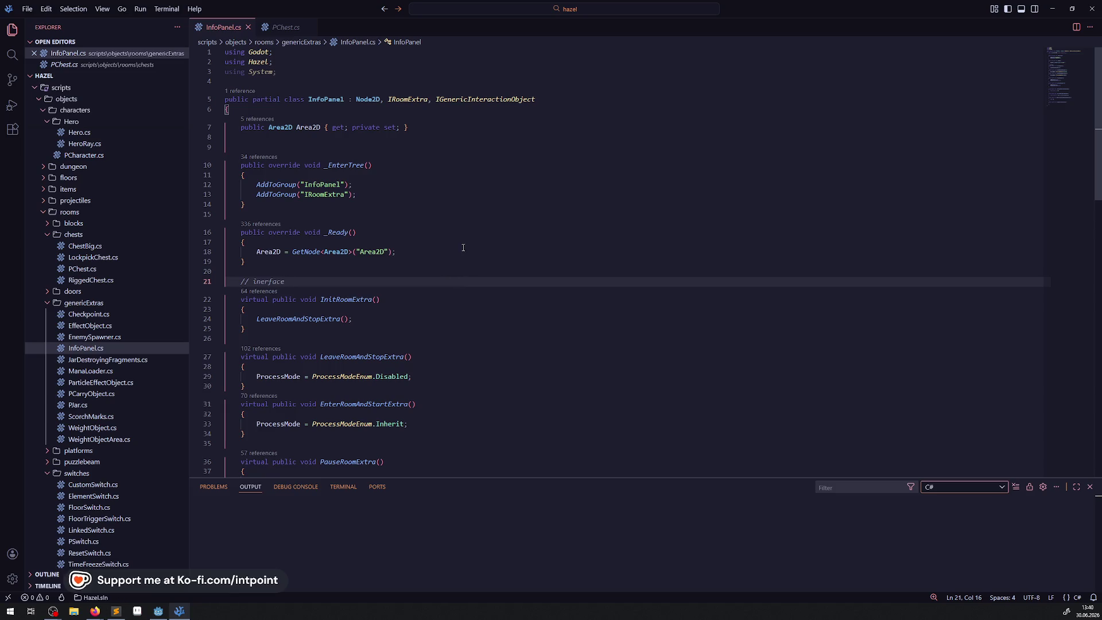
click(283, 27)
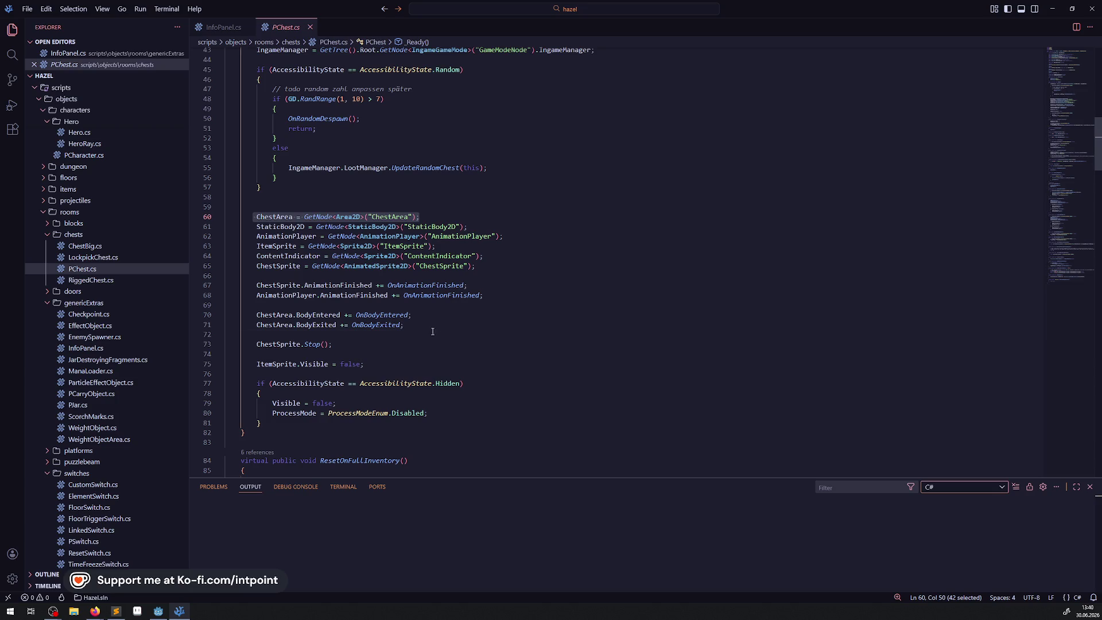
Step: Copy the BodyEntered and BodyExited subscriptions from PChest into InfoPanel's _Ready after GetNode
drag(433, 331, 227, 305)
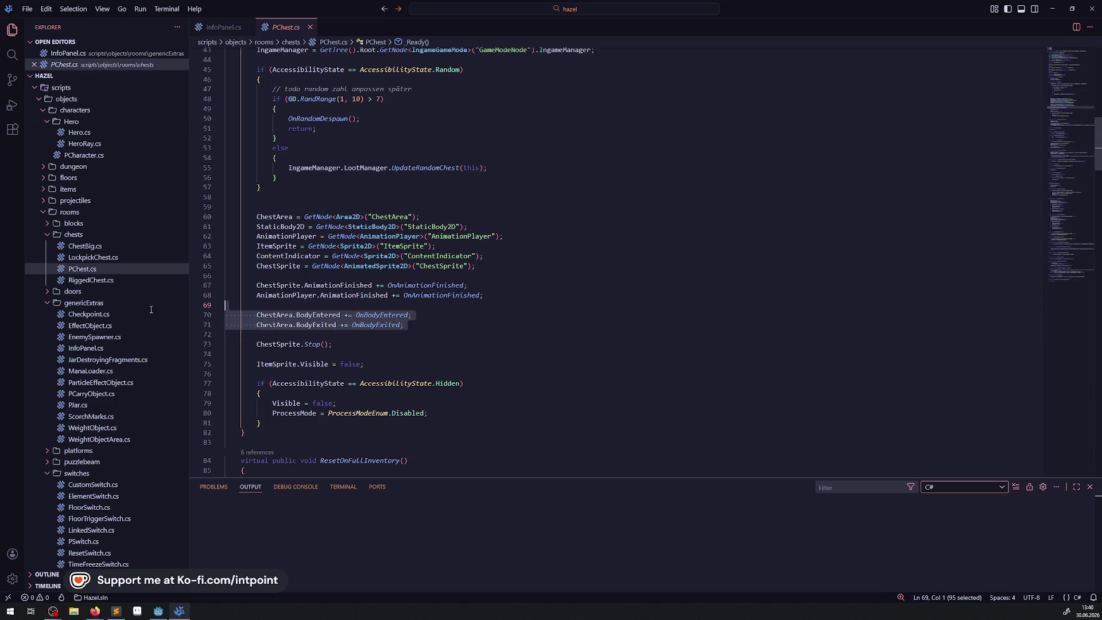
click(237, 28)
click(423, 251)
key(Return)
key(ctrl+v)
Step: Paste PChest's OnBodyEntered and OnBodyExited handlers below _Ready in InfoPanel.cs
click(282, 27)
scroll(317, 333, down, 2)
drag(271, 354, 220, 270)
key(ctrl+c)
click(224, 27)
click(271, 301)
key(Return)
key(Return)
key(ctrl+v)
Step: Replace ChestArea with Area2D in the body-event subscription lines
double_click(275, 251)
key(ctrl+c)
double_click(275, 281)
key(ctrl+v)
double_click(275, 271)
key(ctrl+v)
Step: Copy the bHeroHasContact field from PChest into InfoPanel.cs on line 8 and save
click(292, 27)
scroll(403, 163, up, 15)
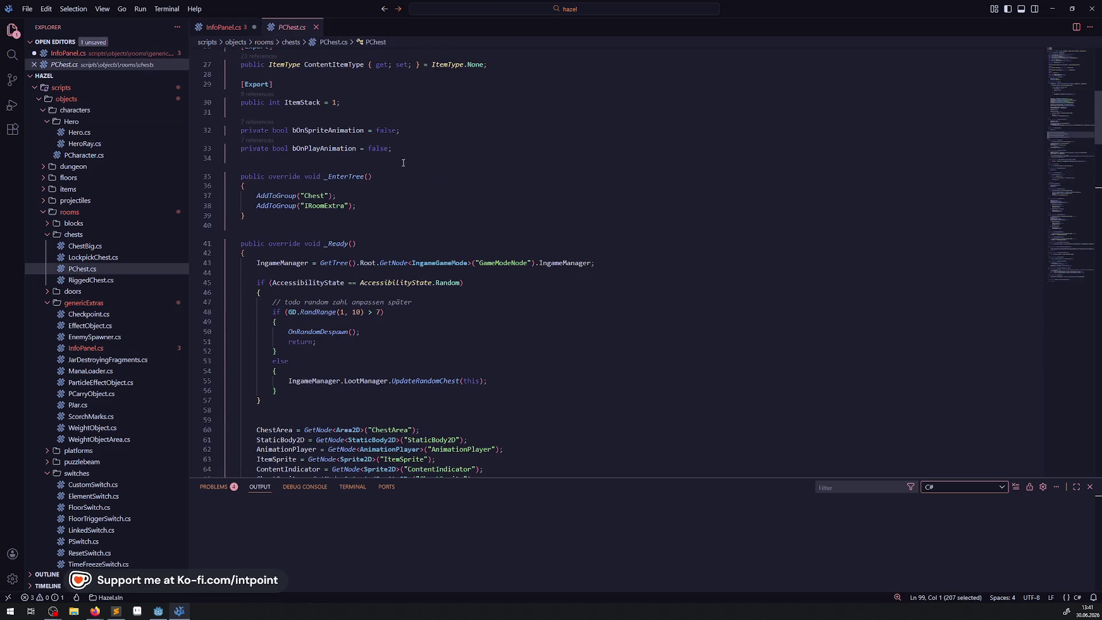
scroll(403, 166, up, 6)
click(404, 192)
double_click(318, 190)
click(223, 27)
click(283, 136)
key(ctrl+v)
key(ctrl+s)
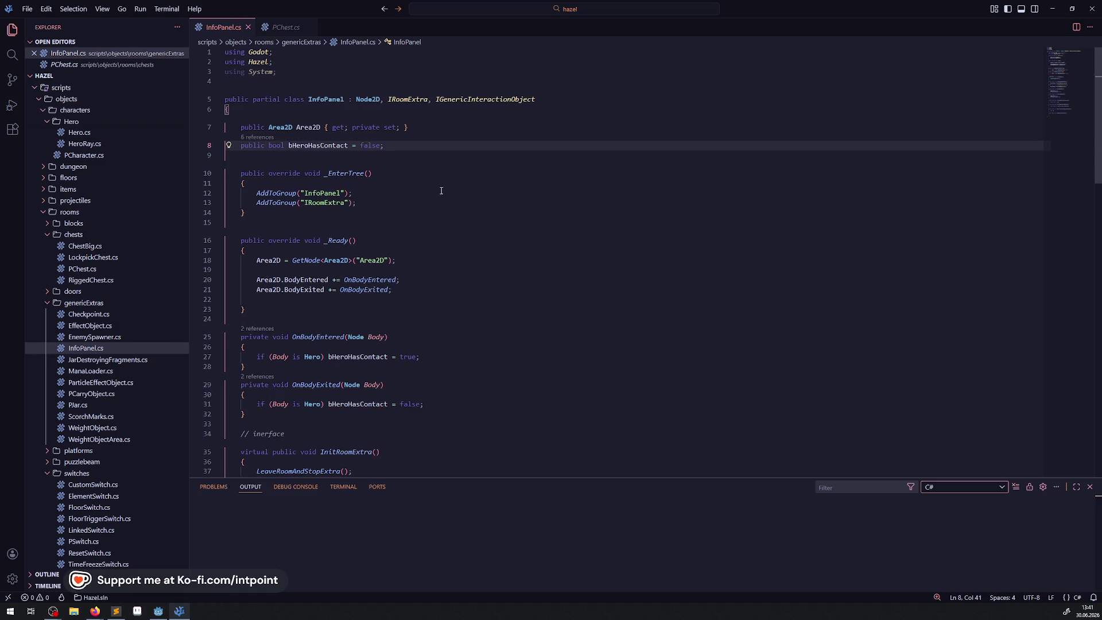
Step: Review where bHeroHasContact is used and select the true returned on line 64
scroll(380, 265, down, 5)
double_click(350, 231)
scroll(317, 388, down, 8)
scroll(317, 388, down, 9)
scroll(299, 356, up, 4)
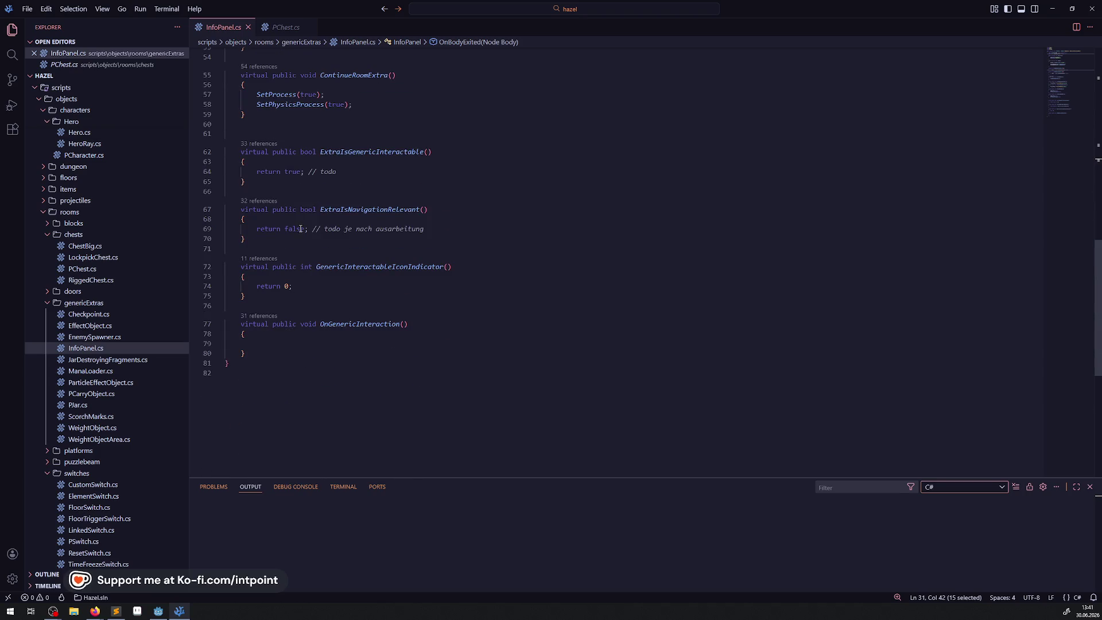
double_click(295, 173)
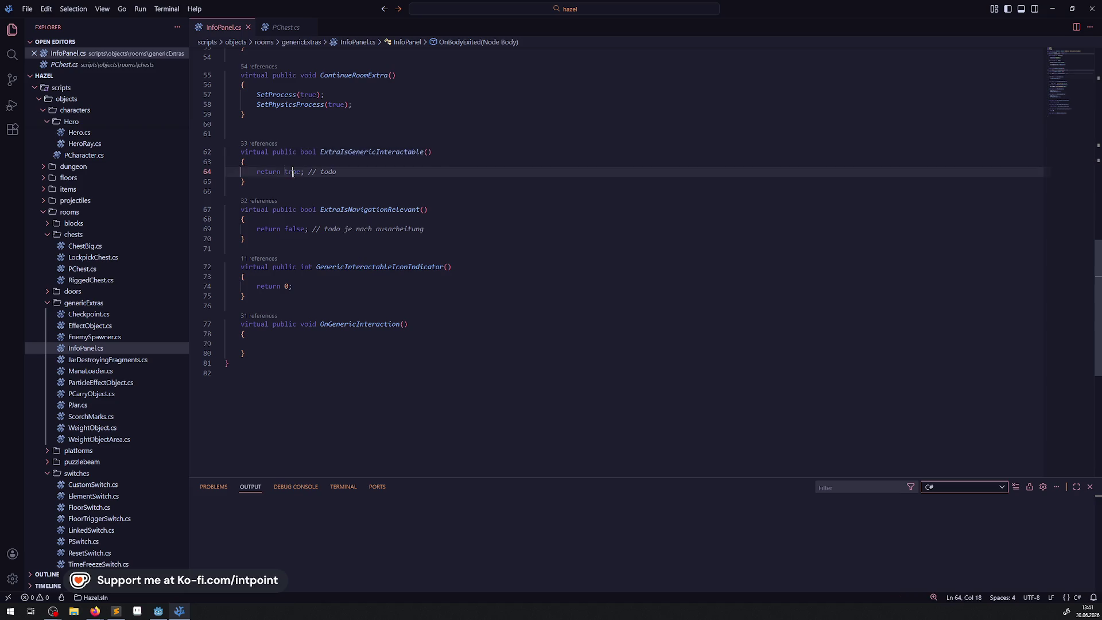
Step: Make ExtraIsGenericInteractable return bHeroHasContact instead of true, and save
key(ctrl+v)
key(ctrl+s)
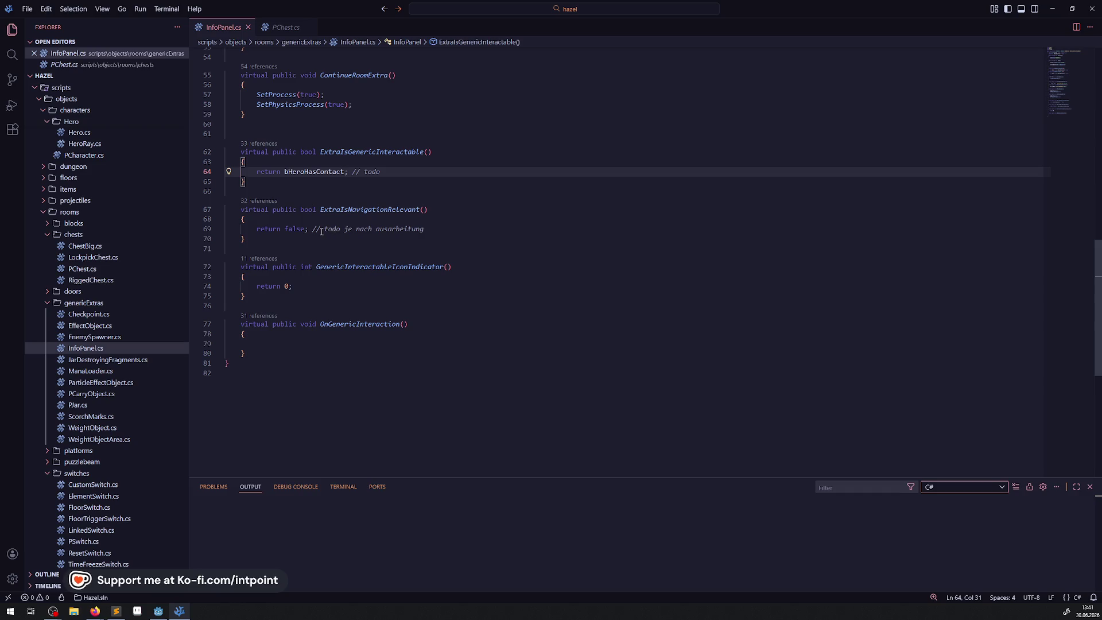
click(560, 240)
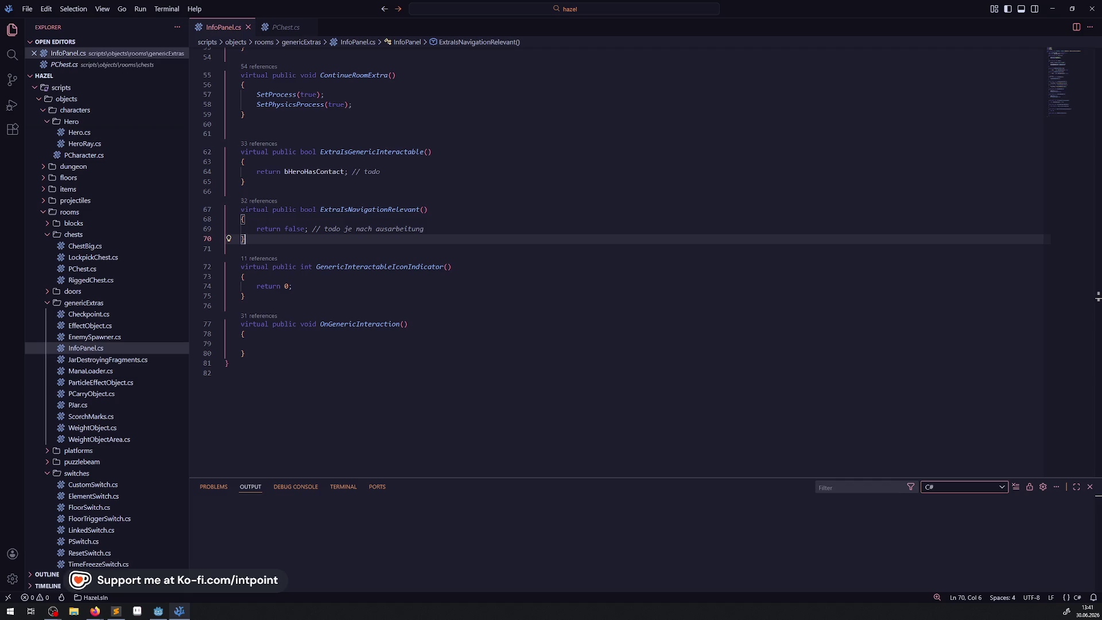
click(315, 324)
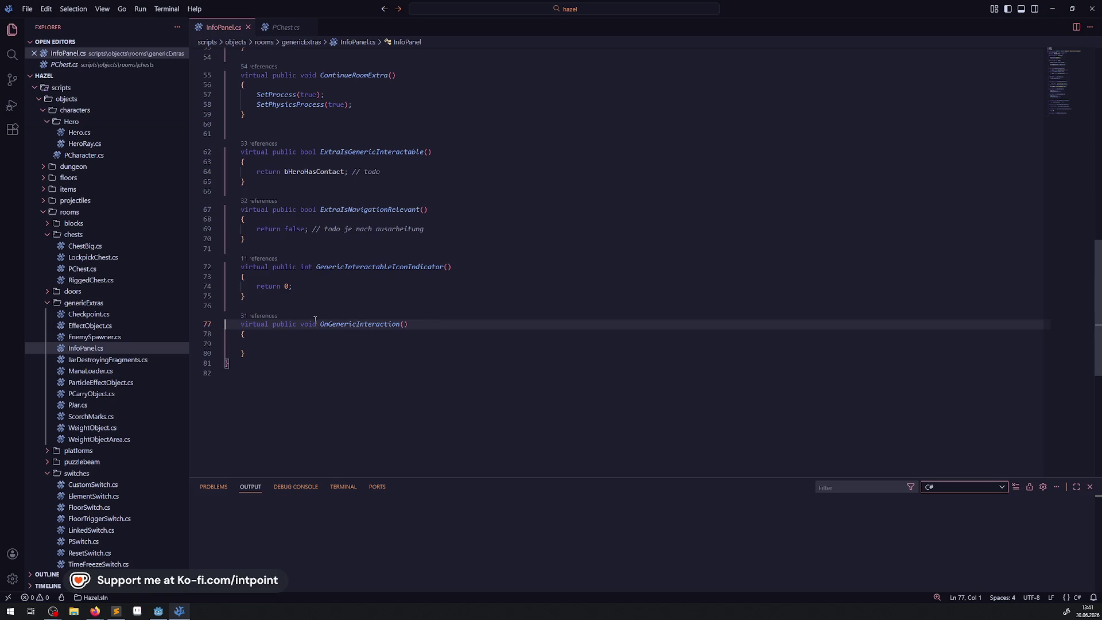
click(269, 299)
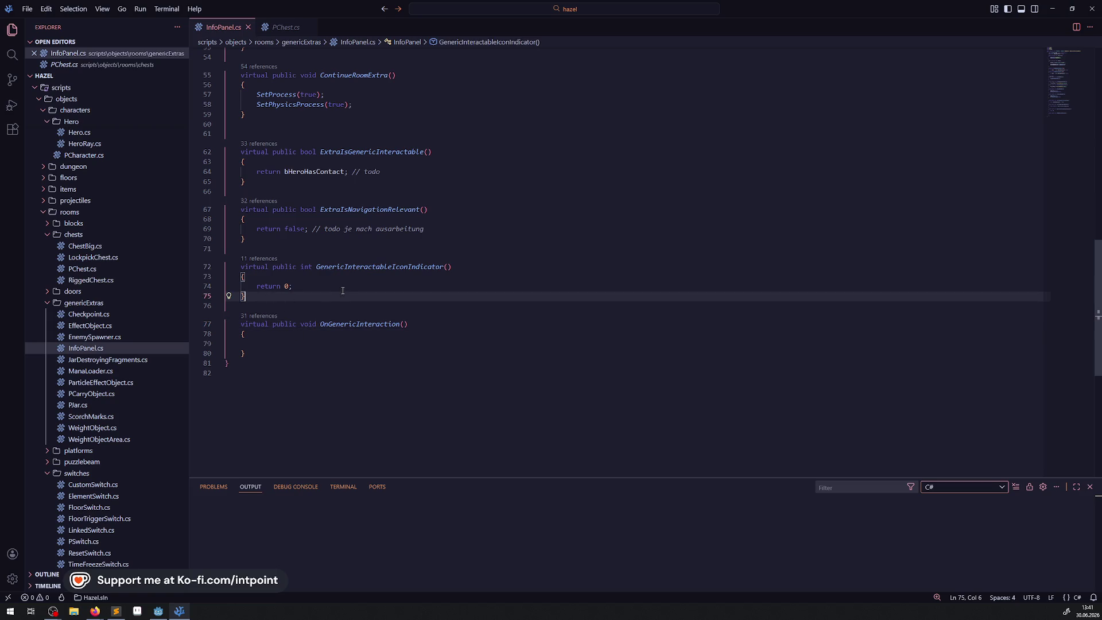
Step: Delete the stray blank lines after ContinueRoomExtra and at the end of _Ready, saving the script
scroll(351, 283, up, 3)
click(270, 216)
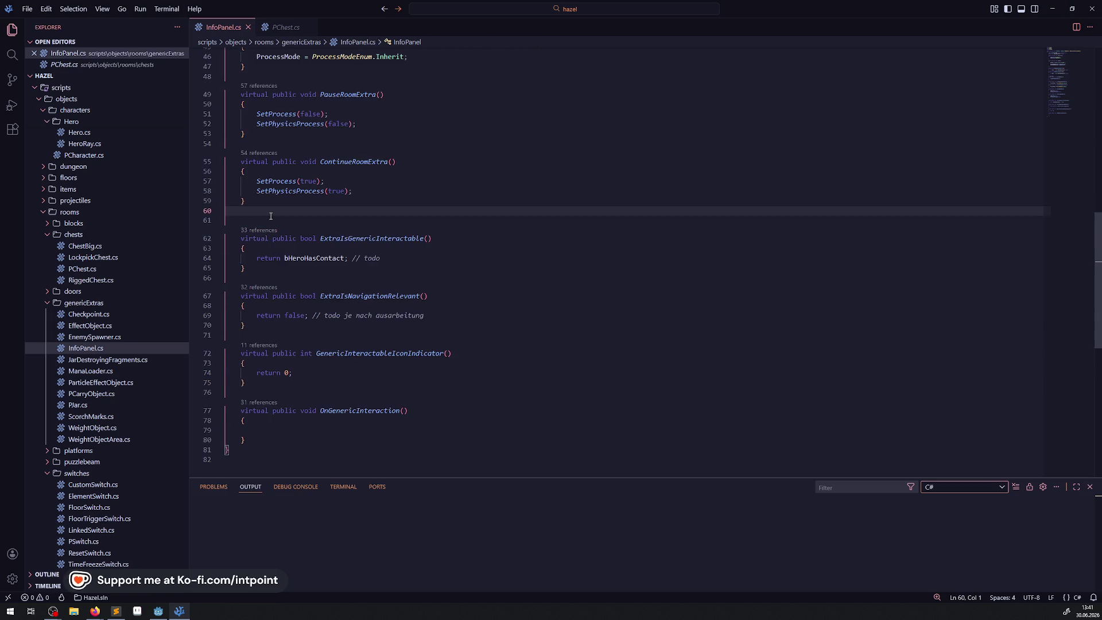
key(BackSpace)
key(ctrl+s)
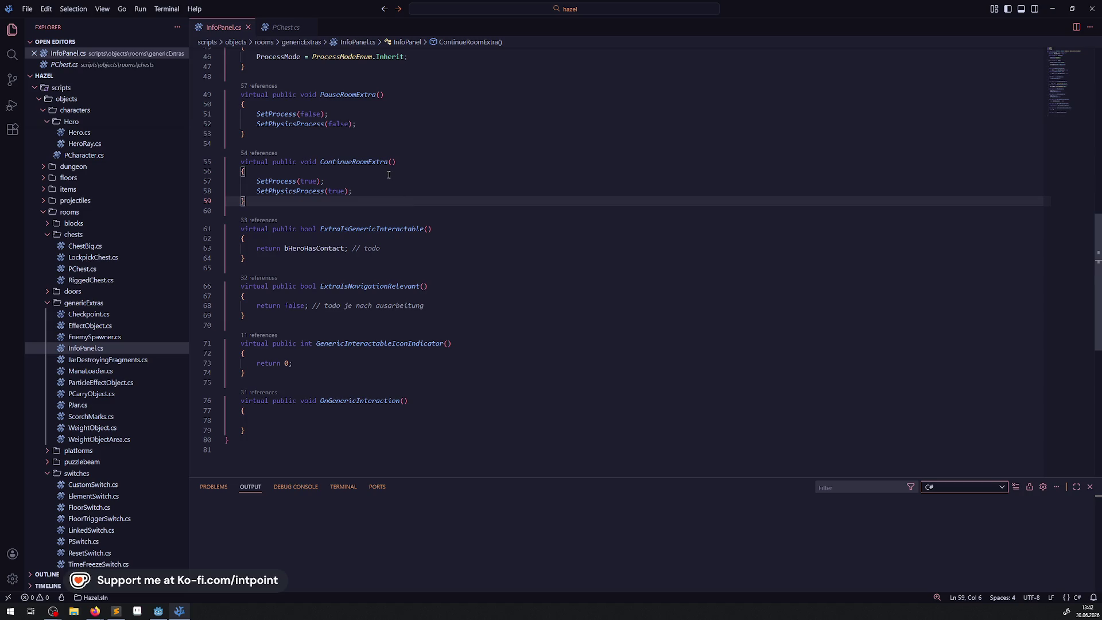
scroll(420, 198, up, 8)
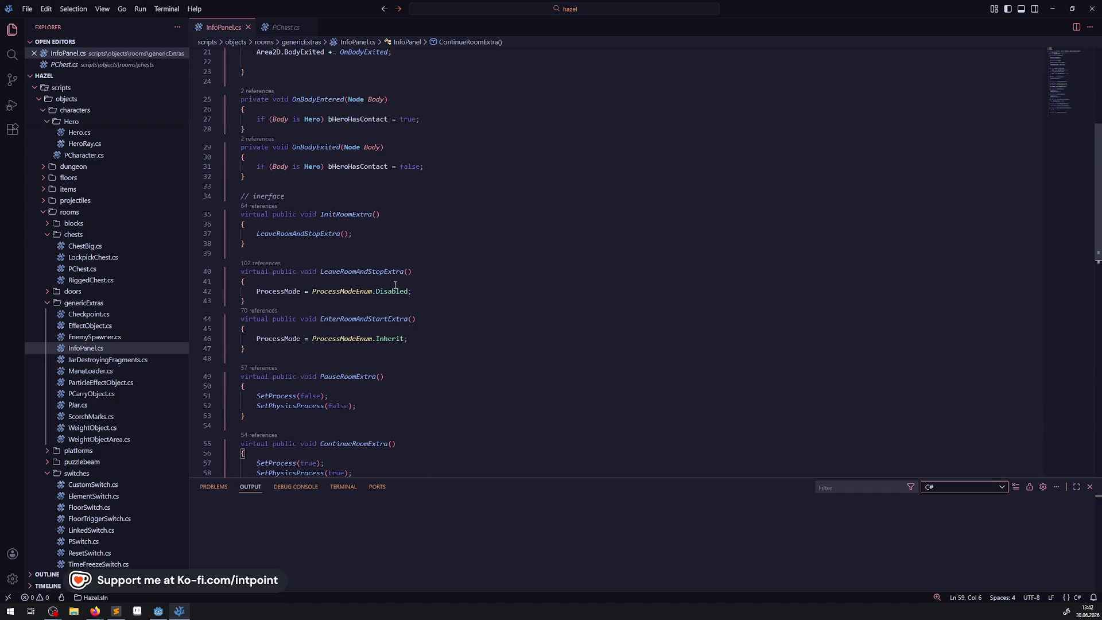
scroll(310, 217, up, 3)
click(267, 170)
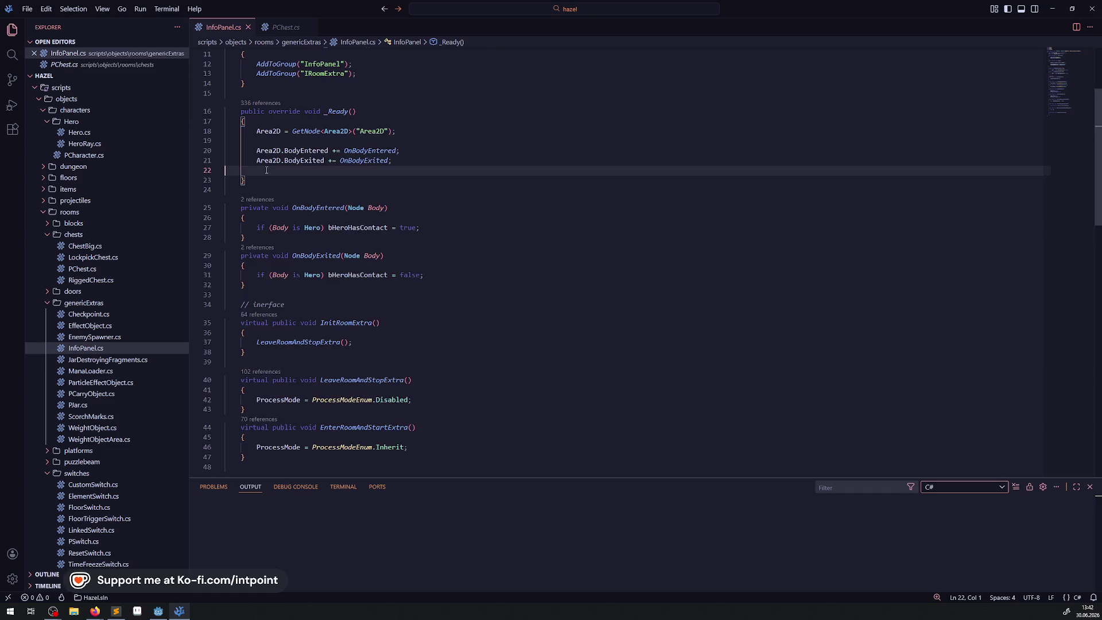
key(BackSpace)
key(ctrl+s)
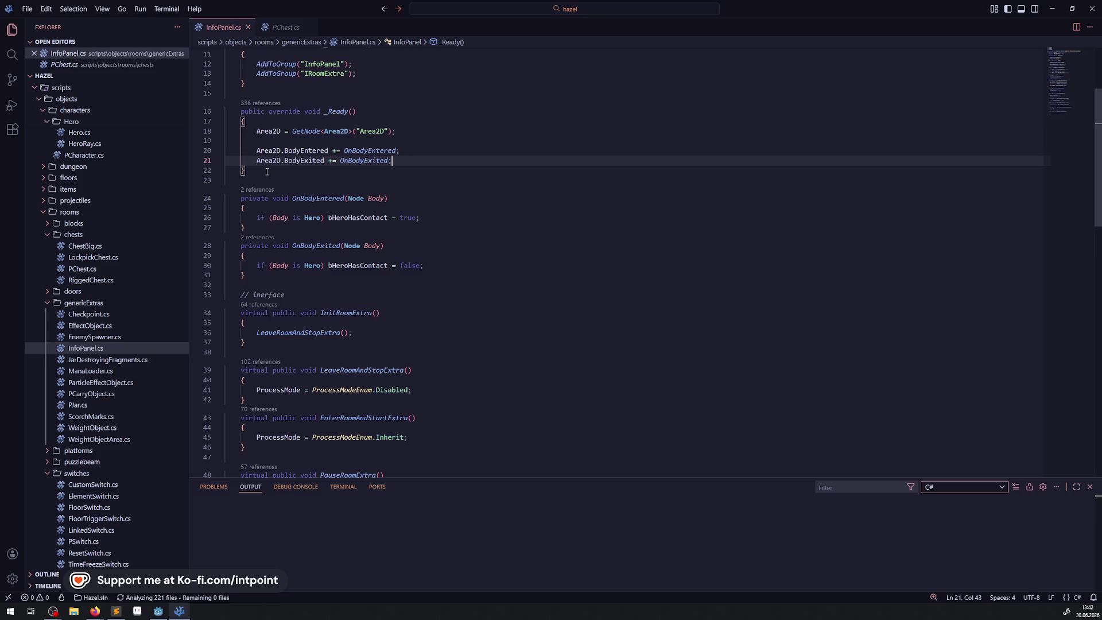
Step: Check the Godot editor briefly, then return to InfoPanel.cs in Visual Studio Code
scroll(390, 282, up, 3)
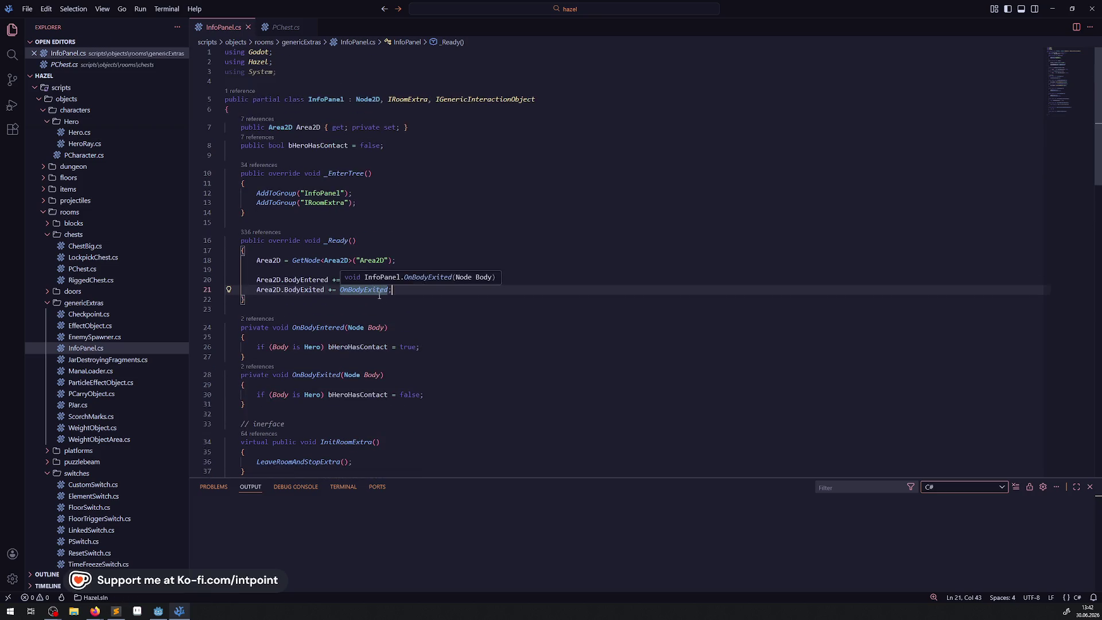
click(413, 308)
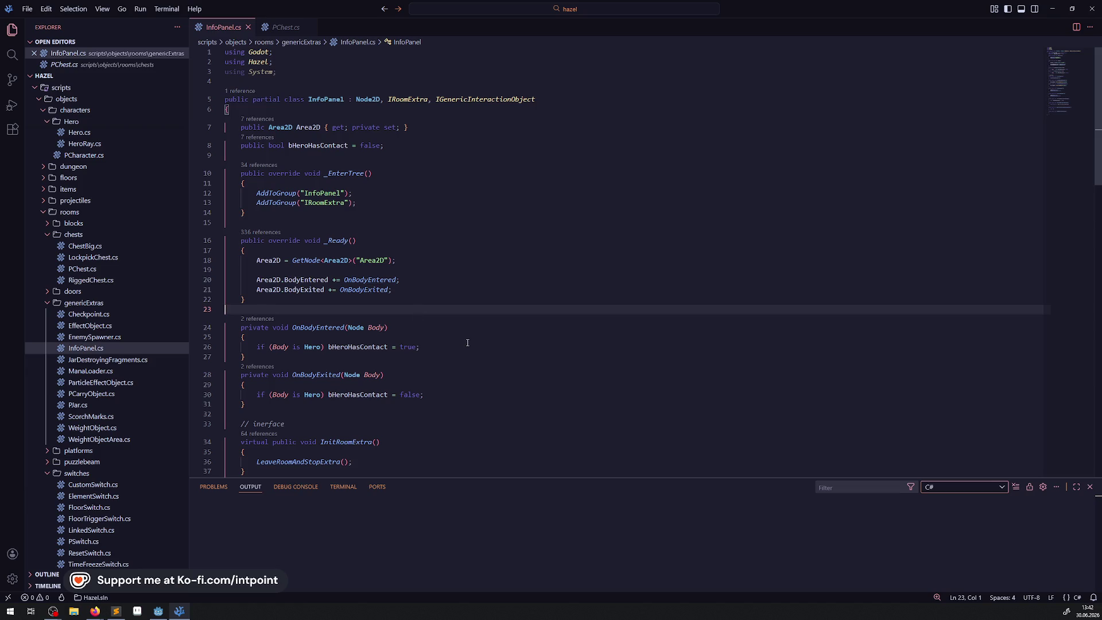
scroll(456, 300, down, 10)
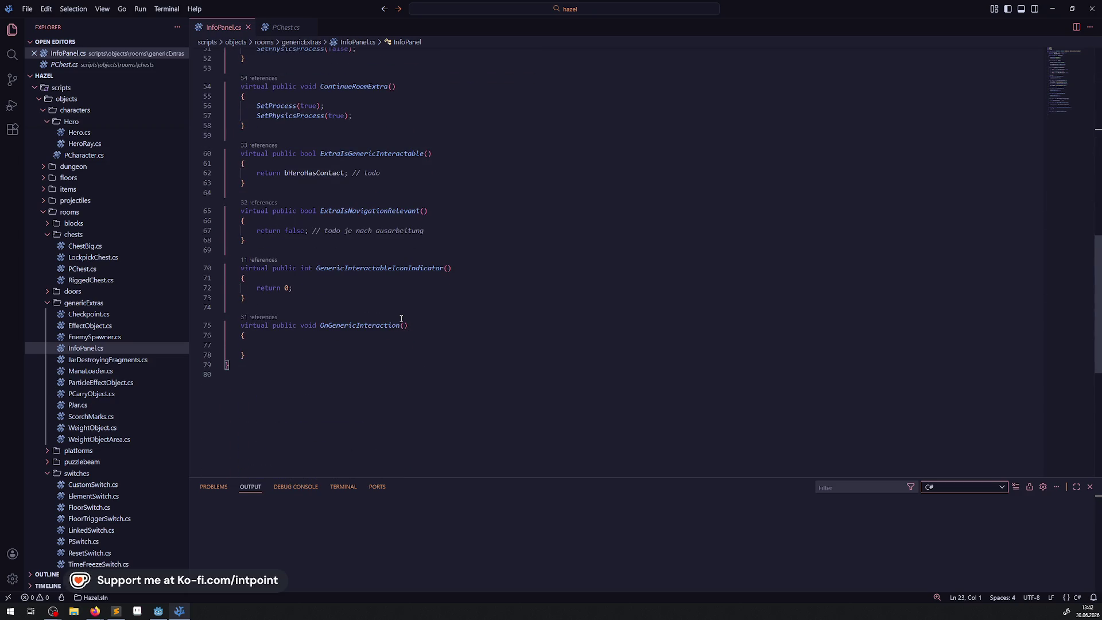
click(159, 611)
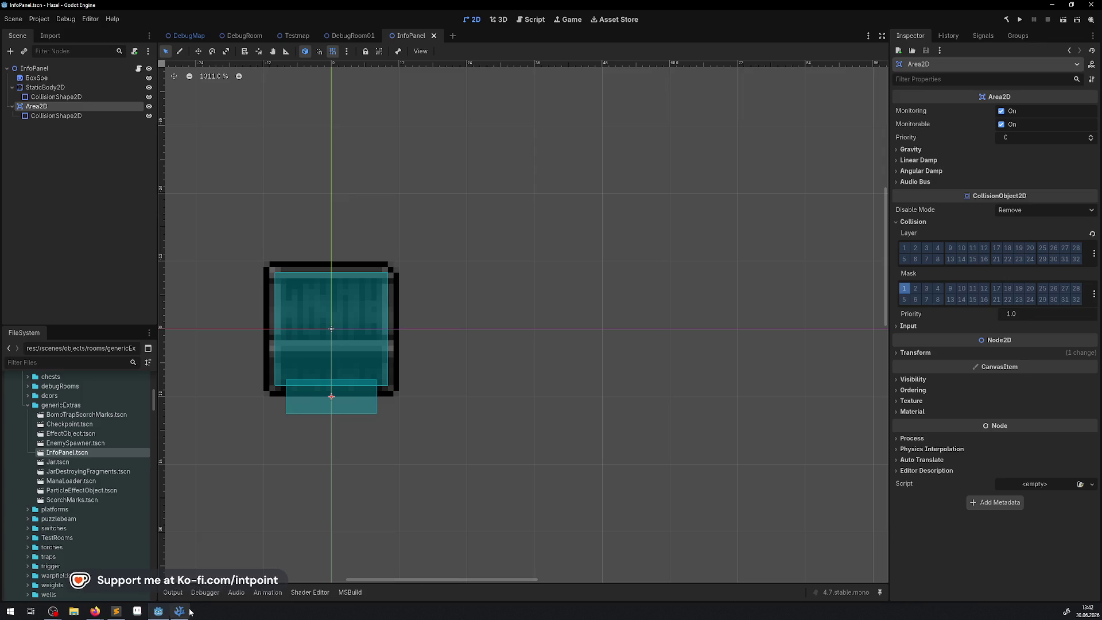
click(179, 611)
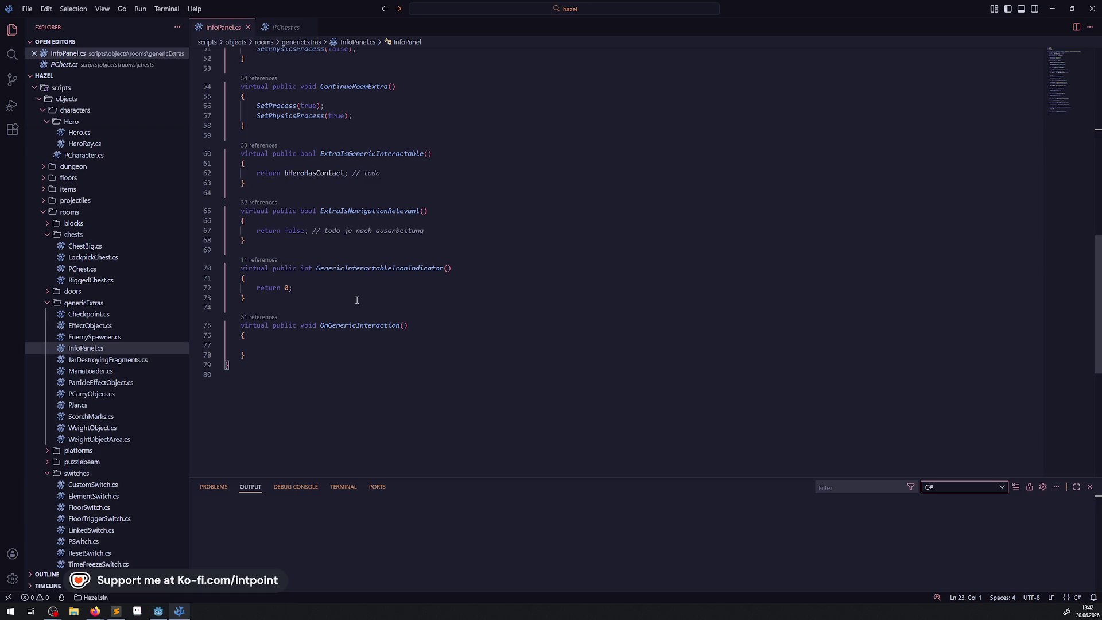
scroll(356, 300, up, 3)
scroll(356, 300, down, 2)
Step: Add GD.Print("TEST"); inside the OnGenericInteraction method
click(264, 368)
text(GD)
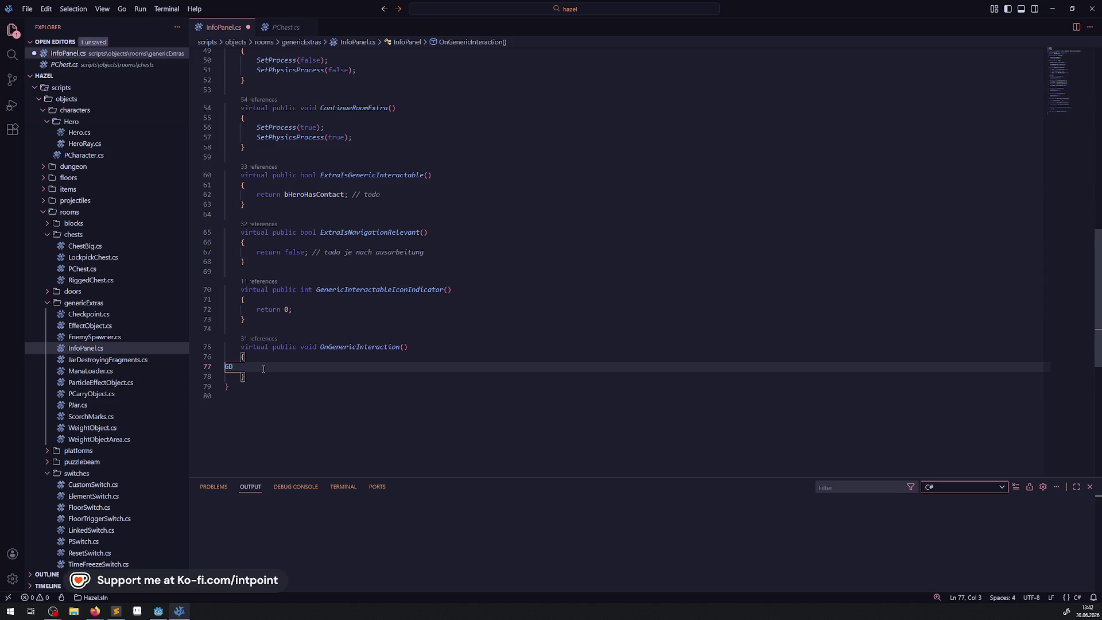
text(.Print(")
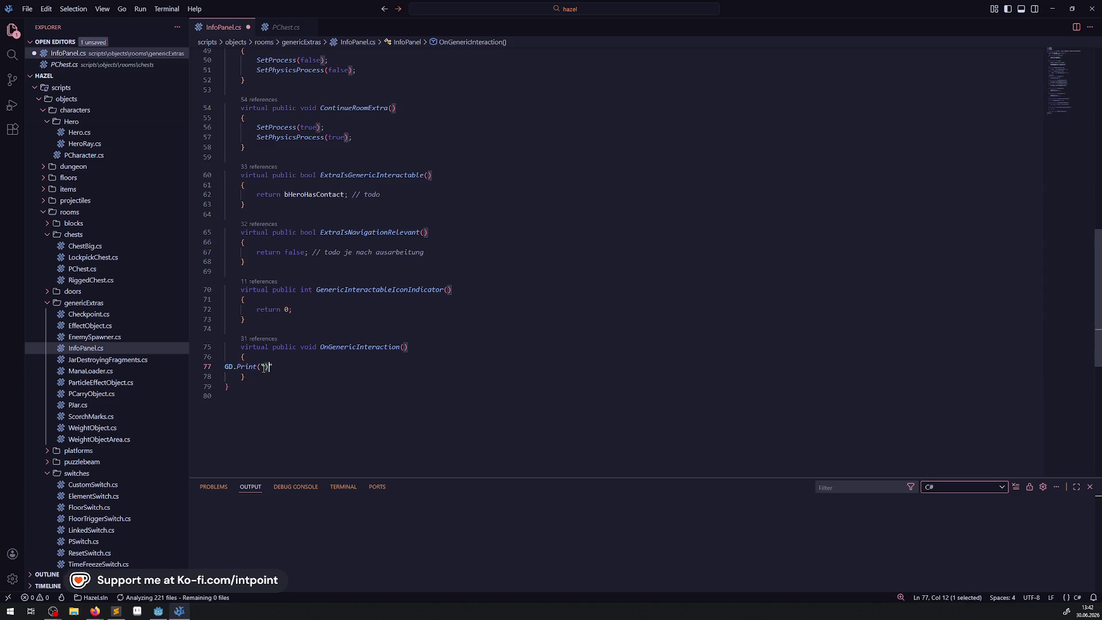
click(264, 368)
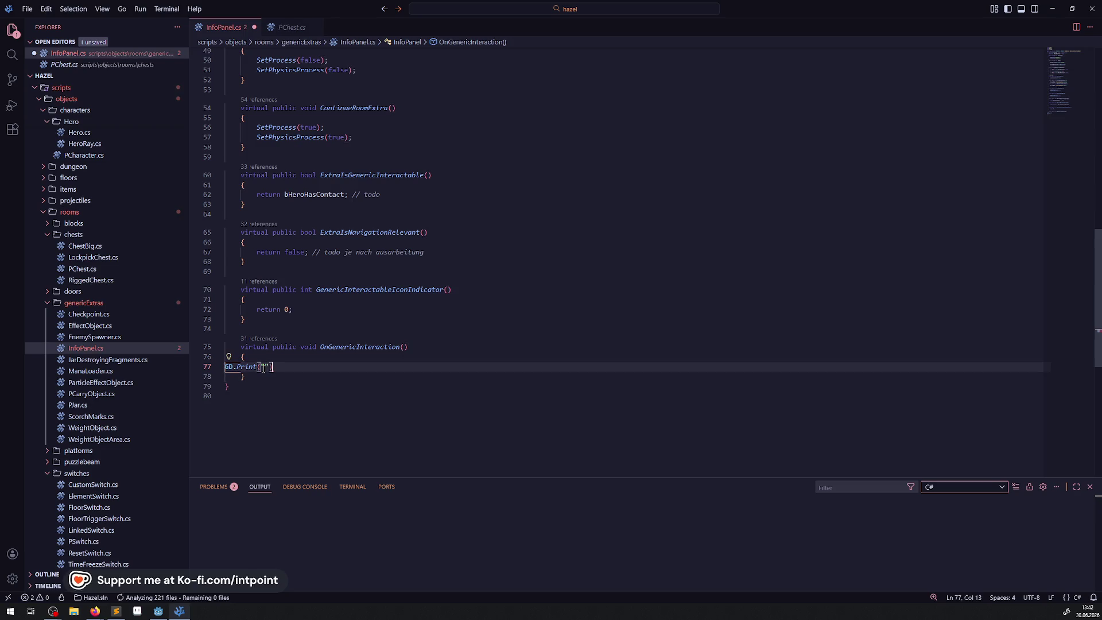
text(TEST)
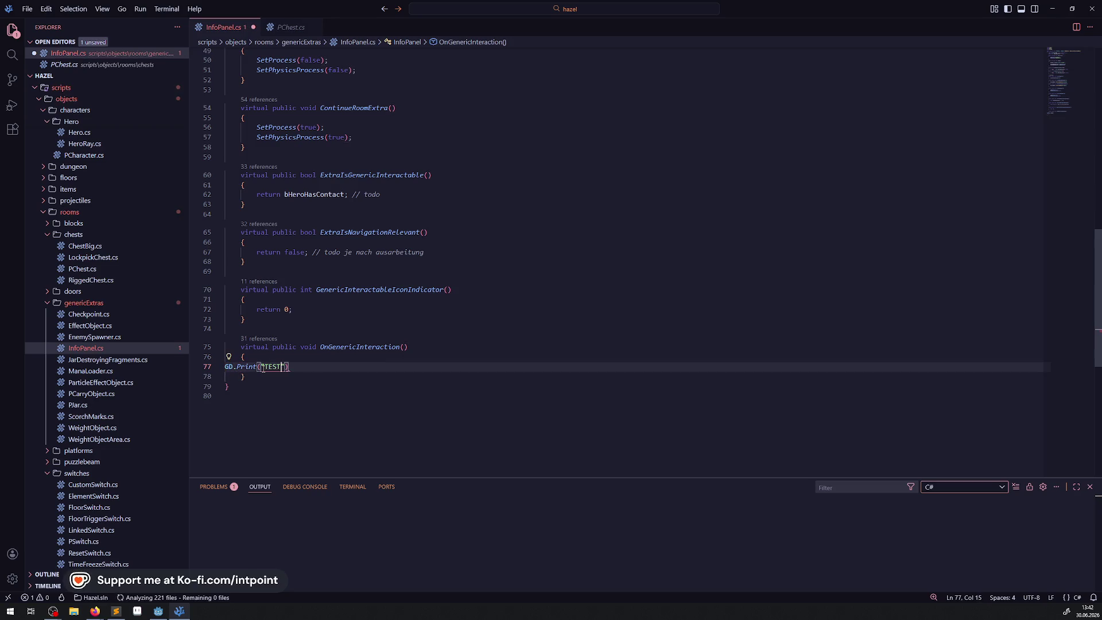
key(End)
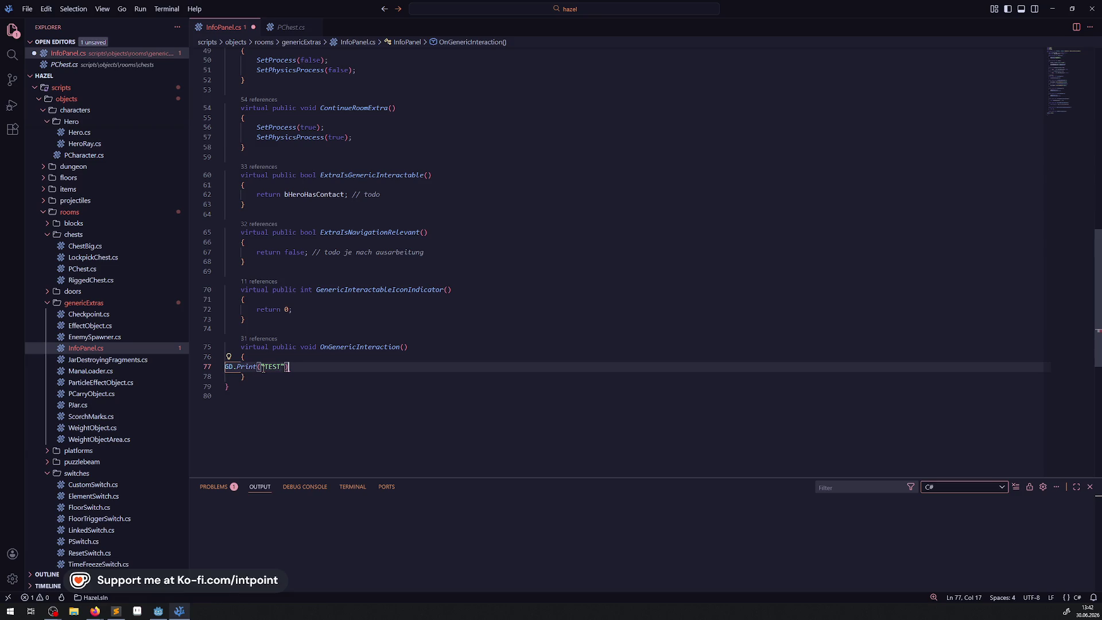
text(;)
Step: Save InfoPanel.cs and run the game from the Godot editor
key(ctrl+s)
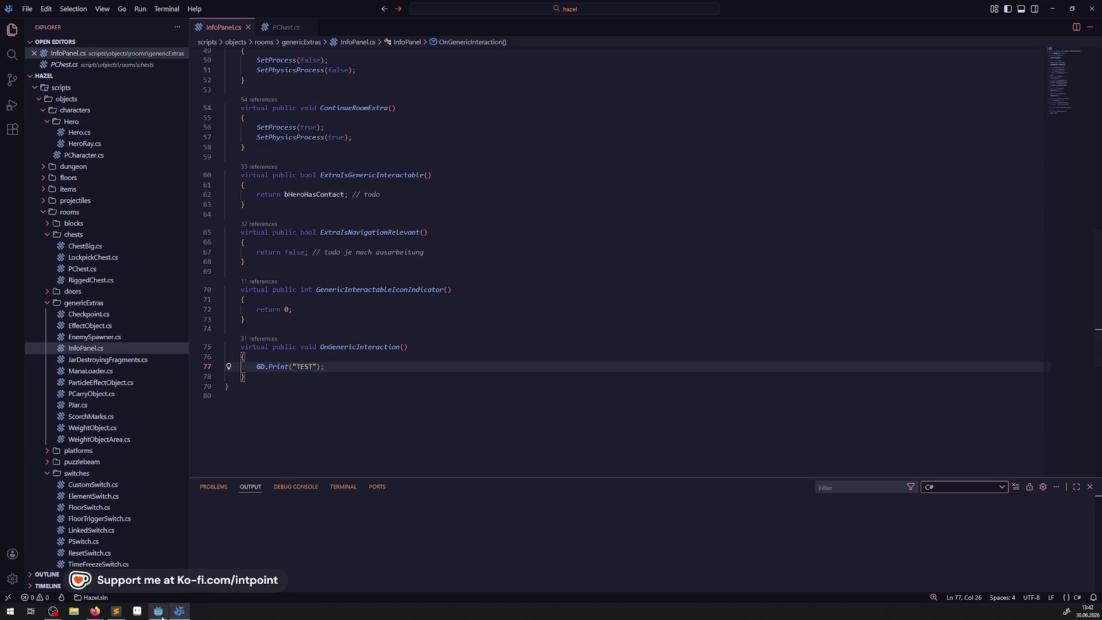
click(159, 611)
click(1020, 19)
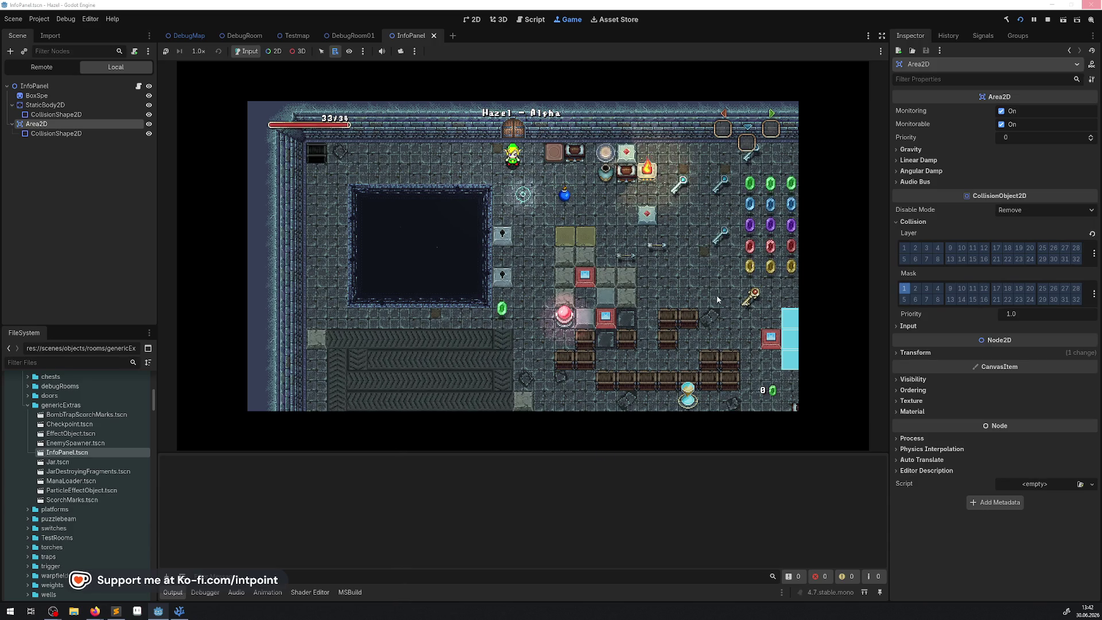
Step: Walk the hero through the room to the info panel and interact with it
click(446, 384)
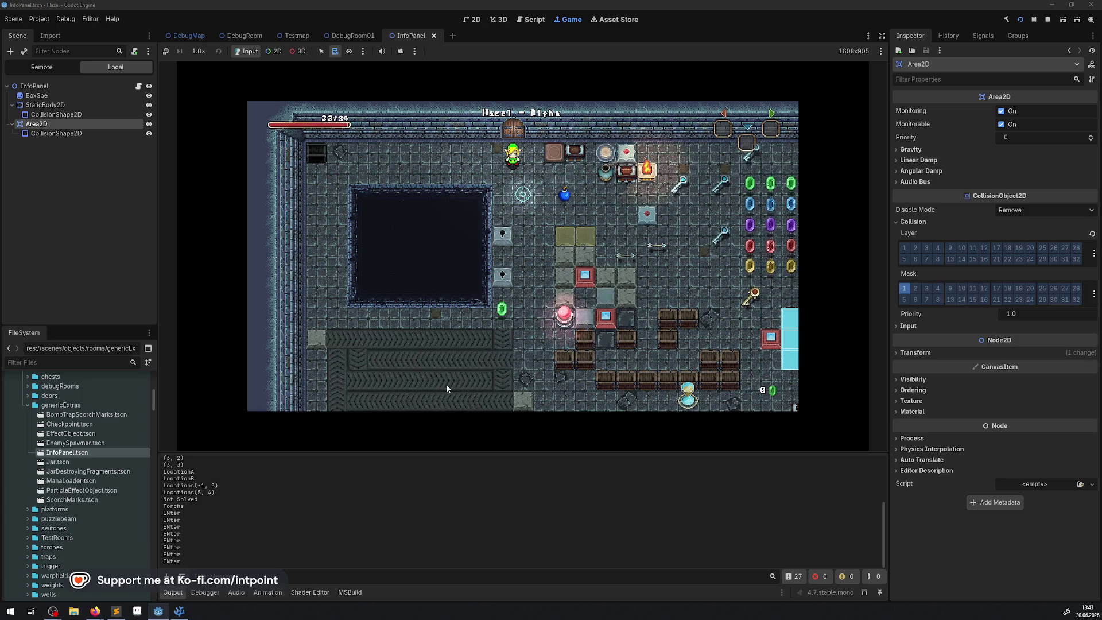
key(Down)
key(Down)
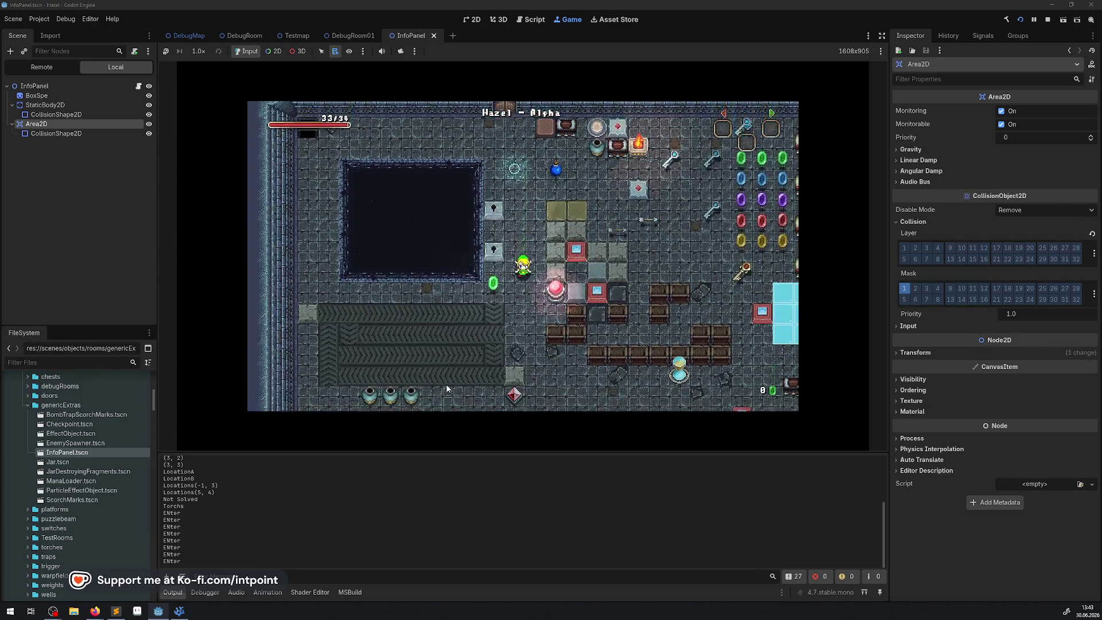
key(Left)
key(Left)
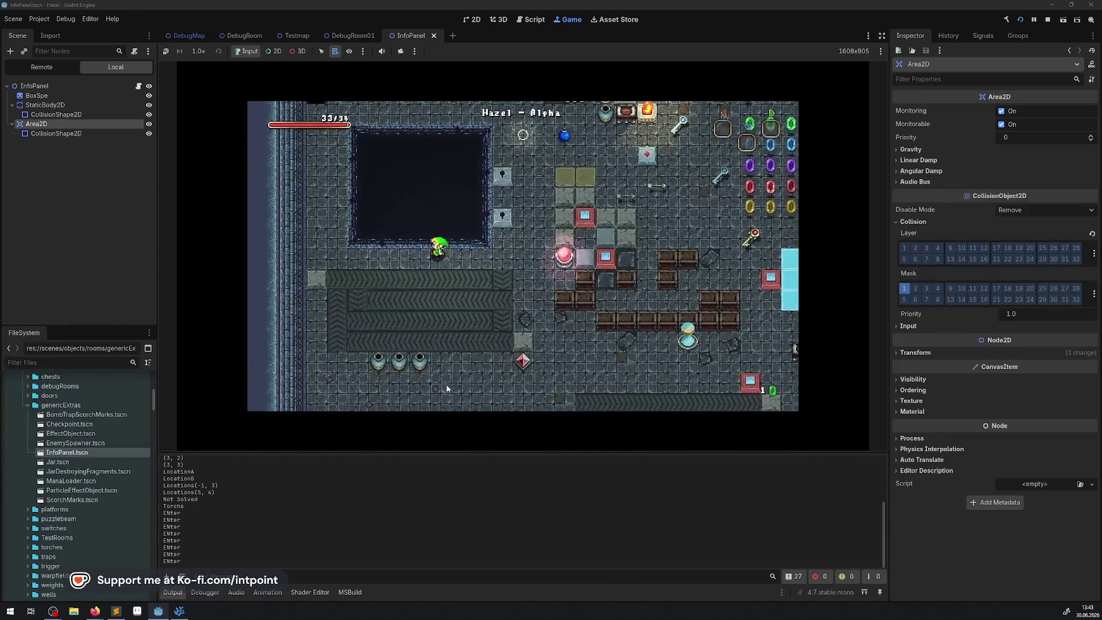
key(Up)
key(Up)
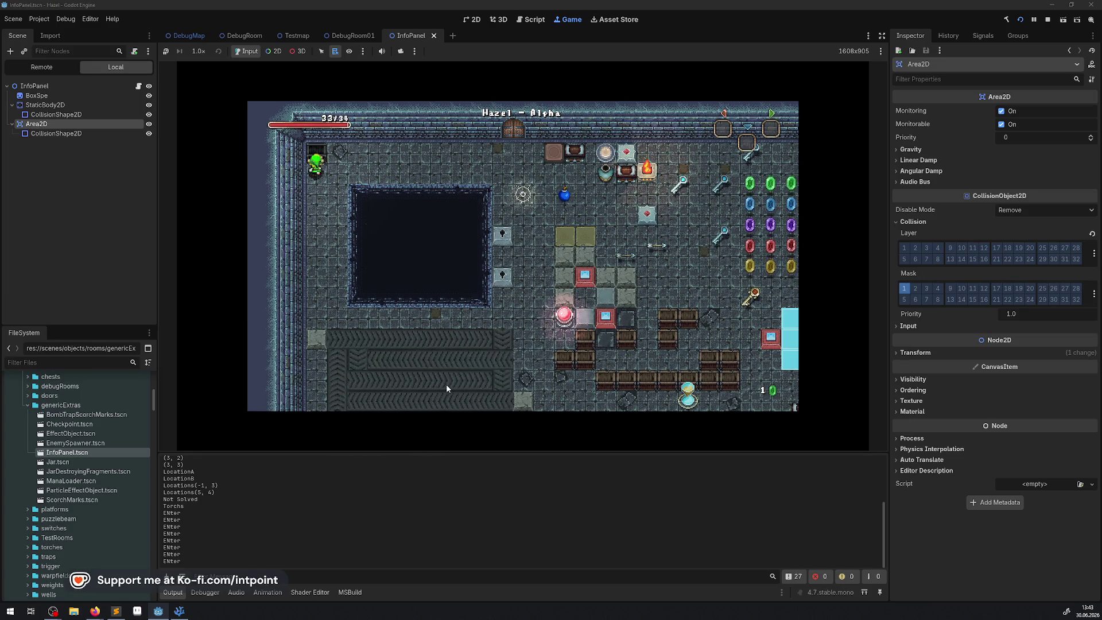
key(Right)
key(Left)
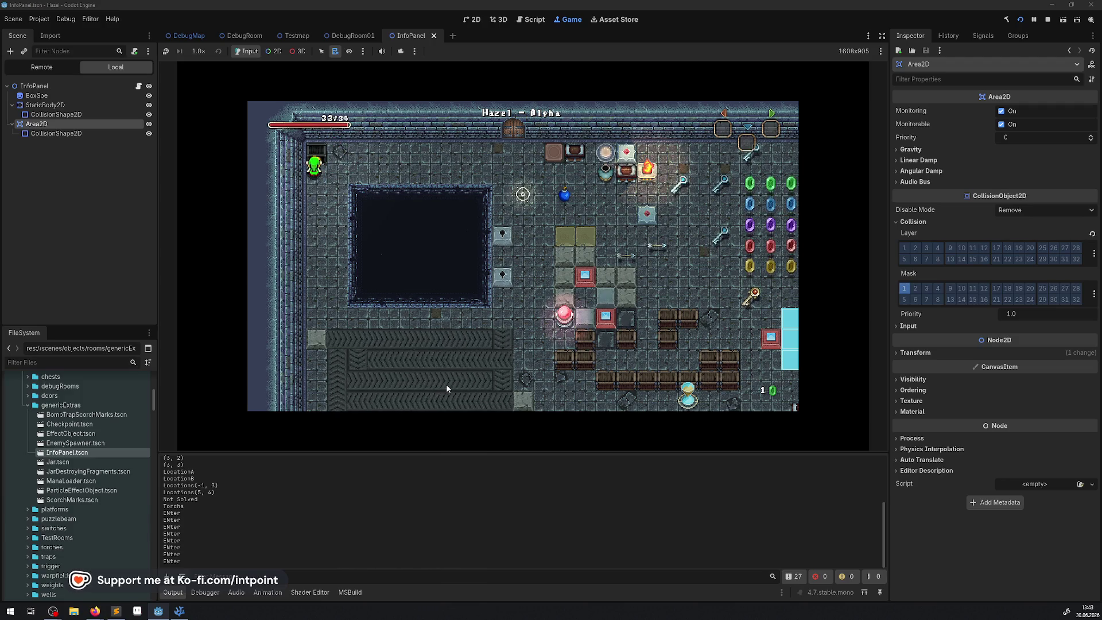
Step: Put the StaticBody2D on collision layer 4 and stop the running game
click(41, 105)
click(938, 286)
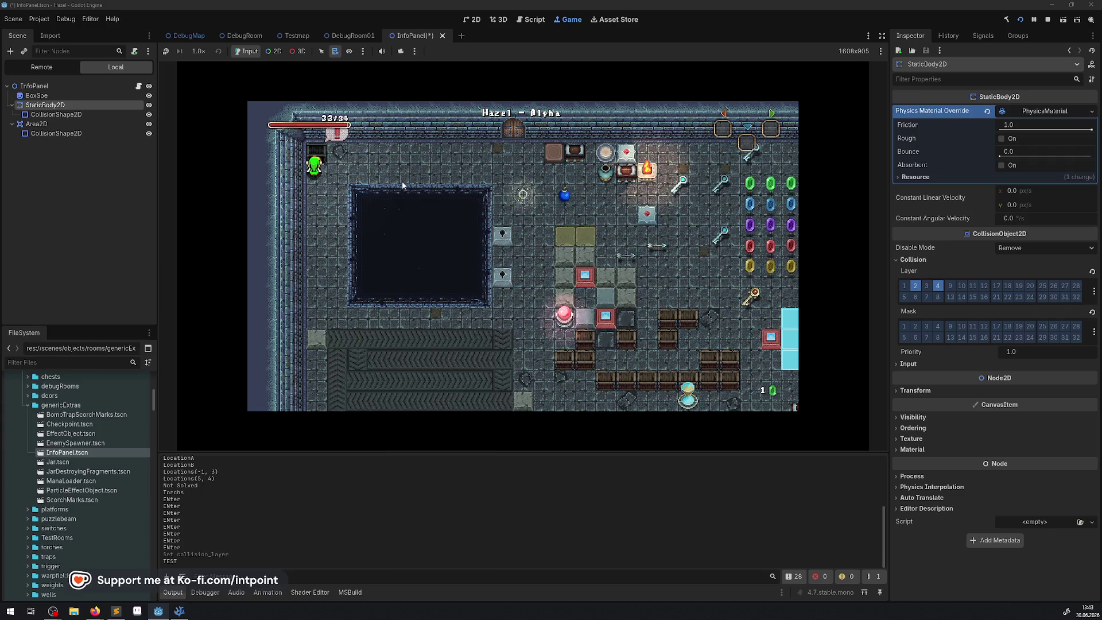
click(1048, 21)
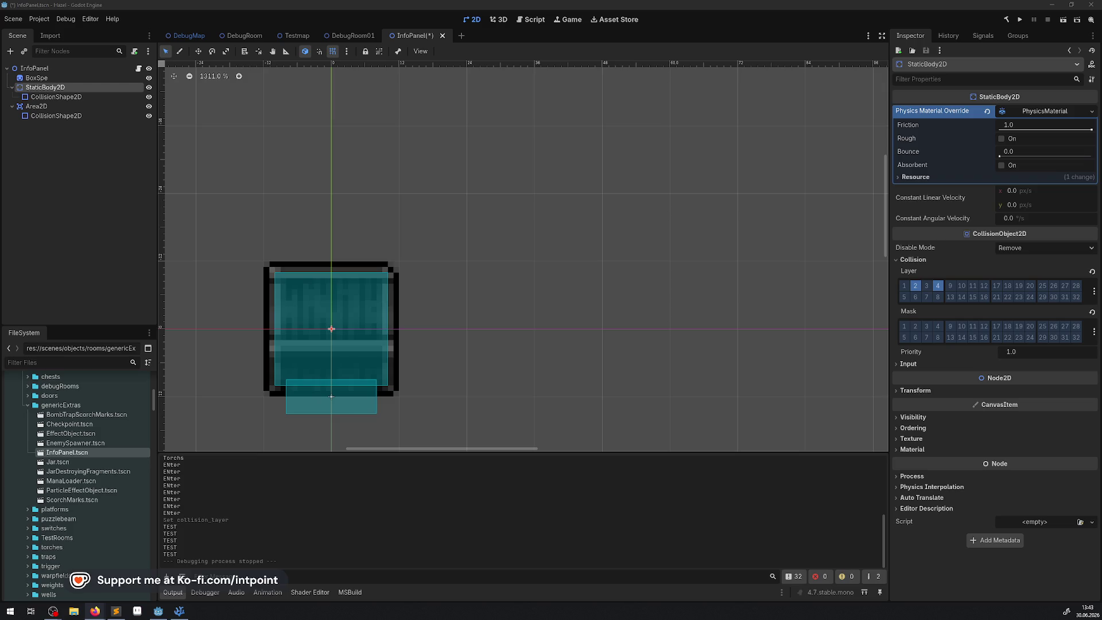
Step: Save the InfoPanel scene and scroll through the InfoPanel.cs code in Visual Studio Code
key(ctrl+s)
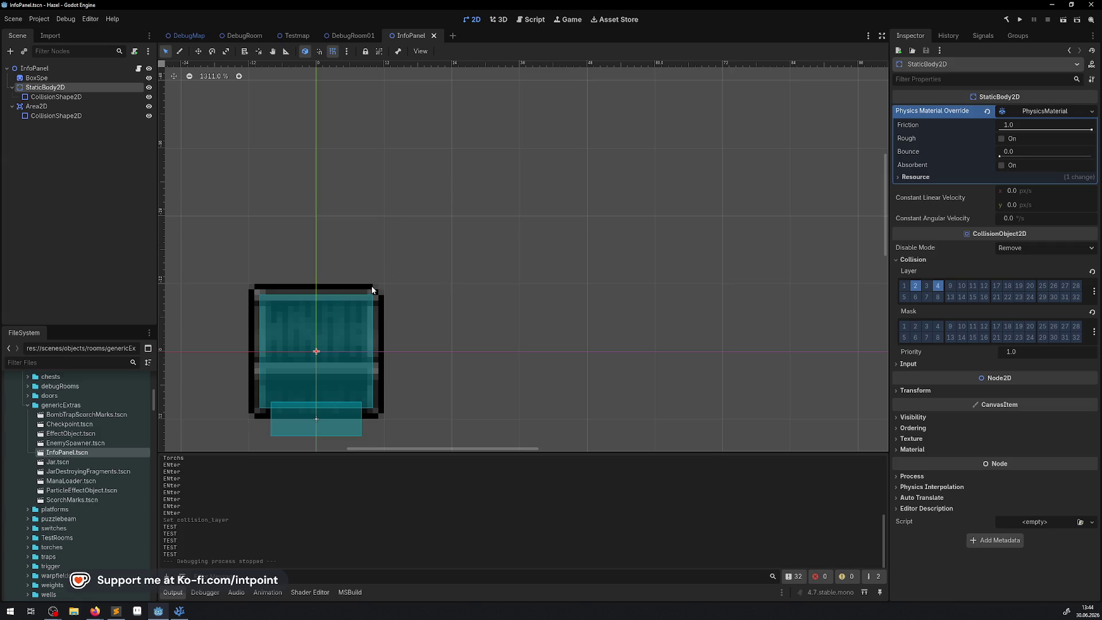
click(179, 612)
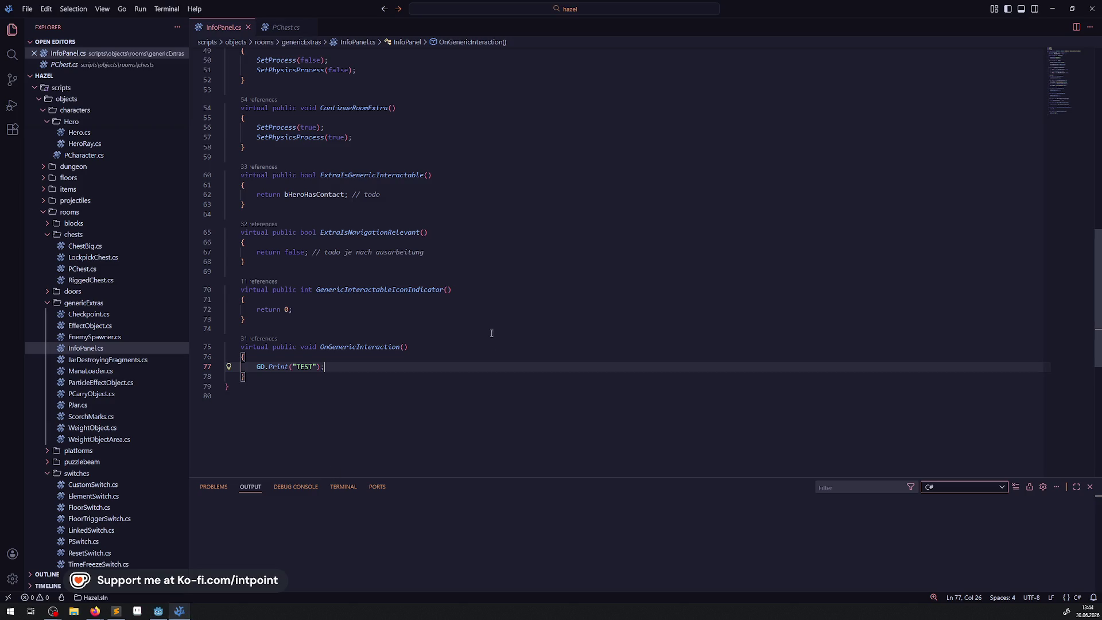
scroll(376, 390, up, 4)
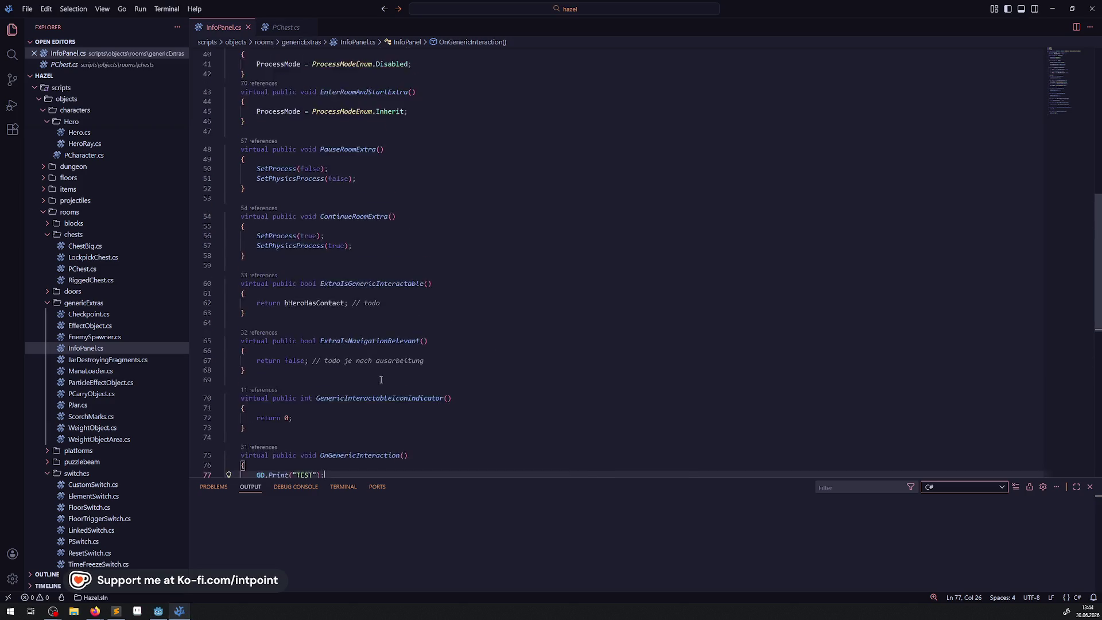
scroll(376, 400, up, 10)
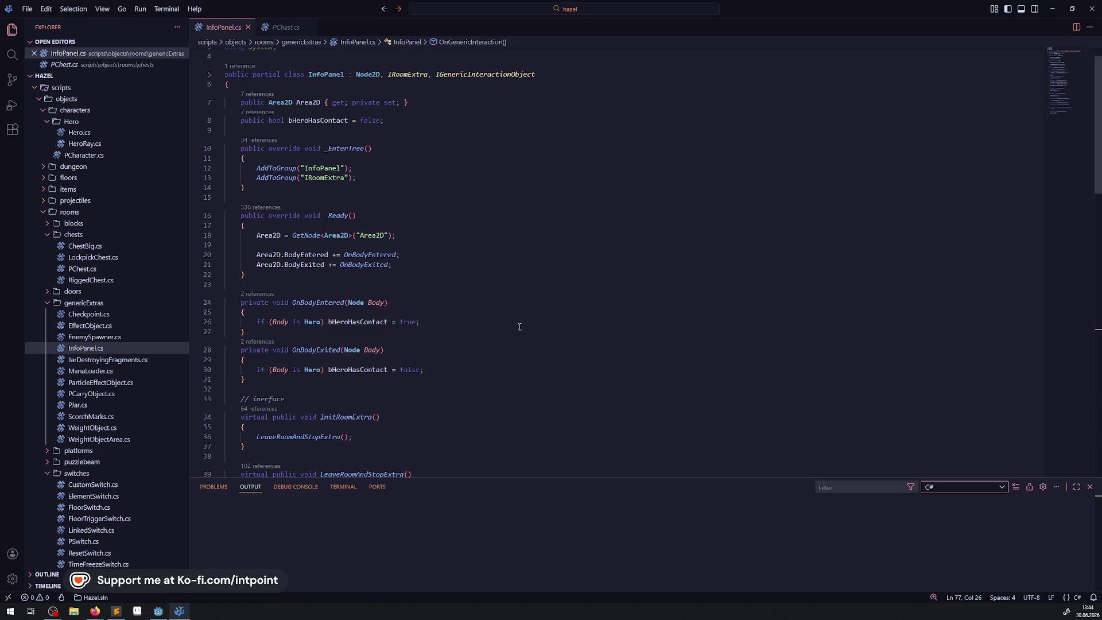
scroll(396, 316, down, 7)
scroll(396, 316, down, 5)
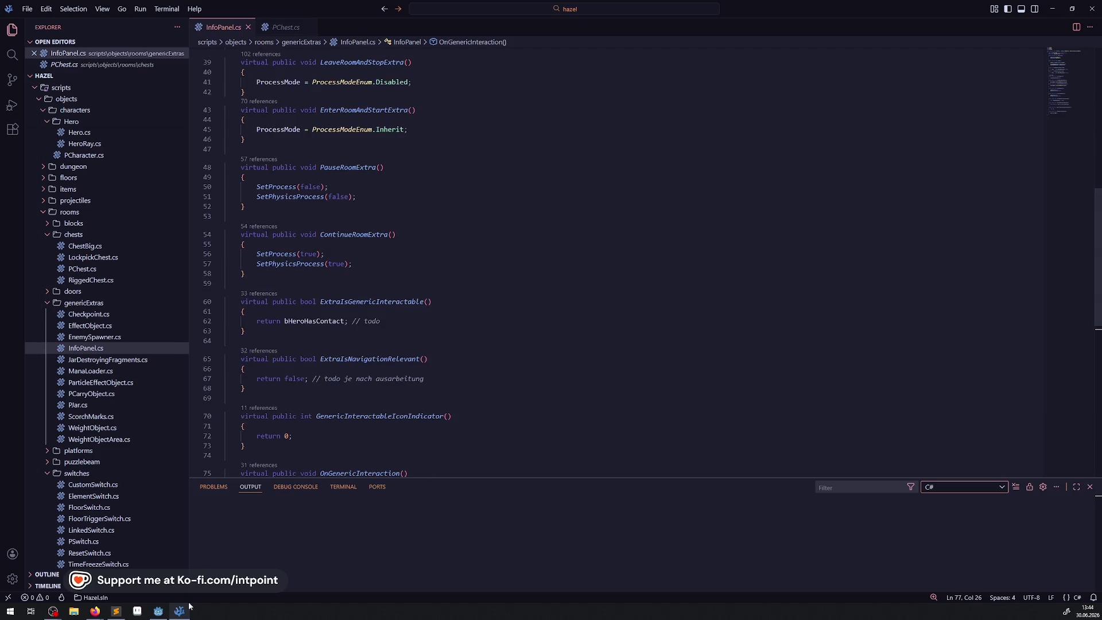
Step: Browse the Godot FileSystem folders and open TypewriterLabel.cs from scripts/ui
click(160, 612)
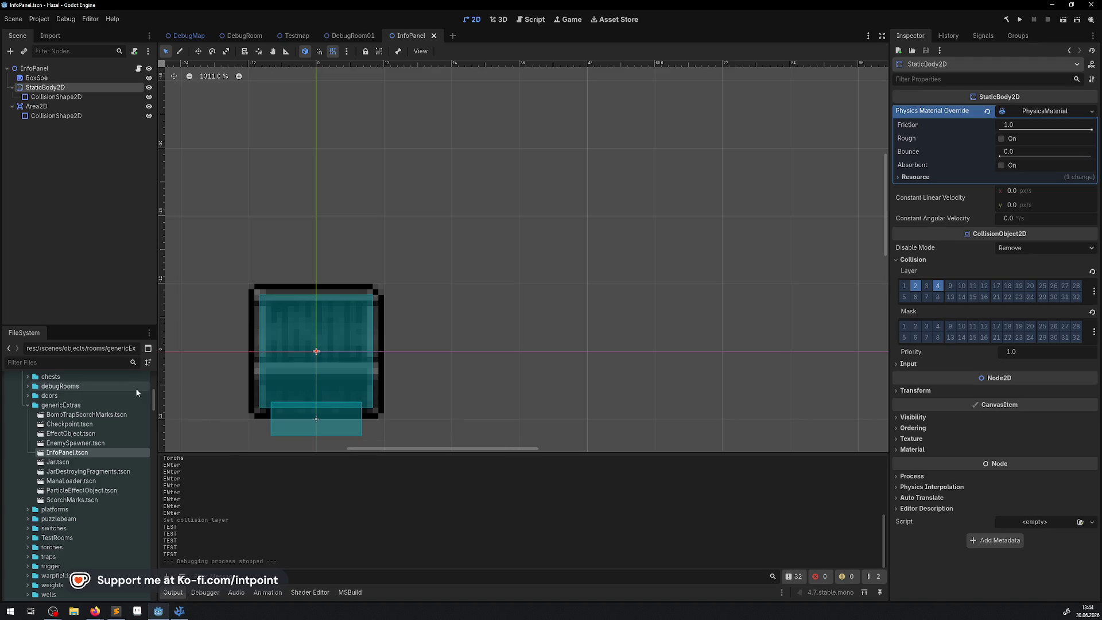
scroll(104, 418, down, 3)
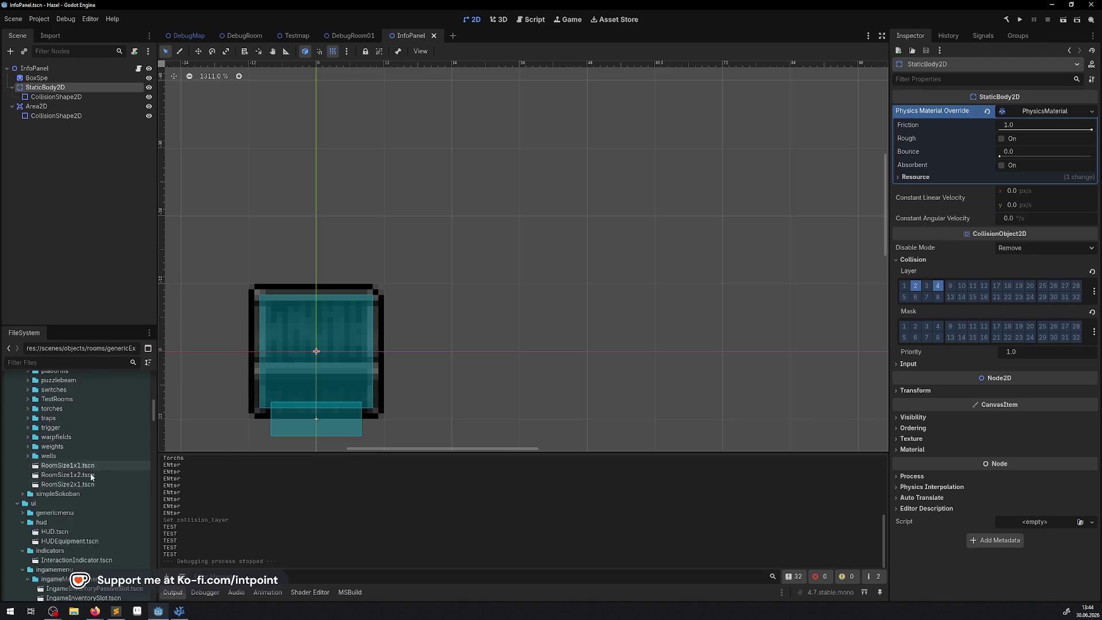
scroll(108, 408, down, 3)
scroll(66, 529, down, 5)
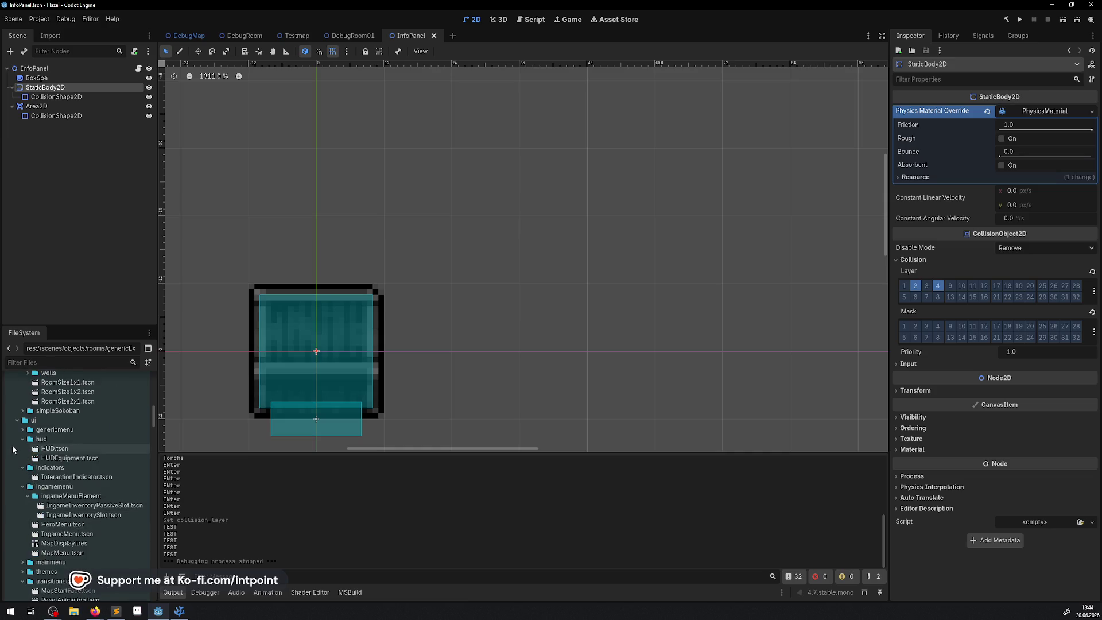
click(24, 430)
click(24, 430)
scroll(104, 488, down, 3)
click(23, 507)
scroll(66, 488, down, 15)
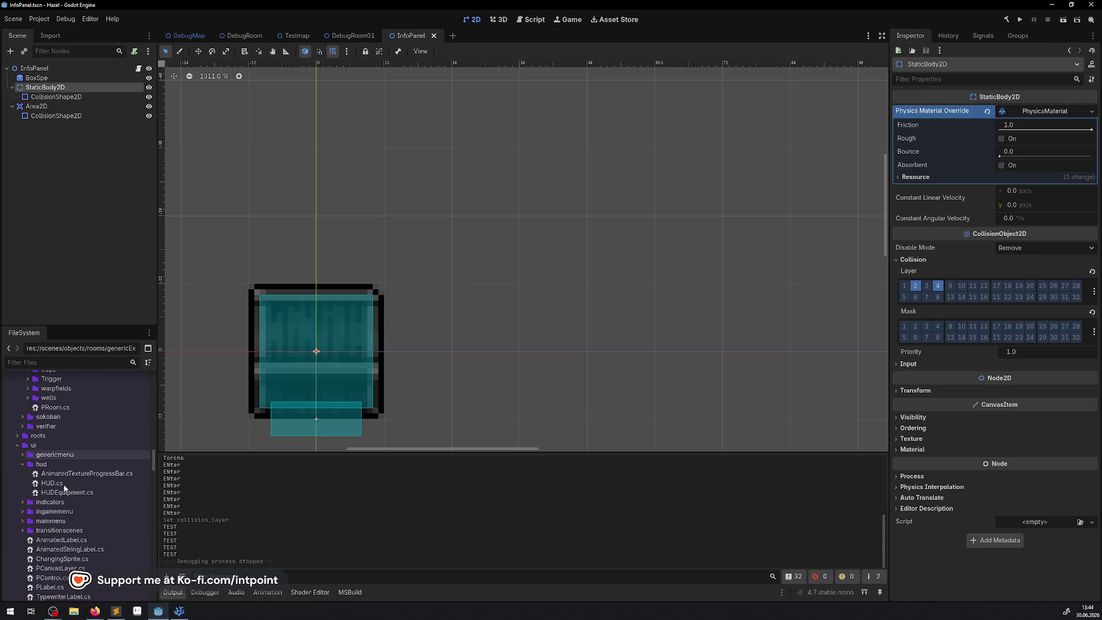
scroll(67, 488, up, 7)
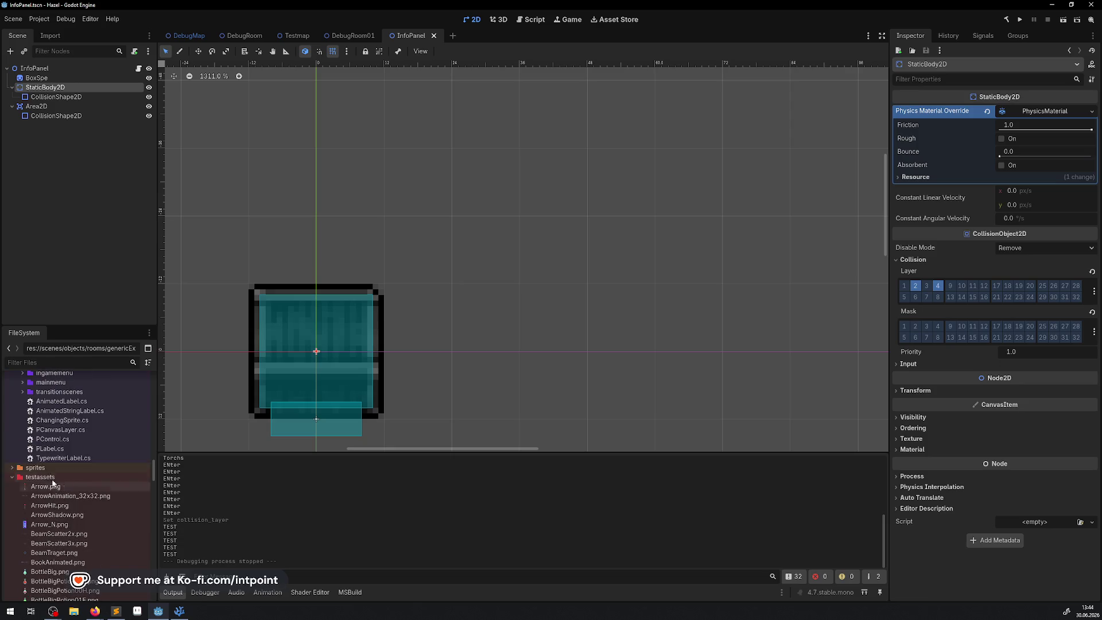
click(12, 480)
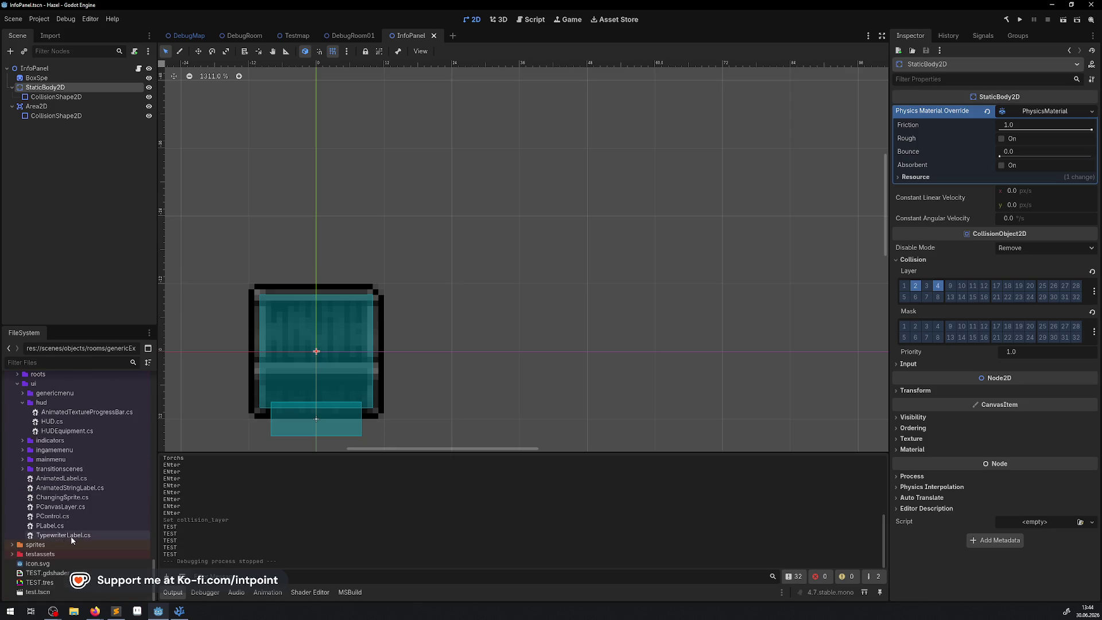
click(63, 535)
double_click(72, 540)
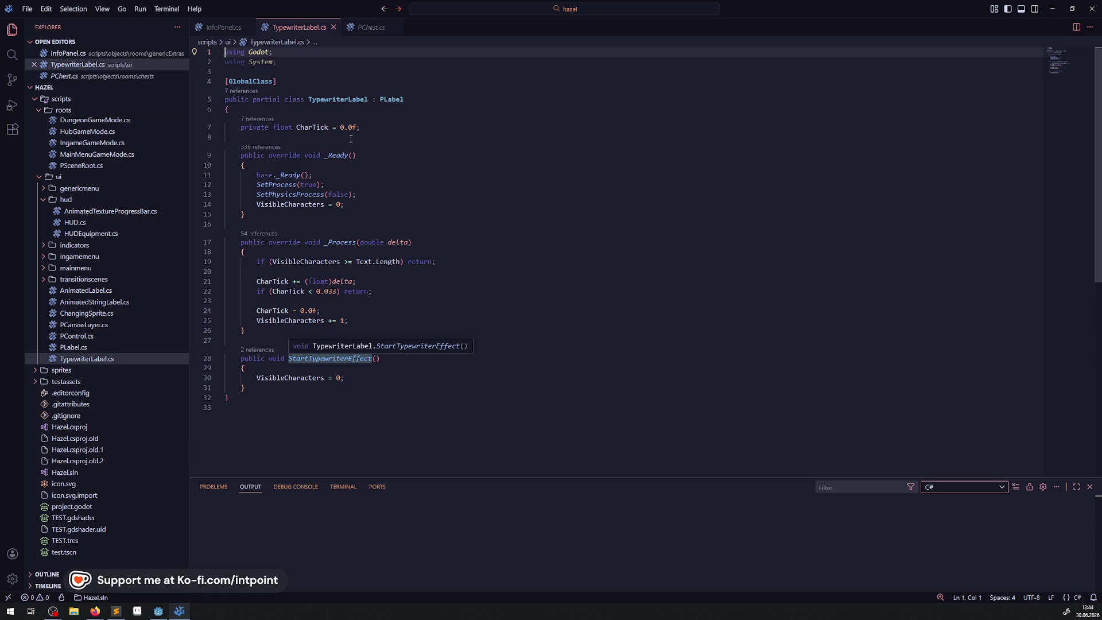
Step: Search the scripts for TypewriterLabel, view its ItemDescription use in HeroMenu.cs, then return to Godot
double_click(341, 99)
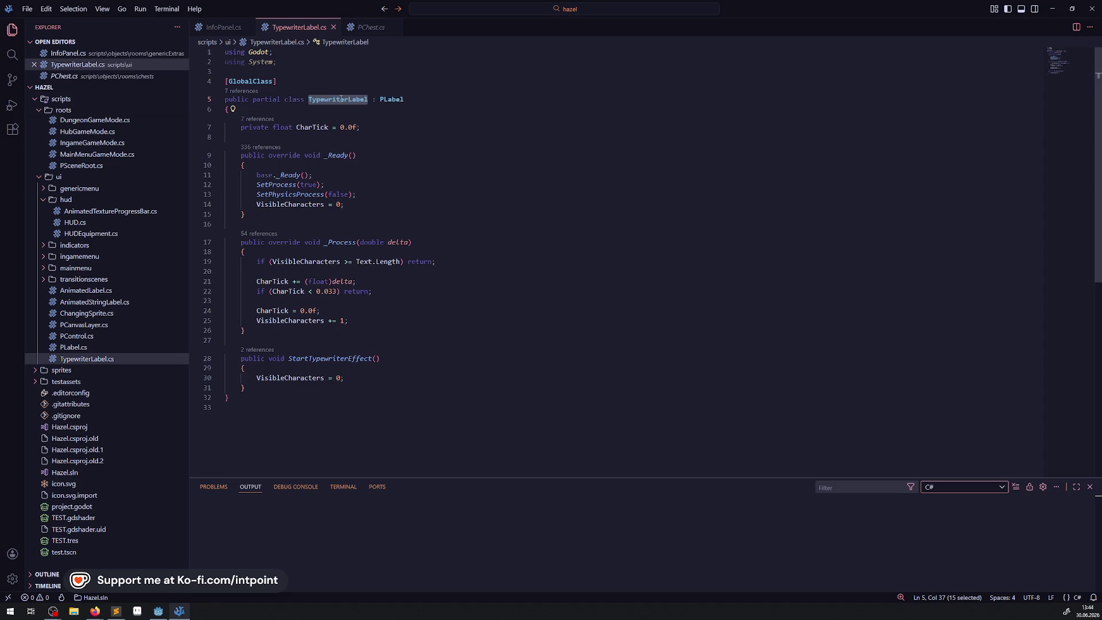
click(12, 55)
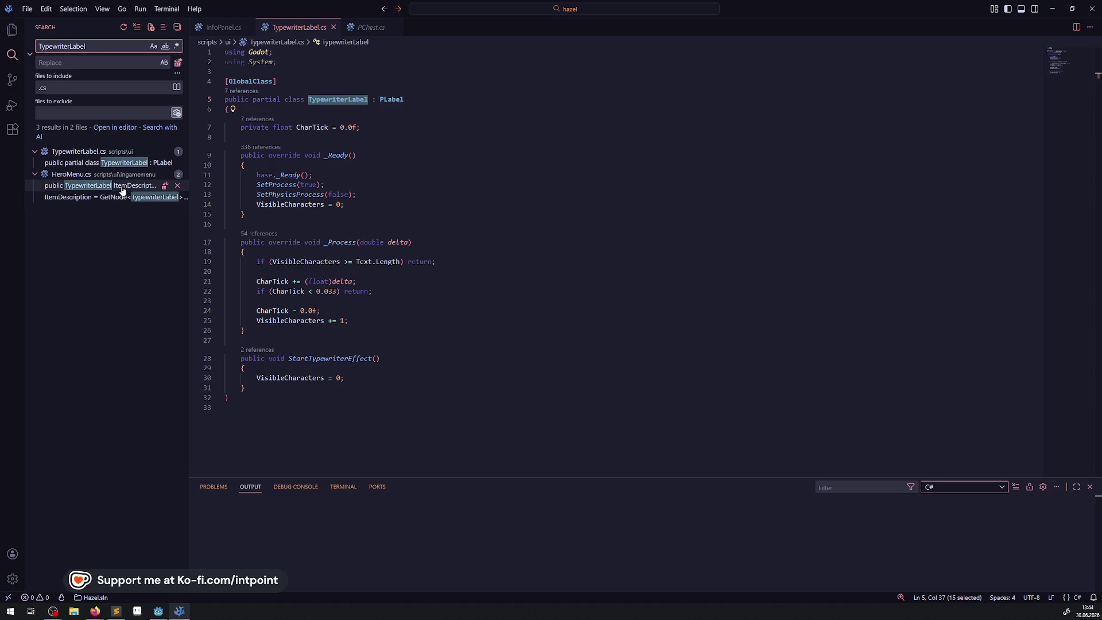
click(122, 190)
click(113, 201)
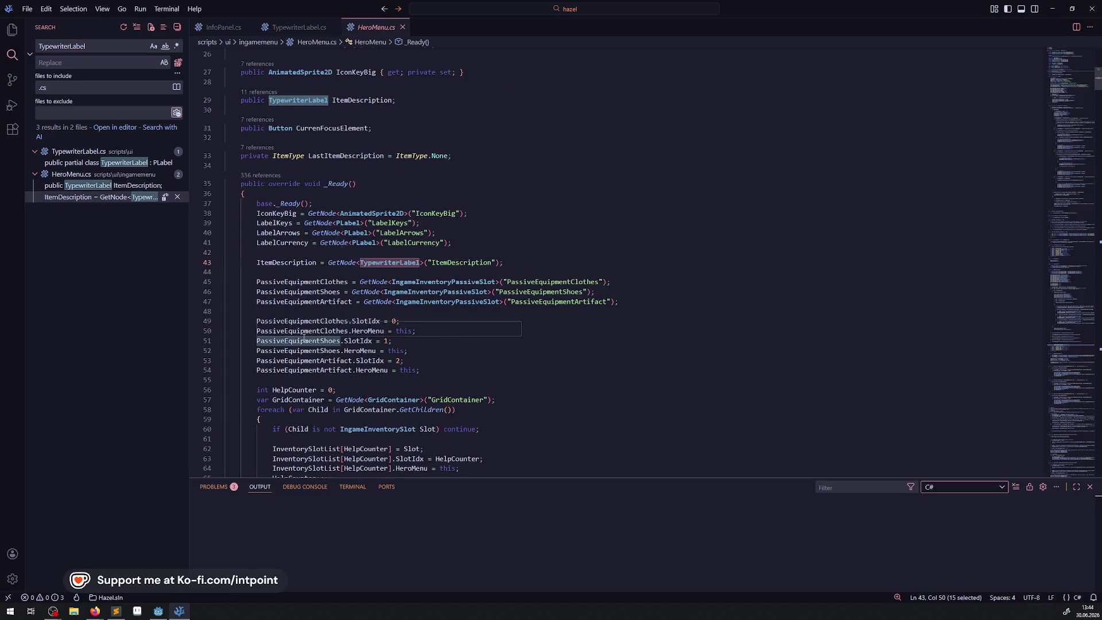
click(159, 611)
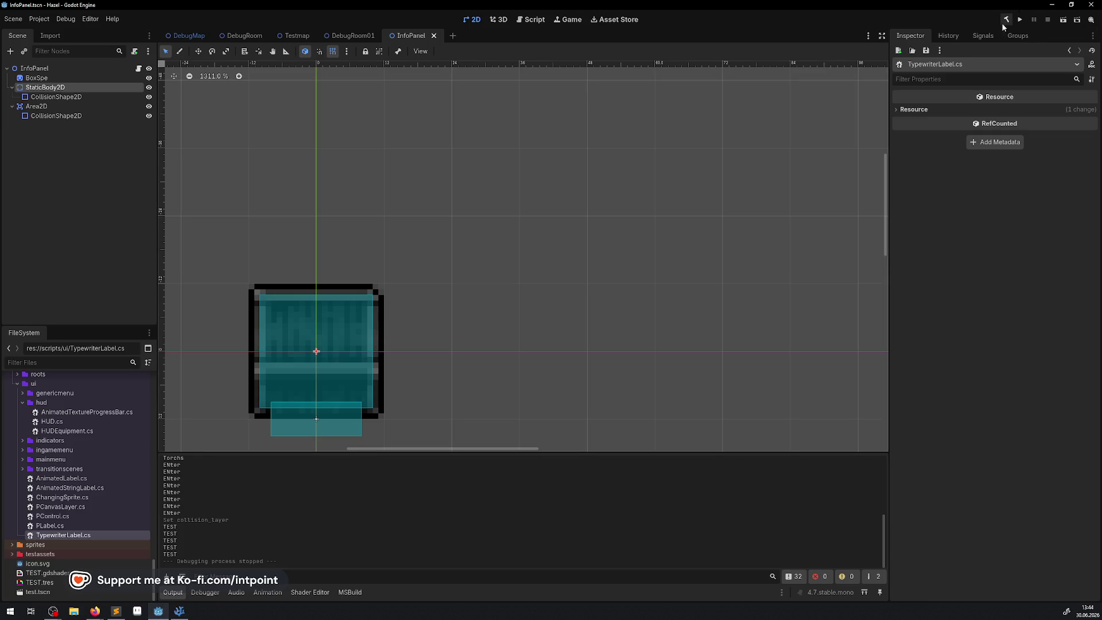
Step: Run the game and walk the hero around with the arrow keys
click(1021, 19)
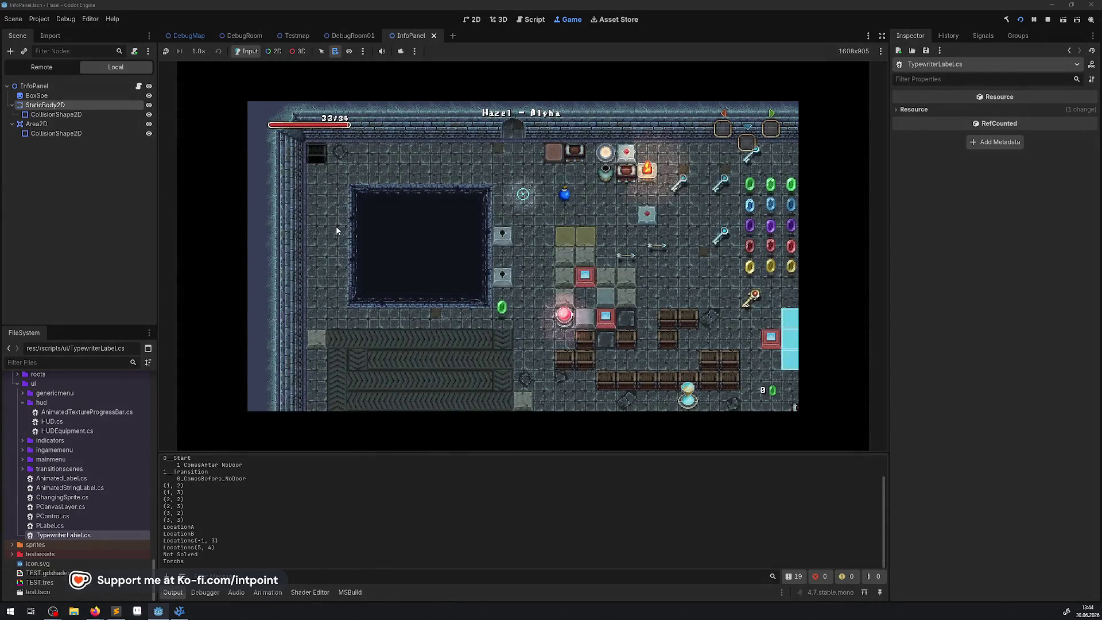
key(Right)
key(Down)
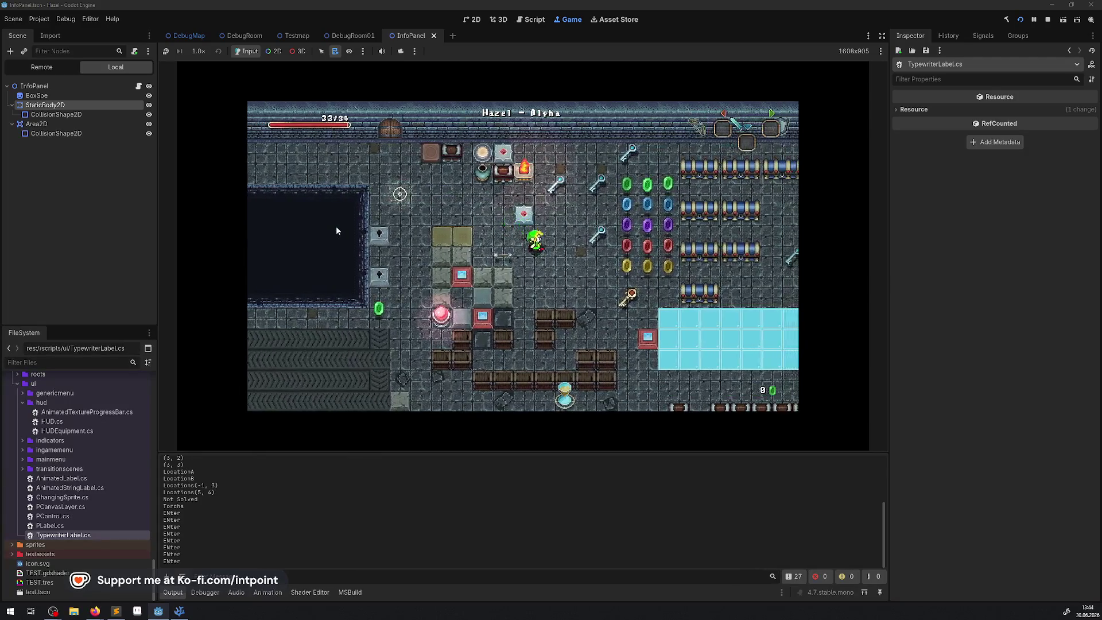
key(Right)
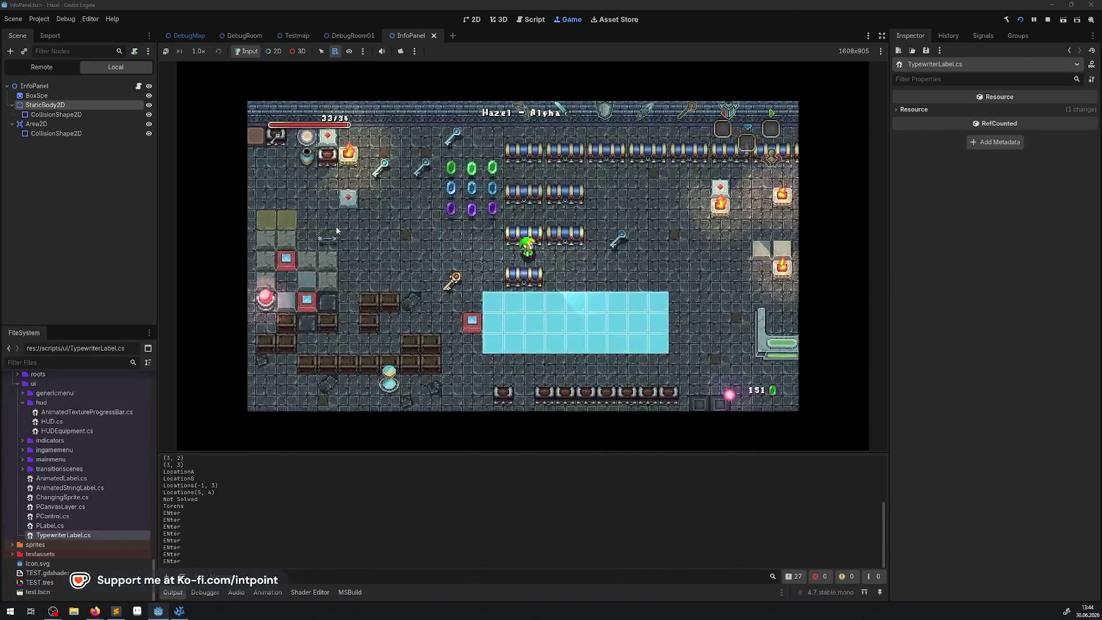
key(Left)
key(Up)
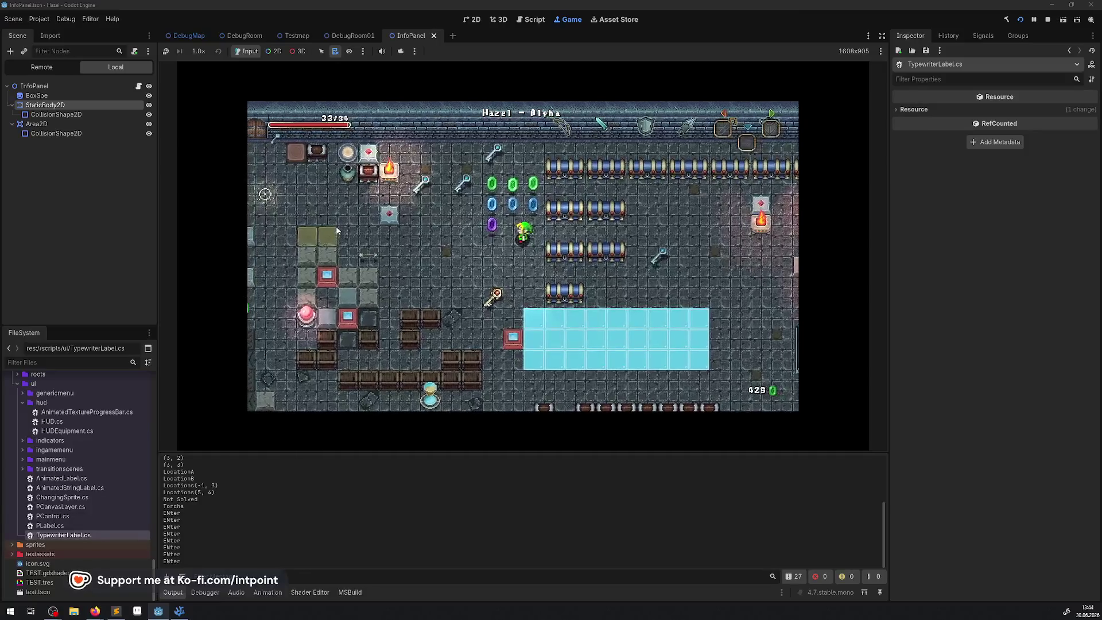
key(Up)
key(Right)
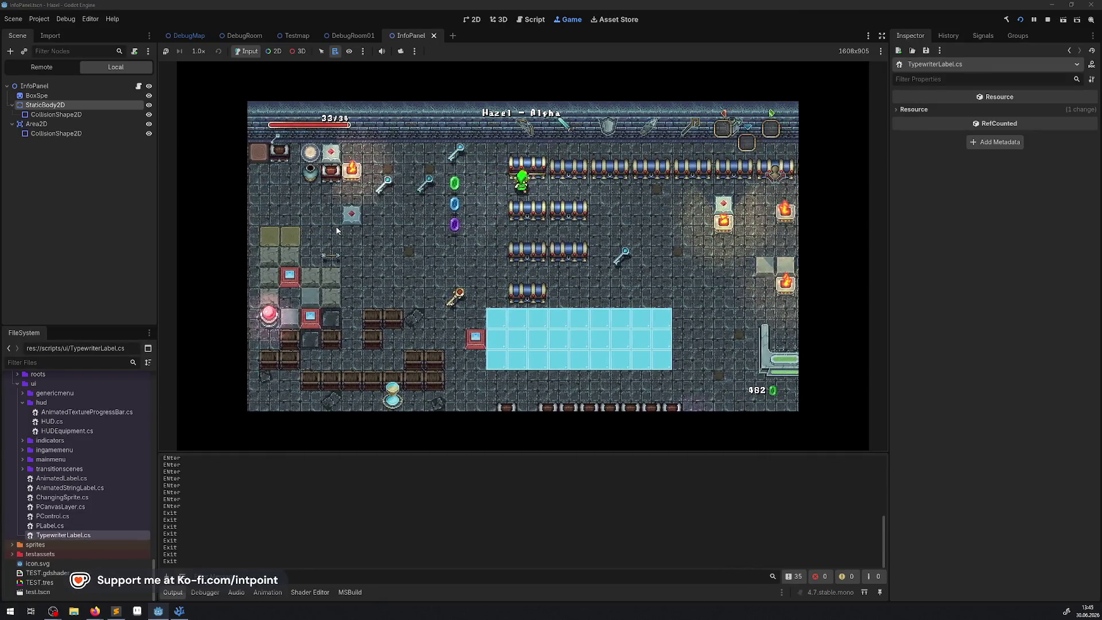
key(Left)
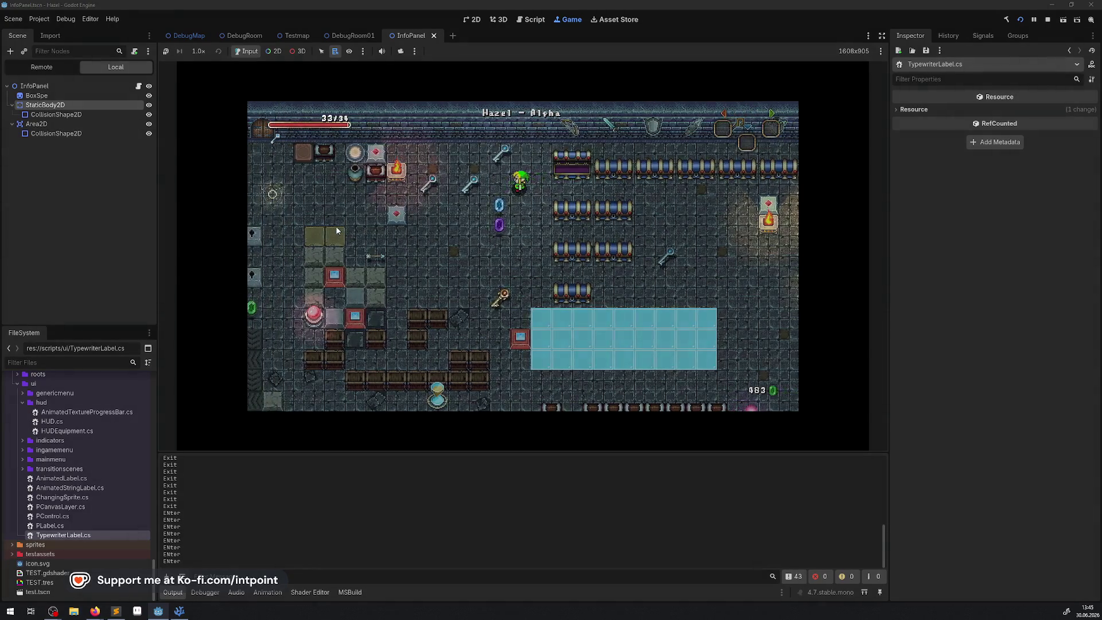
Step: Open the inventory and move between the bomb and other slots, then stop the game and show the zelda dialog image search
key(Return)
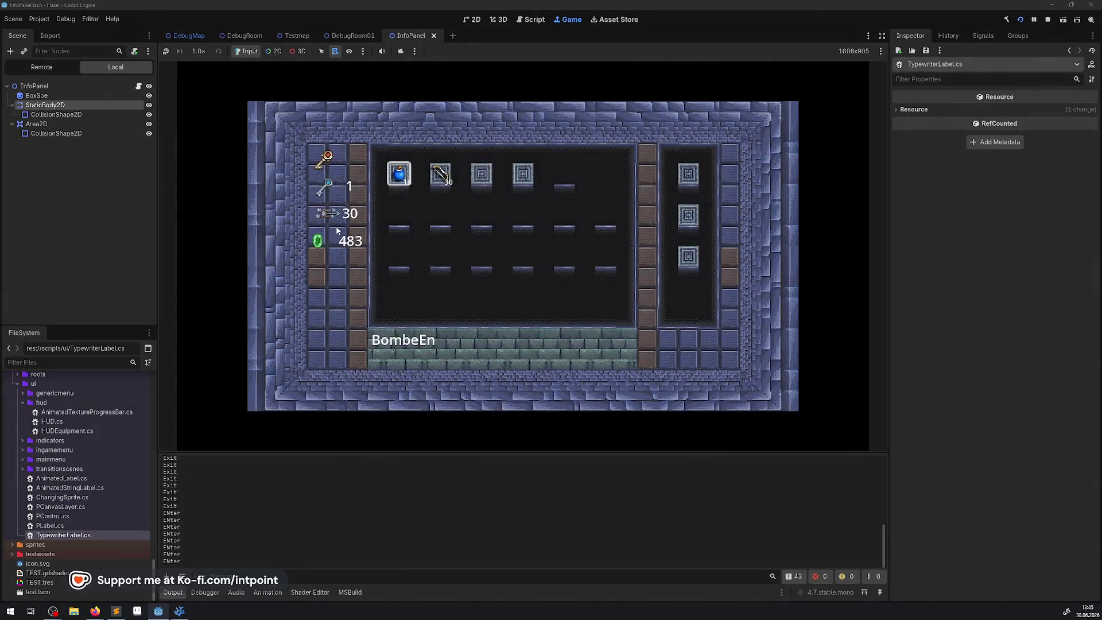
key(Left)
key(Right)
key(Left)
key(Right)
key(Right)
key(Left)
key(Left)
key(Right)
key(Left)
key(F8)
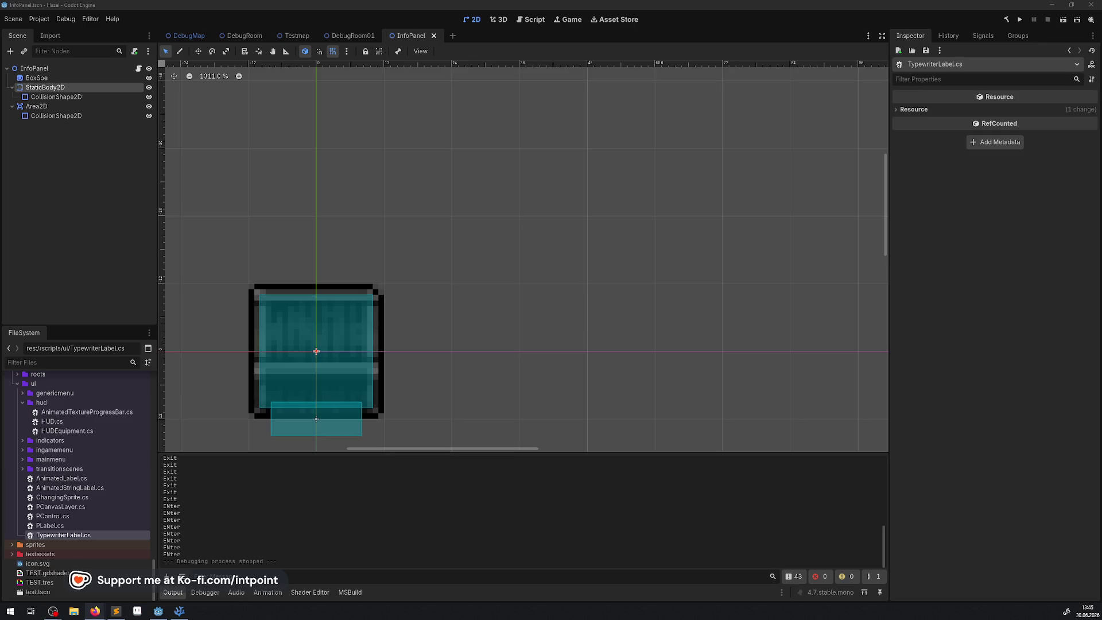
key(alt+Tab)
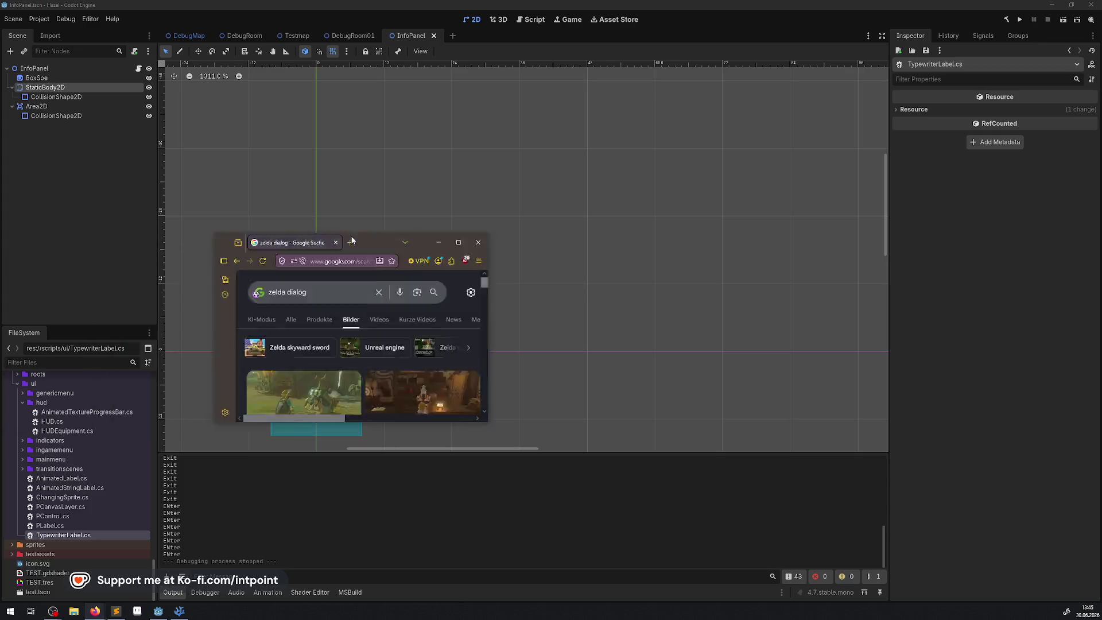
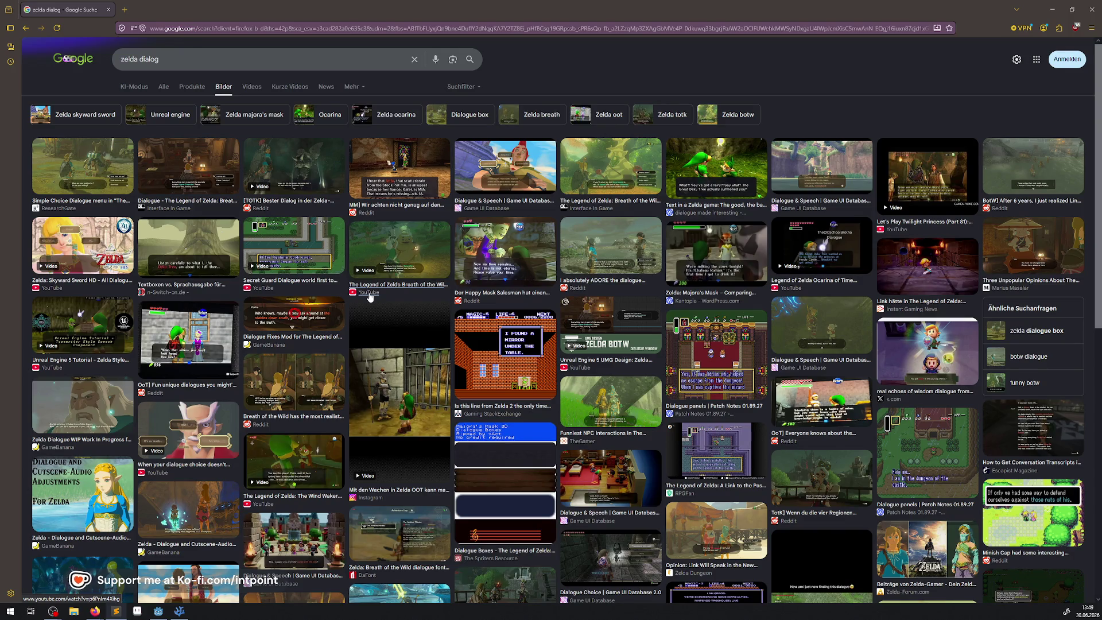
Step: Leave the 'zelda dialog' image results and return to VS Code showing HeroMenu.cs
click(170, 613)
mouse_move(159, 612)
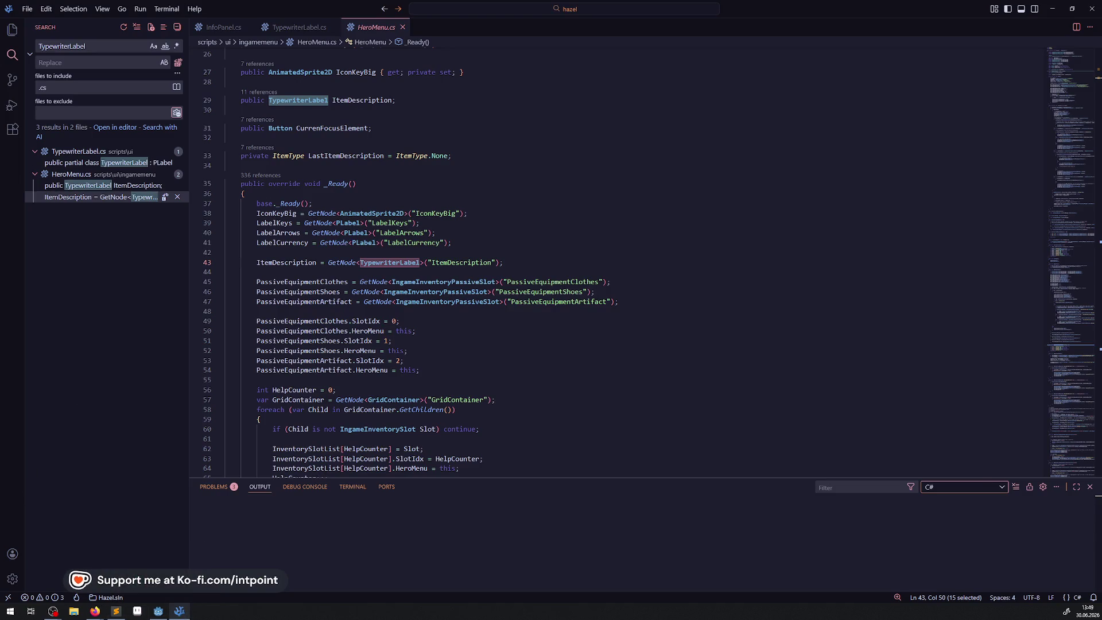
Step: Bring the Godot editor with the InfoPanel scene to the front
key(alt+Tab)
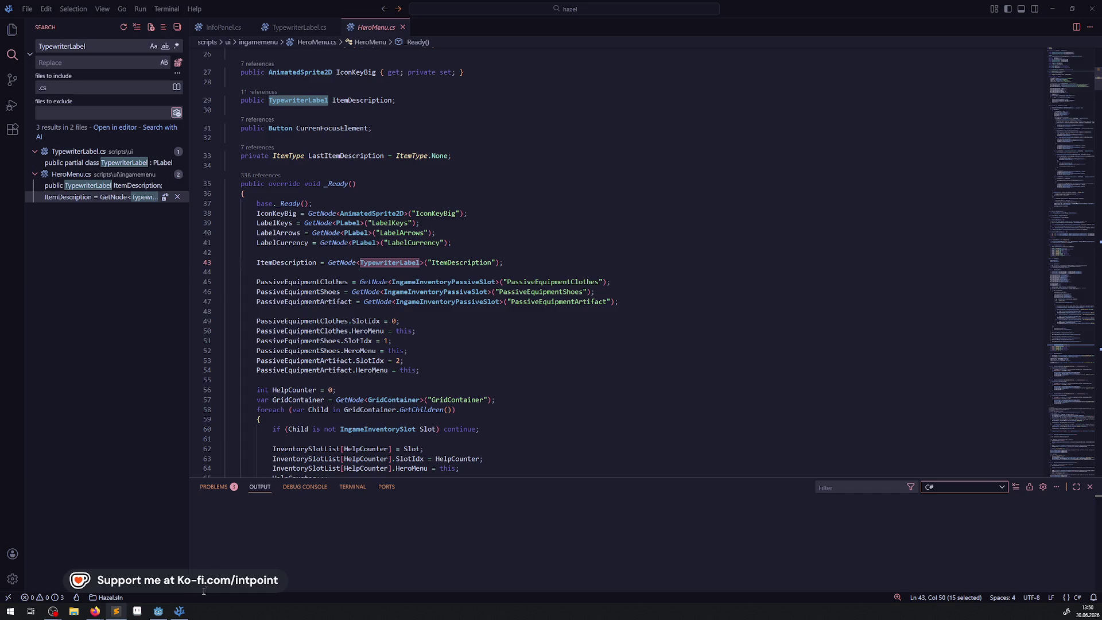
click(179, 613)
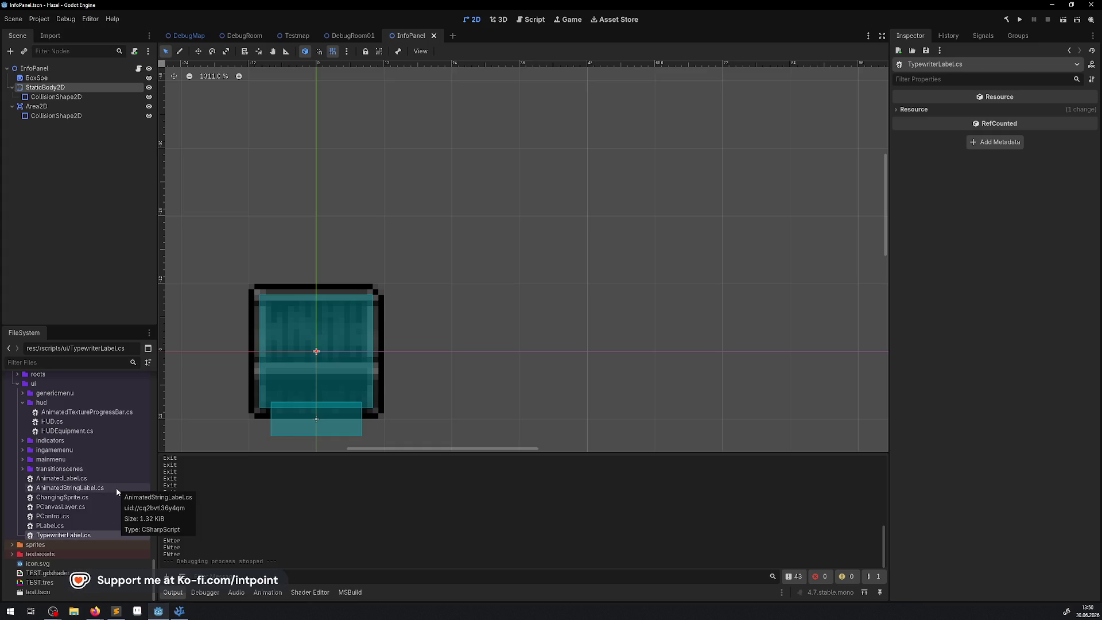
Step: Collapse hud, expand scripts/ui/ingamemenu, and open PIngameControl.cs in VS Code
click(21, 449)
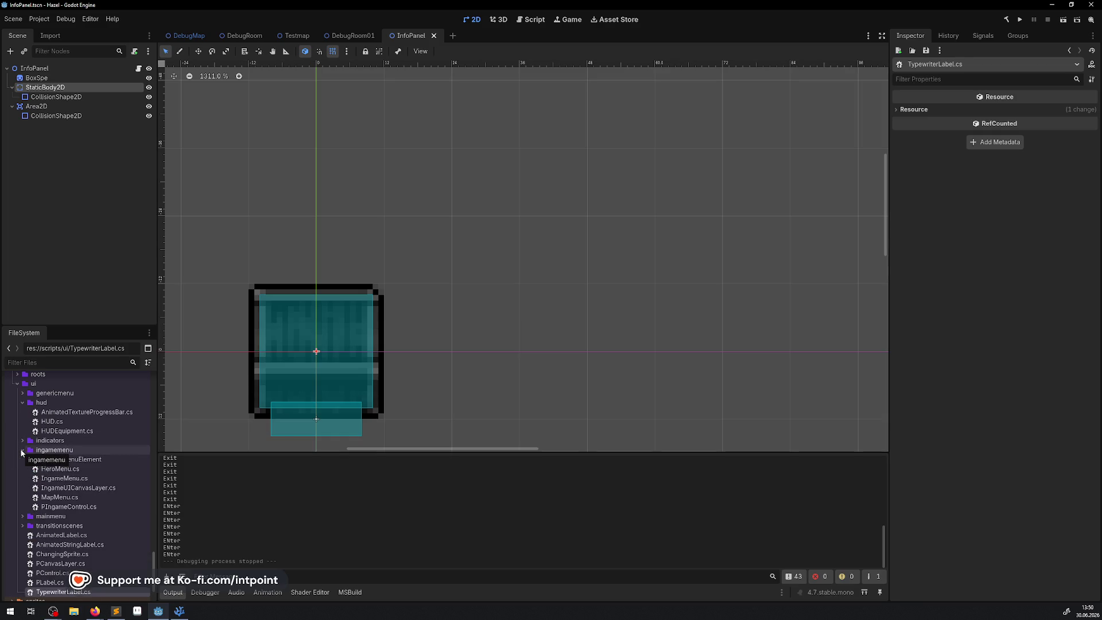
click(21, 450)
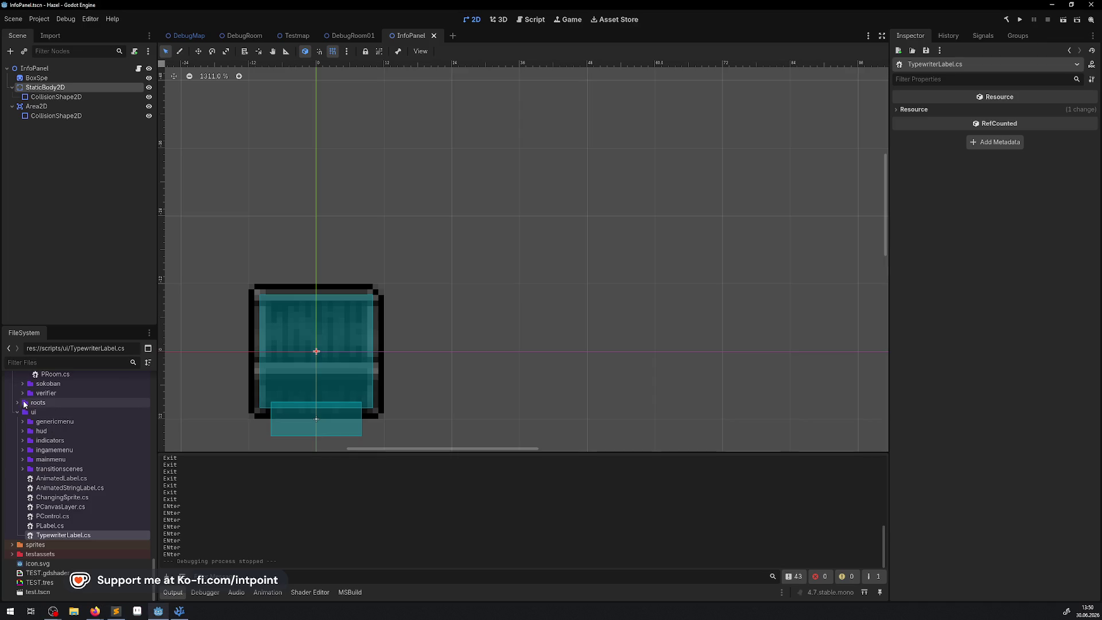
click(22, 402)
click(24, 451)
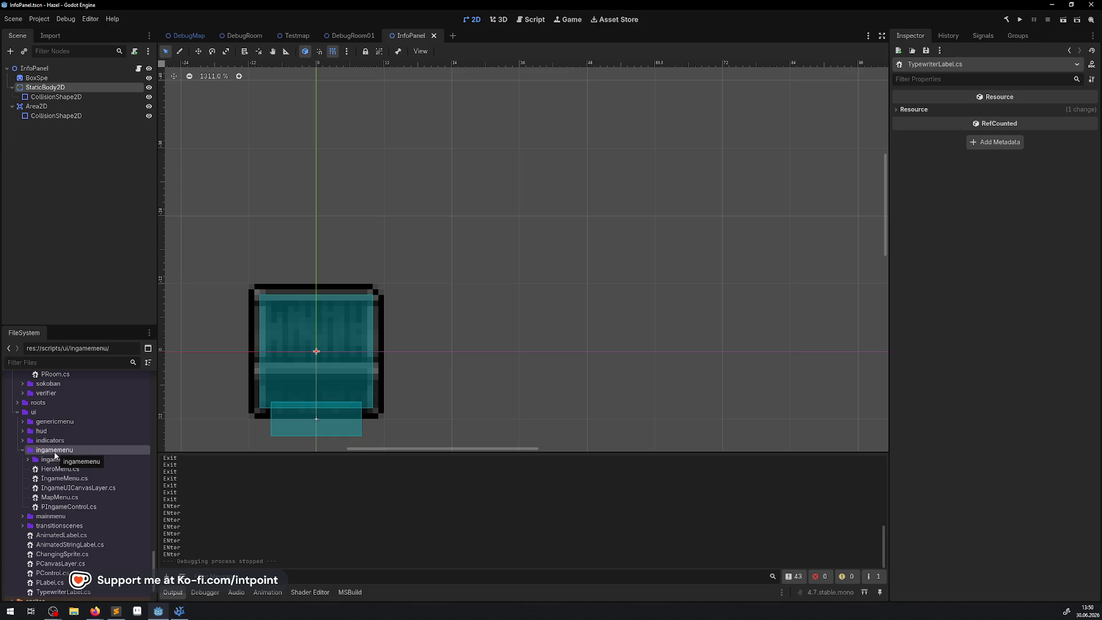
double_click(68, 506)
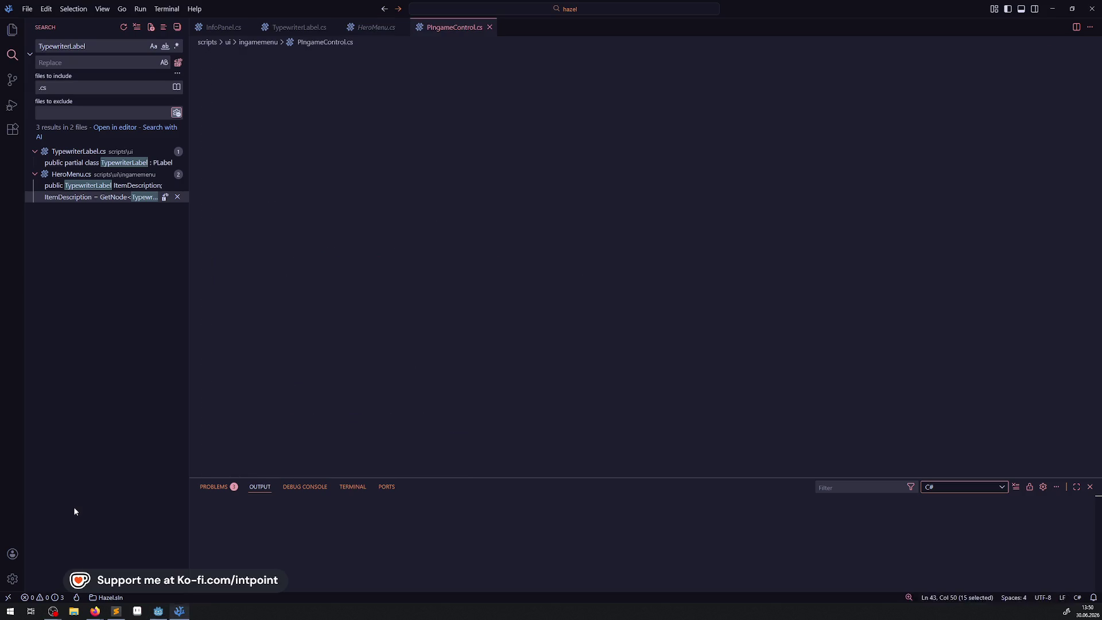
Step: Skim PIngameControl.cs, then start a new script in Godot's ingamemenu scripts folder
scroll(464, 317, down, 3)
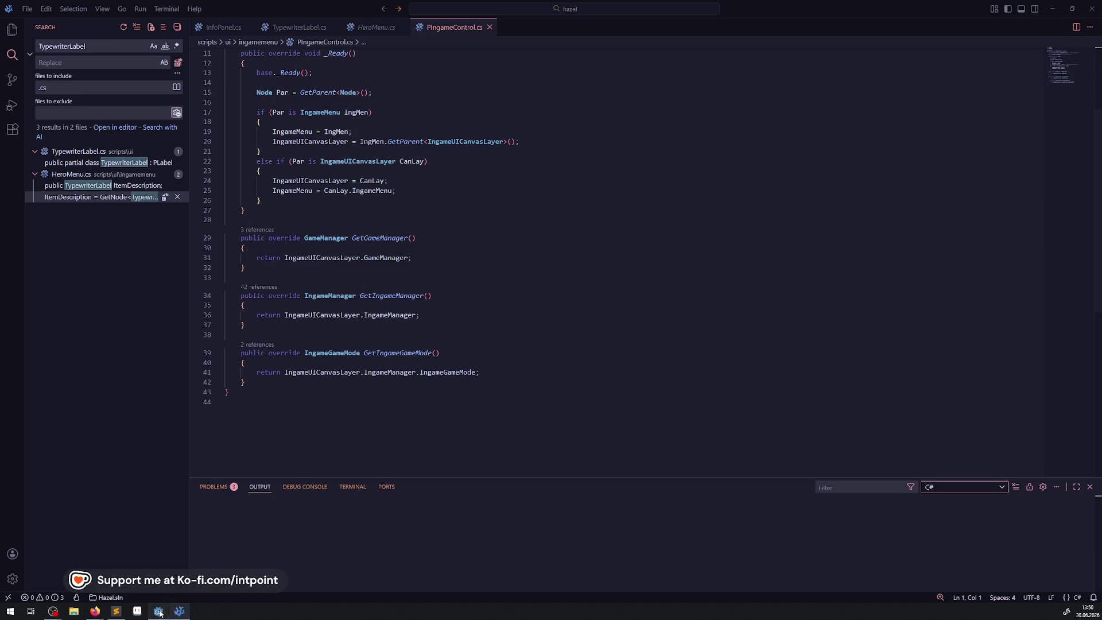
key(alt+Tab)
click(55, 451)
right_click(55, 452)
mouse_move(111, 454)
click(228, 472)
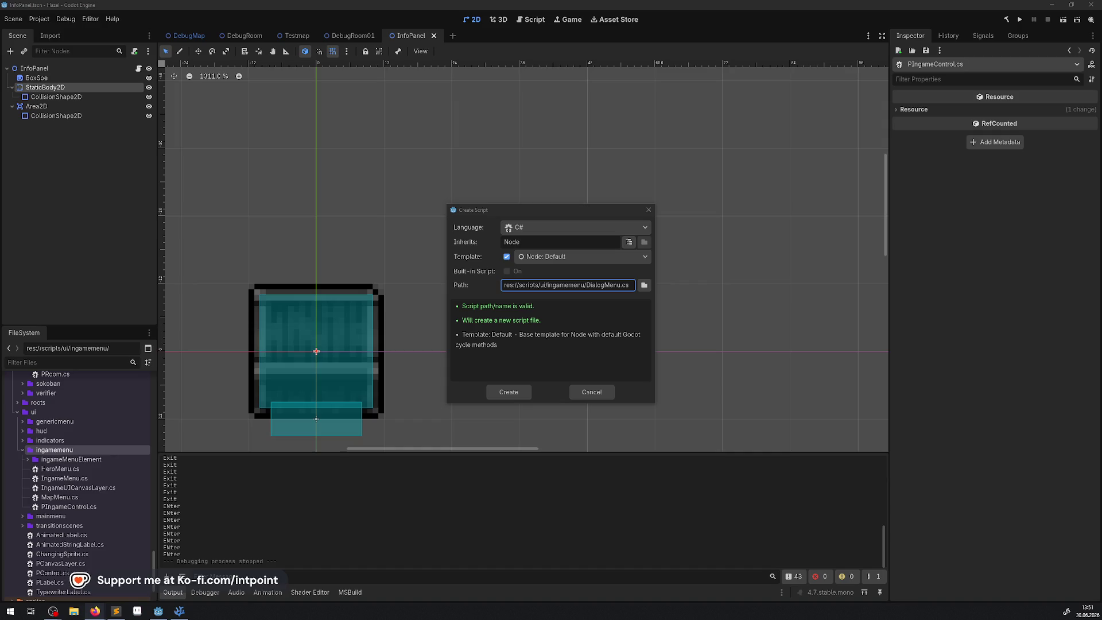
Step: Make the new C# script inherit PIngameControl and create it as ingamemenu/DialogMenu.cs
click(629, 242)
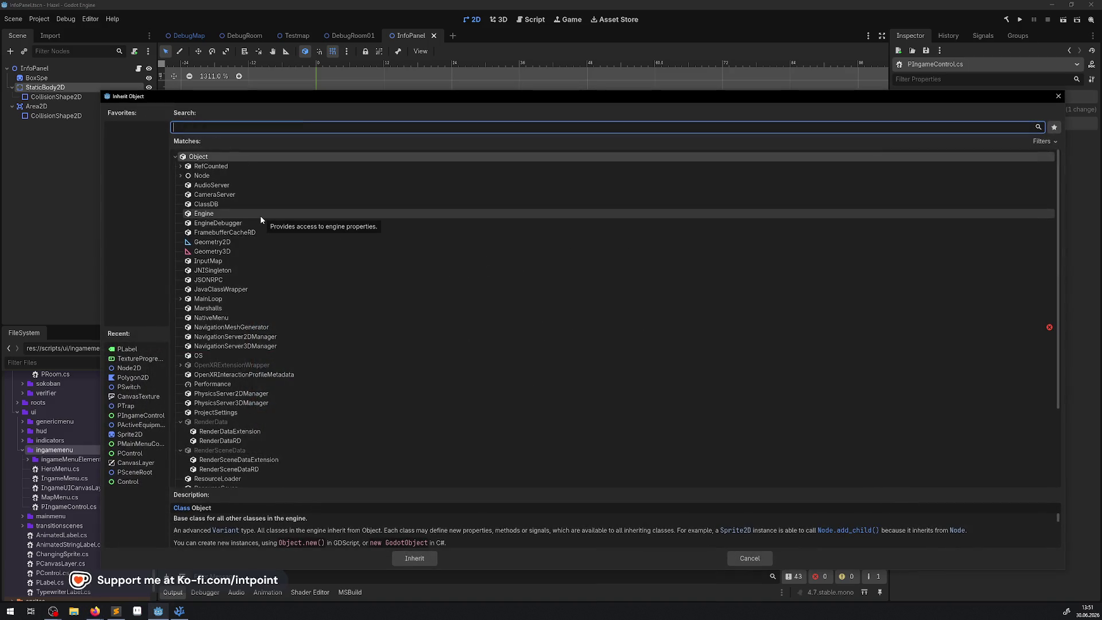
text(pingh)
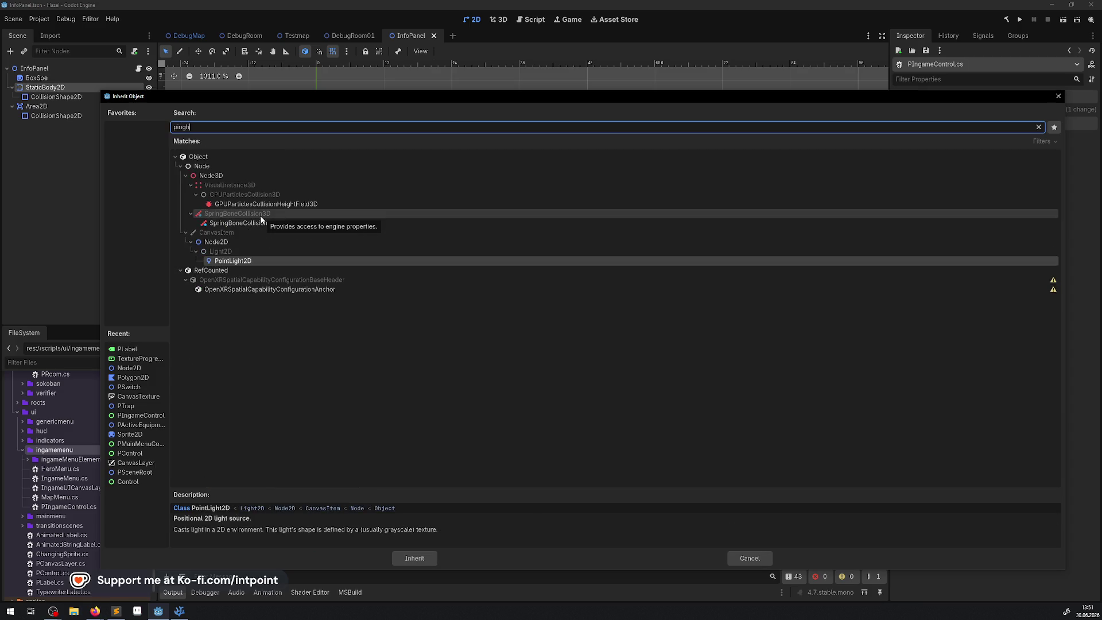
key(BackSpace)
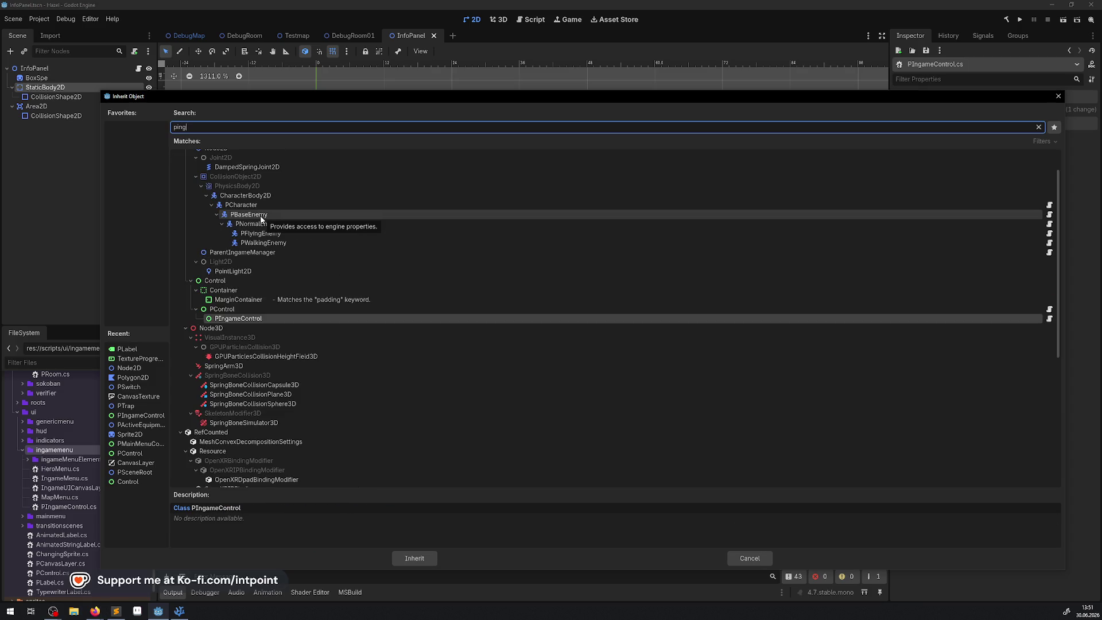
double_click(247, 317)
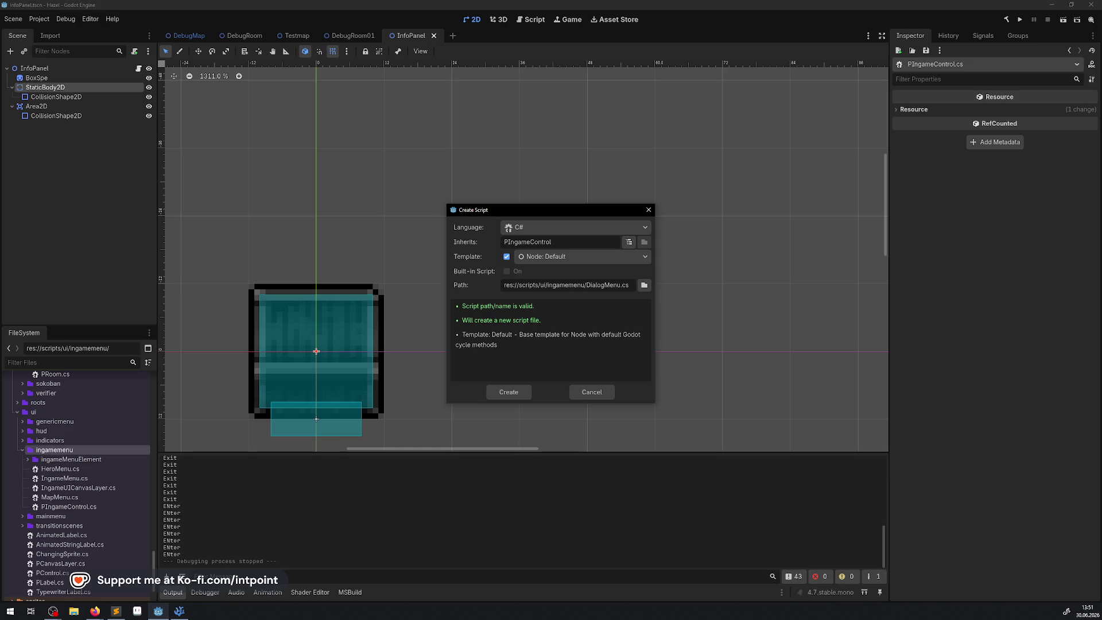
key(alt+Tab)
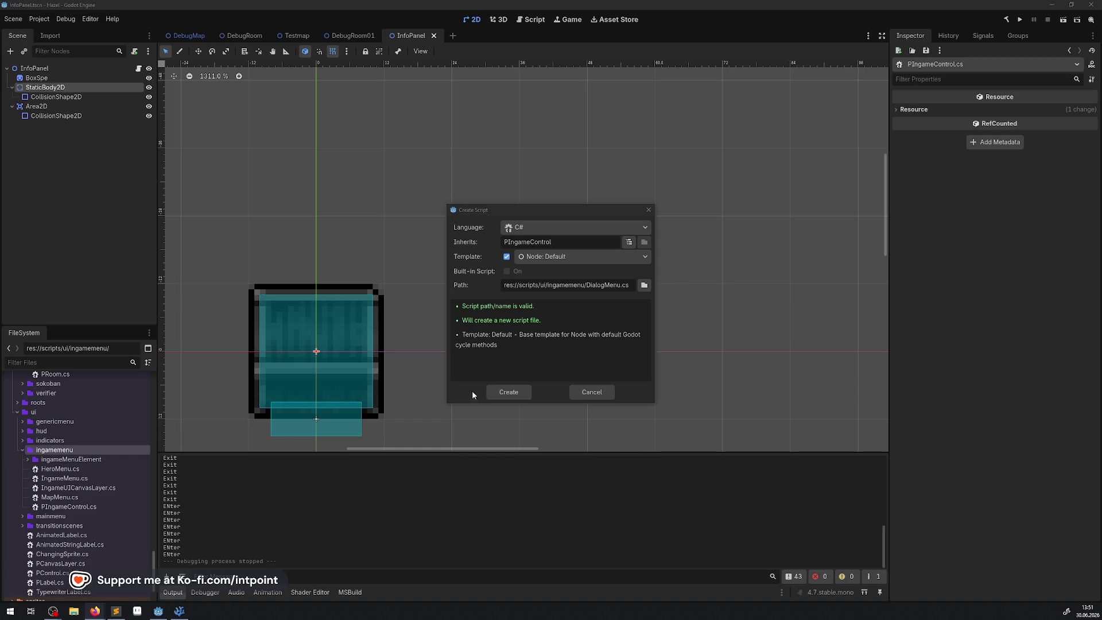
click(505, 393)
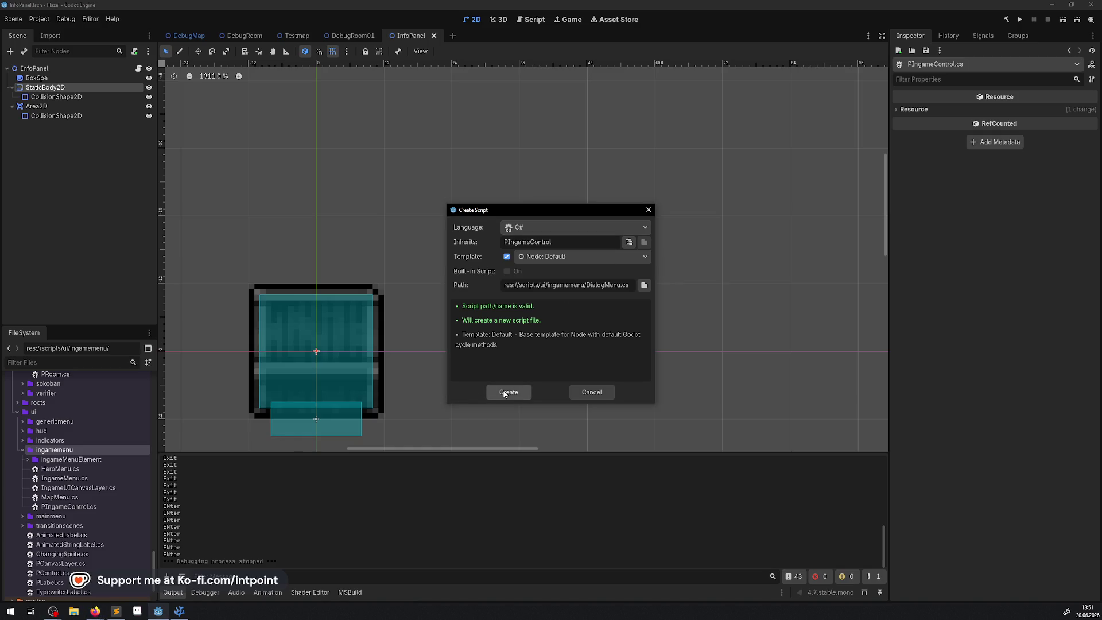
click(504, 394)
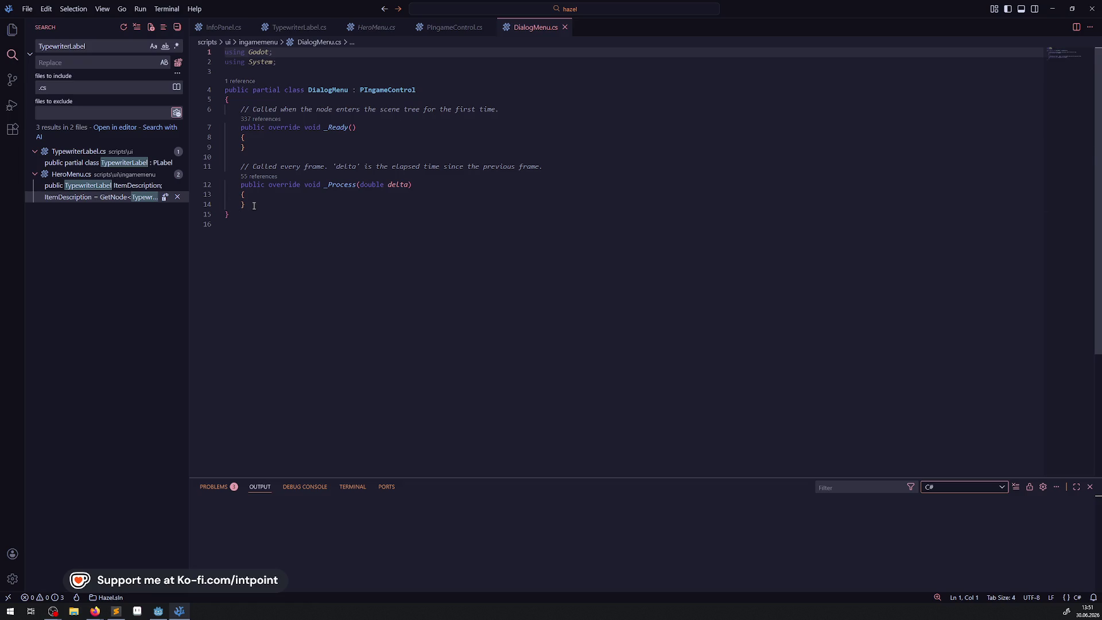
Step: Delete the _Process stub and the comment above _Ready, save DialogMenu.cs, and return to Godot
drag(254, 205, 203, 165)
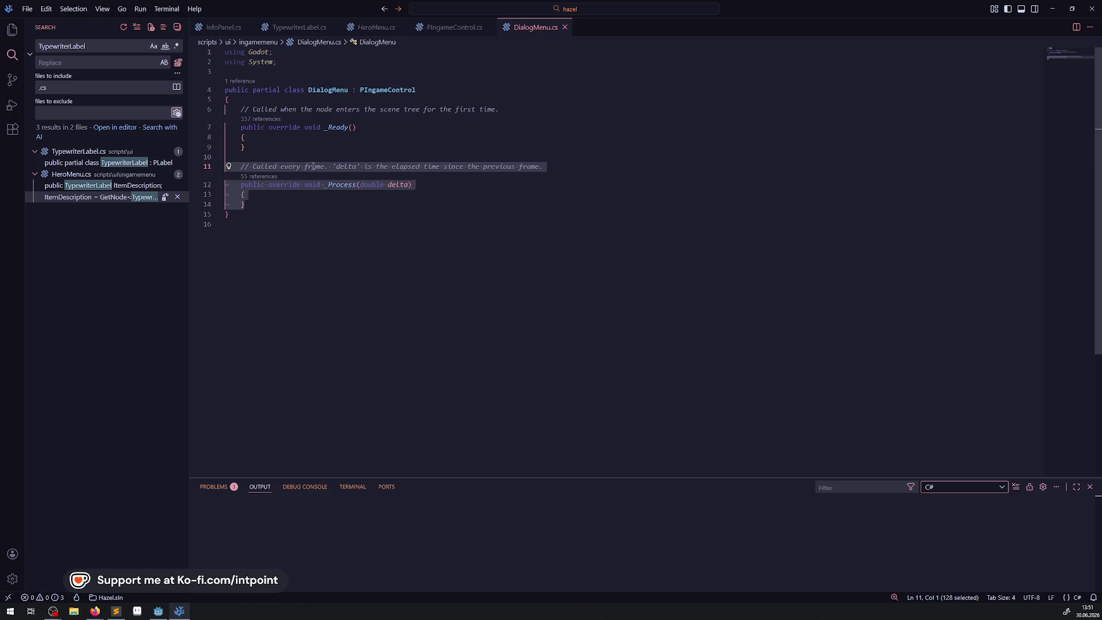
key(BackSpace)
key(BackSpace)
key(BackSpace)
drag(500, 109, 202, 112)
key(BackSpace)
key(BackSpace)
click(257, 136)
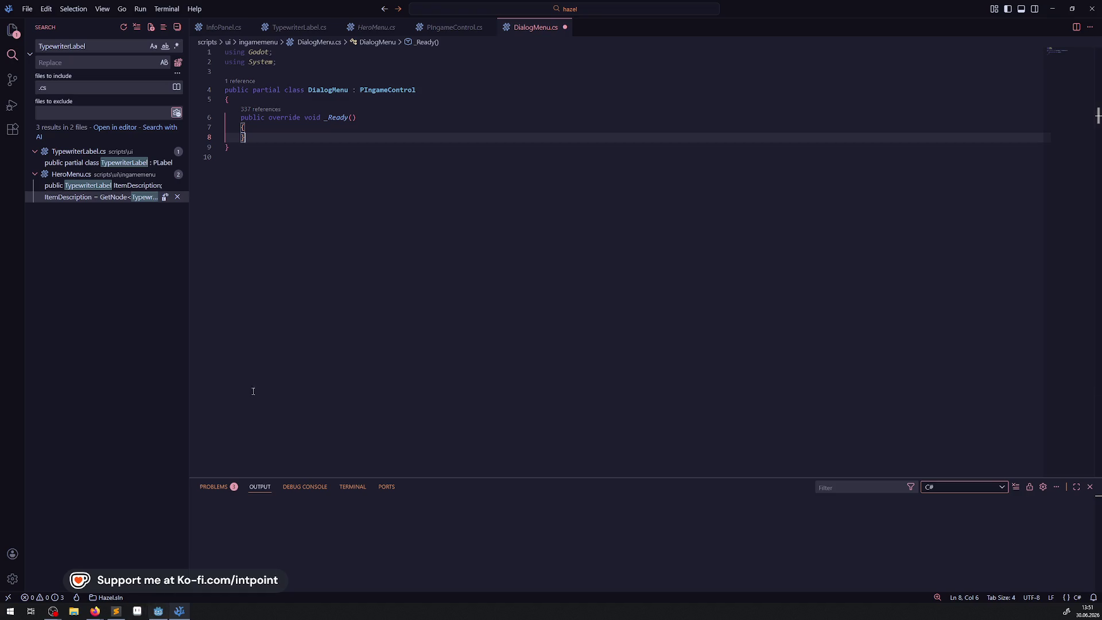
click(292, 54)
key(ctrl+s)
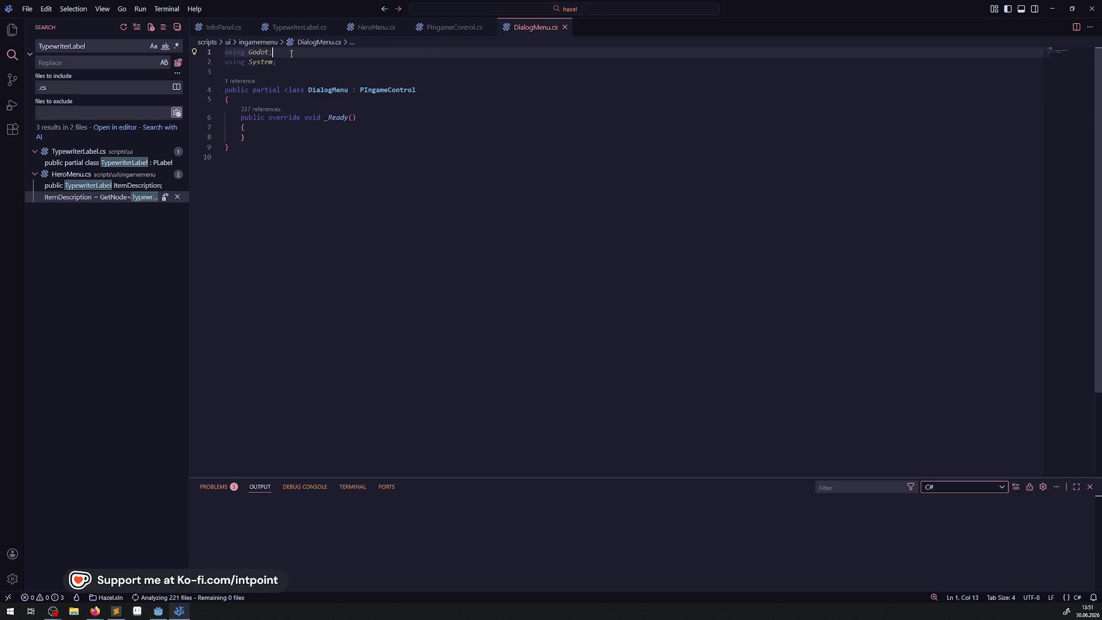
click(158, 611)
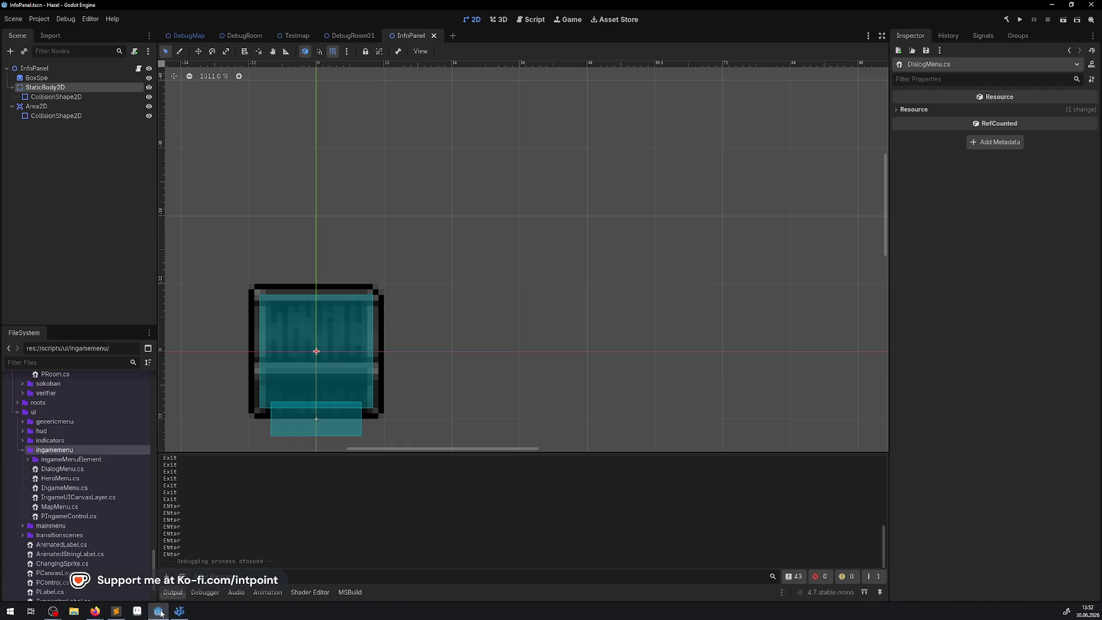
Step: Bring up the hud scripts folder's options and dismiss them without creating anything
right_click(100, 436)
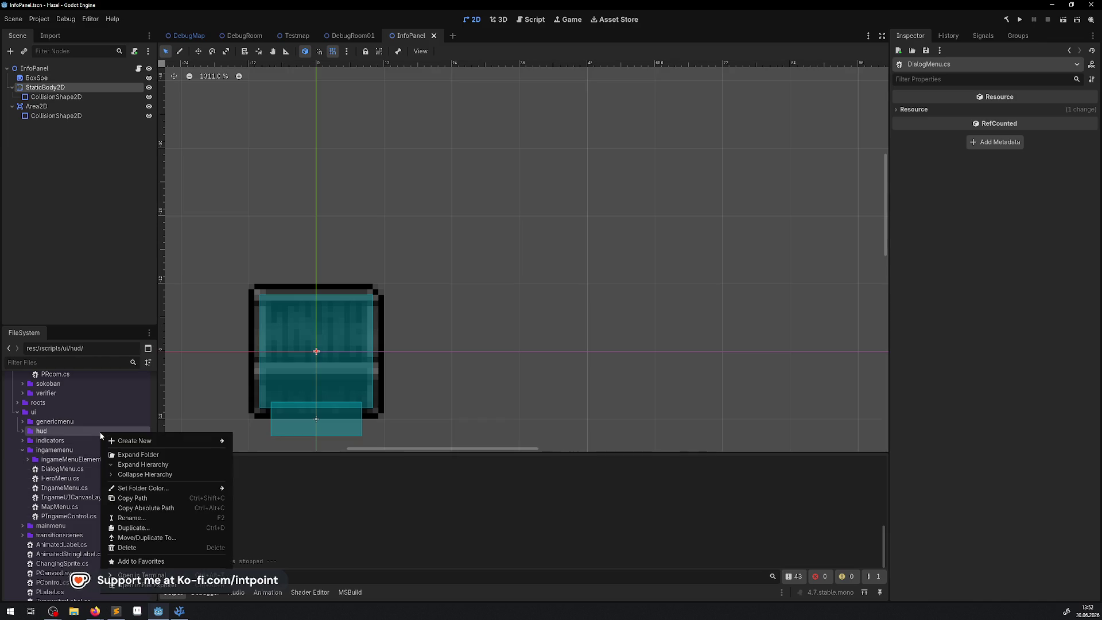
mouse_move(108, 445)
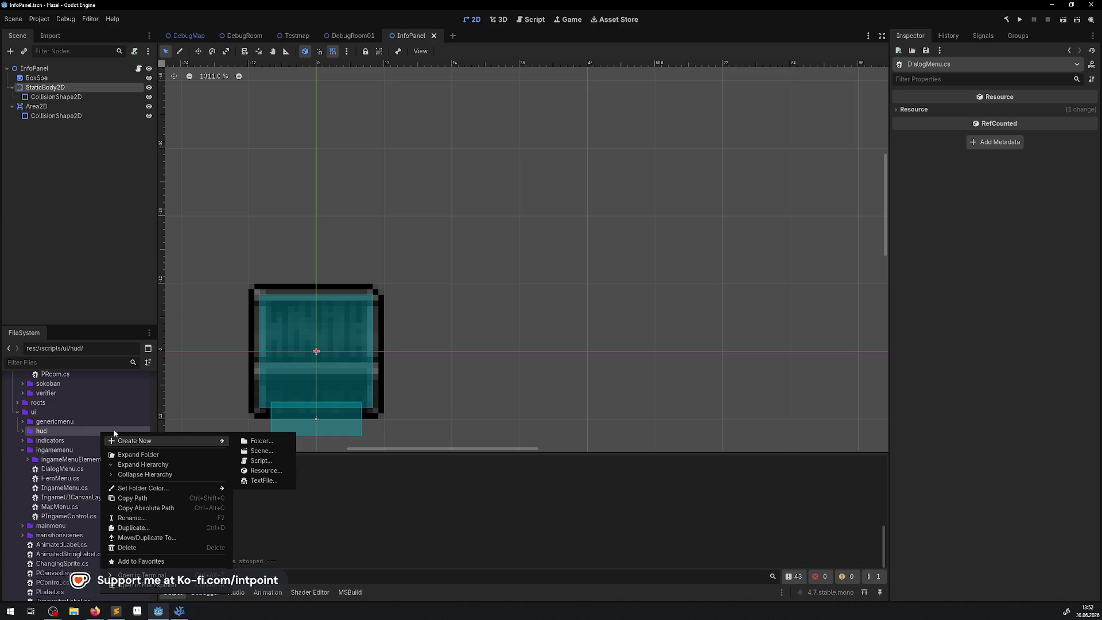
click(355, 536)
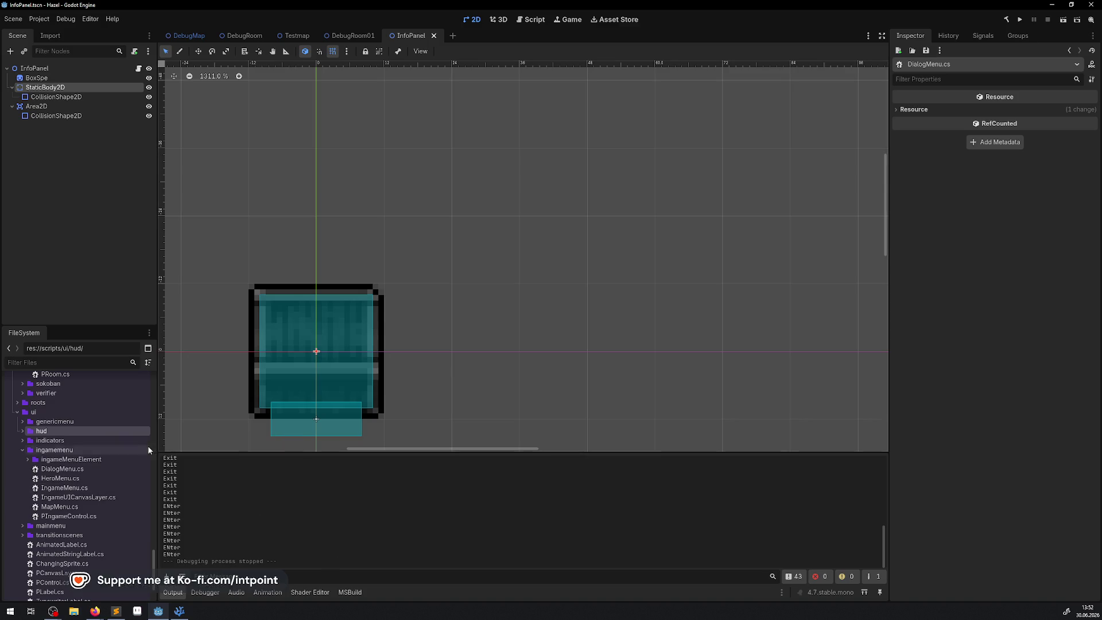
Step: Scroll up to scenes/ui, collapse objects, indicators and hud, and bring up ingamemenu's options
scroll(128, 504, up, 15)
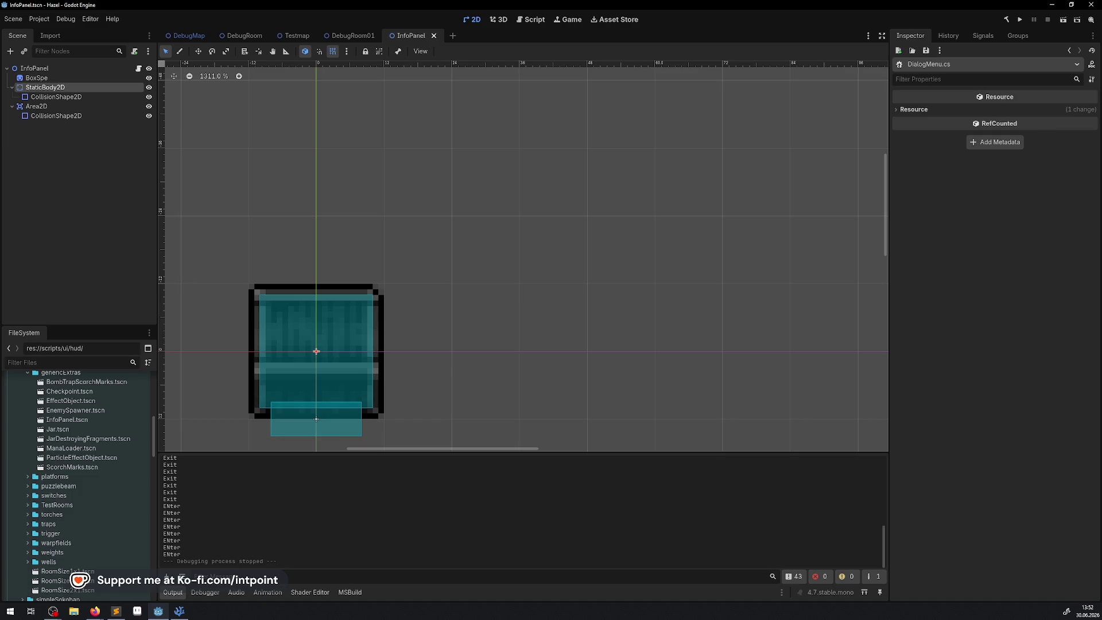
scroll(35, 488, up, 5)
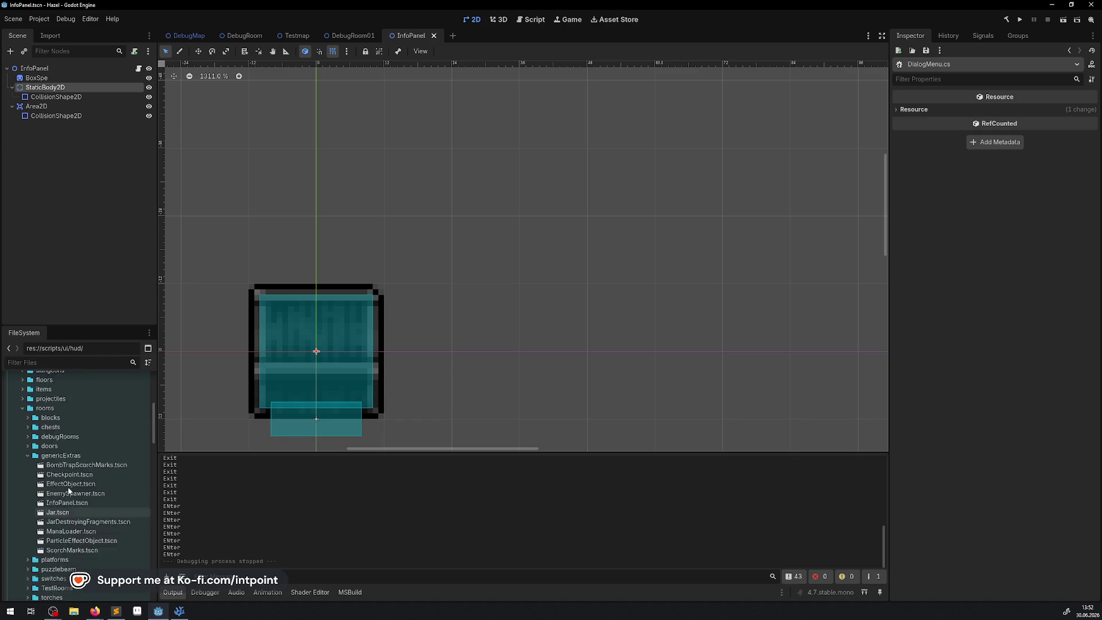
scroll(18, 476, up, 4)
click(18, 454)
click(22, 509)
click(22, 482)
right_click(51, 499)
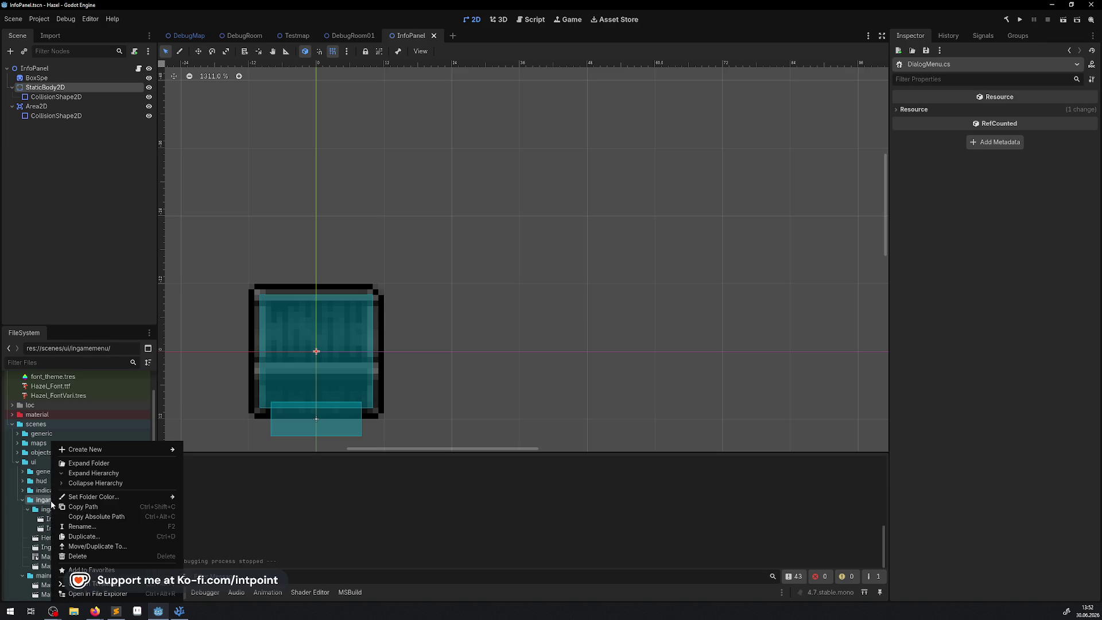
Step: Start a new user interface scene in scenes/ui/ingamemenu with a PIngameControl root
mouse_move(100, 448)
click(210, 462)
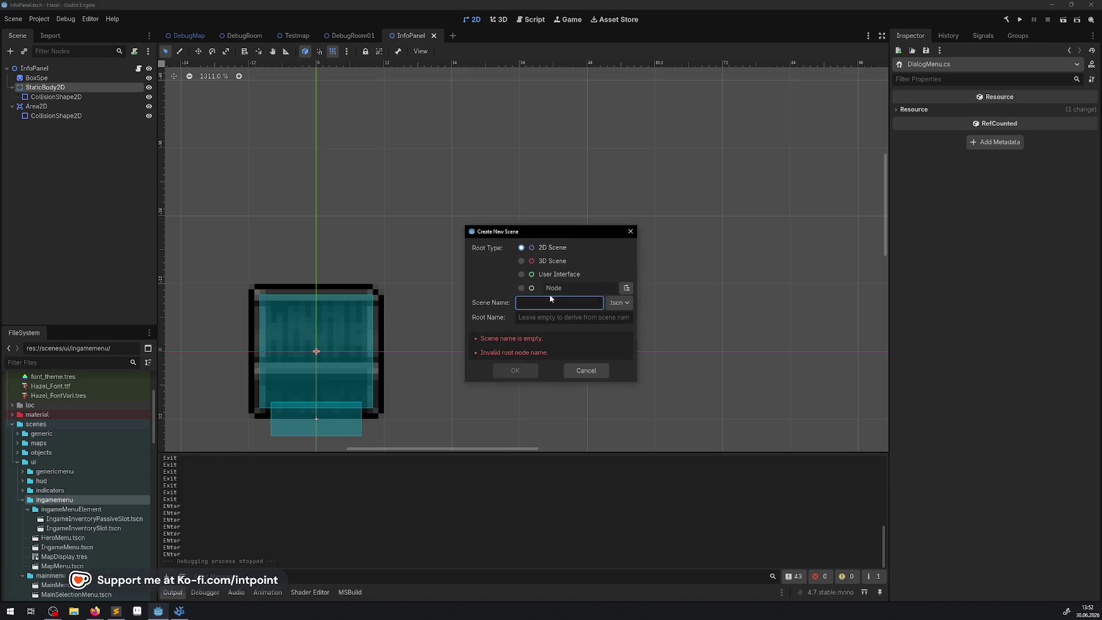
click(522, 275)
click(627, 289)
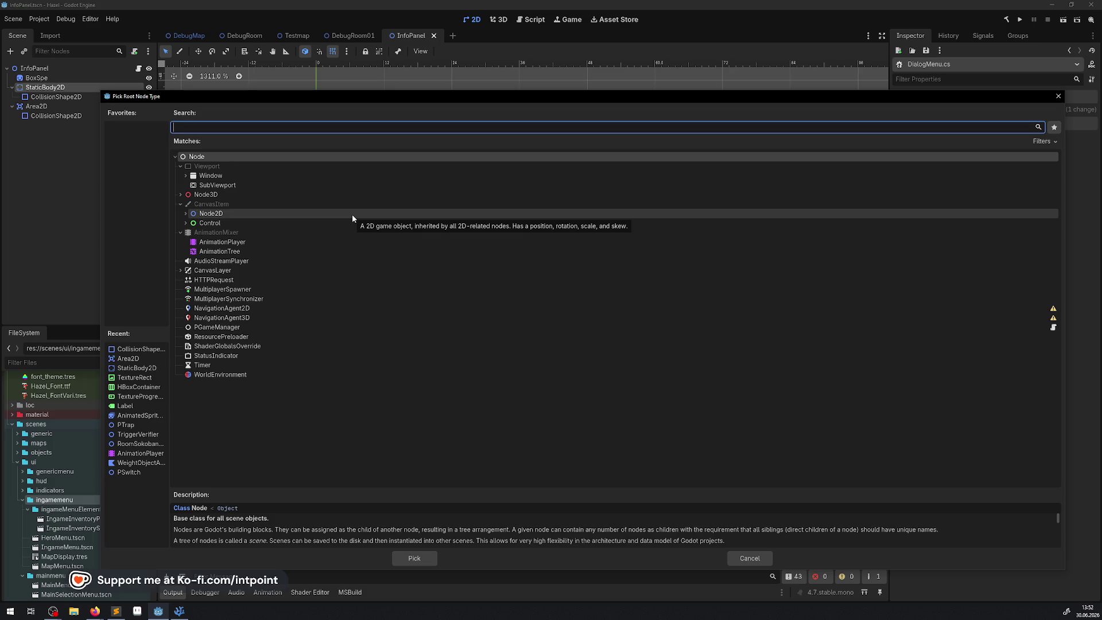
text(useri)
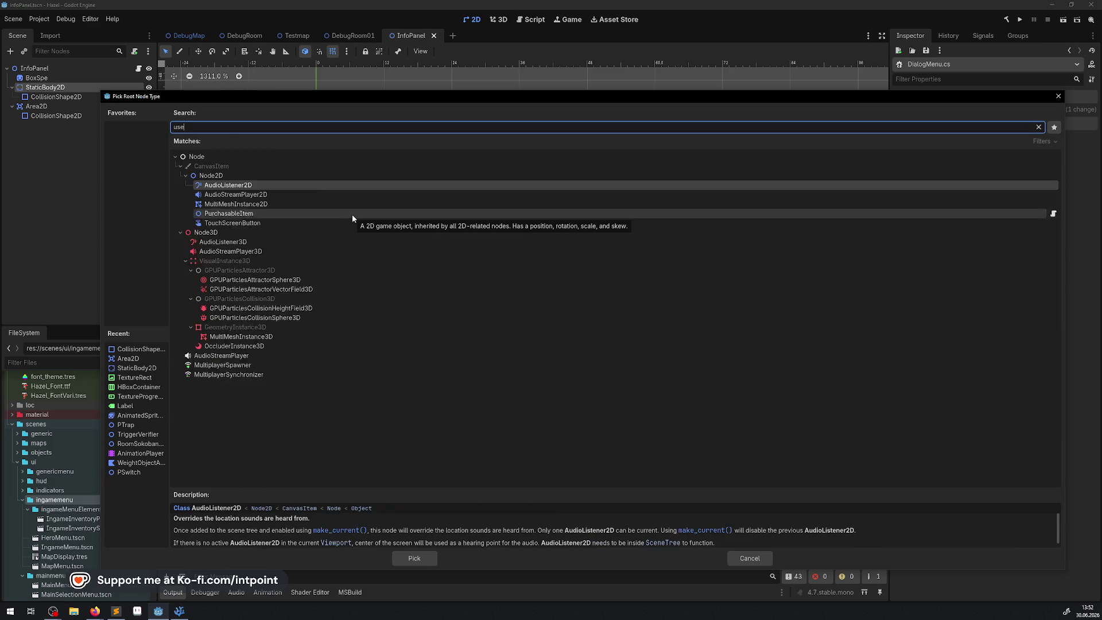
key(BackSpace)
key(BackSpace)
key(BackSpace)
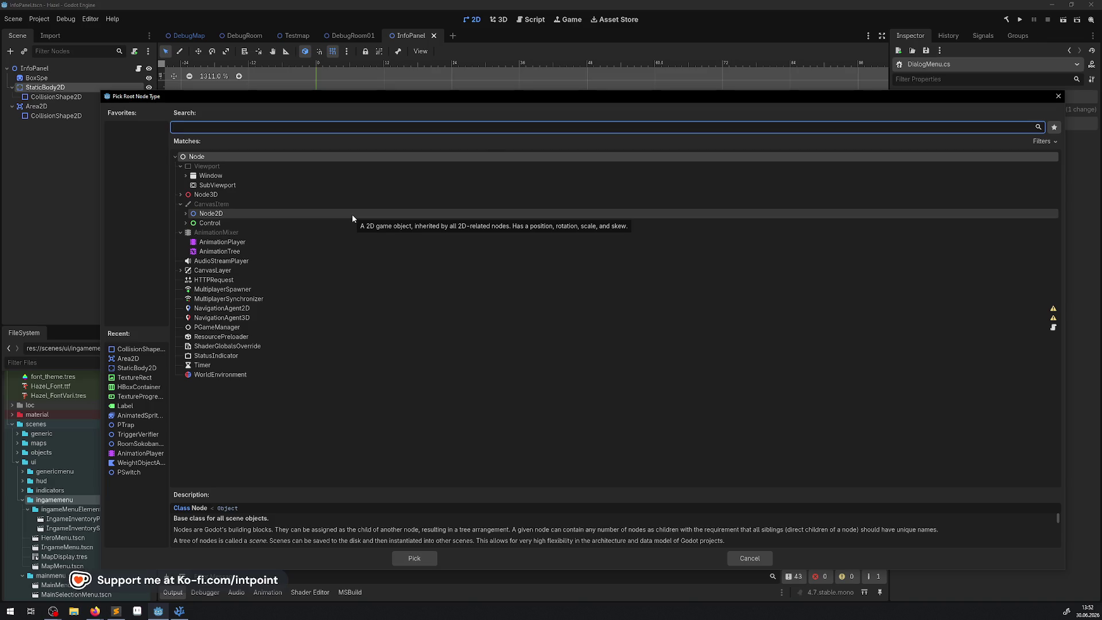
text(pIng)
double_click(253, 346)
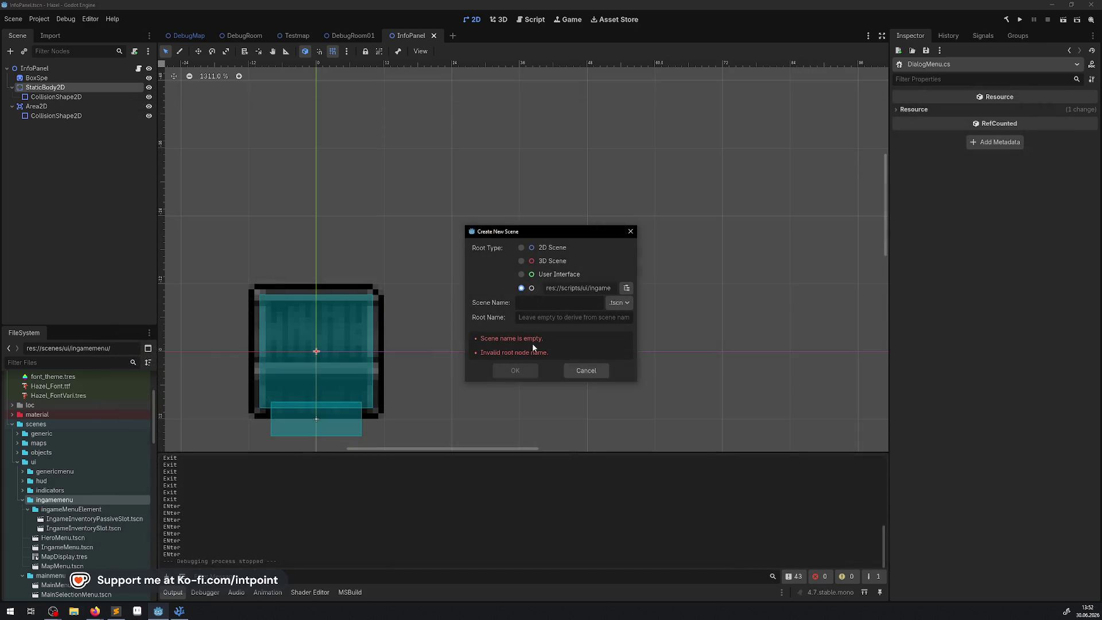
Step: Name the scene DialogMenu and create it
click(539, 302)
text(DialogMenu)
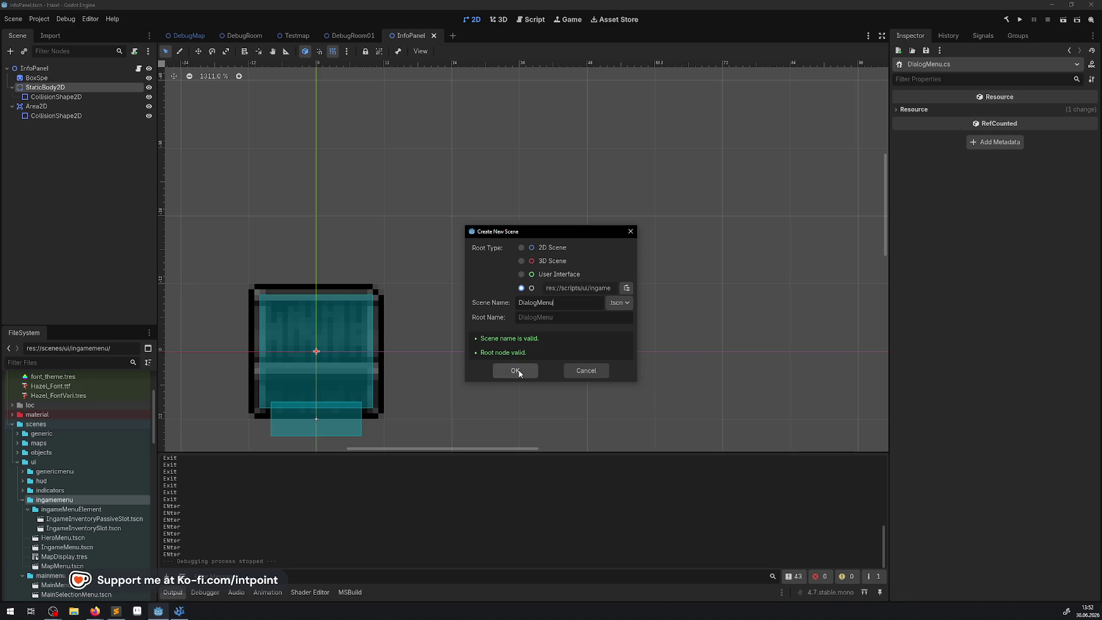
click(507, 373)
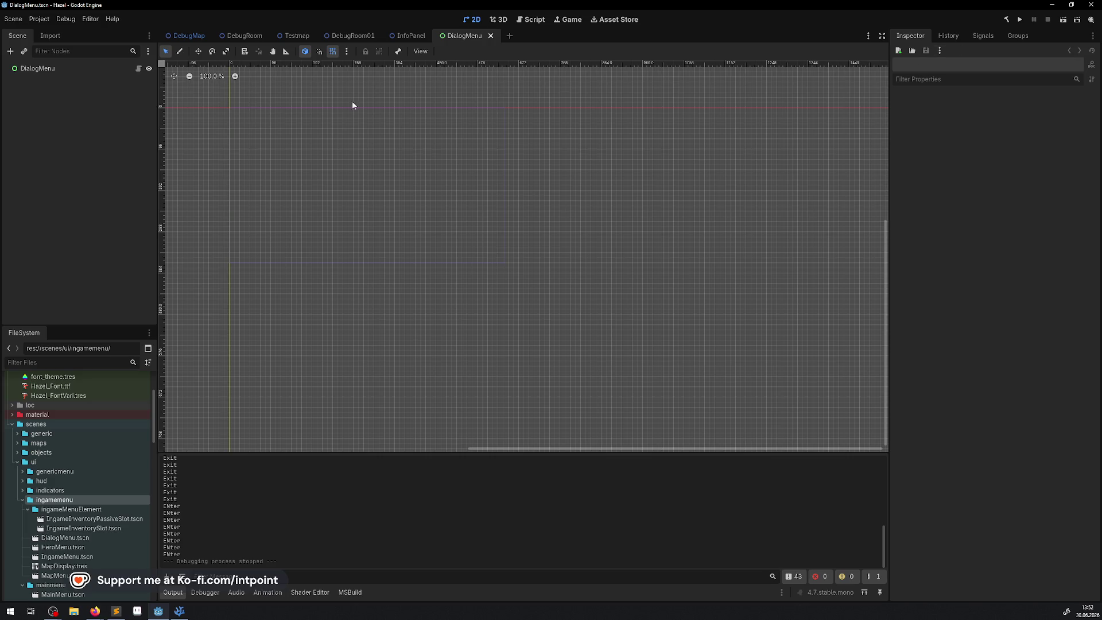
Step: Quick-load DialogMenu.cs onto the DialogMenu root node and save the scene
click(38, 68)
click(1091, 327)
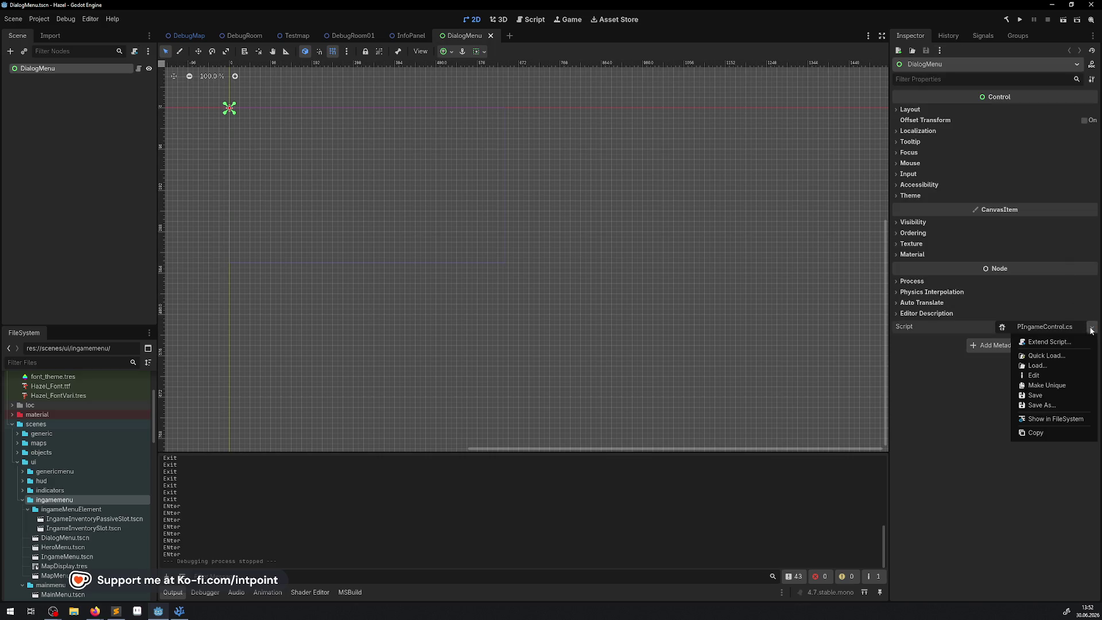
click(1047, 355)
text(dialogmenu)
double_click(452, 213)
key(ctrl+s)
Step: Build the .NET project, then begin adding a child node to DialogMenu
click(1007, 21)
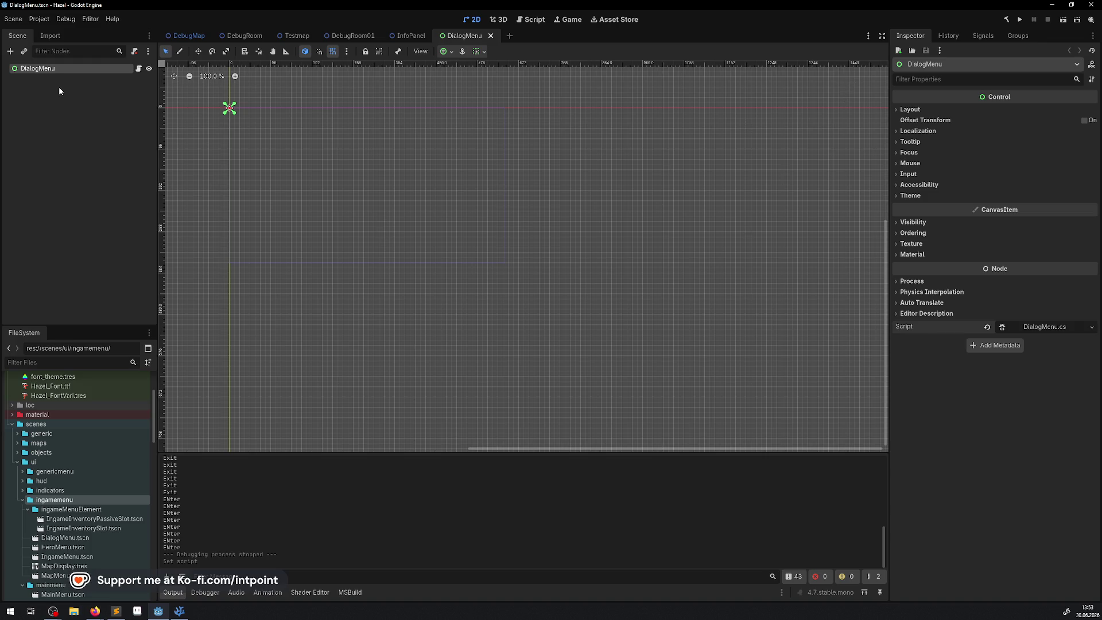
scroll(199, 119, up, 3)
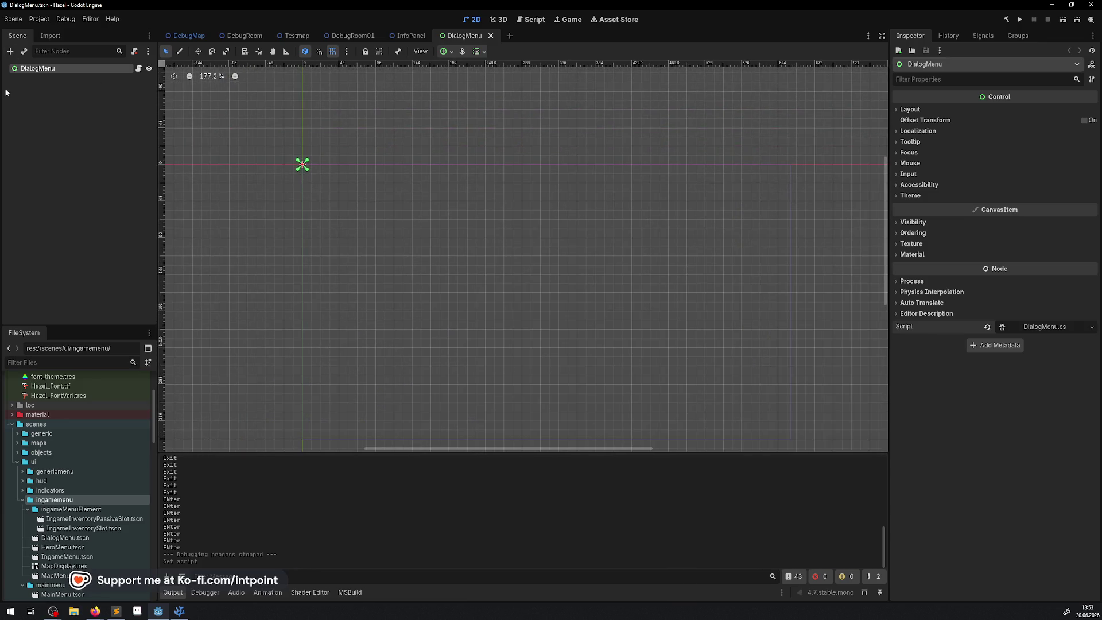
click(10, 51)
Step: Add a TextureRect under DialogMenu and give it a new GradientTexture2D
text(textur)
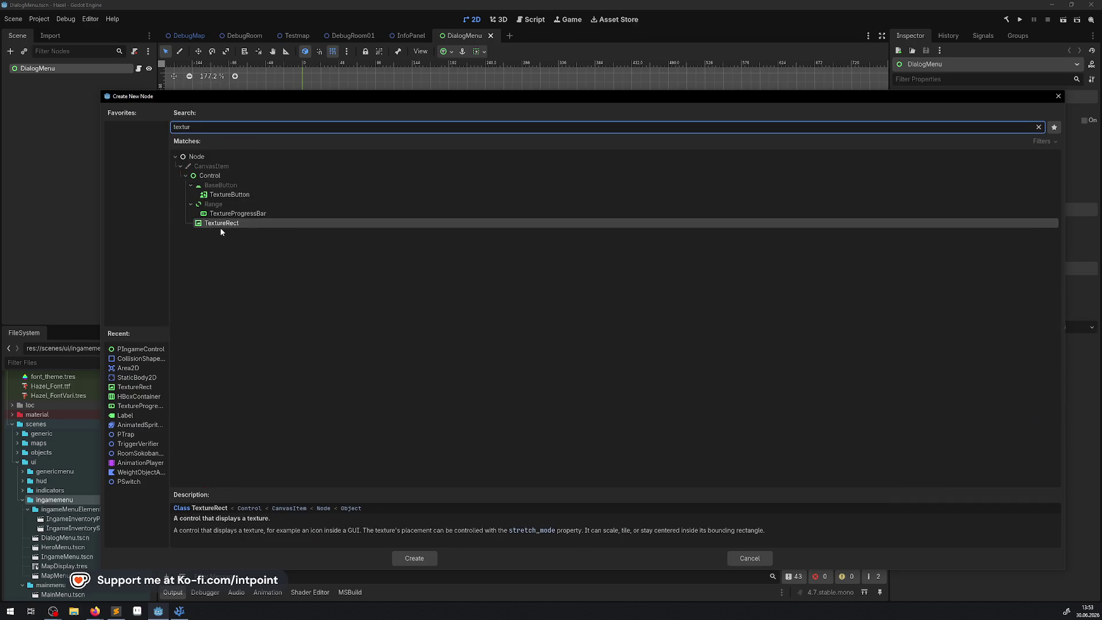
double_click(219, 223)
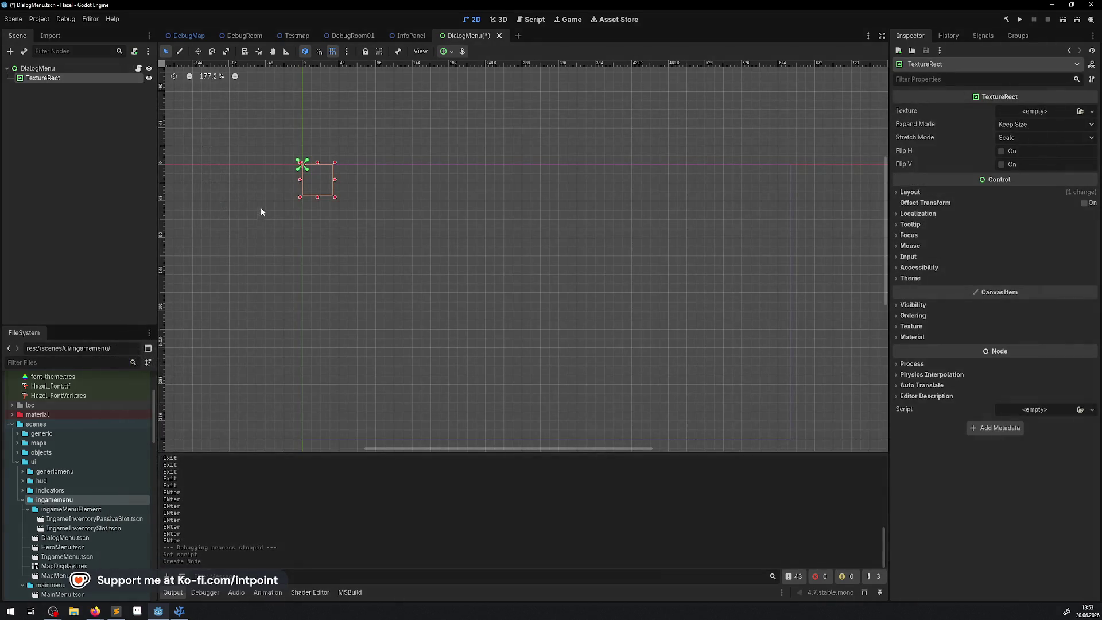
click(1025, 112)
click(1021, 260)
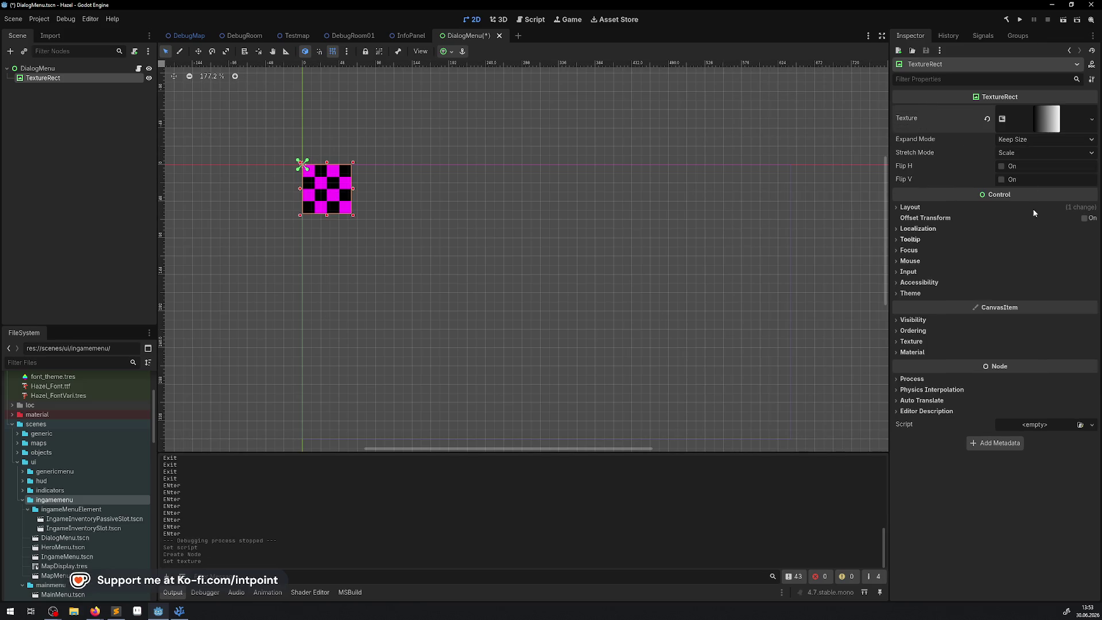
Step: Resize the TextureRect to about 192×144 and save the scene
scroll(428, 229, up, 3)
scroll(436, 228, left, 3)
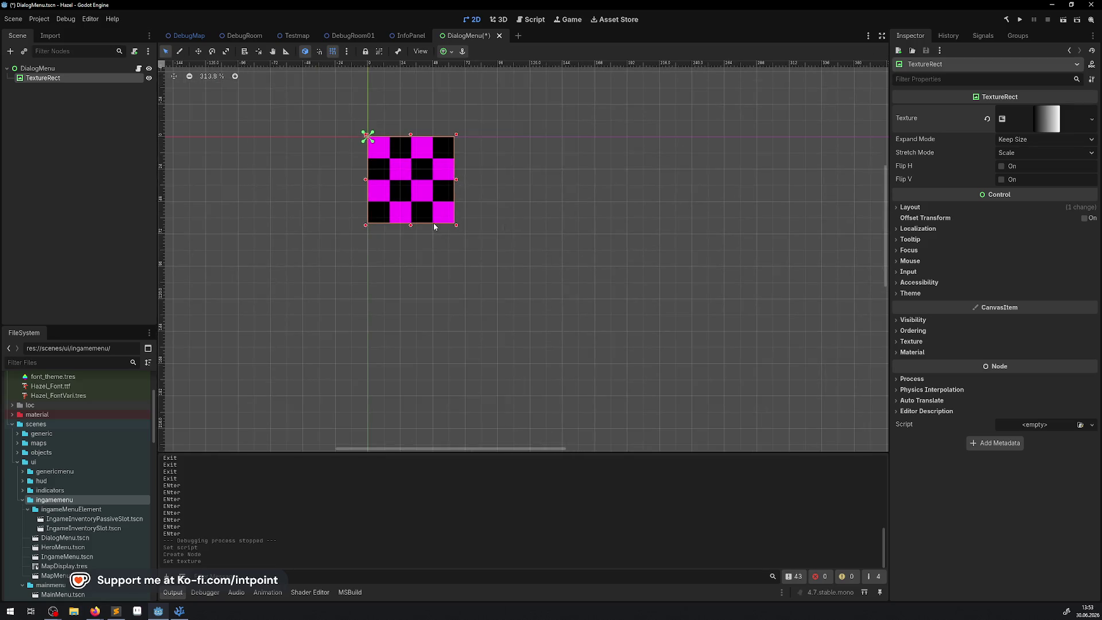
scroll(457, 234, up, 1)
mouse_move(459, 226)
mouse_down()
mouse_move(689, 322)
mouse_move(689, 366)
mouse_up()
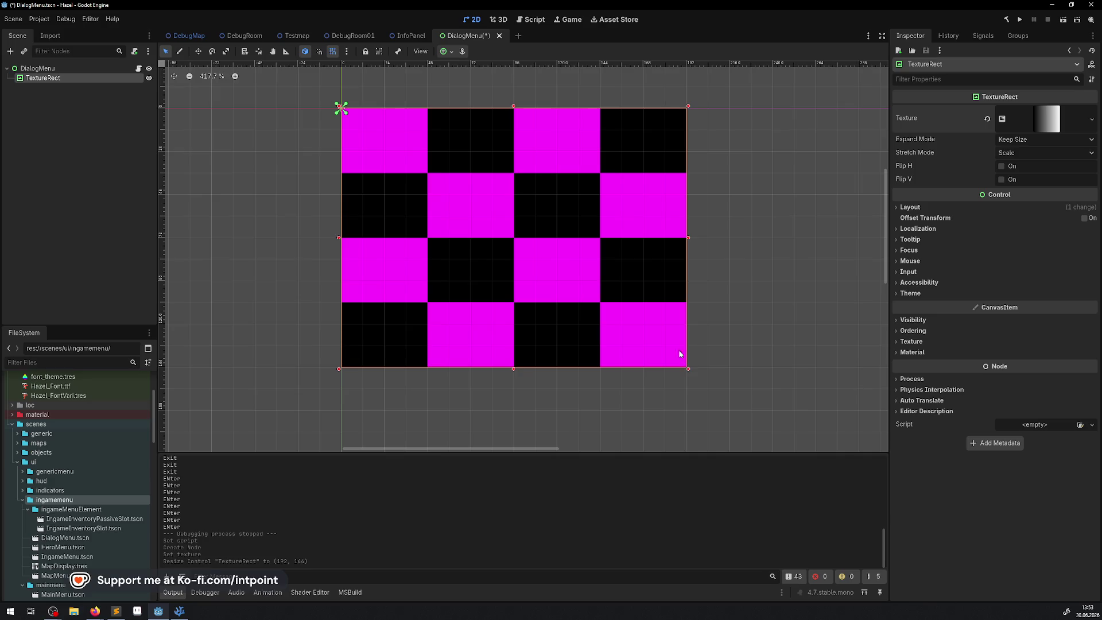
key(ctrl+s)
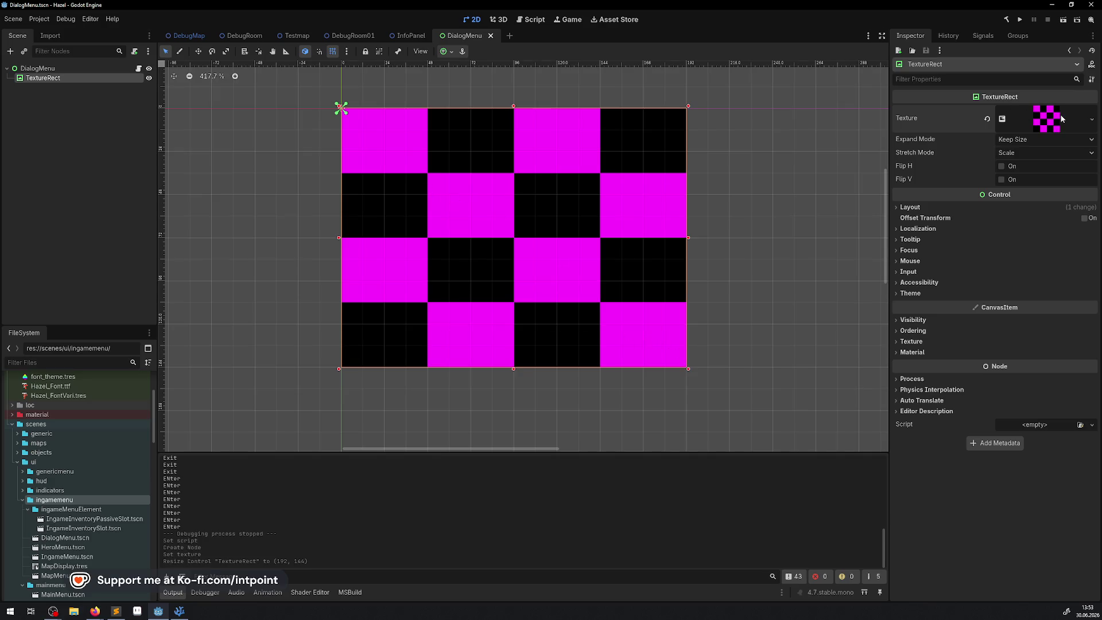
Step: Make the TextureRect's gradient solid black by removing its middle and white points
click(1060, 119)
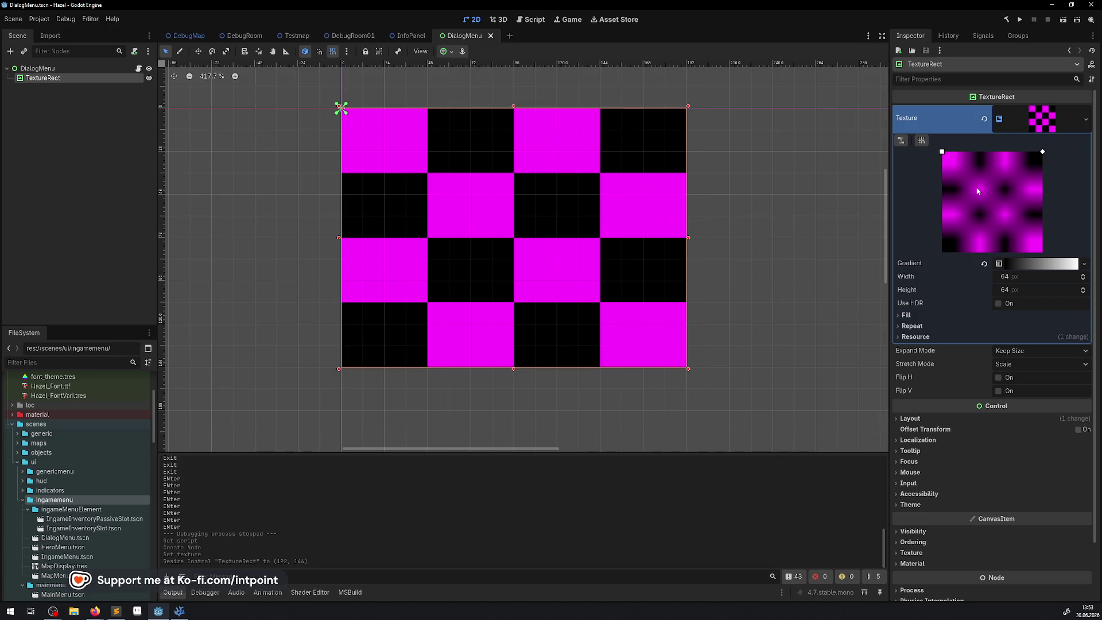
click(1008, 265)
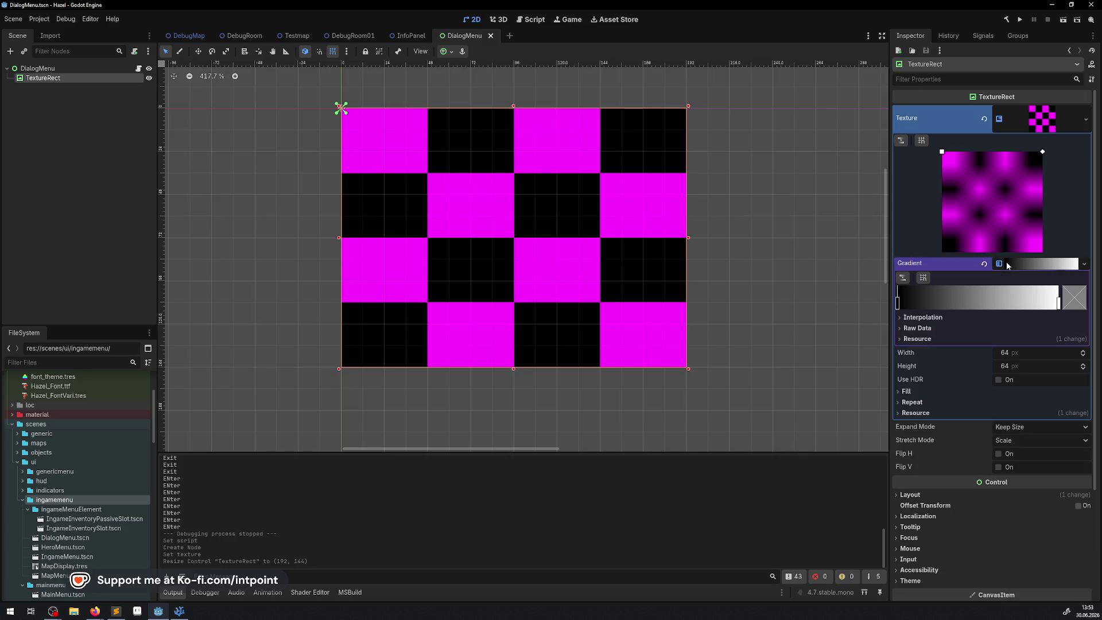
click(905, 299)
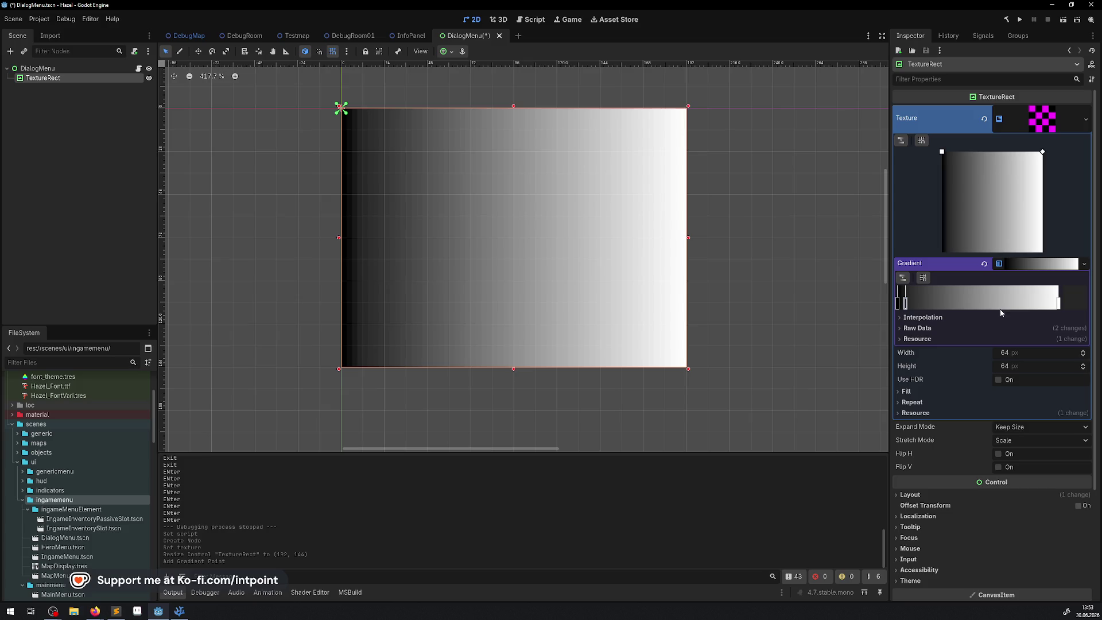
drag(906, 304, 958, 307)
double_click(959, 307)
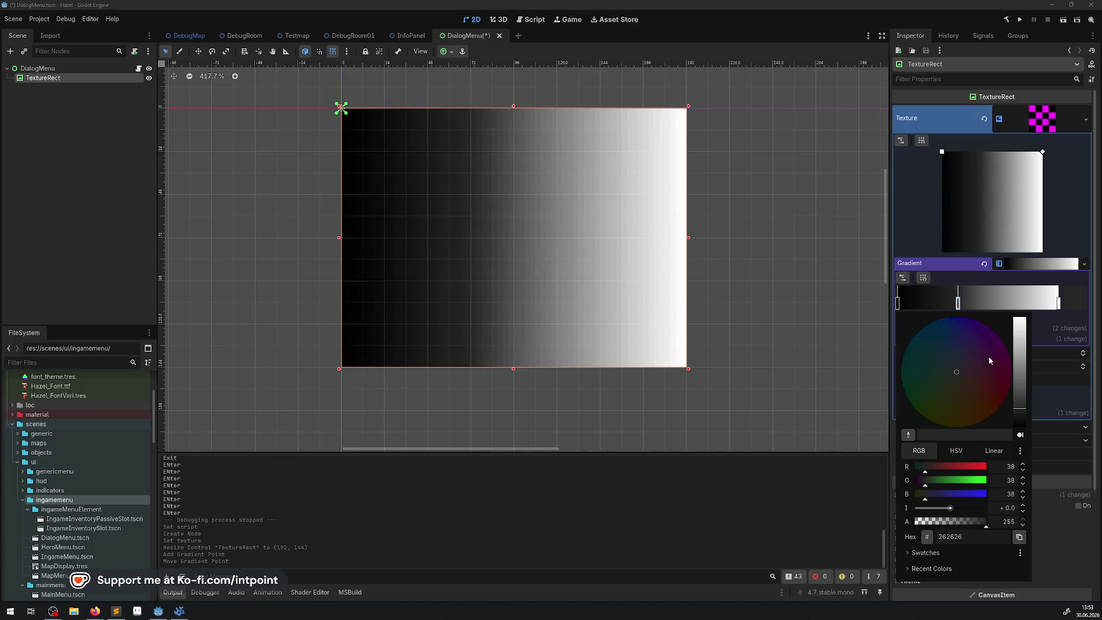
click(950, 305)
right_click(958, 304)
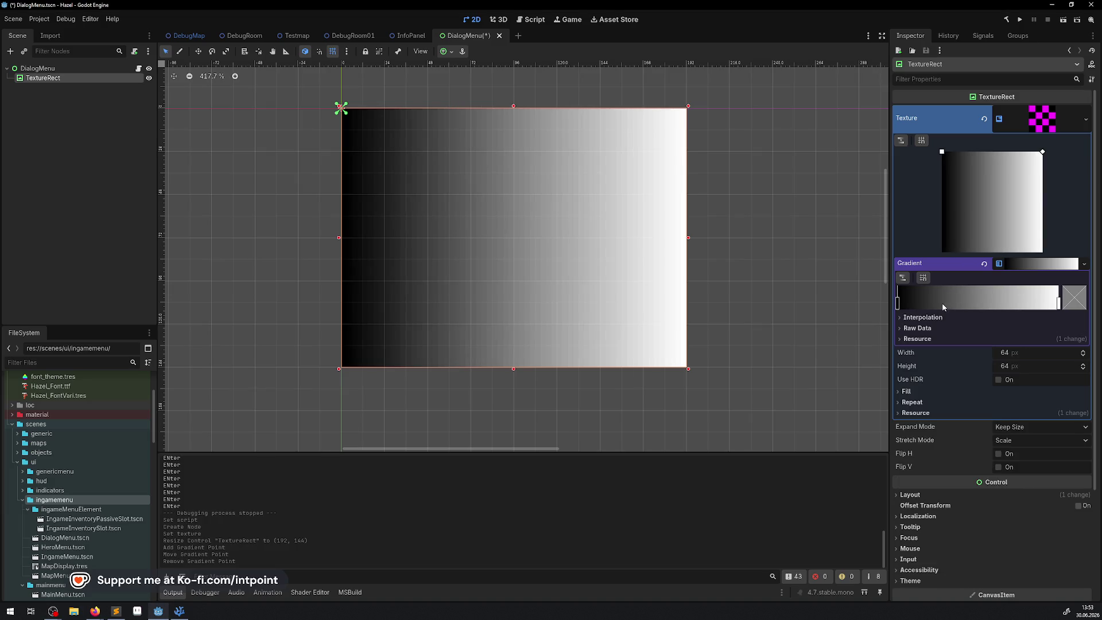
click(1058, 302)
right_click(1058, 303)
Step: Save the scene, switch to Testmap, and open the IngameUICanvasLayer scene from its node
key(ctrl+s)
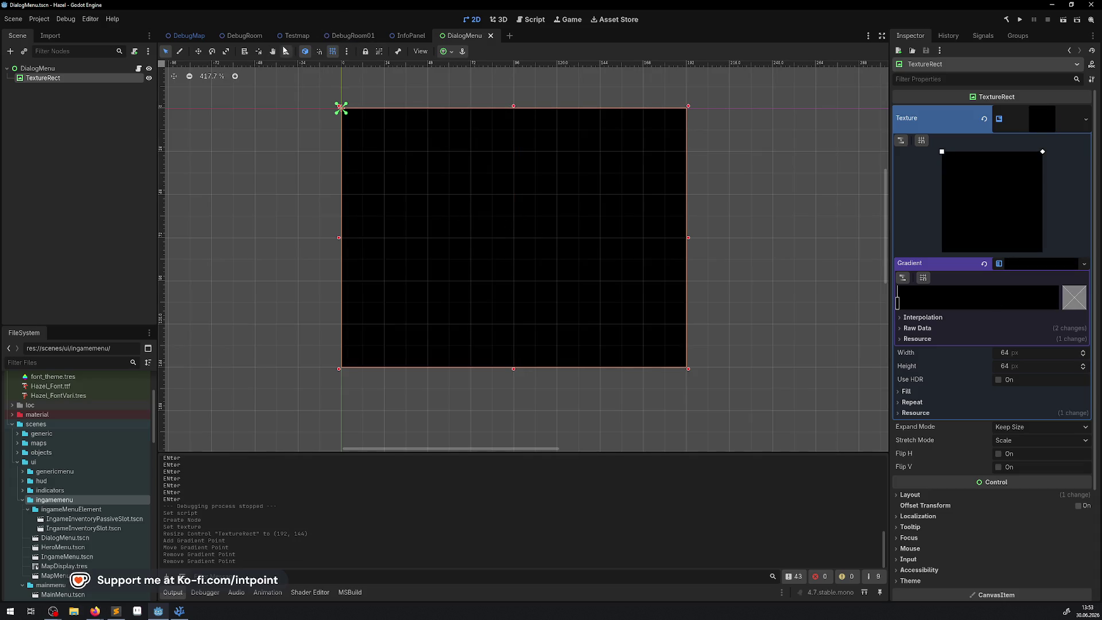
click(296, 35)
click(85, 118)
click(129, 117)
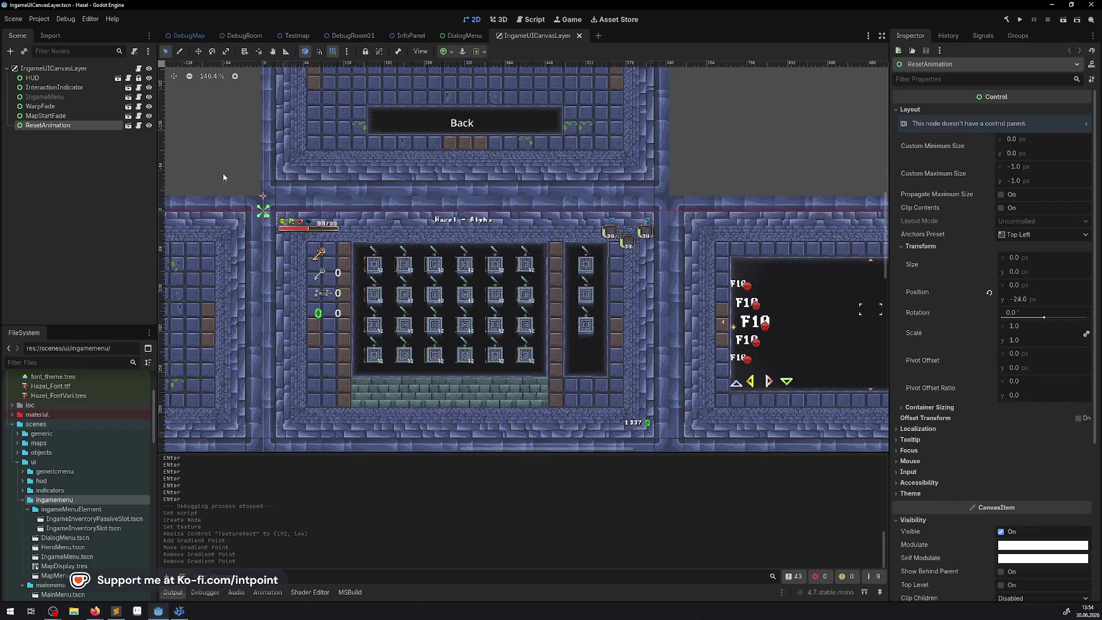
Step: Hide the IngameMenu node and drop a DialogMenu instance onto the IngameUICanvasLayer canvas
scroll(282, 148, down, 3)
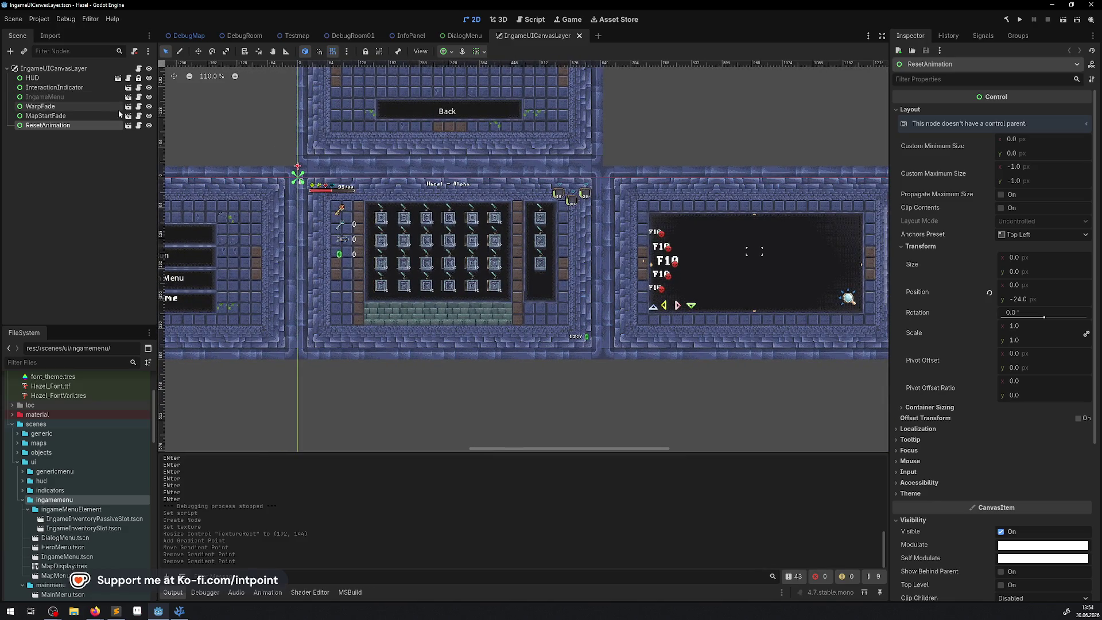
click(129, 97)
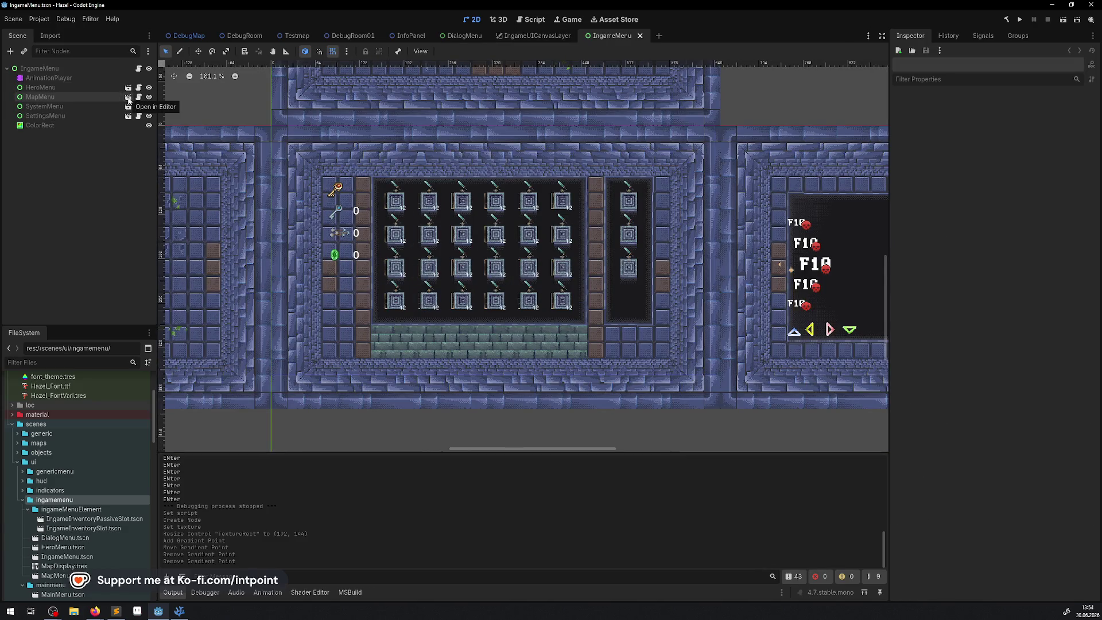
click(640, 36)
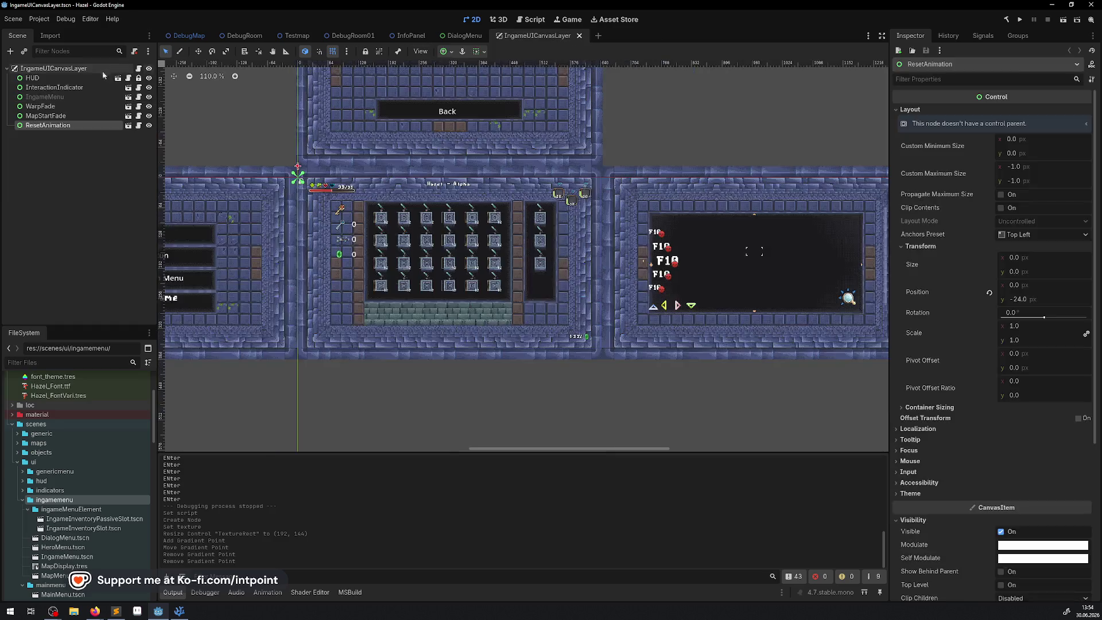
click(149, 98)
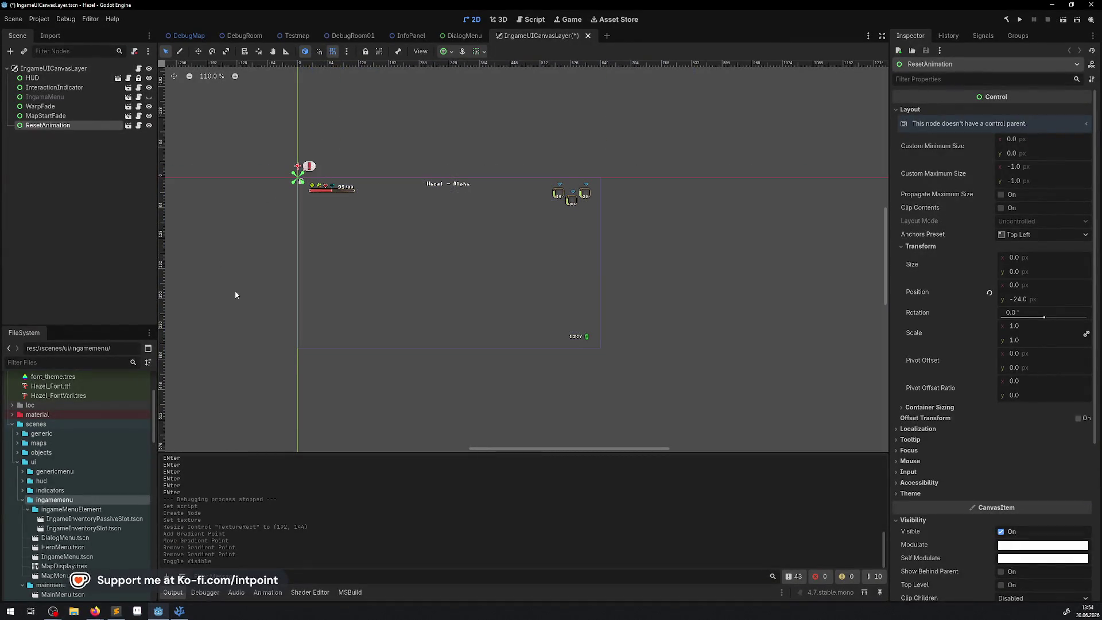
scroll(381, 296, up, 5)
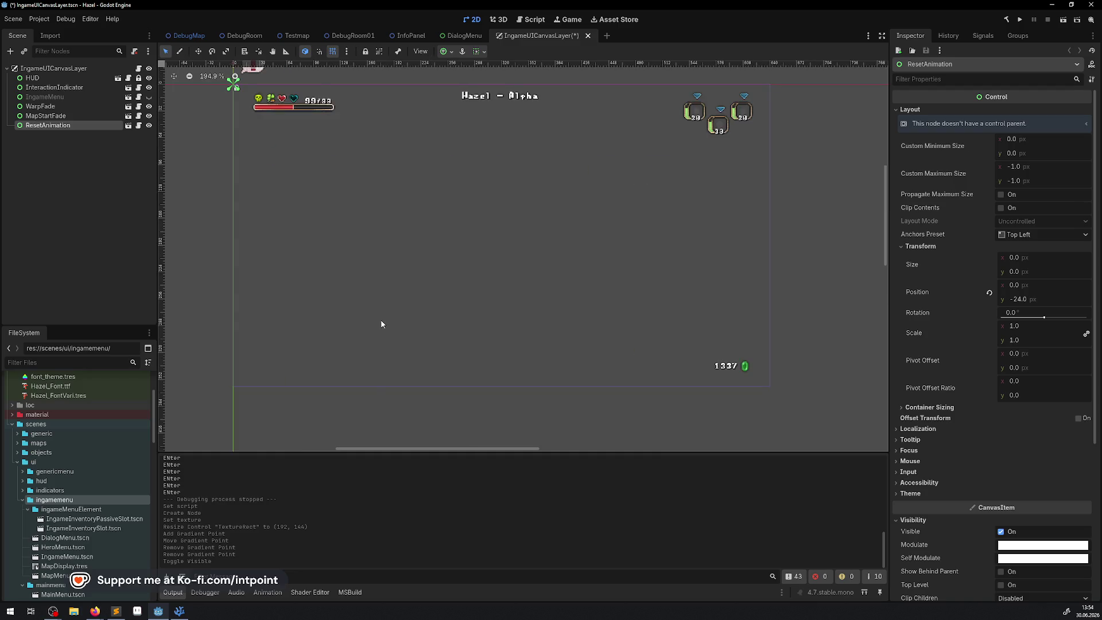
mouse_move(79, 541)
mouse_down()
mouse_move(497, 224)
mouse_move(414, 245)
mouse_up()
Step: Position the DialogMenu instance, anchor it Center Bottom, and return to the DialogMenu scene
mouse_move(489, 278)
mouse_down()
mouse_move(471, 271)
mouse_move(471, 283)
mouse_move(487, 286)
mouse_up()
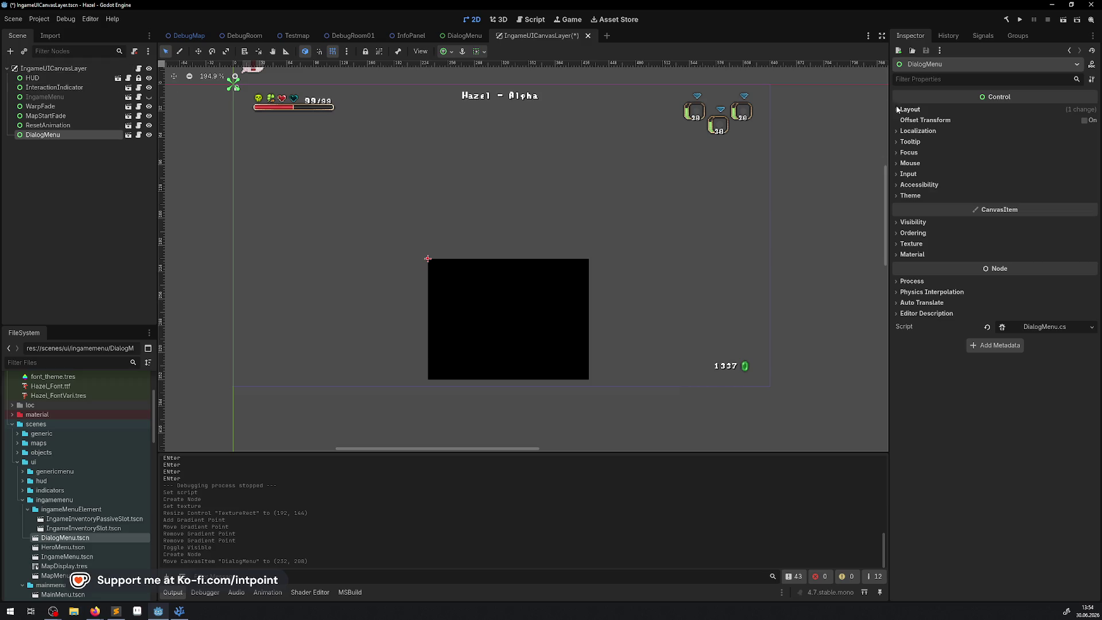
click(447, 52)
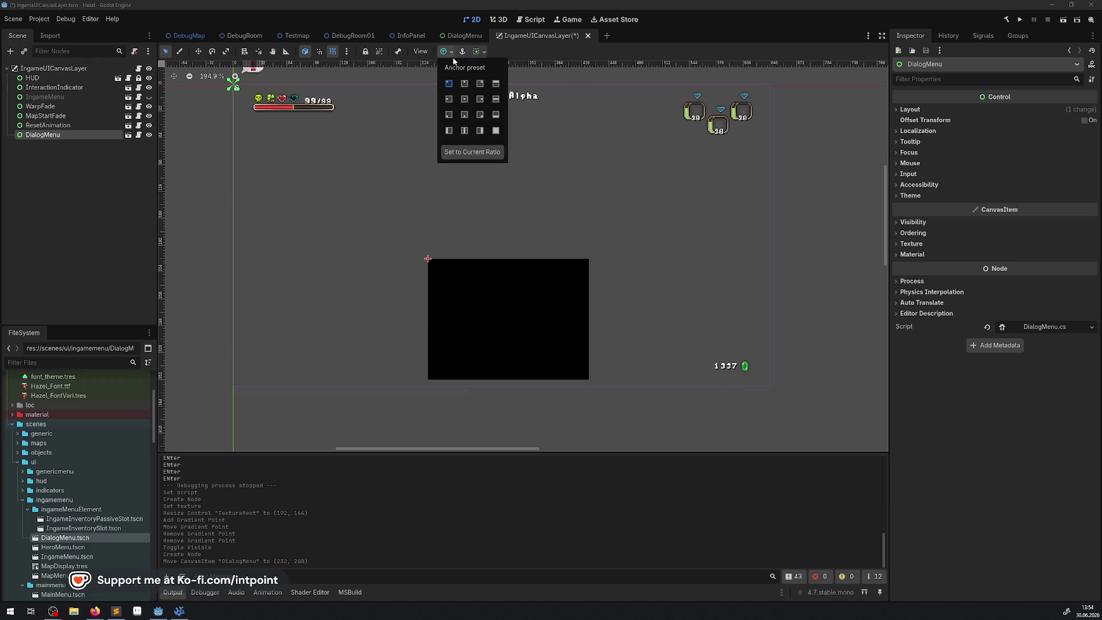
click(467, 116)
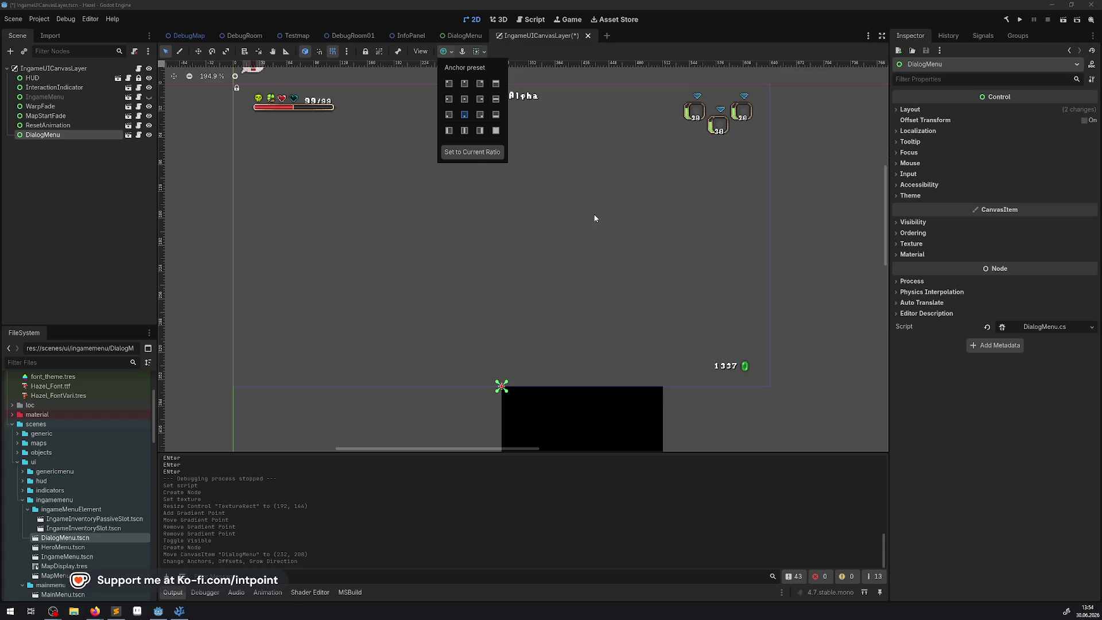
click(462, 37)
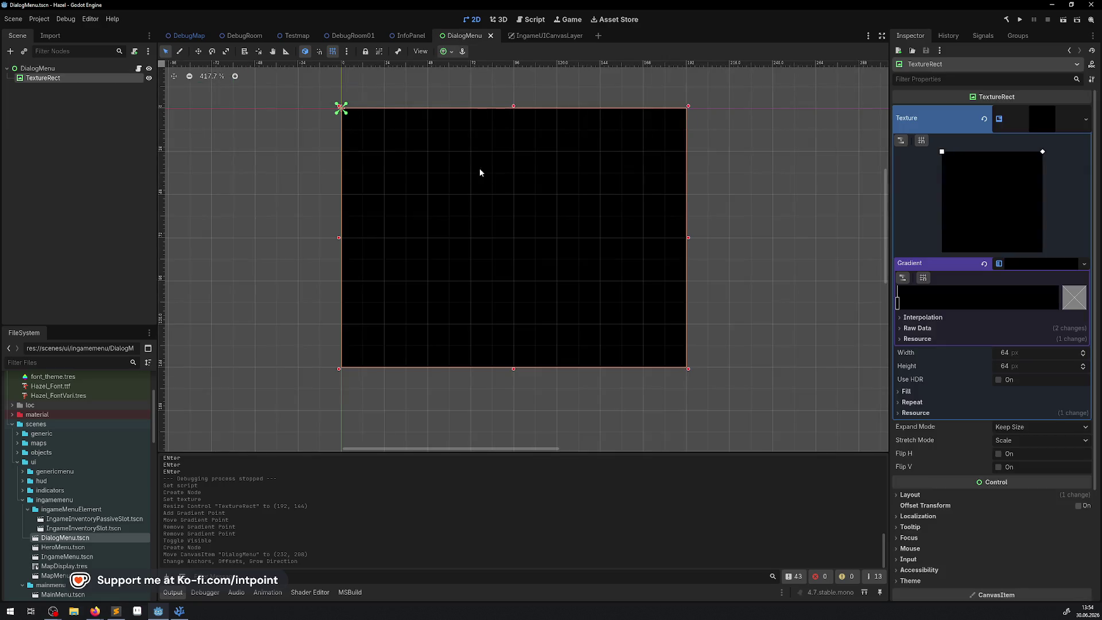
Step: Move the TextureRect above the DialogMenu origin and check its placement in the HUD scene
scroll(420, 185, down, 5)
mouse_move(421, 184)
mouse_down()
mouse_move(438, 234)
mouse_move(457, 249)
mouse_move(463, 125)
mouse_move(384, 111)
mouse_move(386, 95)
mouse_up()
scroll(421, 168, up, 4)
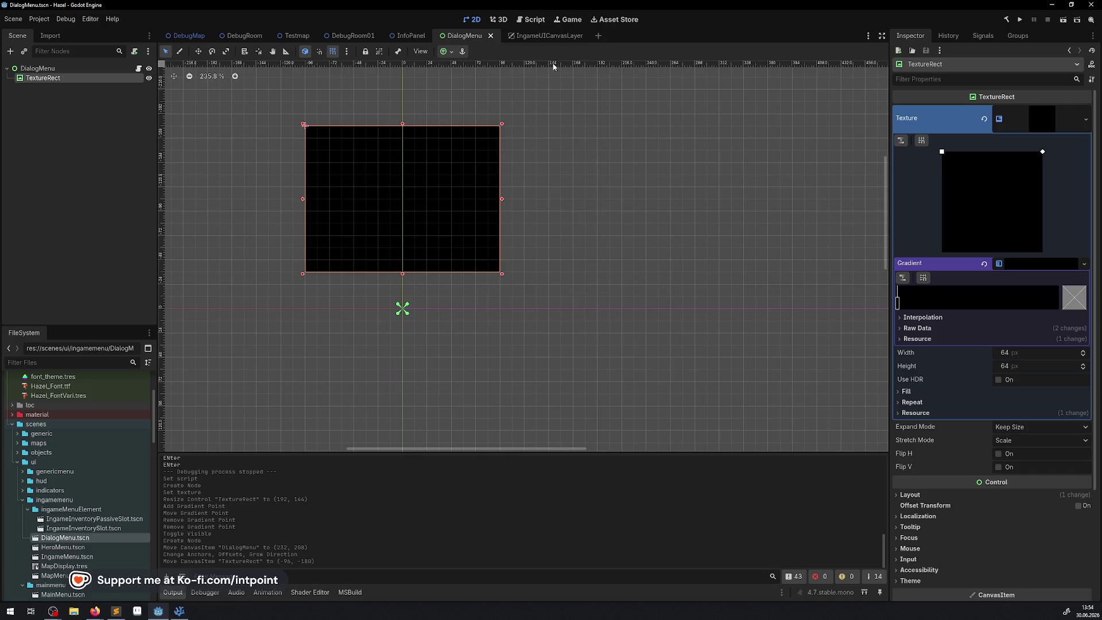
click(542, 36)
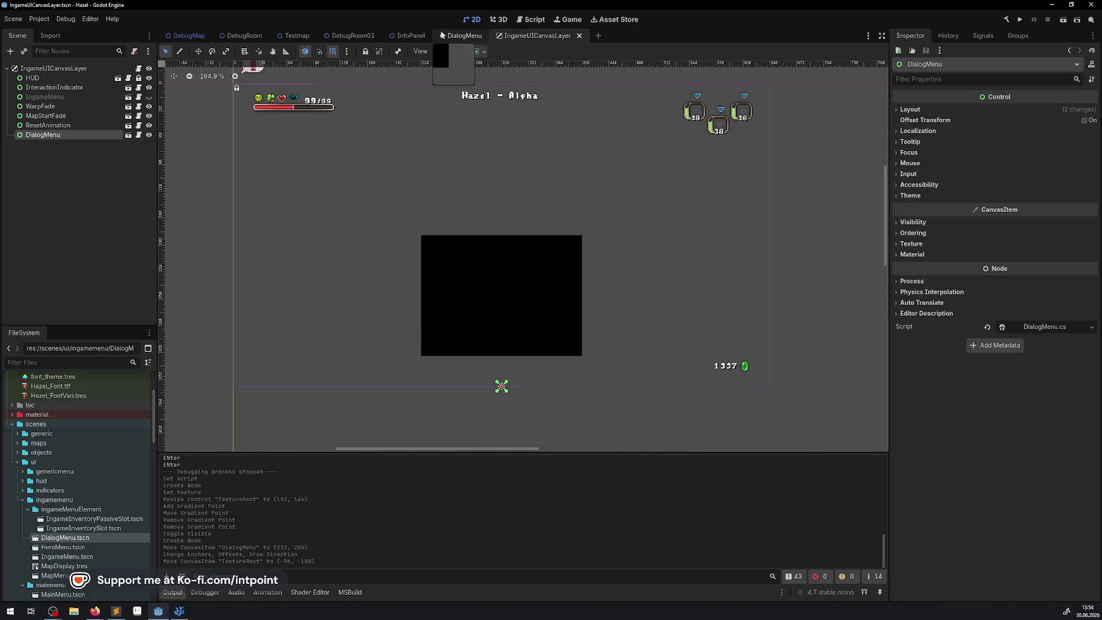
click(453, 36)
Step: Resize the TextureRect to 192×128 at (-96, -144), save, and view IngameUICanvasLayer
drag(411, 174, 414, 192)
key(ctrl+s)
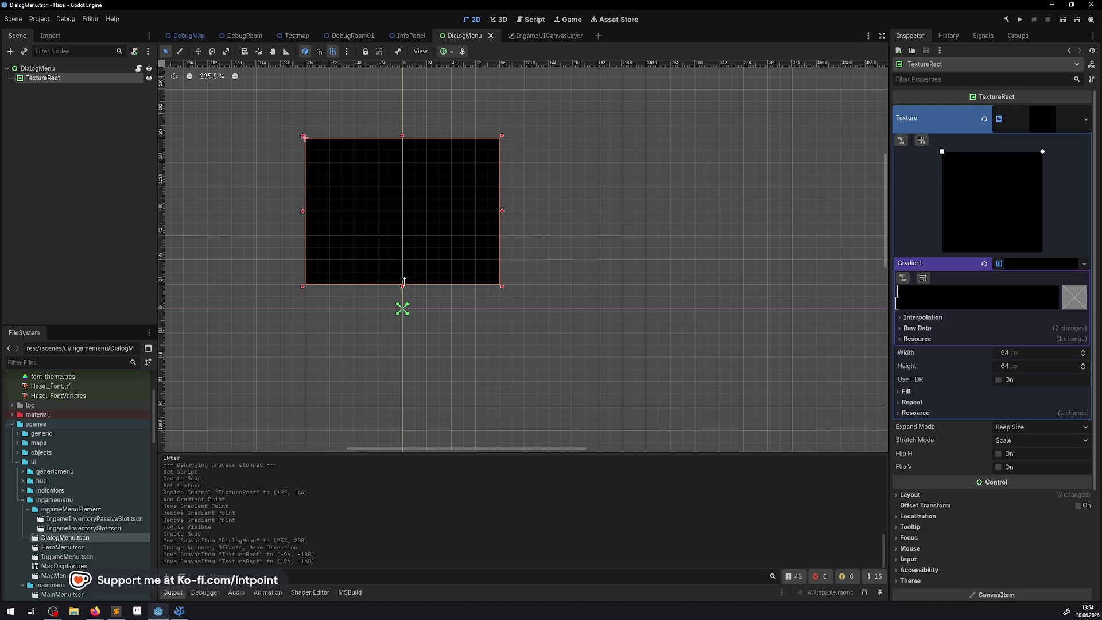
drag(405, 286, 405, 254)
drag(414, 169, 415, 197)
key(ctrl+s)
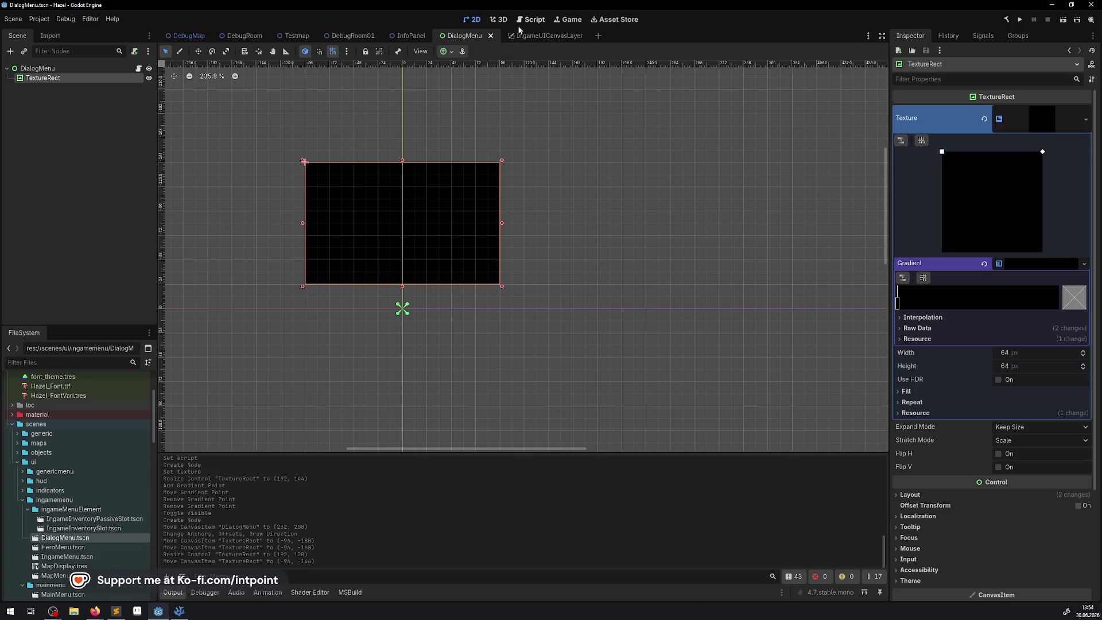
click(537, 36)
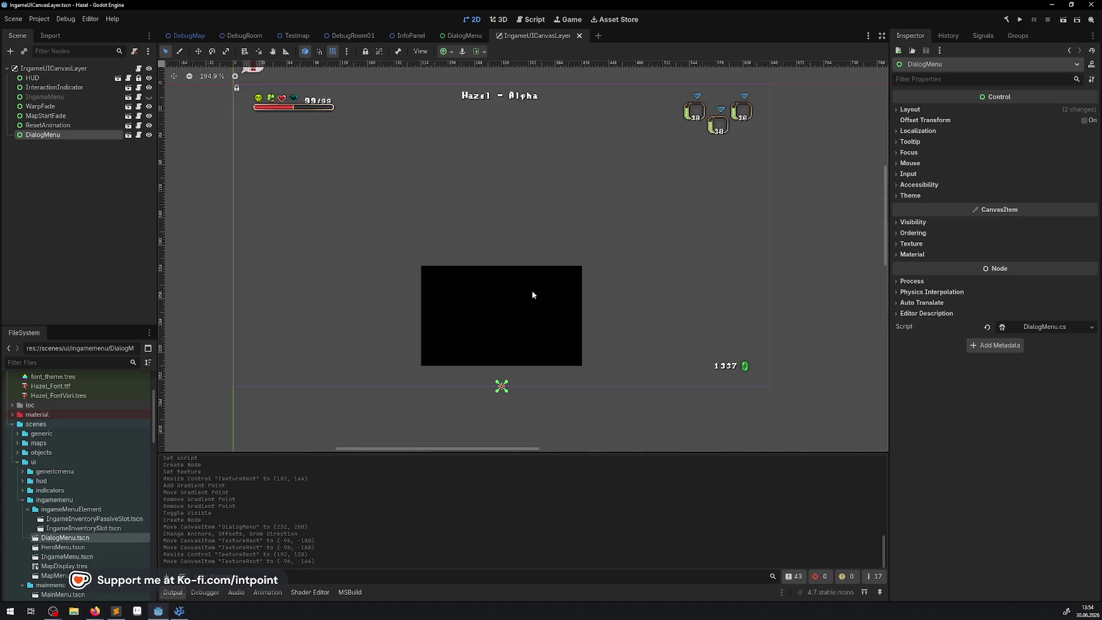
mouse_move(442, 43)
Step: Keep the DialogMenu node's name and open the IngameUICanvasLayer script
double_click(54, 134)
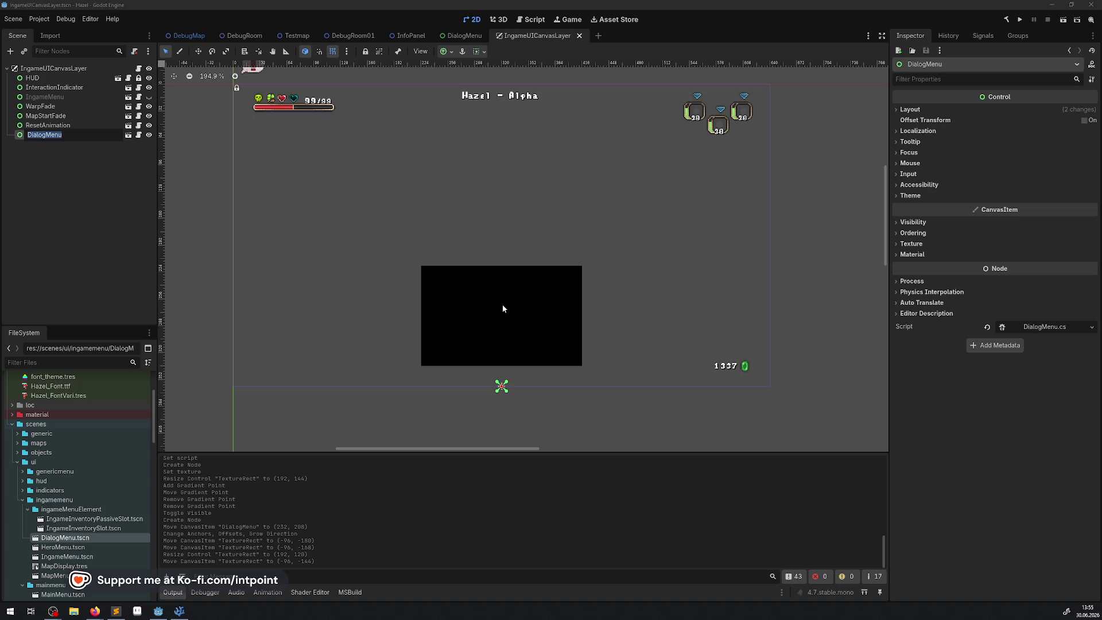
click(84, 204)
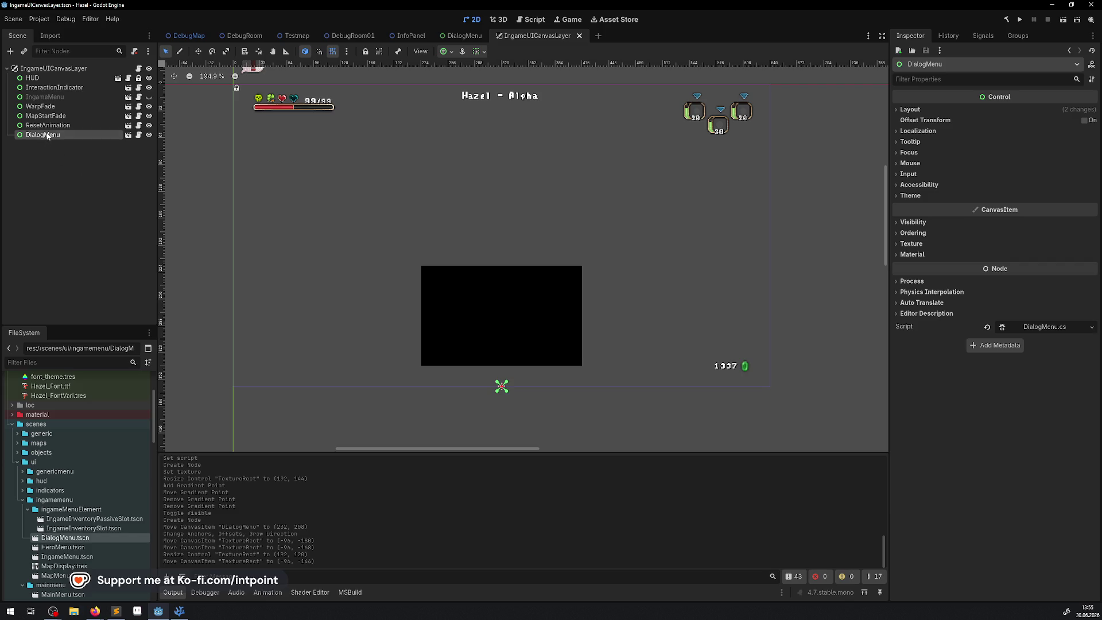
click(139, 68)
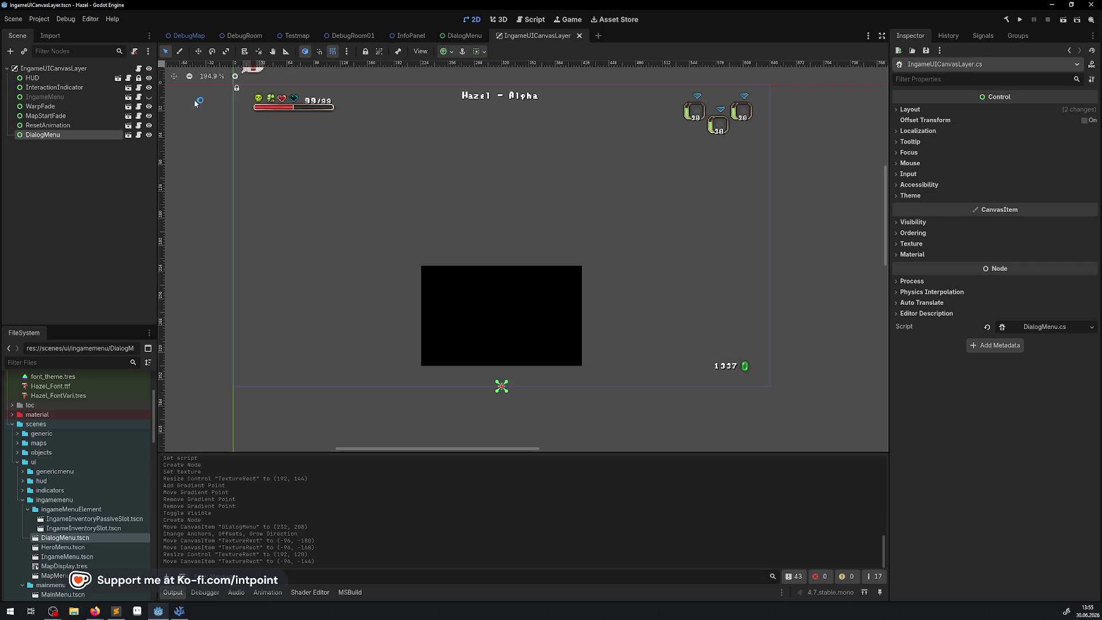
Step: Add an [Export] public DialogMenu DialogMenu { get; private set; } property and save
click(491, 193)
key(Return)
key(Return)
text([Expo)
key(Tab)
text(])
key(Return)
text(public DialogMenu DialogMenu)
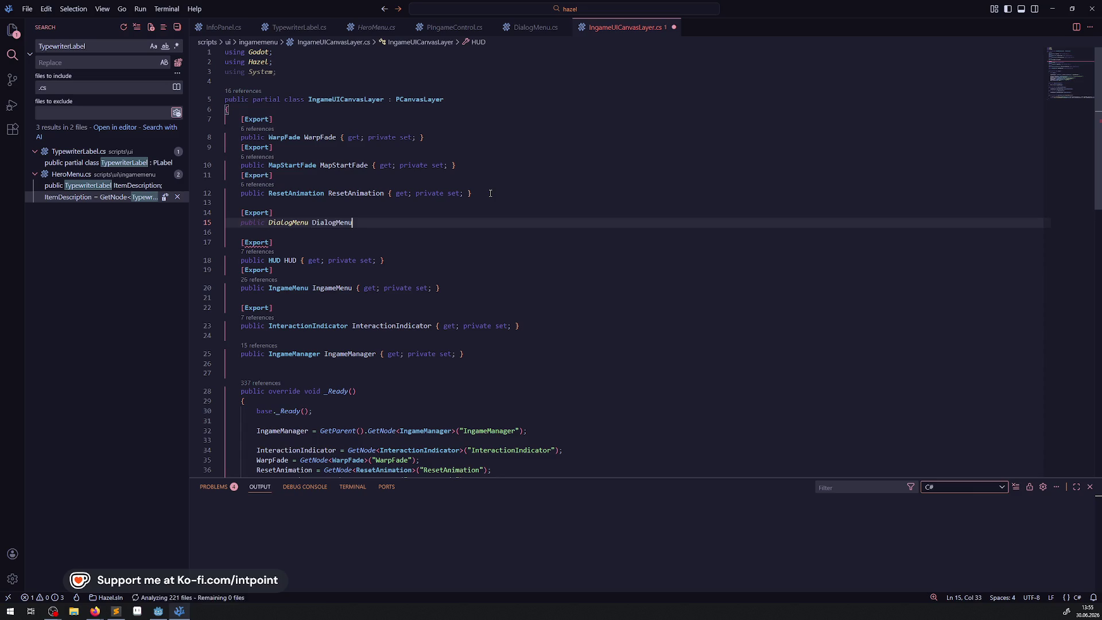
drag(490, 193, 388, 193)
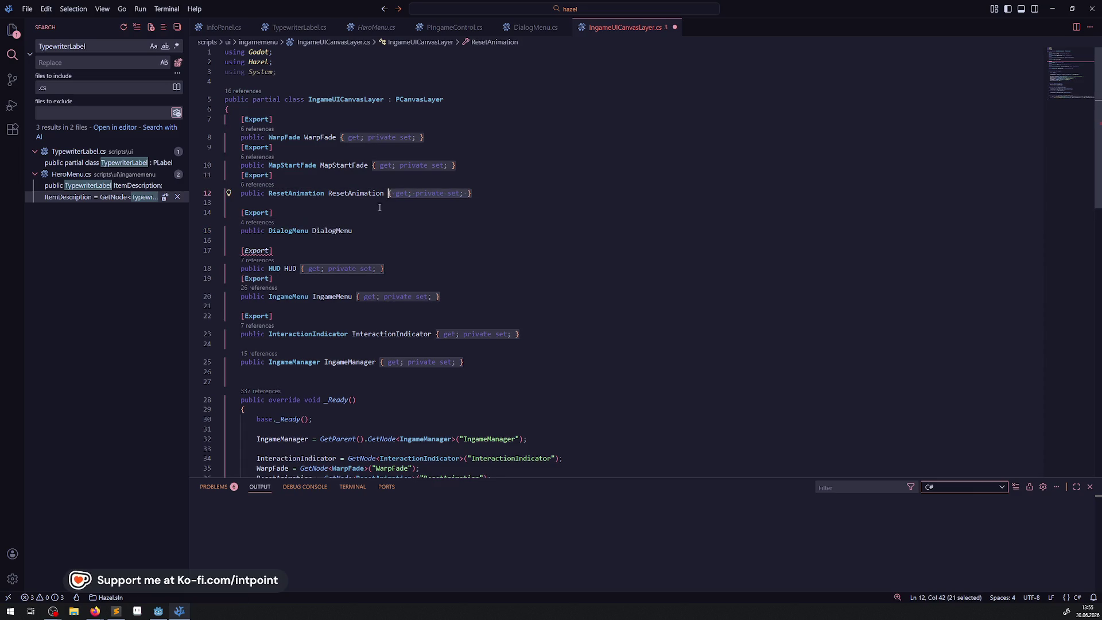
key(ctrl+c)
click(362, 231)
key(ctrl+v)
scroll(372, 244, down, 4)
key(ctrl+s)
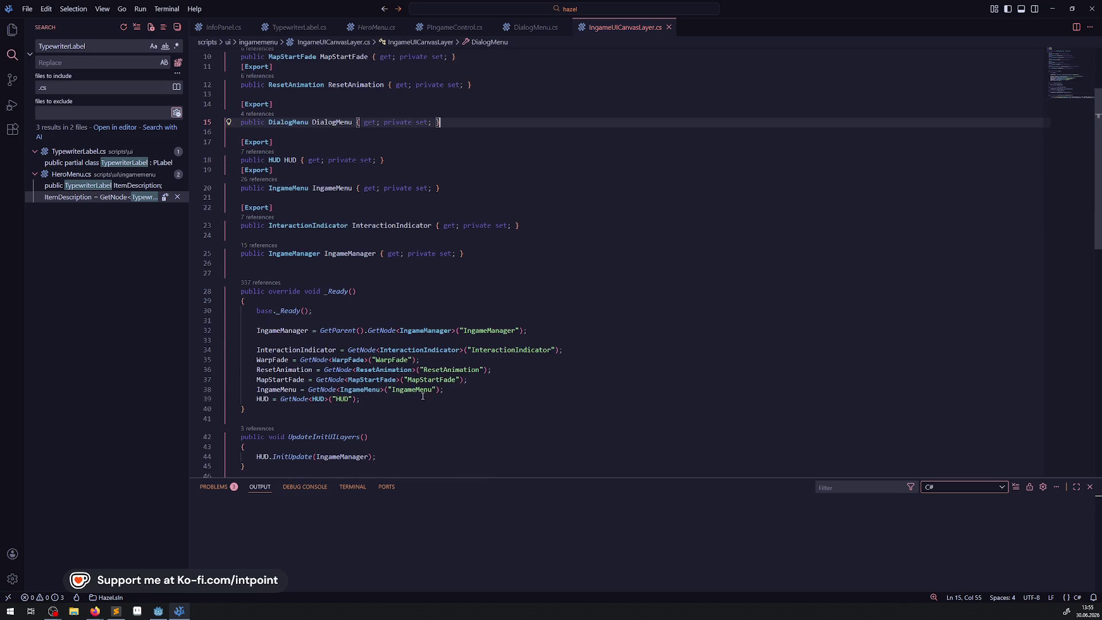
Step: Add DialogMenu = GetNode<DialogMenu>("DialogMenu"); in _Ready by adapting the IngameMenu line, and save
double_click(325, 121)
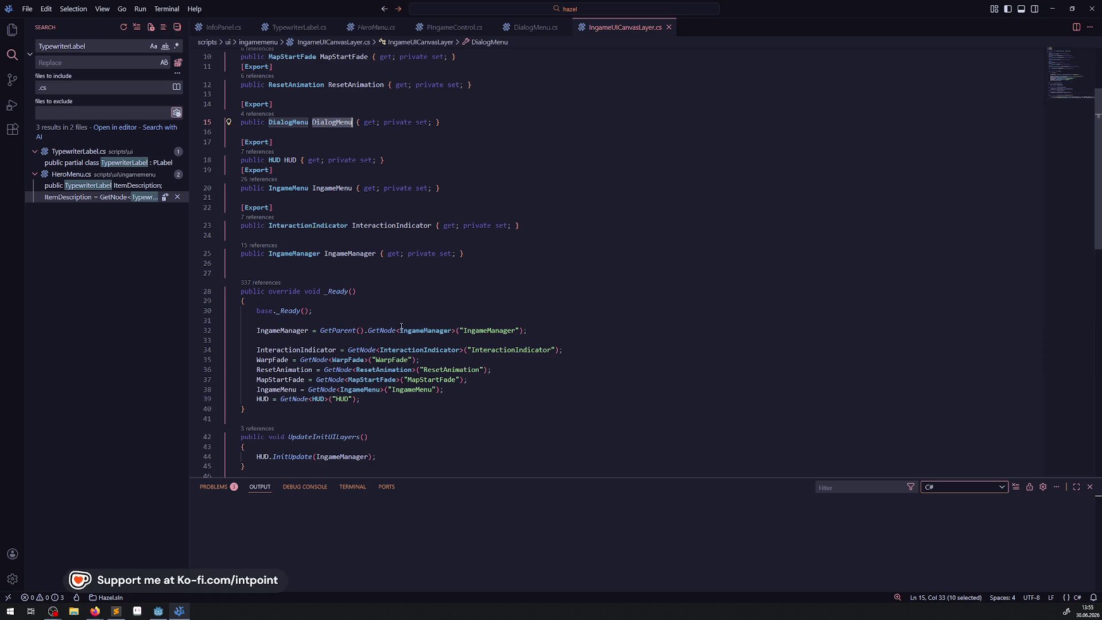
click(352, 387)
key(shift+alt+Down)
double_click(278, 399)
key(ctrl+v)
double_click(412, 399)
key(ctrl+v)
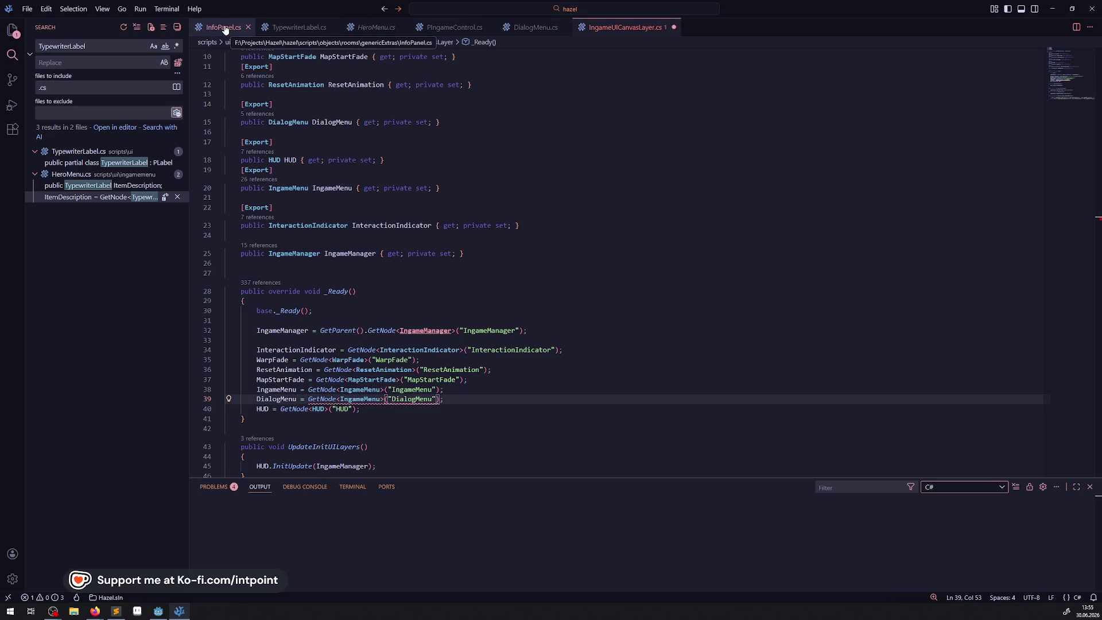
double_click(361, 399)
key(ctrl+v)
click(479, 401)
key(ctrl+s)
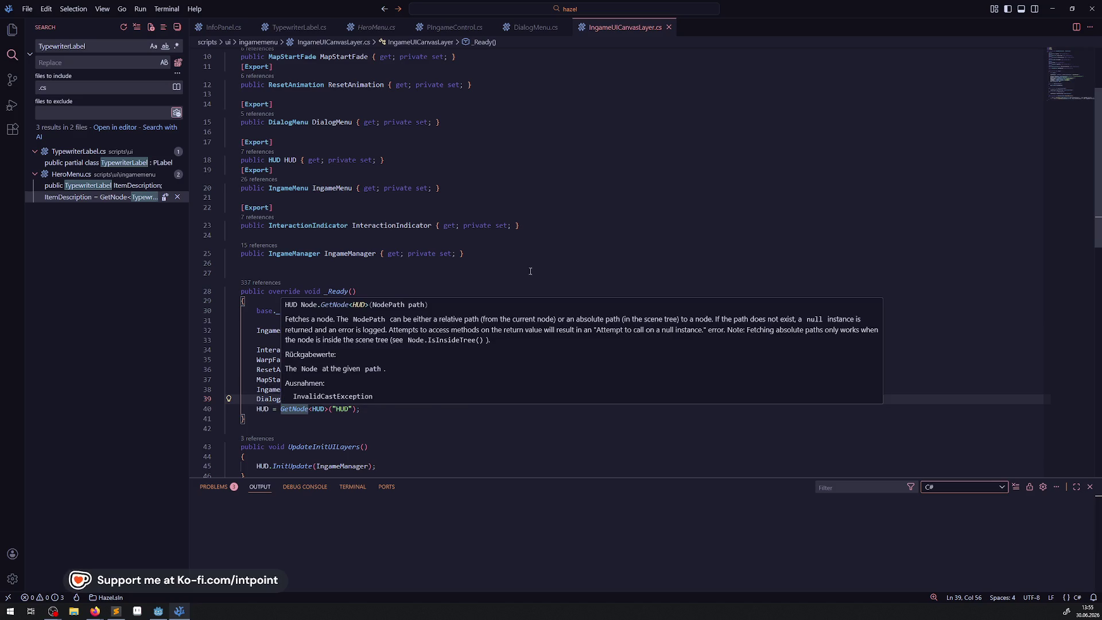
Step: Open a new line below the HUD assignment in _Ready
click(498, 253)
scroll(497, 254, down, 10)
scroll(397, 294, up, 4)
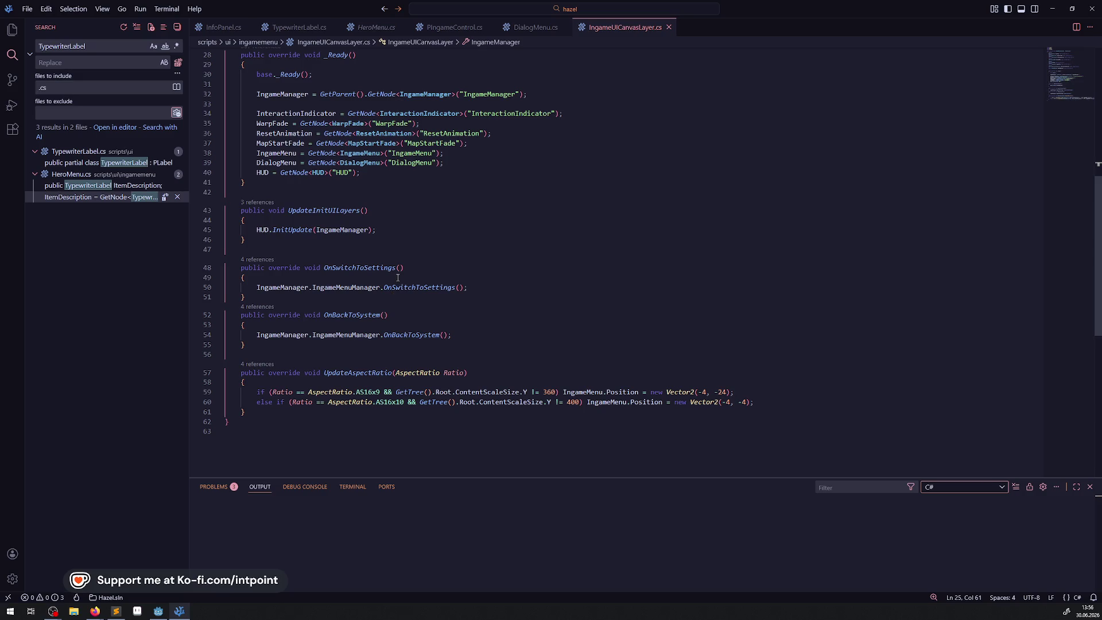
scroll(470, 371, up, 3)
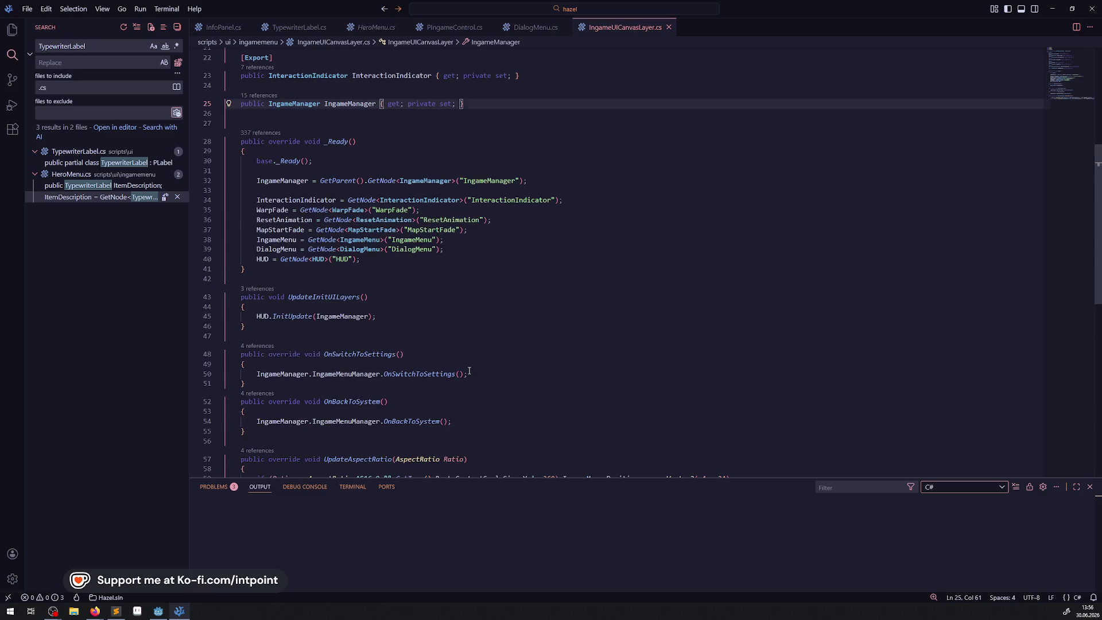
scroll(516, 144, up, 2)
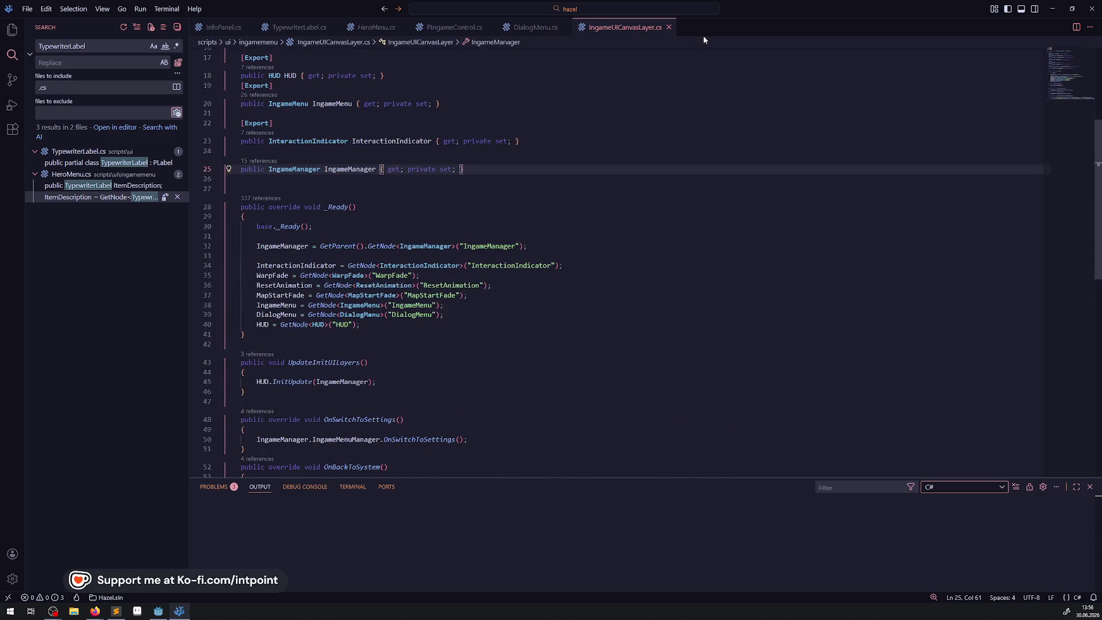
click(12, 30)
scroll(402, 300, down, 2)
click(367, 237)
key(Return)
key(Return)
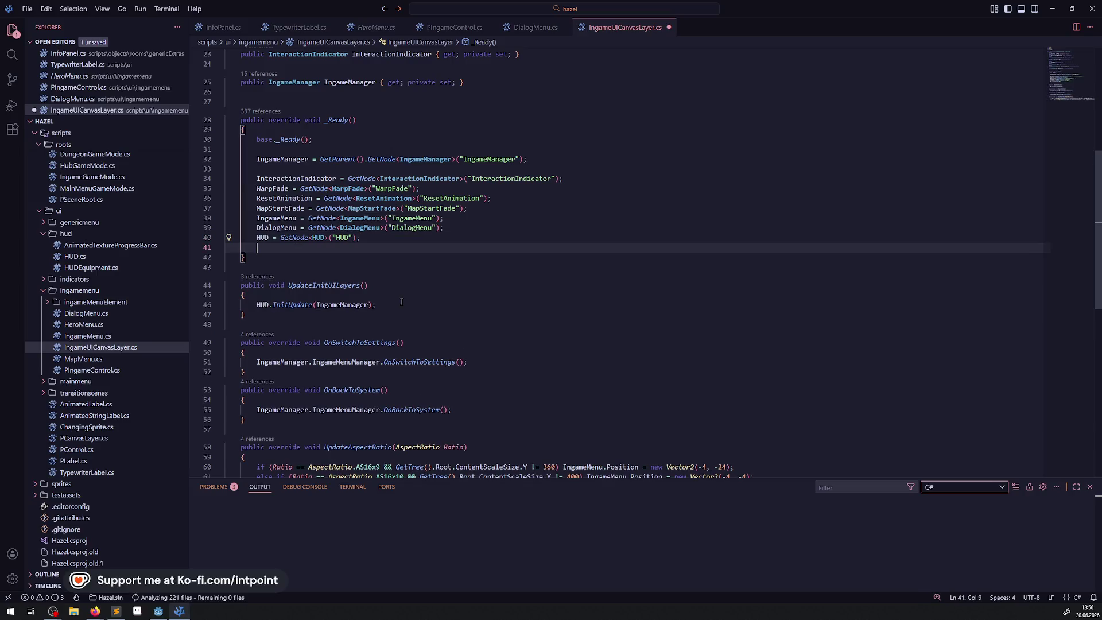
Step: Add DialogMenu.Visible = false; and DialogMenu.ResetDialog(); to _Ready and save
text(DialogMenu.)
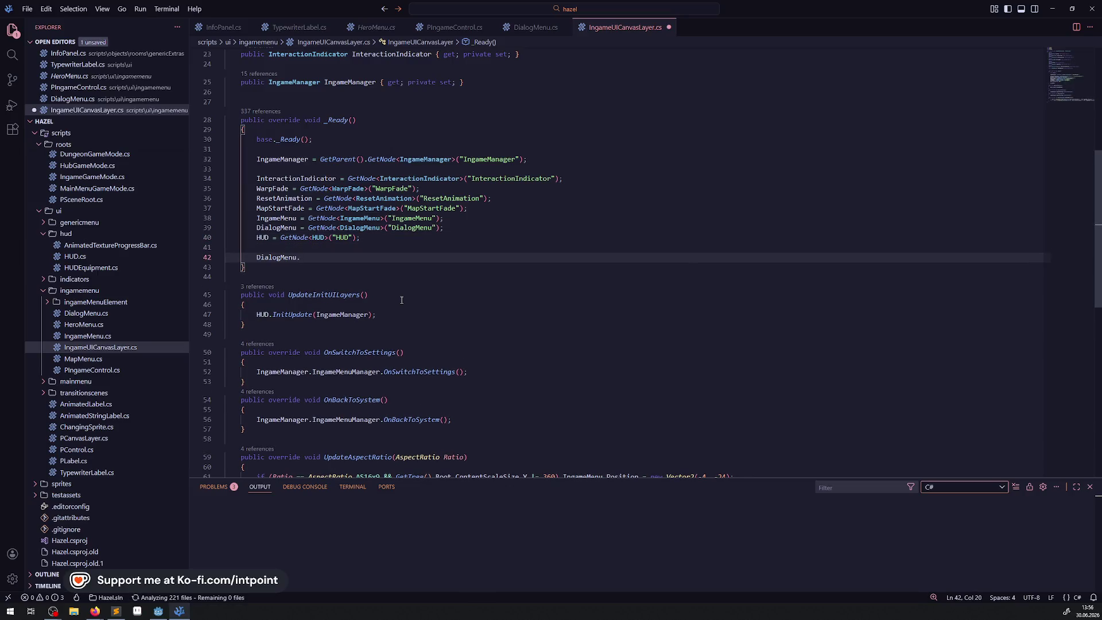
text(Visible = false;)
key(ctrl+s)
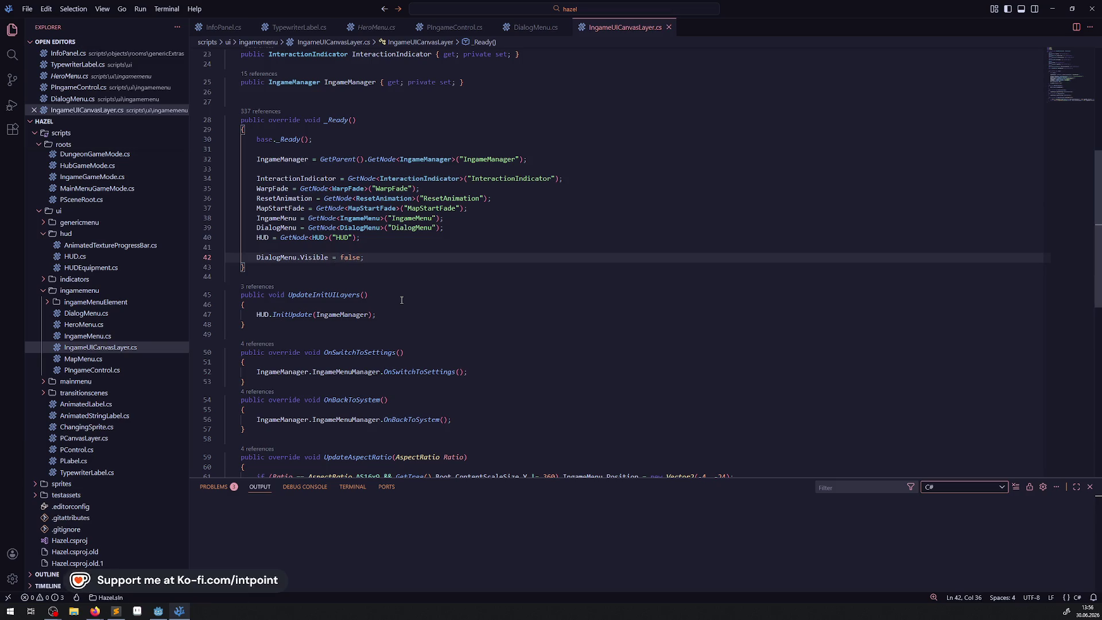
key(Return)
text(DialogMenu.)
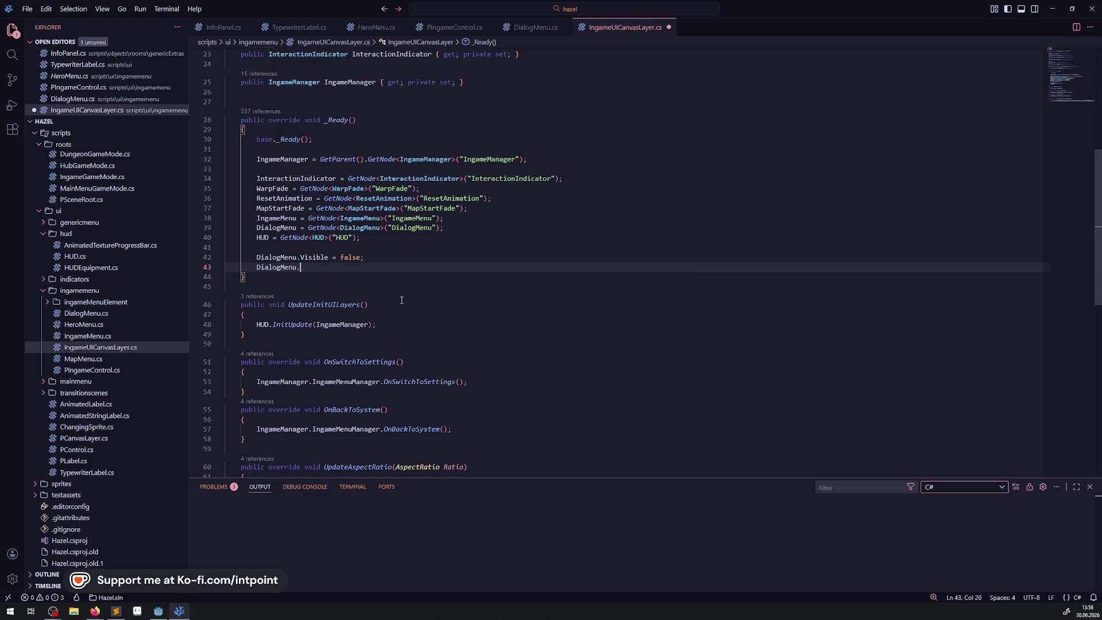
text(Reset)
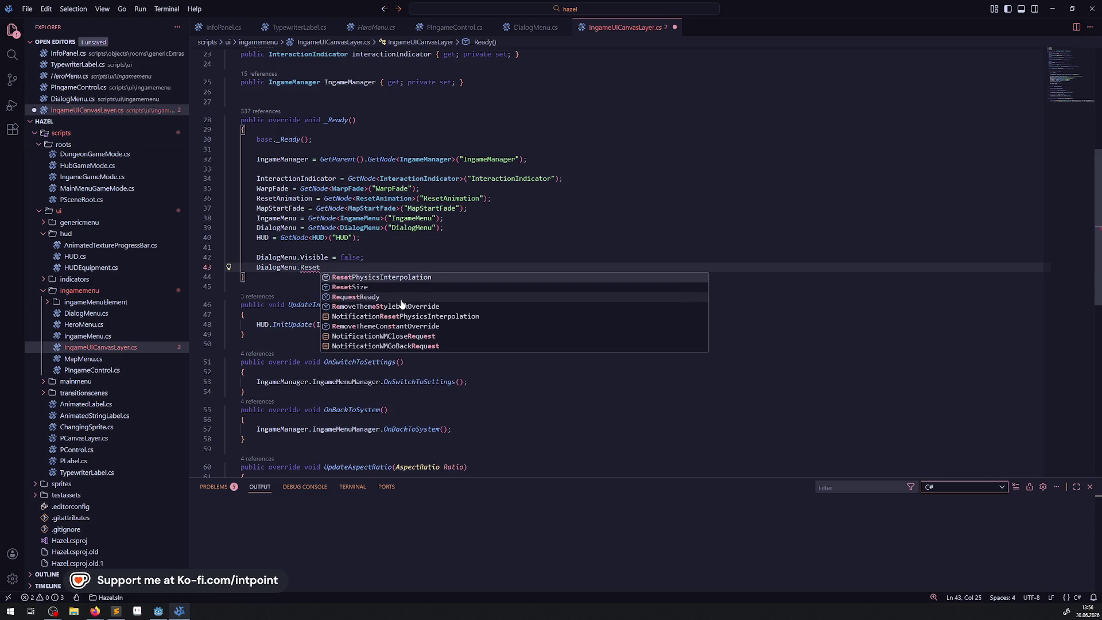
text(Dialog())
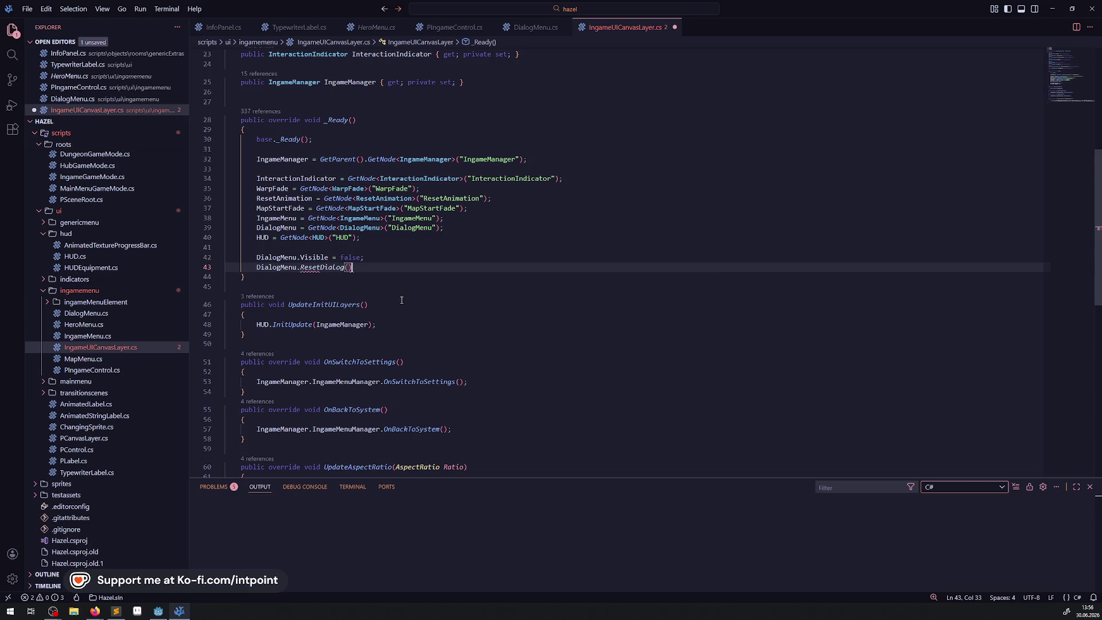
text(;)
key(ctrl+s)
Step: Go to the end of _Ready in DialogMenu.cs to define ResetDialog there
double_click(317, 267)
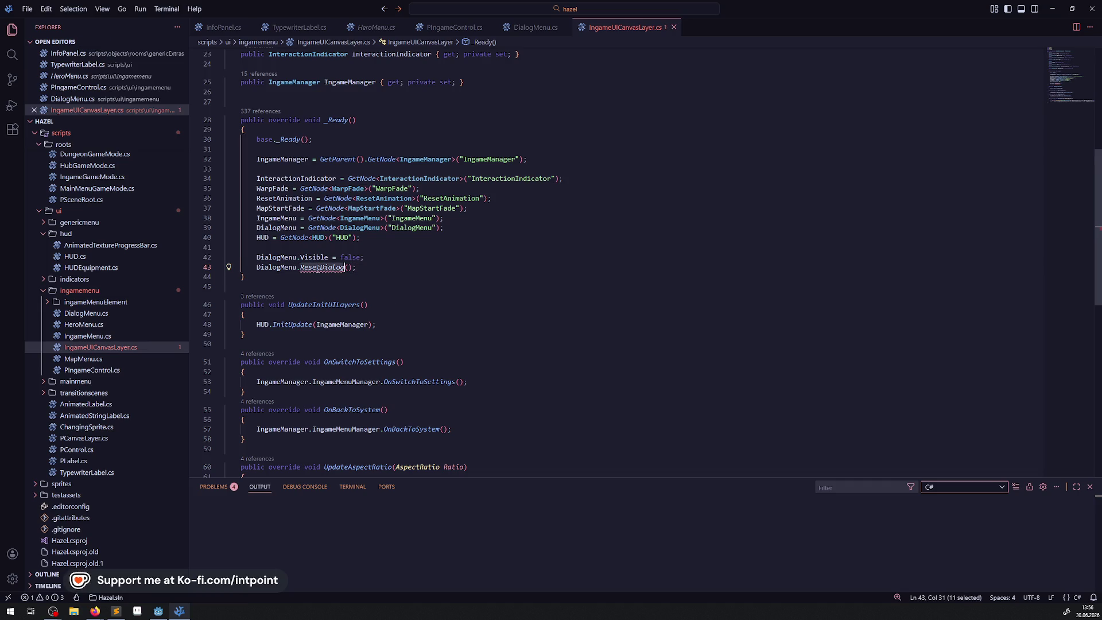
click(535, 27)
click(265, 135)
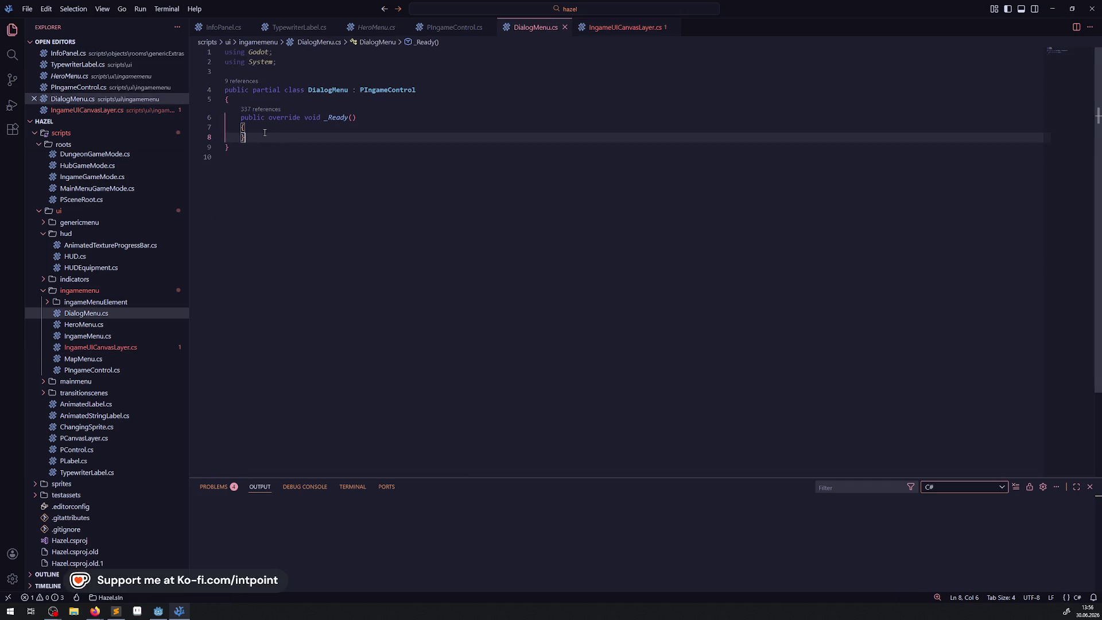
Step: Add an empty public void ResetDialog() method to DialogMenu.cs and save
key(Return)
key(Return)
text(public vo)
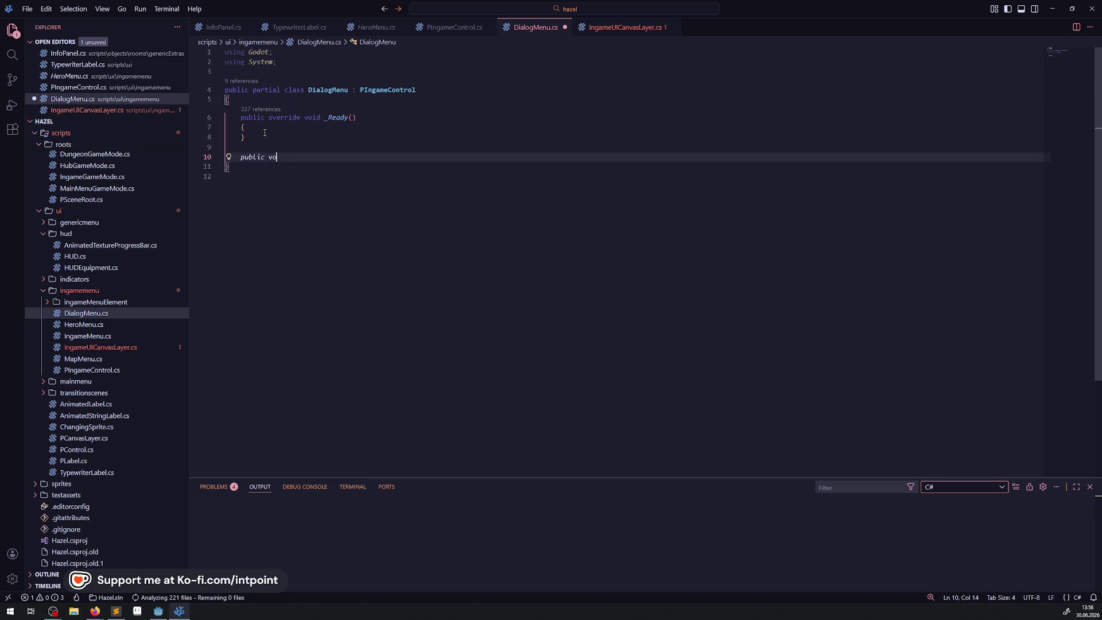
text(id ResetDialog())
key(Return)
text({)
key(Return)
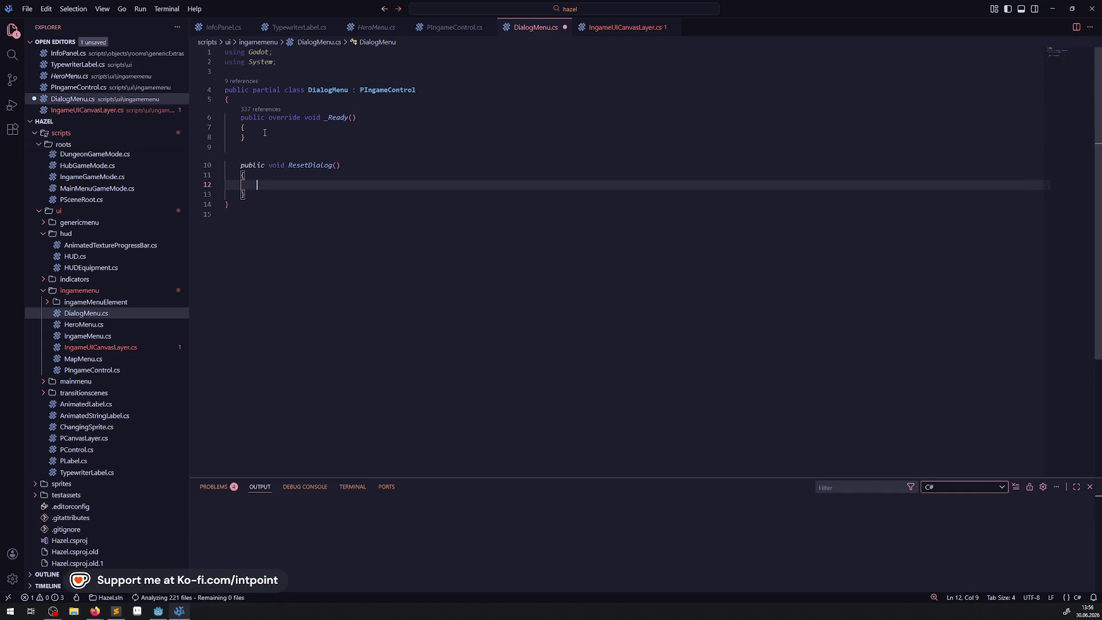
key(ctrl+s)
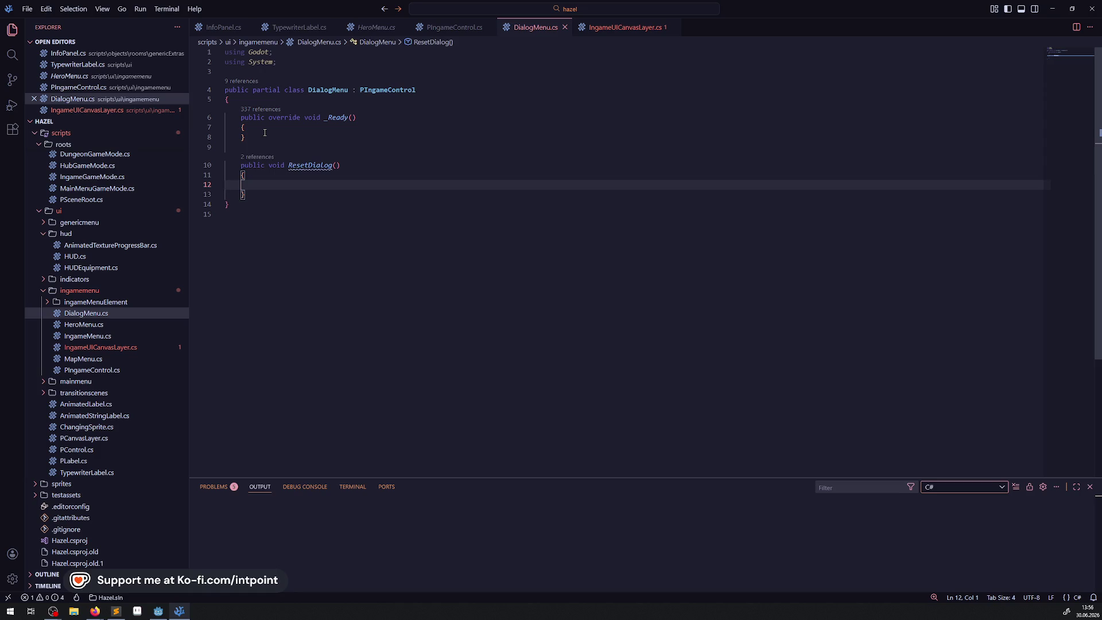
Step: Jump to the ResetDialog definition to confirm it, then return to _Ready in IngameUICanvasLayer.cs
click(565, 27)
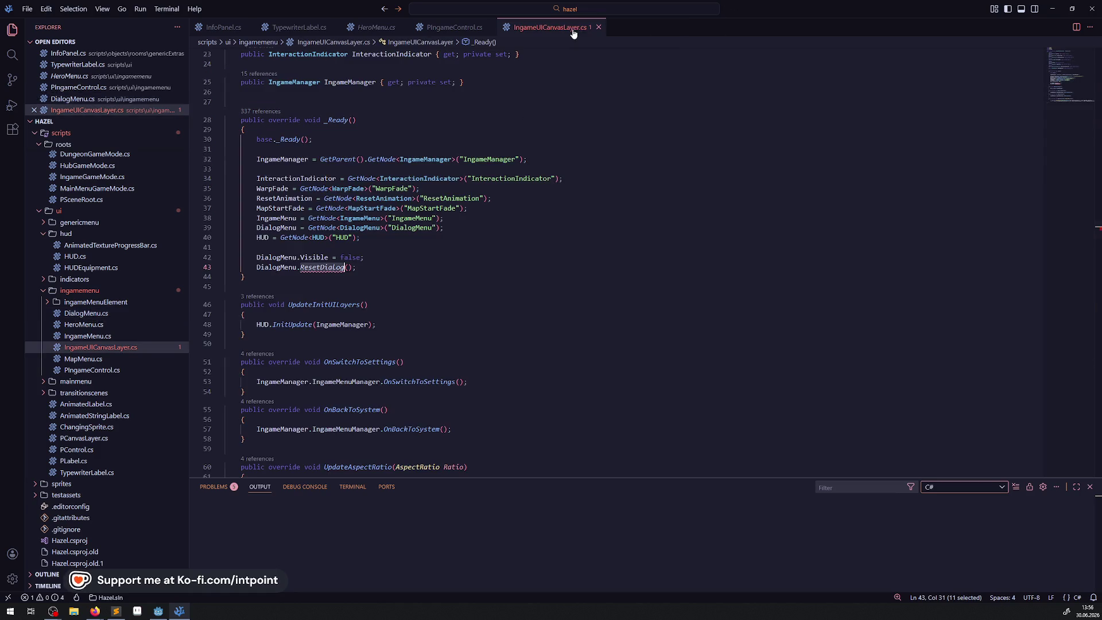
right_click(322, 267)
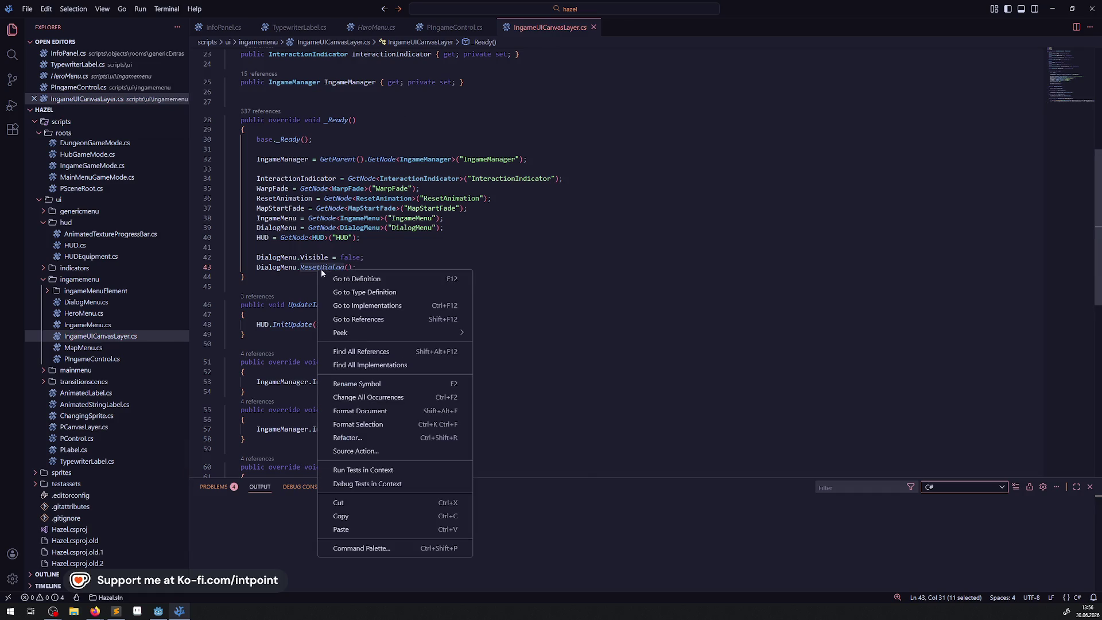
click(367, 274)
click(462, 219)
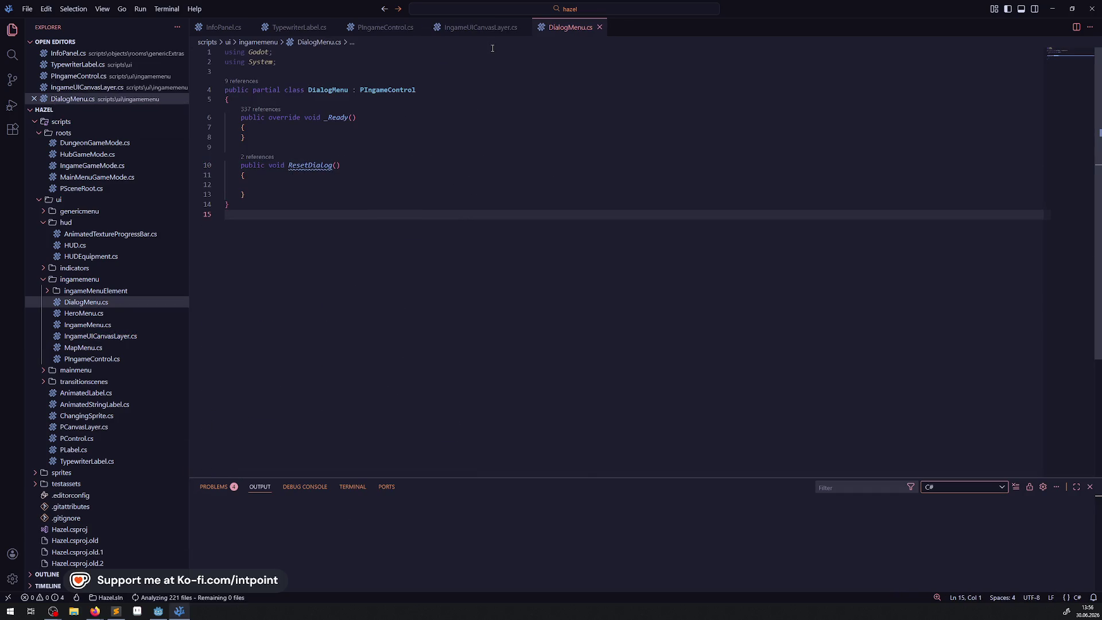
click(487, 29)
click(437, 228)
click(410, 276)
Step: In UpdateInitUILayers, add DialogMenu.InitUpdate(IngameManager) by duplicating the HUD line
drag(356, 267, 209, 257)
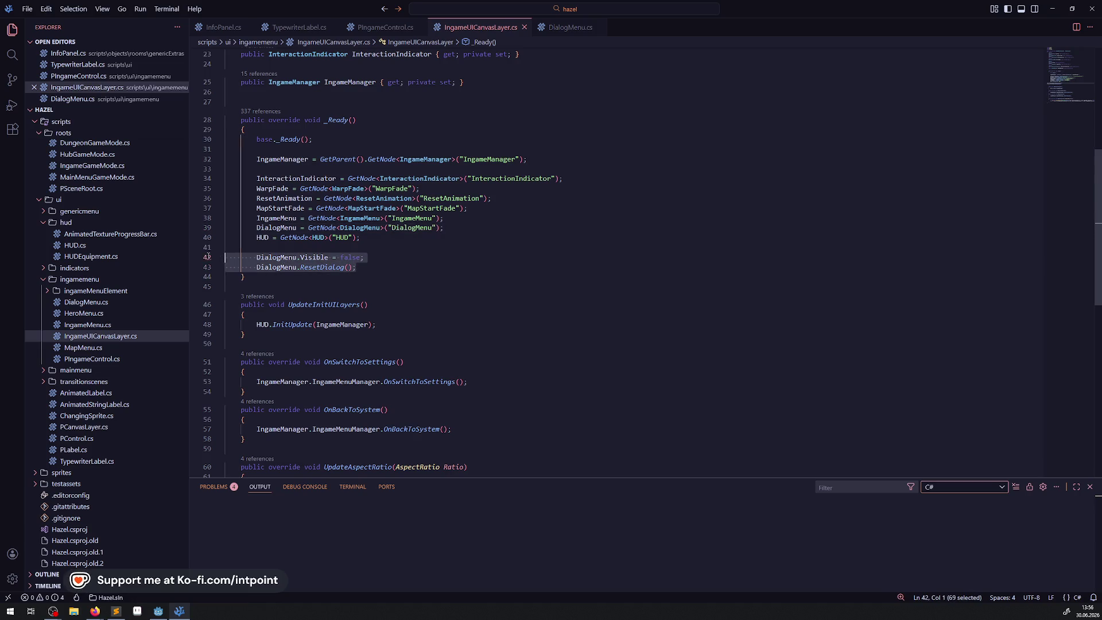
scroll(347, 280, down, 2)
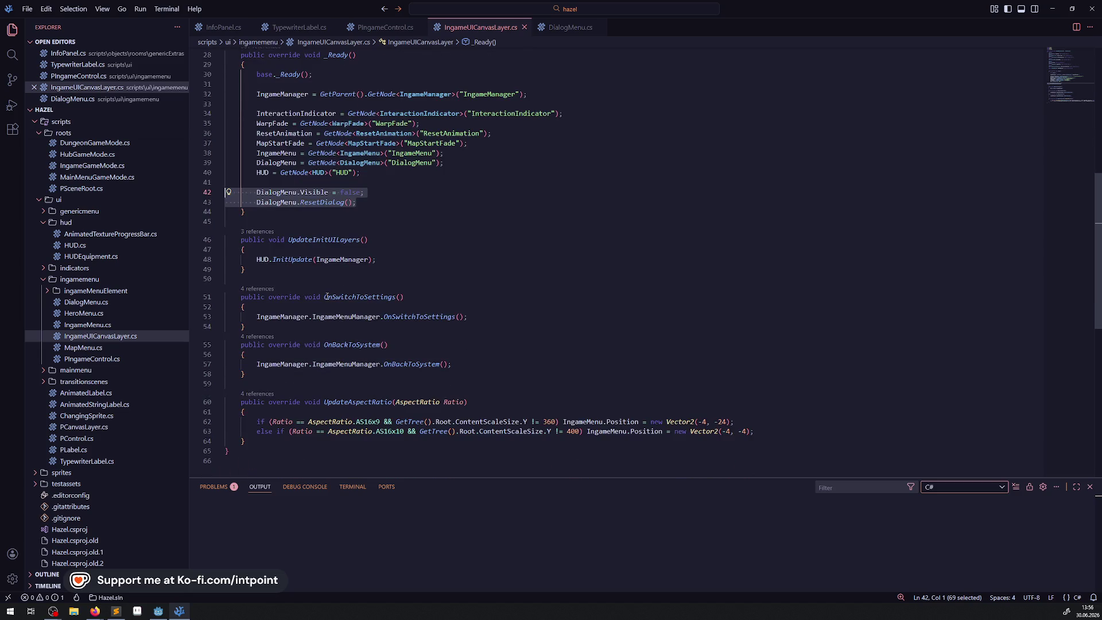
click(324, 241)
click(263, 260)
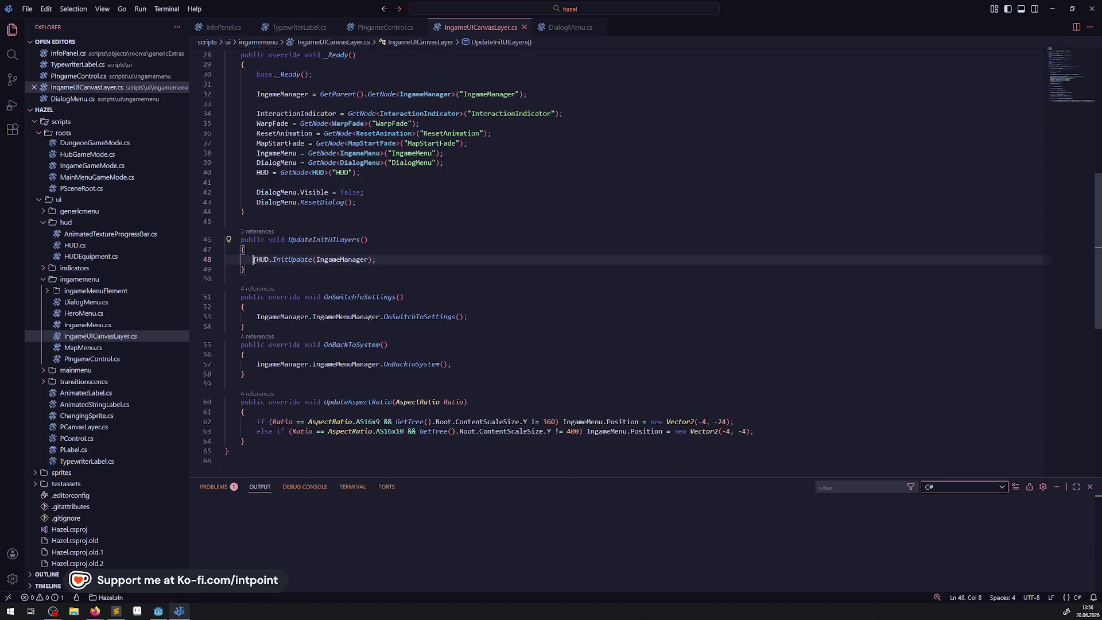
click(290, 261)
key(shift+alt+Down)
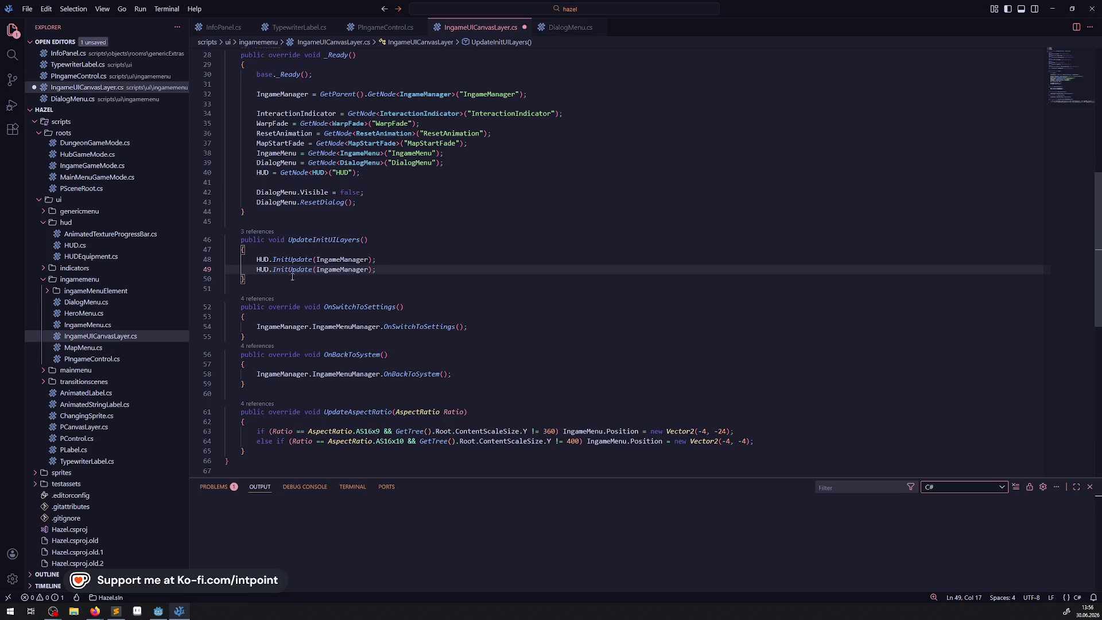
double_click(278, 202)
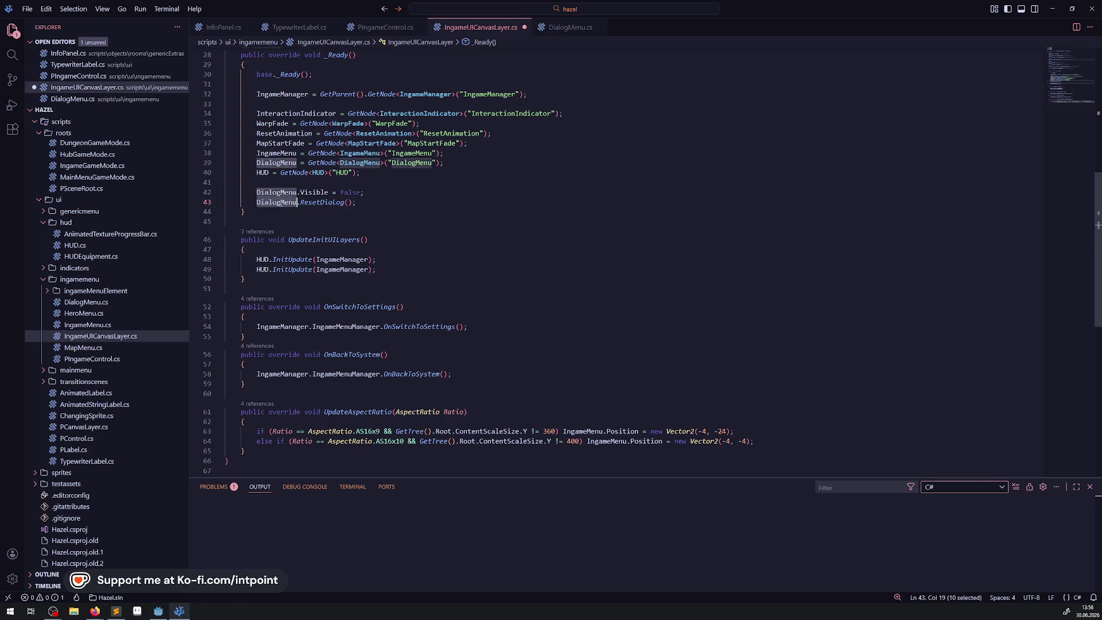
key(ctrl+c)
double_click(262, 270)
key(ctrl+v)
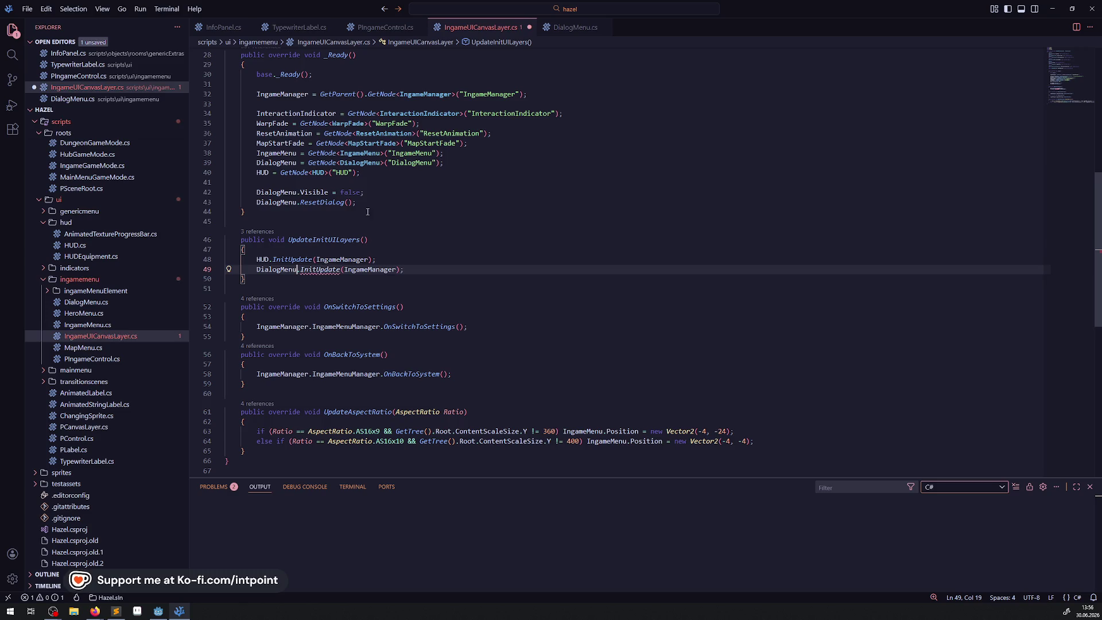
Step: Delete the ResetDialog call, cut DialogMenu.Visible = false out of _Ready, and save
click(365, 193)
key(shift+Down)
key(BackSpace)
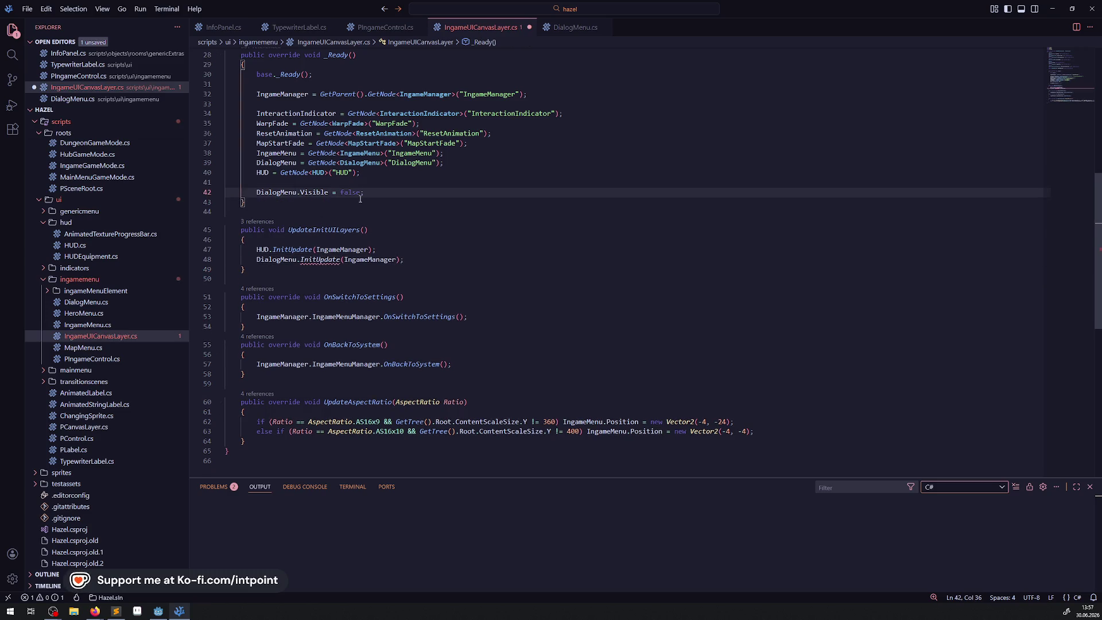
drag(372, 194, 199, 192)
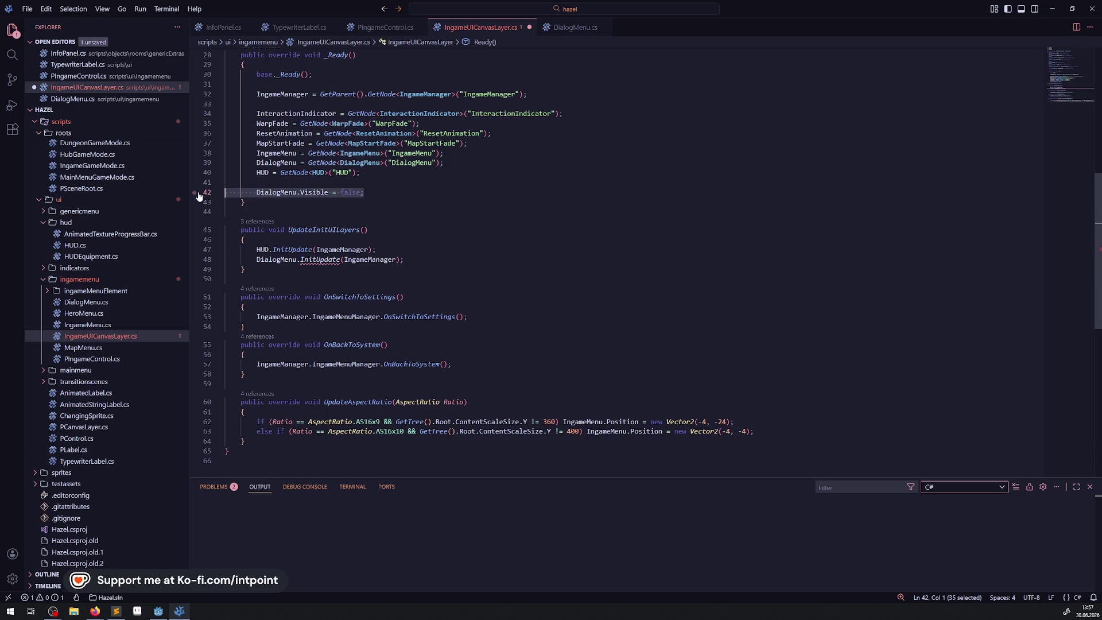
key(ctrl+x)
key(BackSpace)
key(BackSpace)
key(ctrl+s)
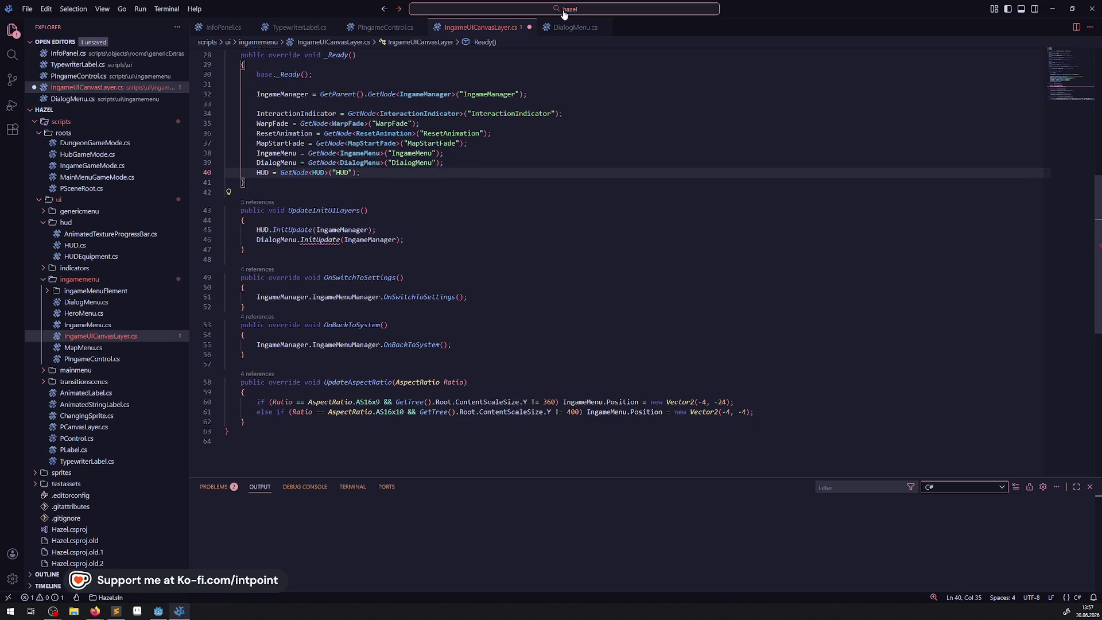
Step: Add DialogMenu.Visible = false; above ResetDialog in DialogMenu.cs
click(575, 28)
click(276, 197)
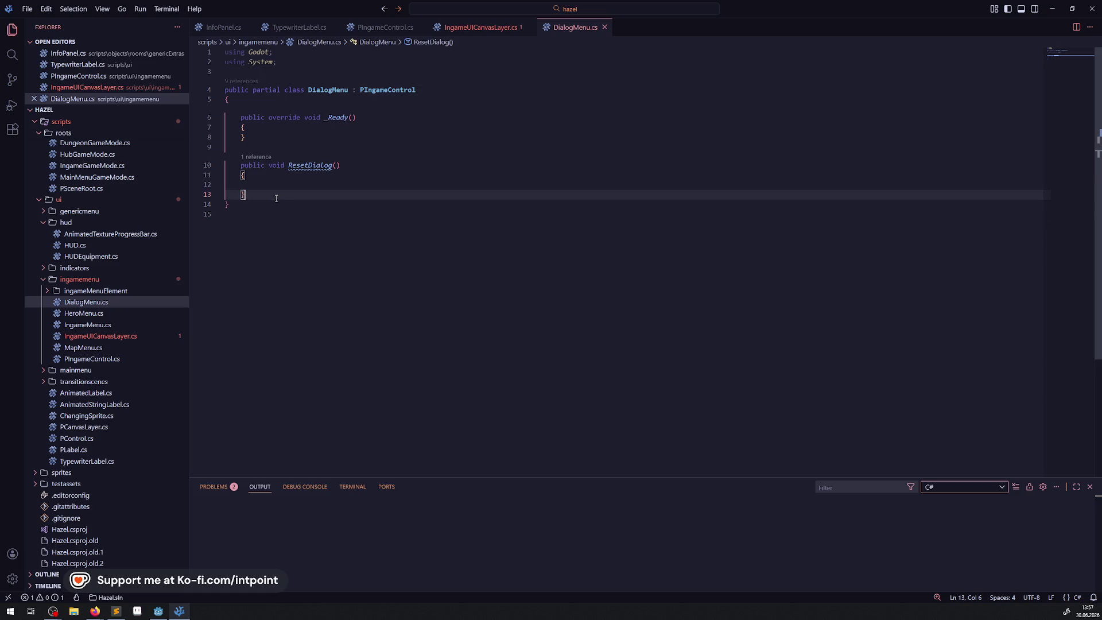
key(Return)
key(Return)
key(Return)
key(Up)
key(Up)
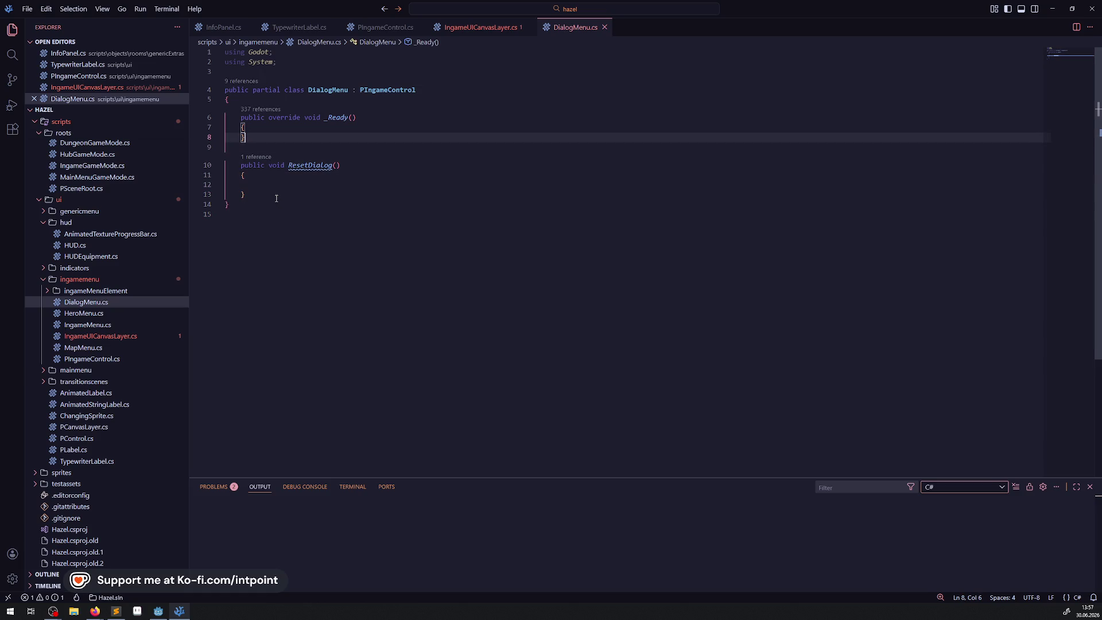
text(DialogMenu.Visible = false;)
click(481, 27)
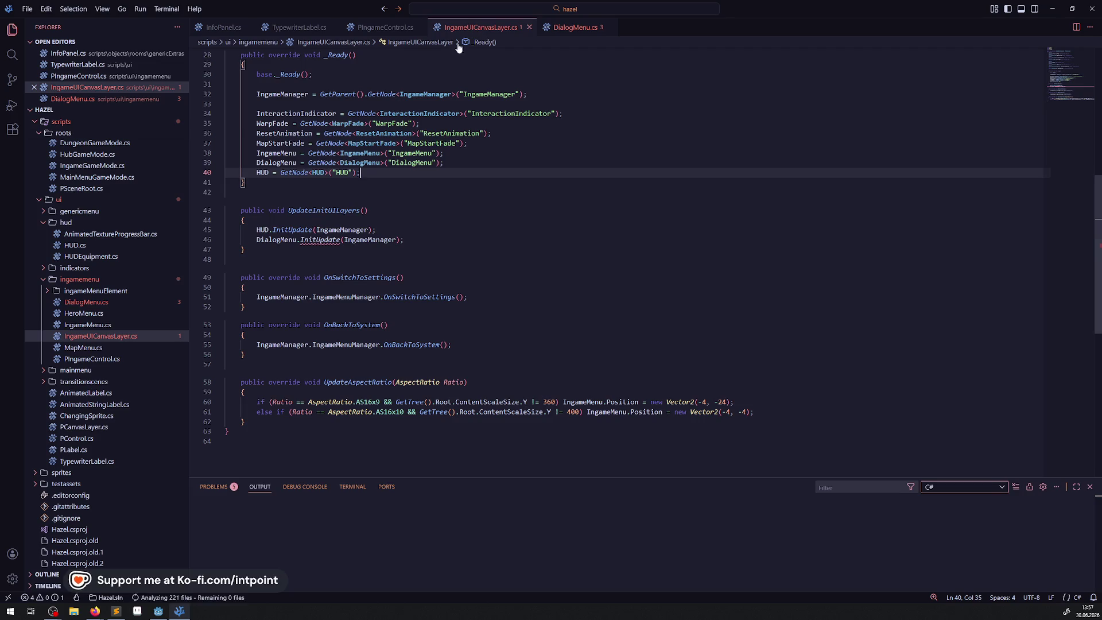
Step: Copy the HUD InitUpdate(IngameManager) signature and paste it into DialogMenu.cs
right_click(301, 230)
click(329, 239)
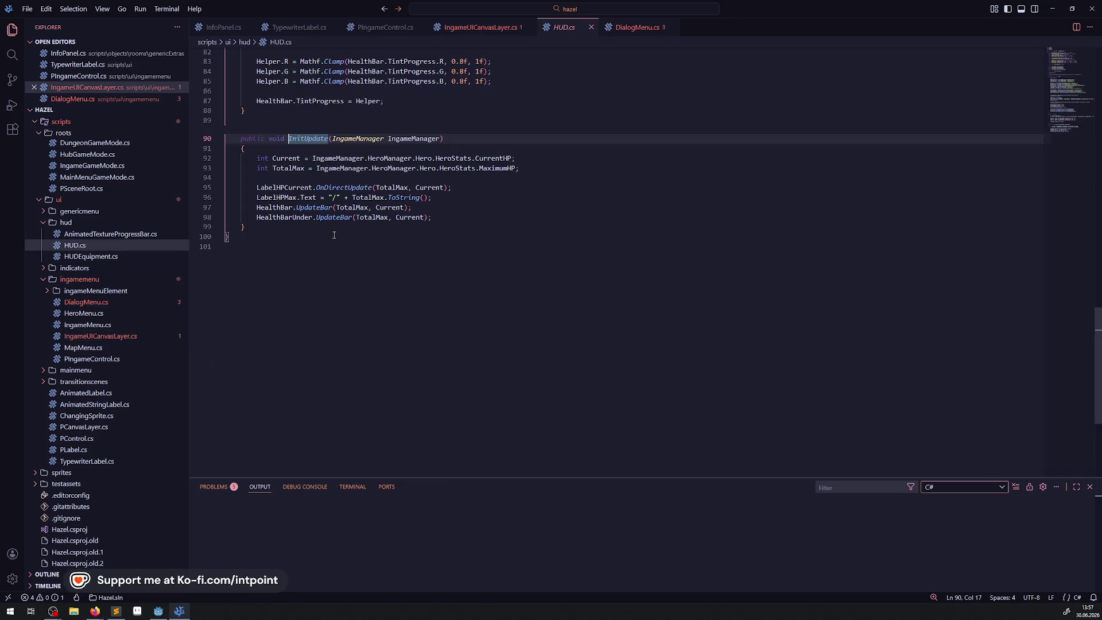
click(246, 148)
drag(245, 148, 232, 143)
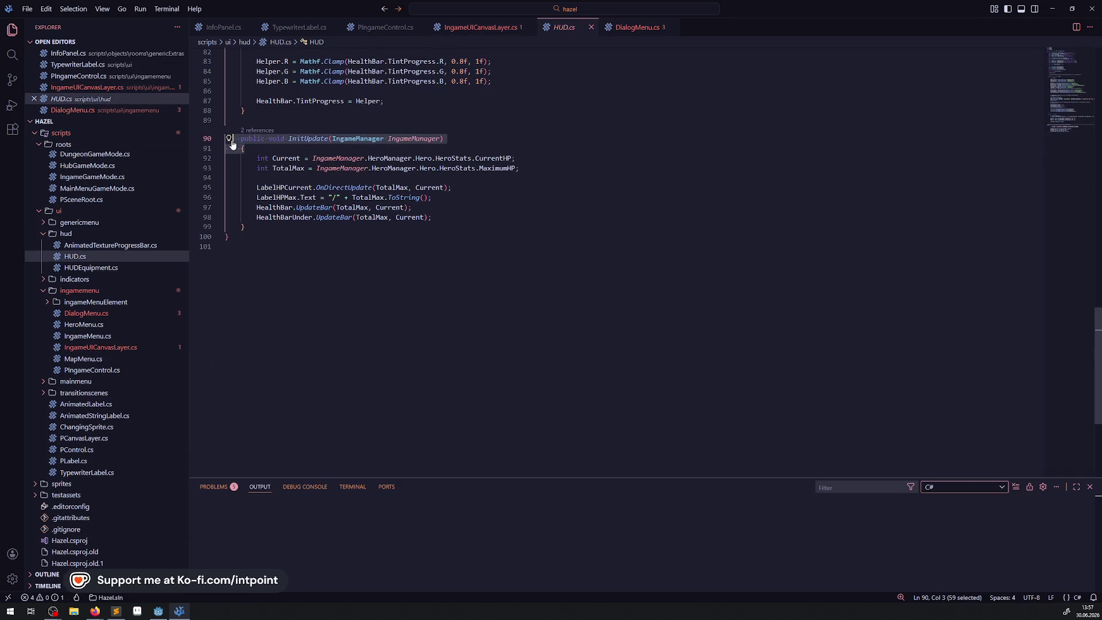
click(634, 27)
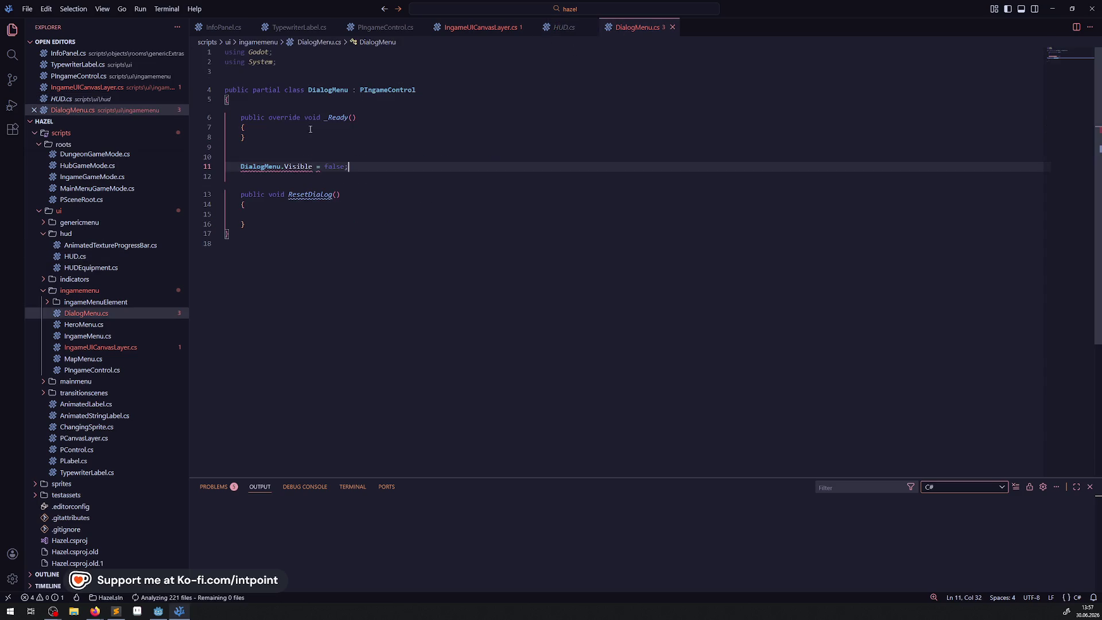
key(Up)
key(ctrl+v)
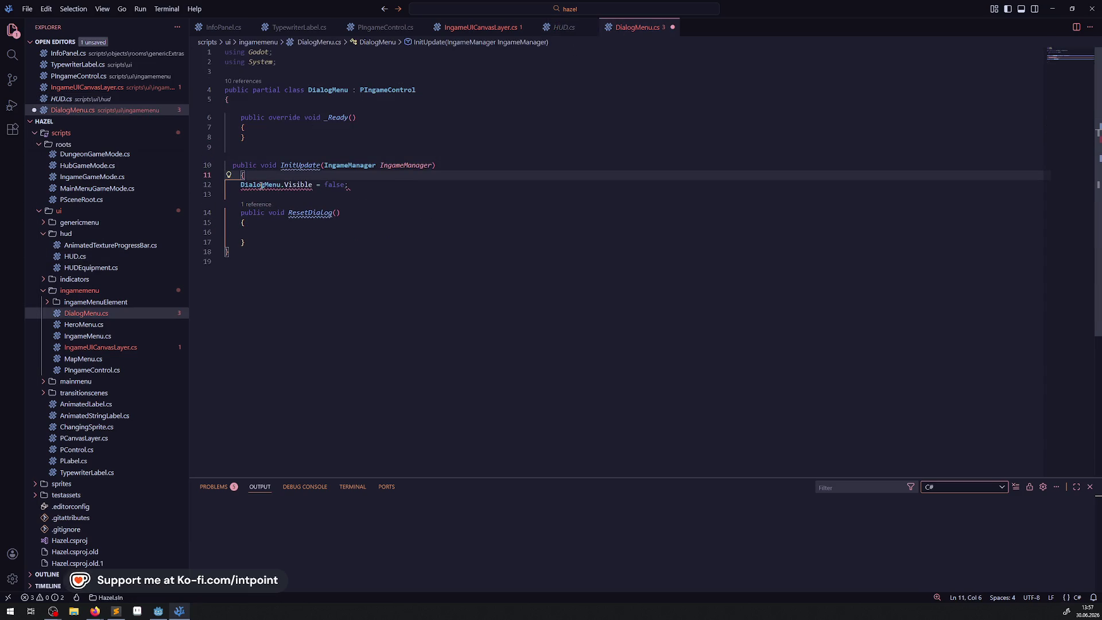
Step: Close the InitUpdate body around Visible = false, drop the DialogMenu prefix, and save
click(265, 195)
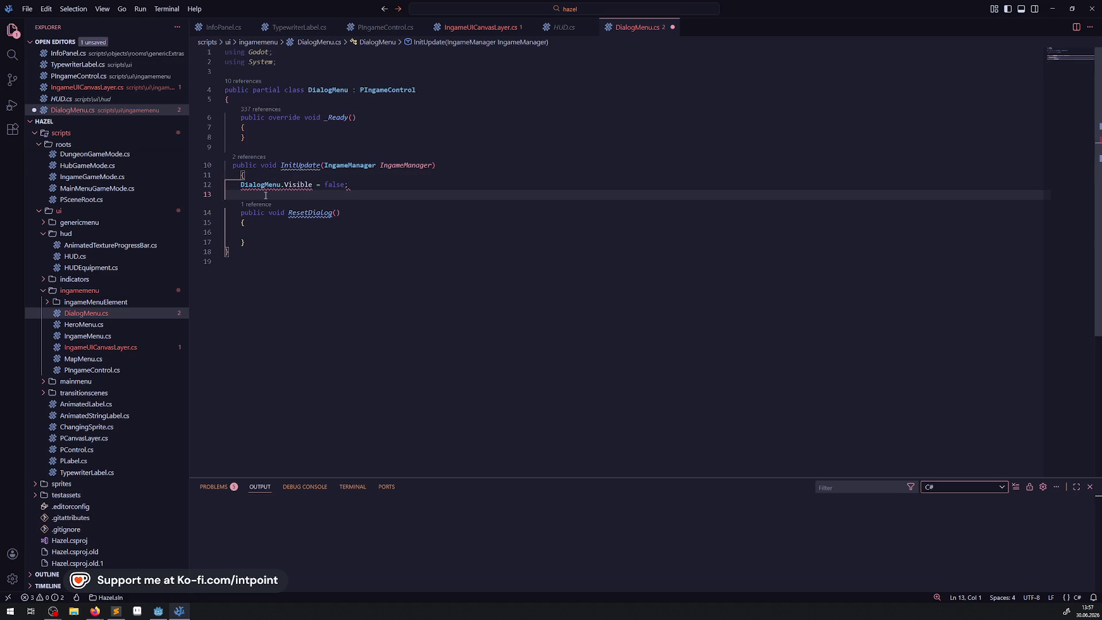
text(})
key(Return)
key(Return)
double_click(276, 185)
key(Delete)
key(Delete)
click(338, 201)
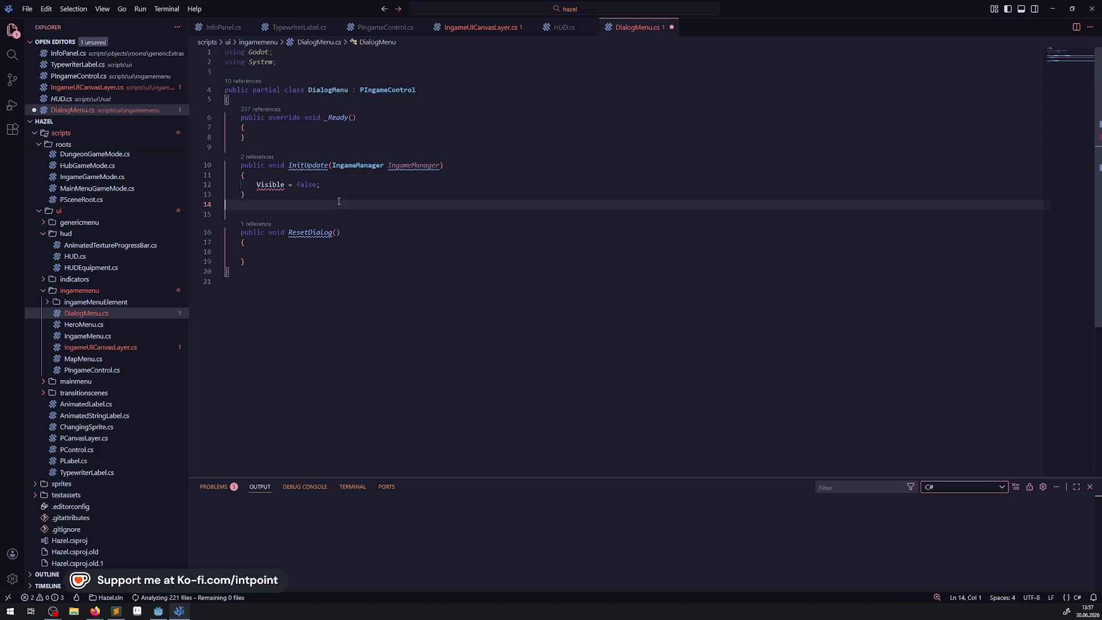
key(ctrl+s)
click(504, 27)
click(402, 182)
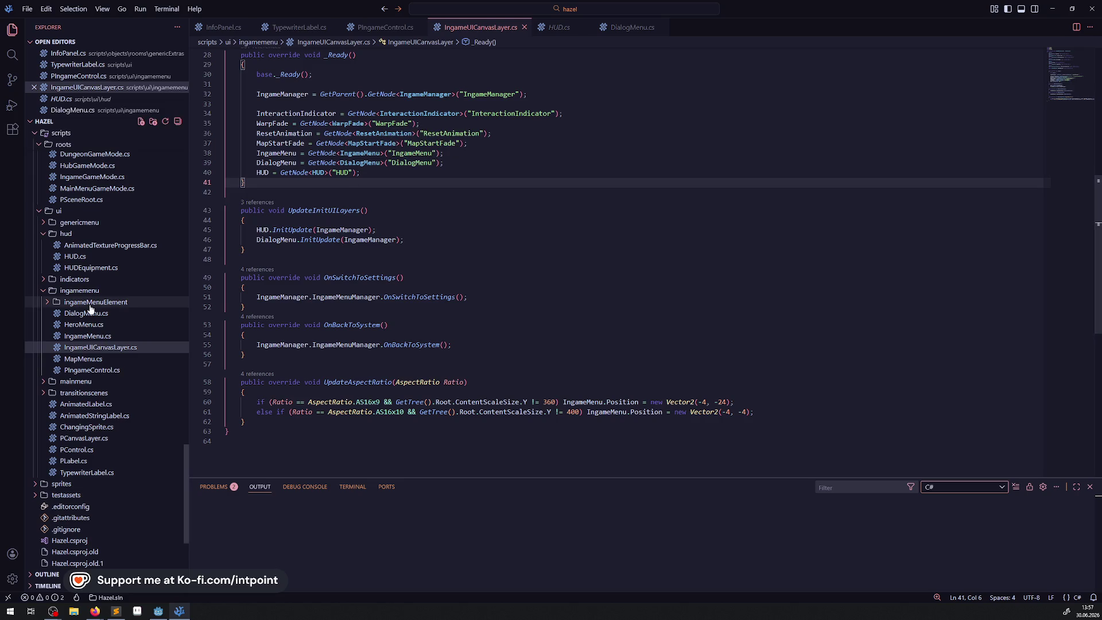
Step: Open HUDManager.cs from the ingamemanagers folder in the Explorer
scroll(80, 310, up, 10)
scroll(119, 314, up, 10)
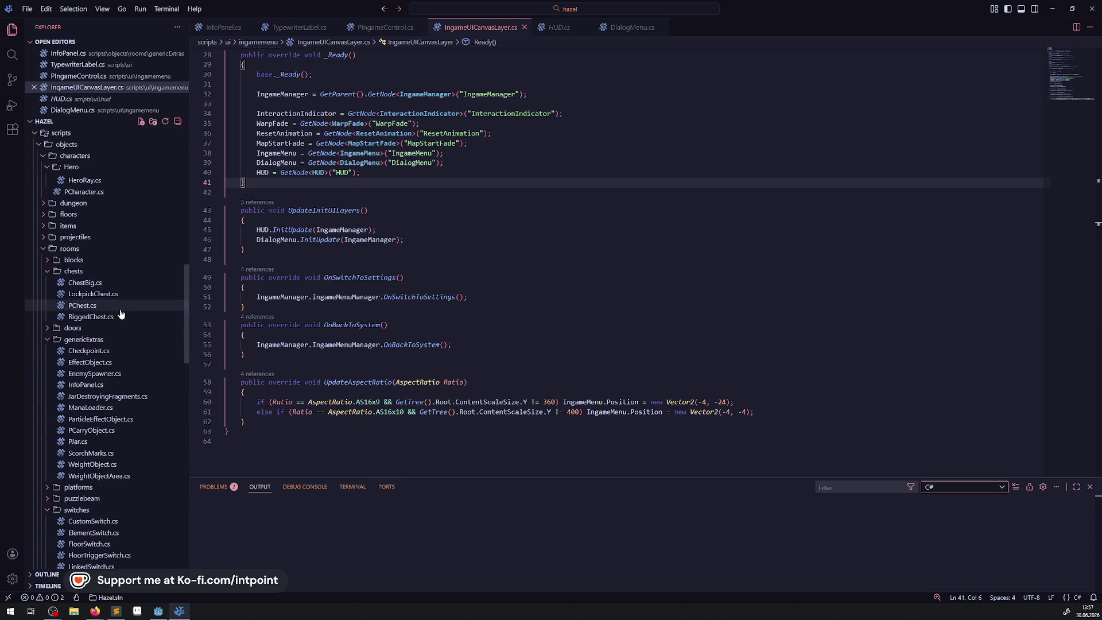
scroll(98, 368, down, 2)
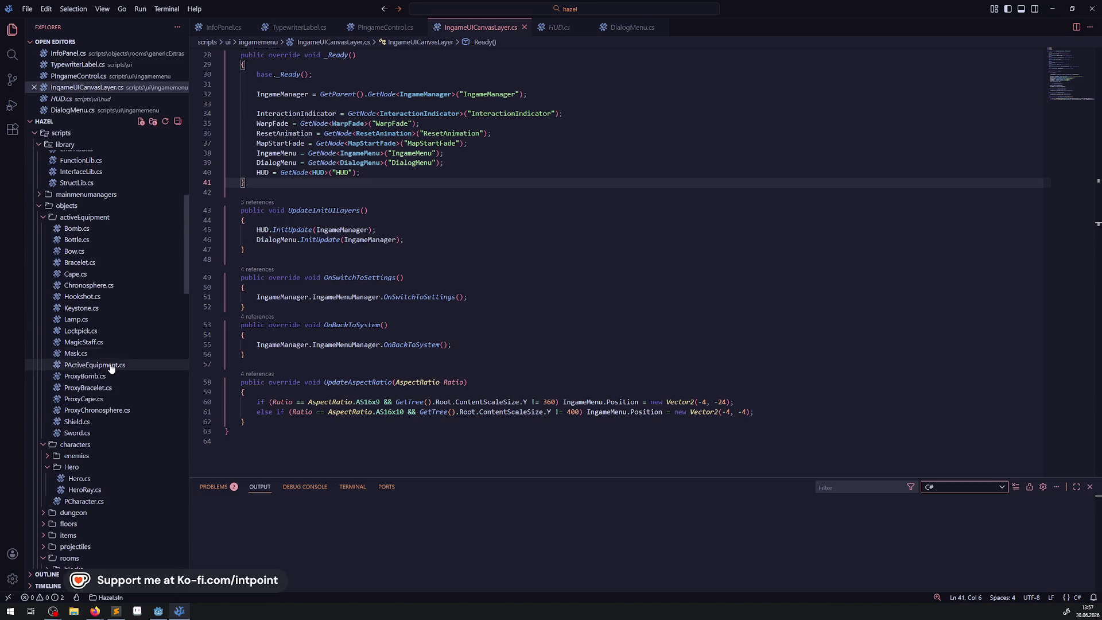
scroll(104, 366, down, 10)
scroll(99, 362, up, 15)
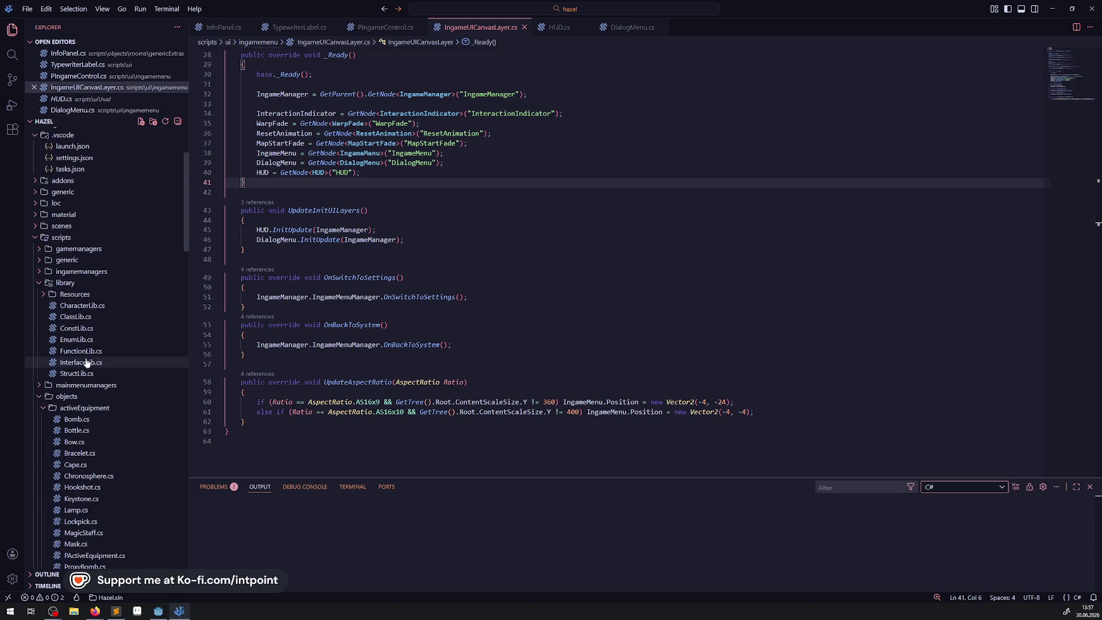
click(52, 275)
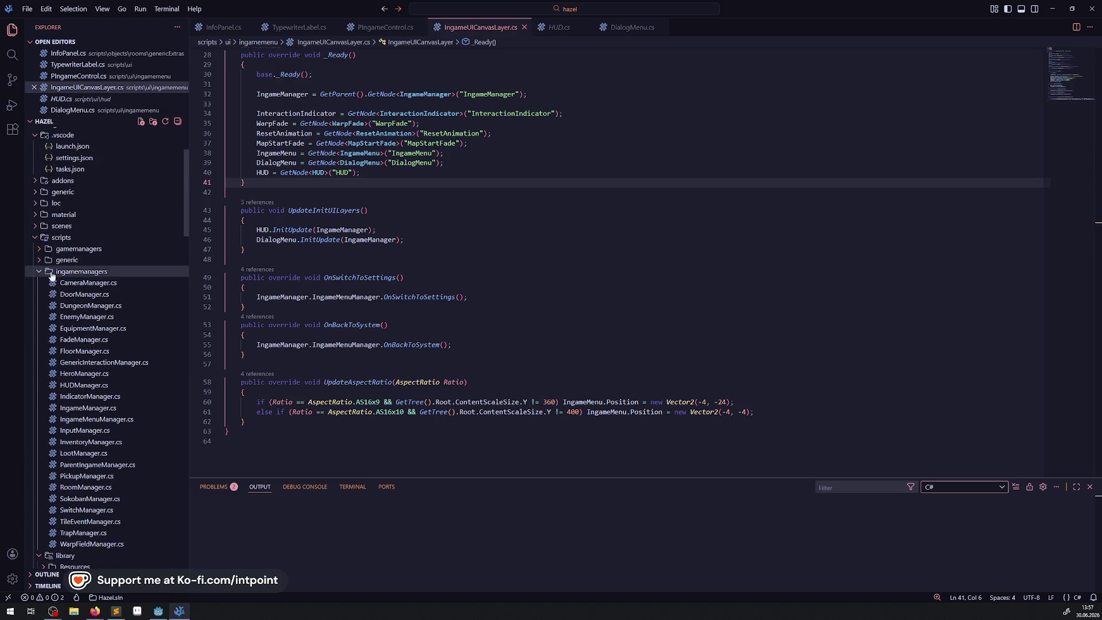
click(89, 386)
Step: Fold the UpdateHUDStatusEffects and UpdateHUDStatusEffectColors methods
mouse_move(410, 337)
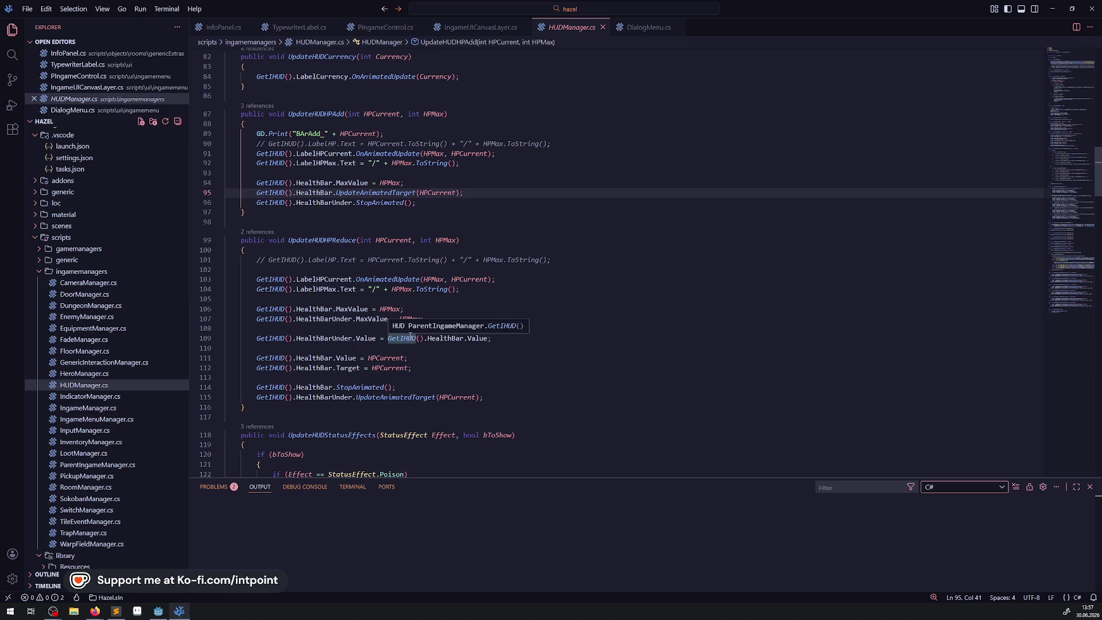
scroll(410, 335, down, 7)
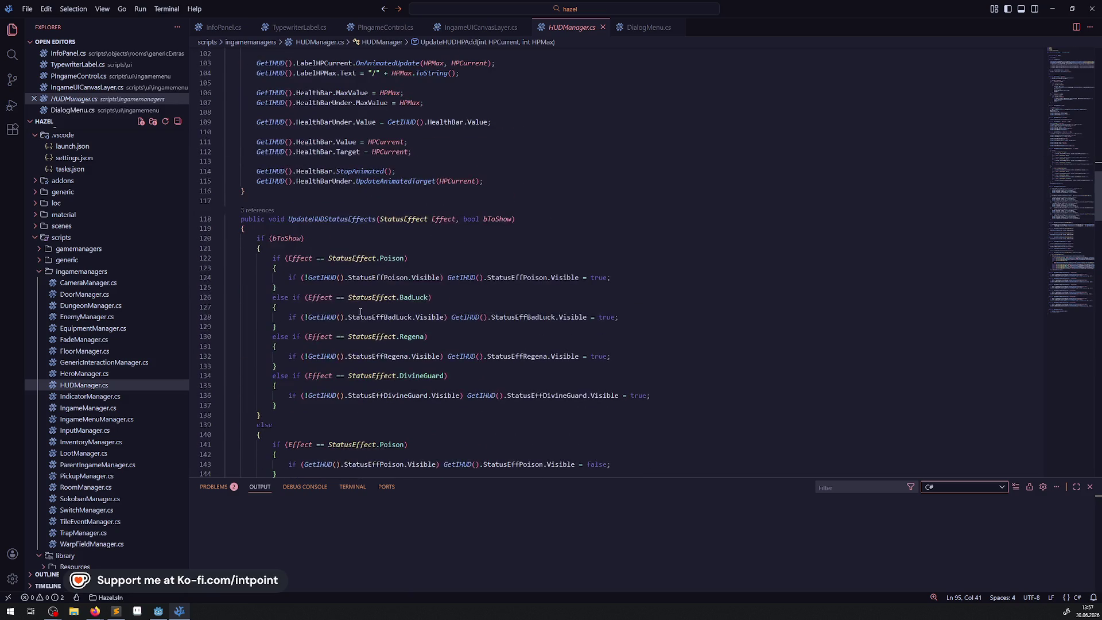
click(219, 219)
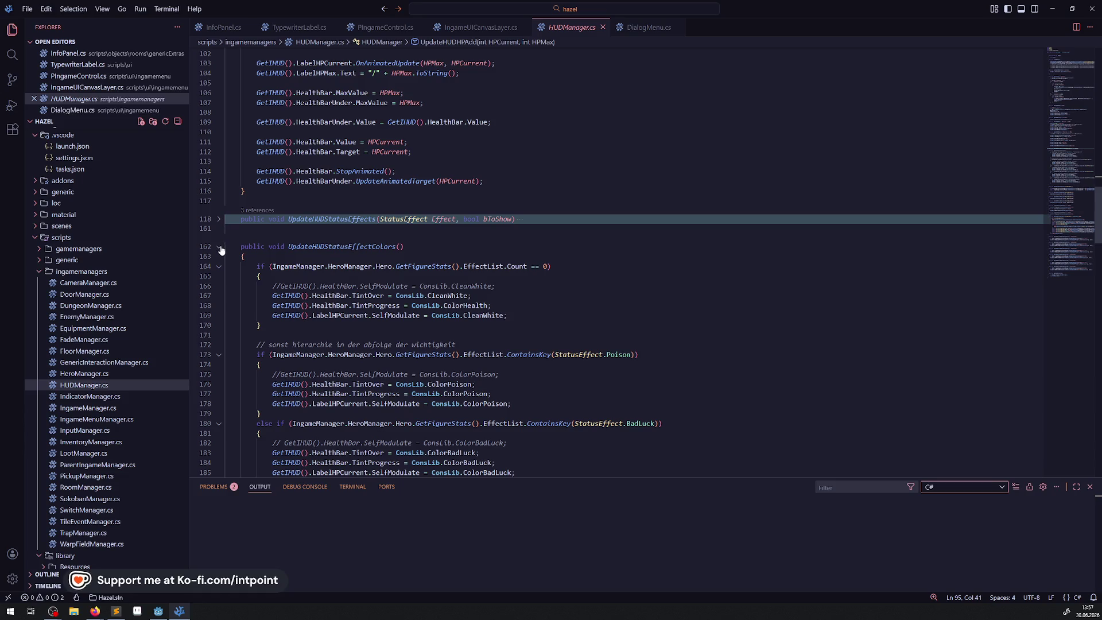
click(219, 247)
scroll(237, 270, up, 10)
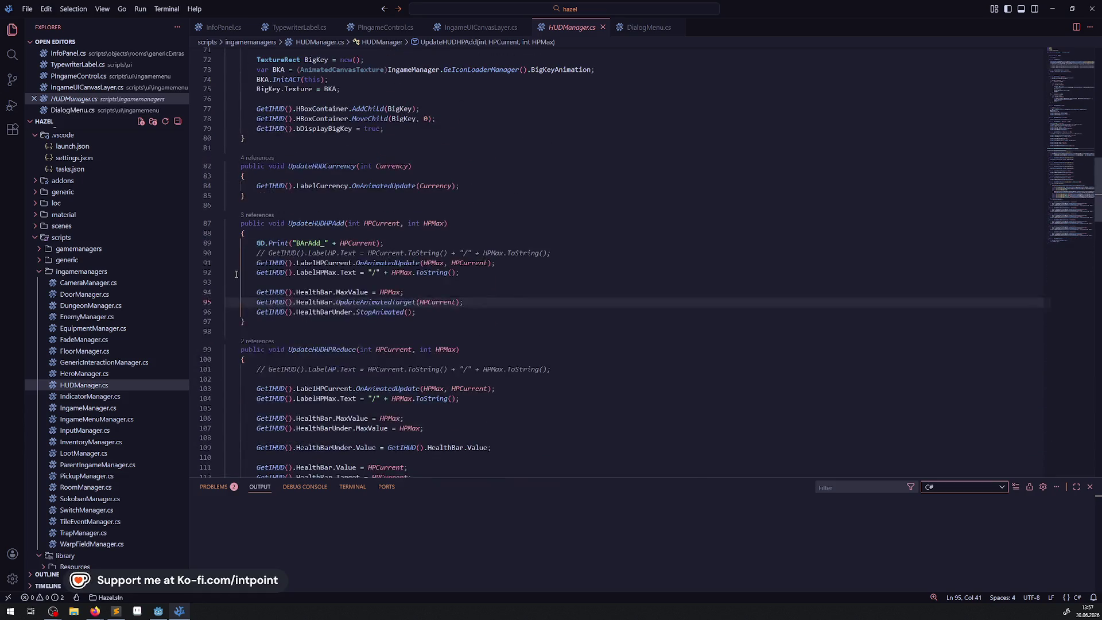
Step: Delete the commented-out LabelHP.Text and GD.Print lines from UpdateHUDHPAdd and UpdateHUDHPReduce
click(580, 256)
key(shift+Home)
key(shift+Home)
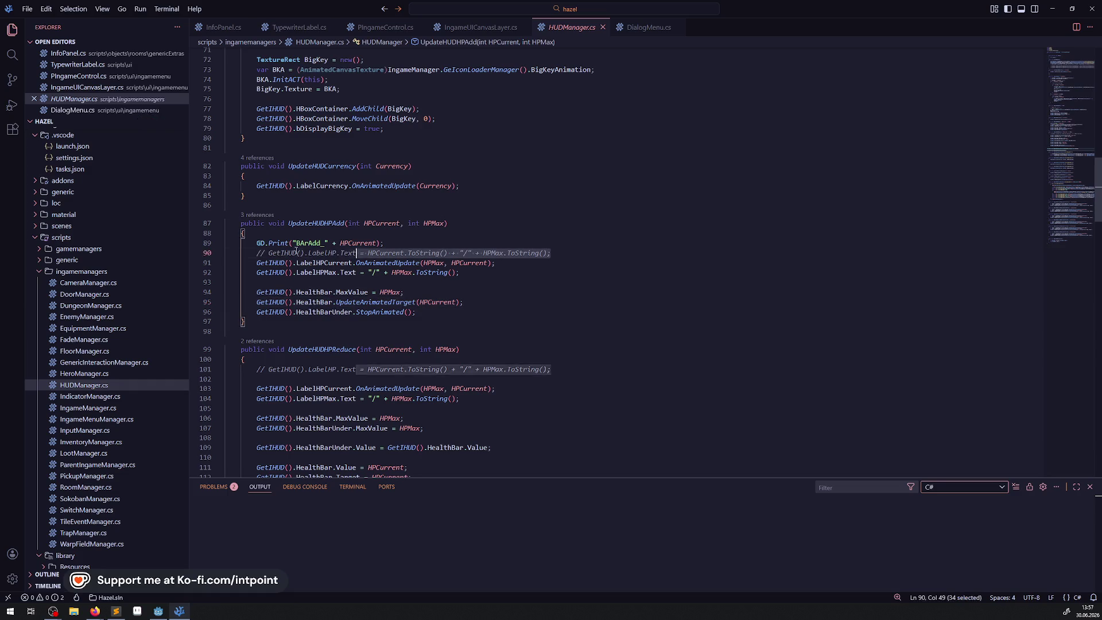
key(BackSpace)
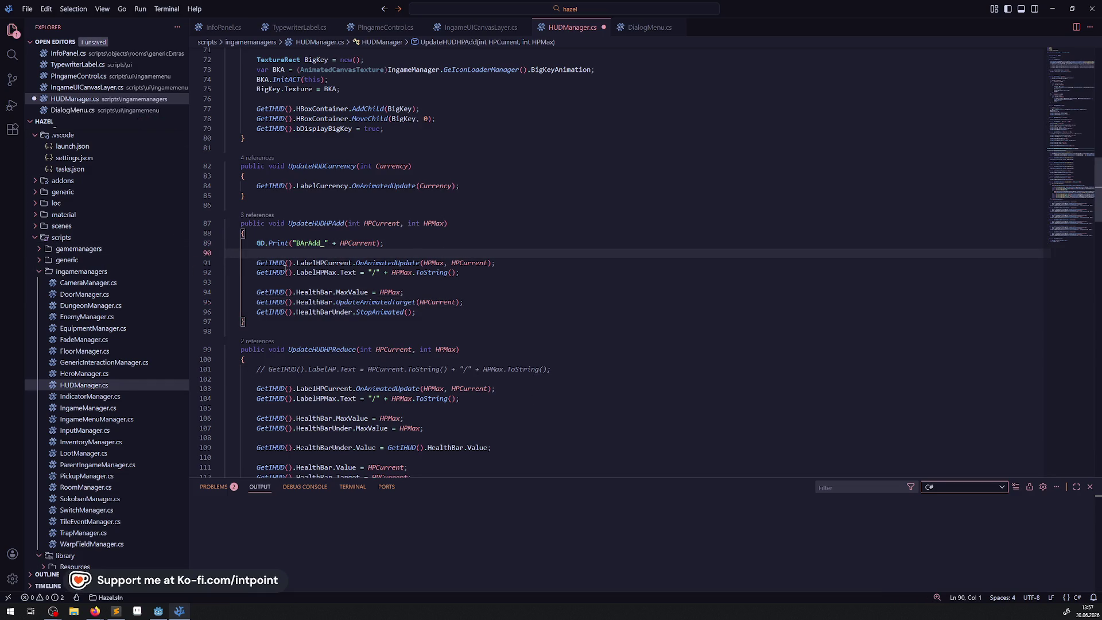
key(shift+Up)
key(BackSpace)
key(BackSpace)
click(211, 349)
key(shift+Down)
key(BackSpace)
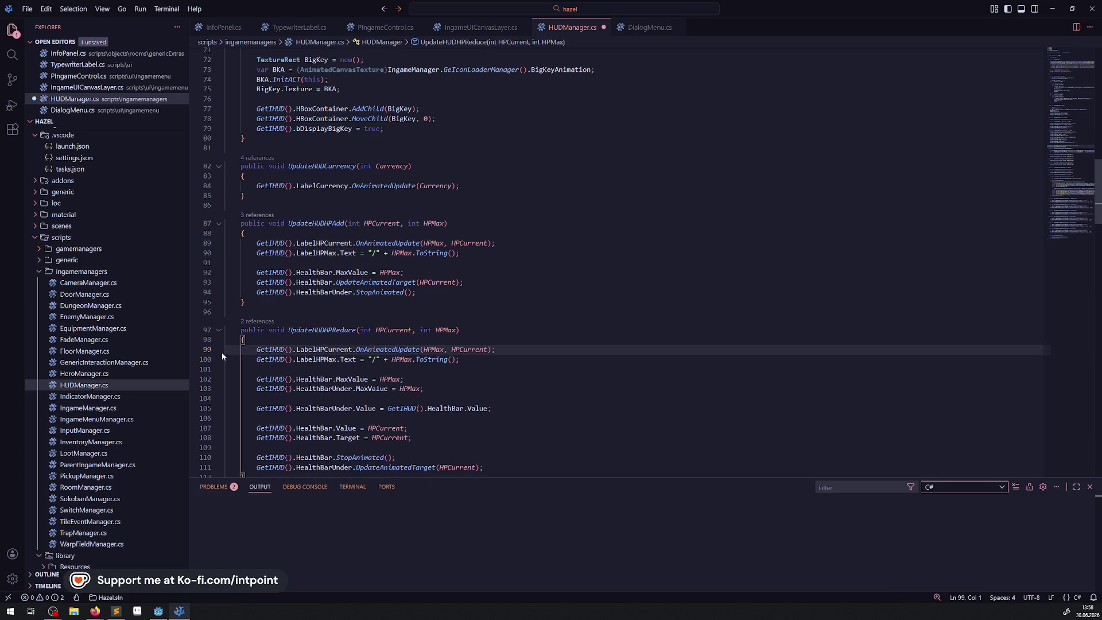
Step: Fold the UpdateHUDCurrency, HP and BigKey methods and save HUDManager.cs
click(219, 330)
click(218, 357)
click(222, 158)
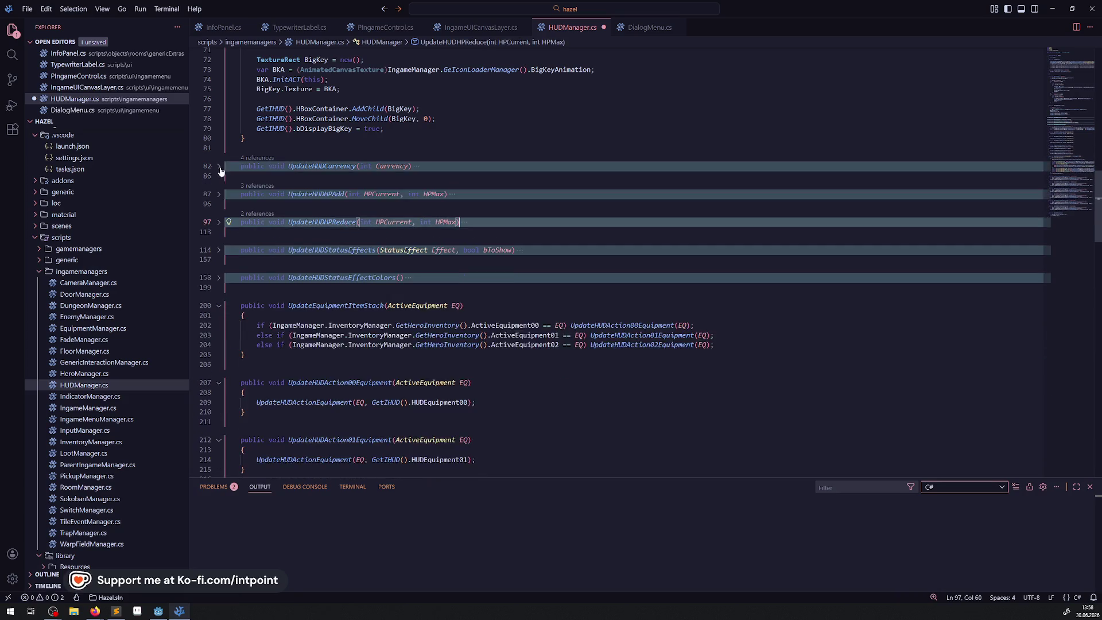
scroll(300, 236, up, 3)
key(ctrl+s)
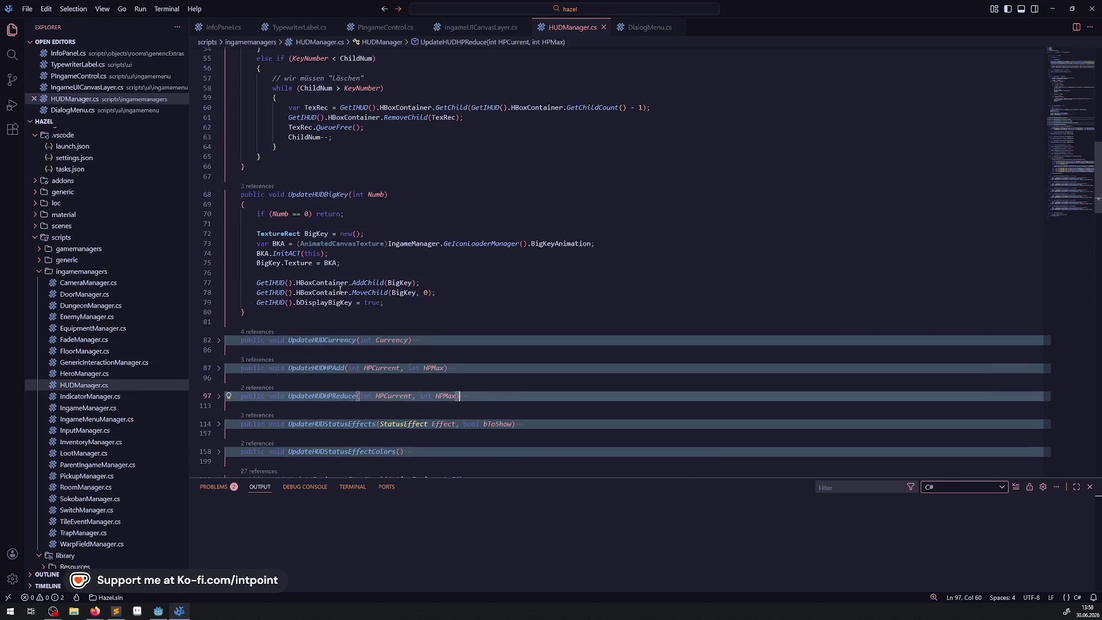
click(219, 195)
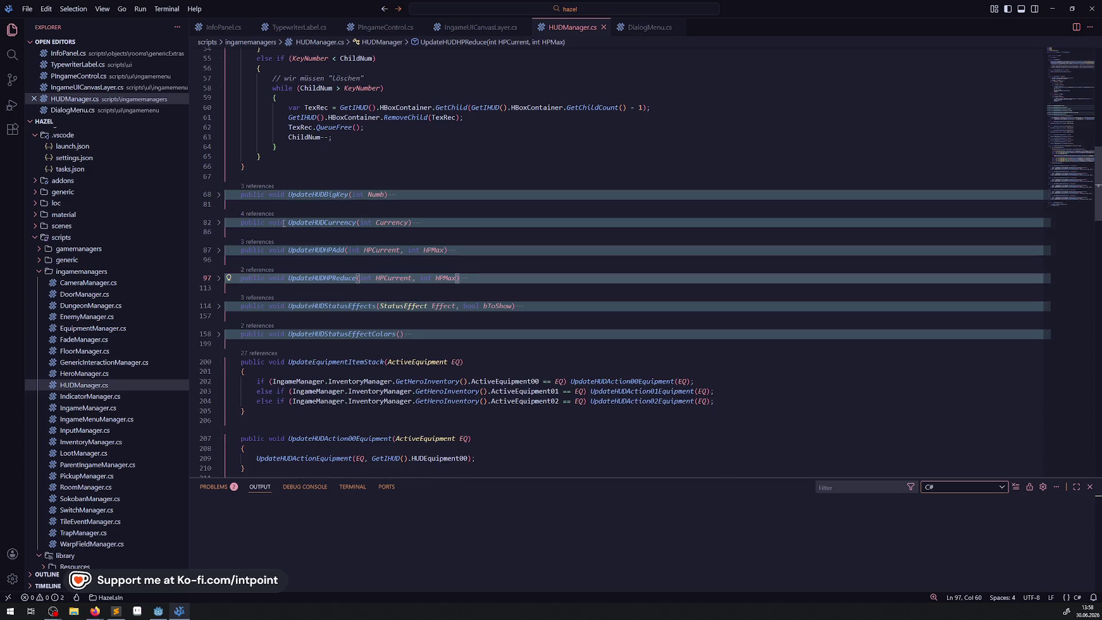
click(103, 422)
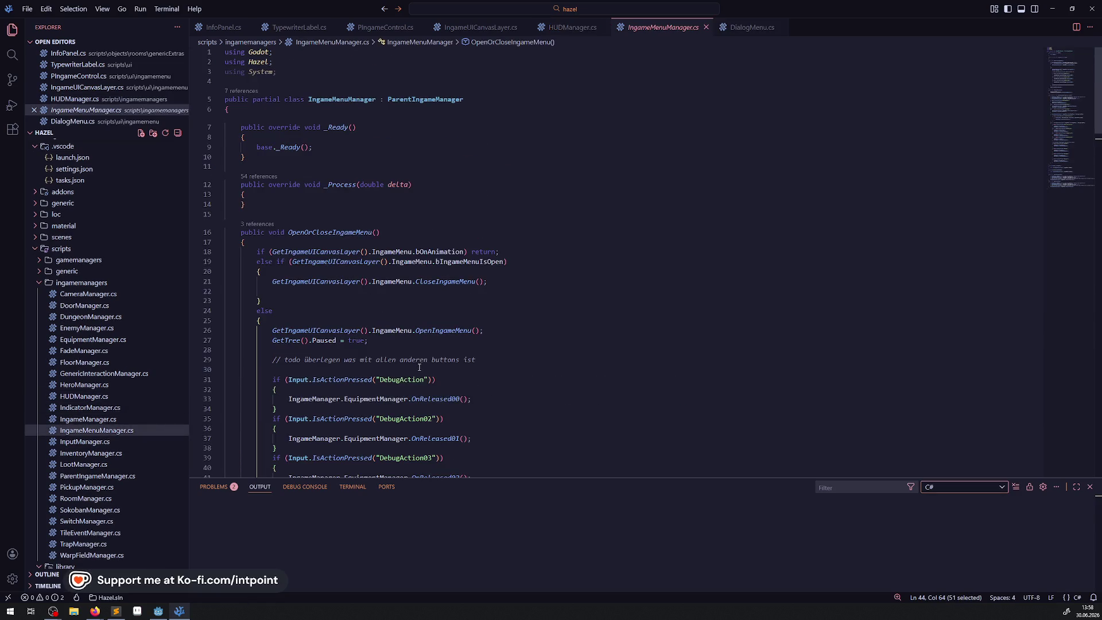
scroll(428, 342, down, 7)
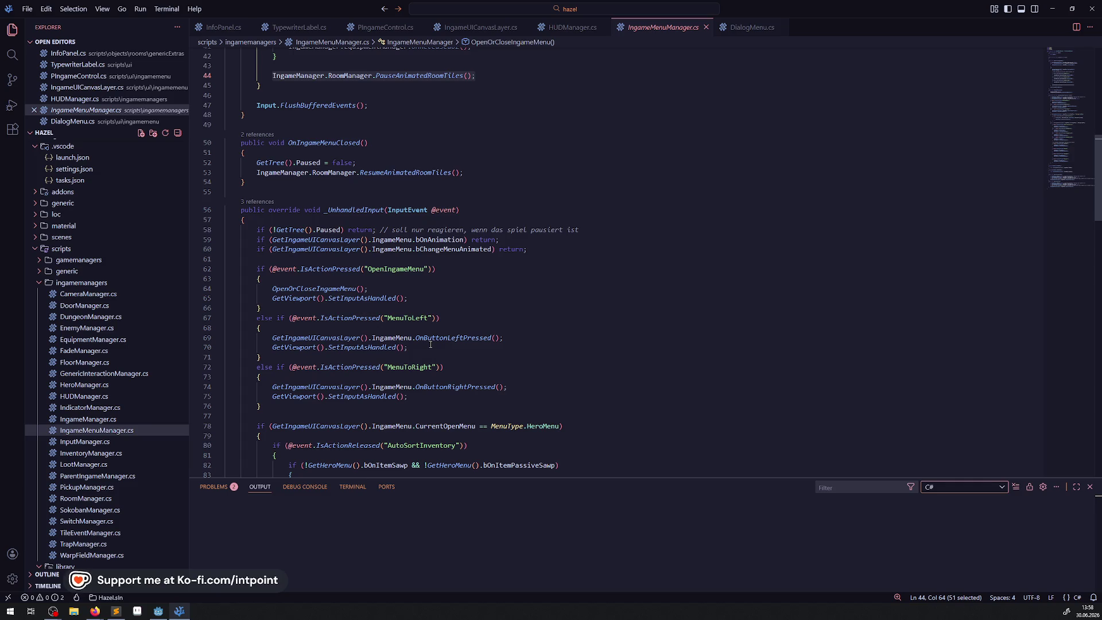
mouse_move(429, 340)
scroll(442, 269, down, 5)
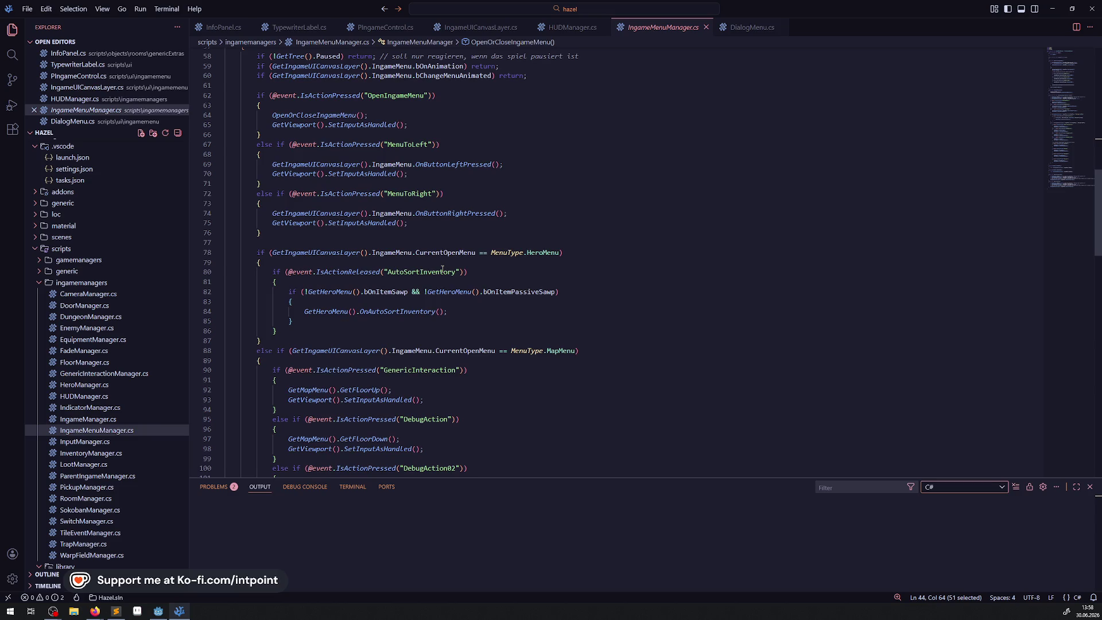
scroll(443, 269, down, 3)
scroll(443, 269, up, 4)
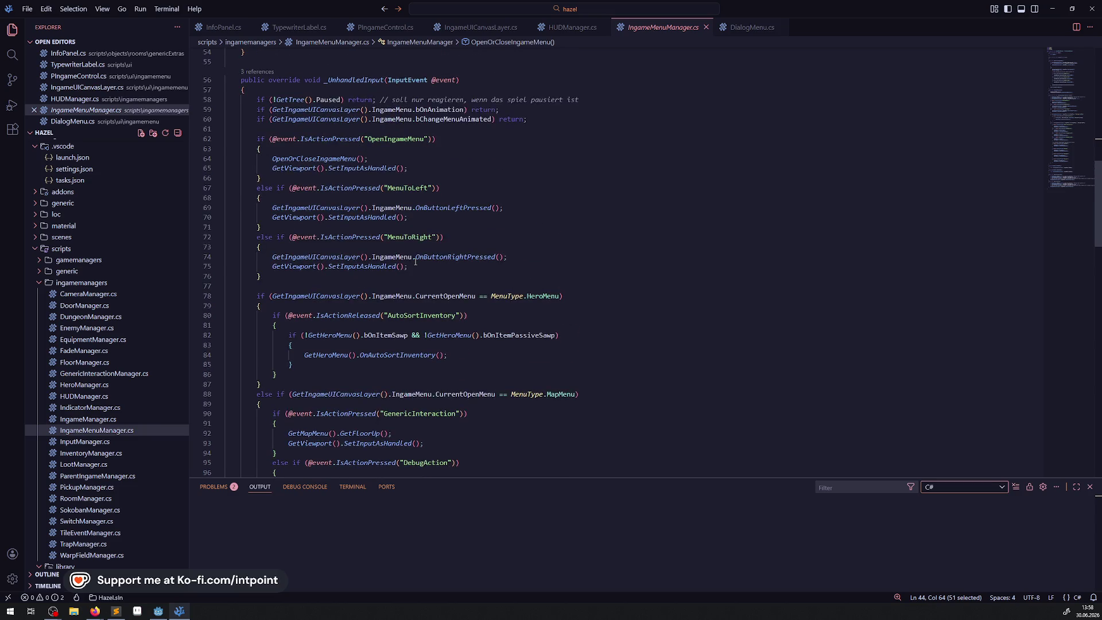
scroll(396, 265, up, 15)
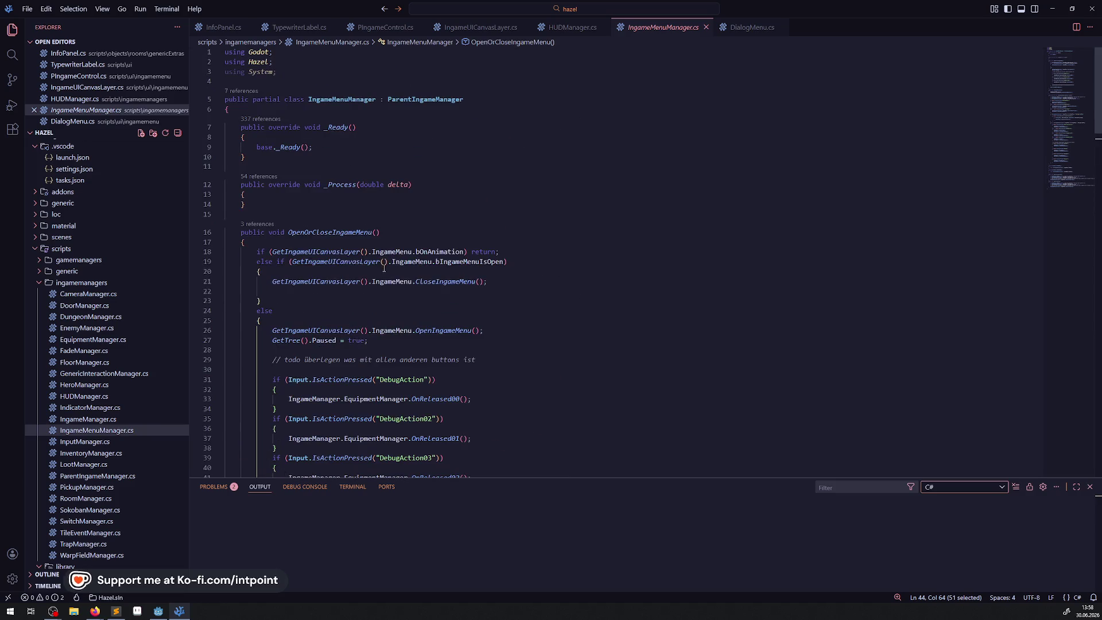
drag(264, 243, 210, 233)
key(ctrl+c)
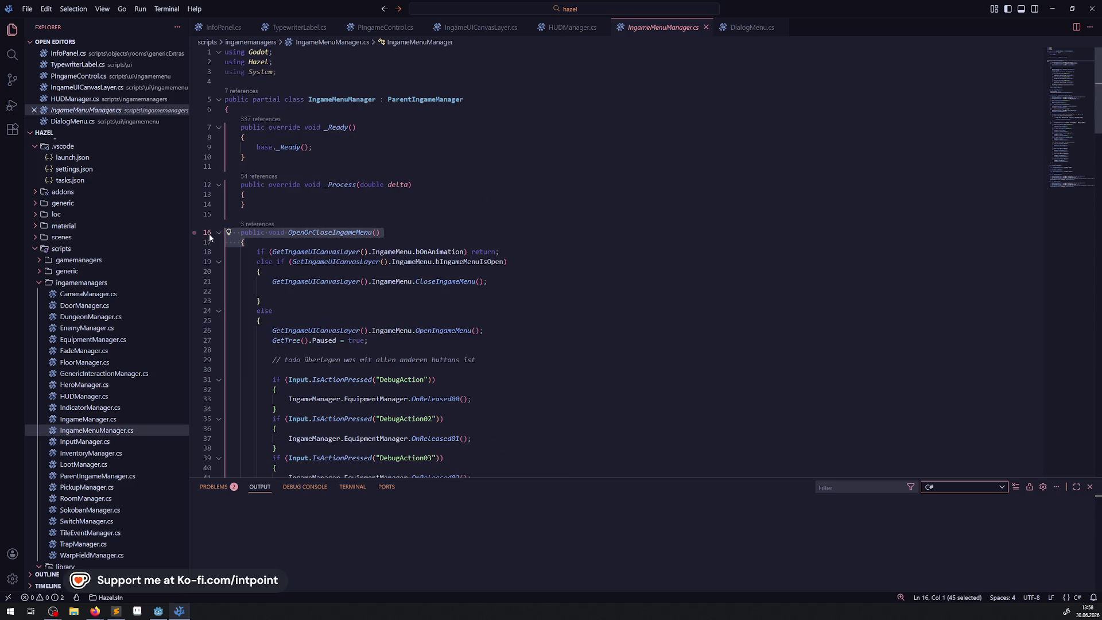
click(266, 205)
scroll(269, 210, down, 20)
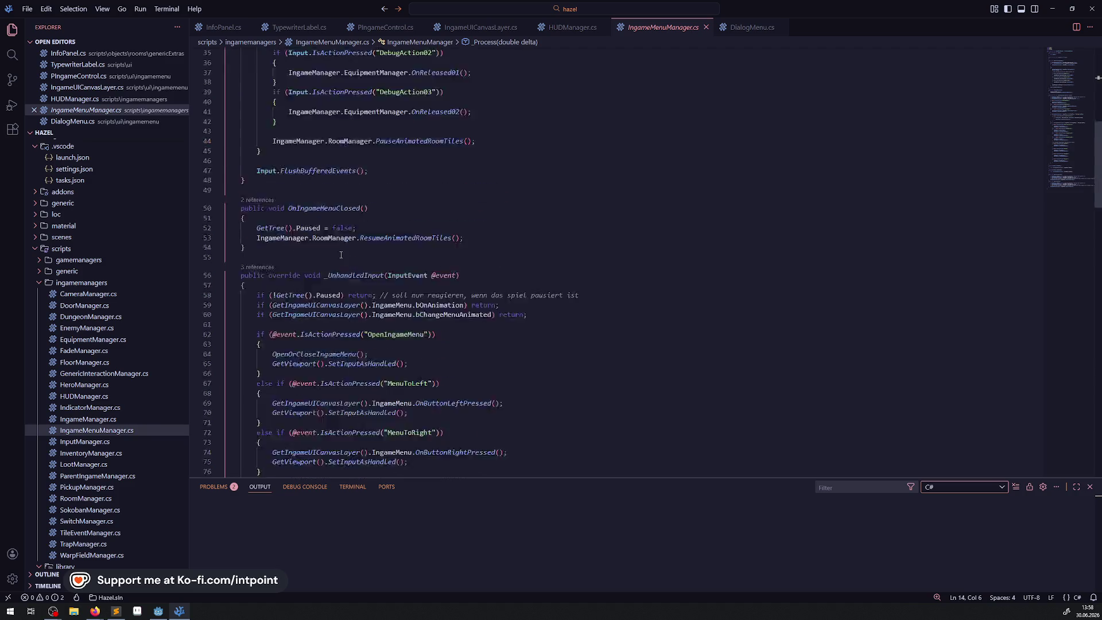
Step: Add a // DialogMenu comment block at the end of the file, paste the method stub, and close the class brace
click(274, 197)
key(Return)
key(Return)
key(Return)
text(//)
key(Return)
key(Return)
key(Up)
text(DialogMenu)
key(Down)
key(Down)
key(ctrl+v)
key(ctrl+s)
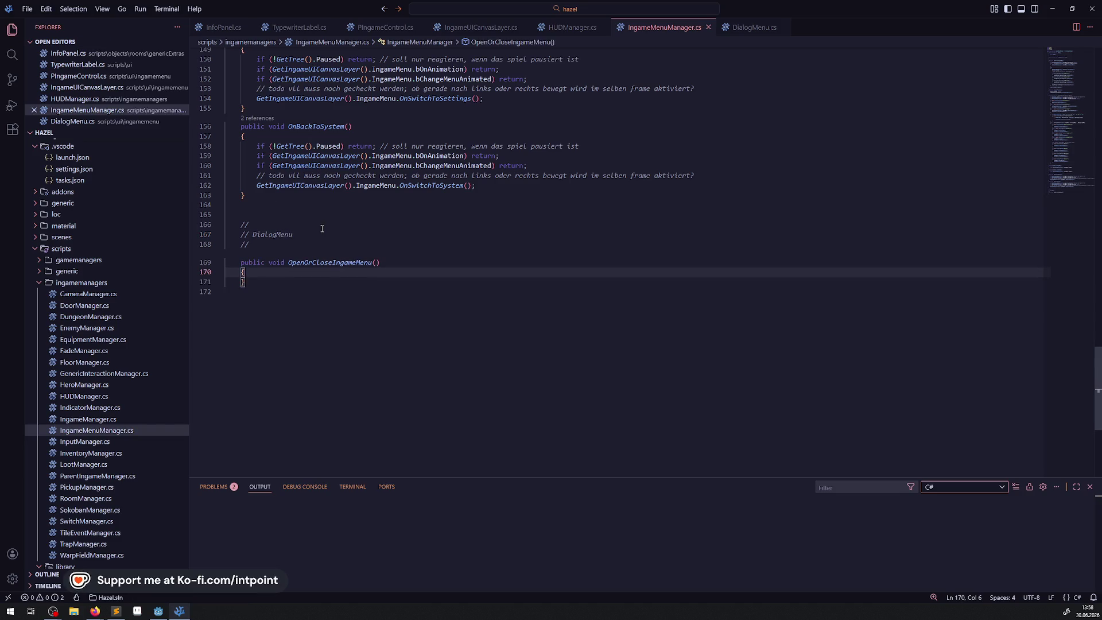
click(301, 281)
key(Return)
text(})
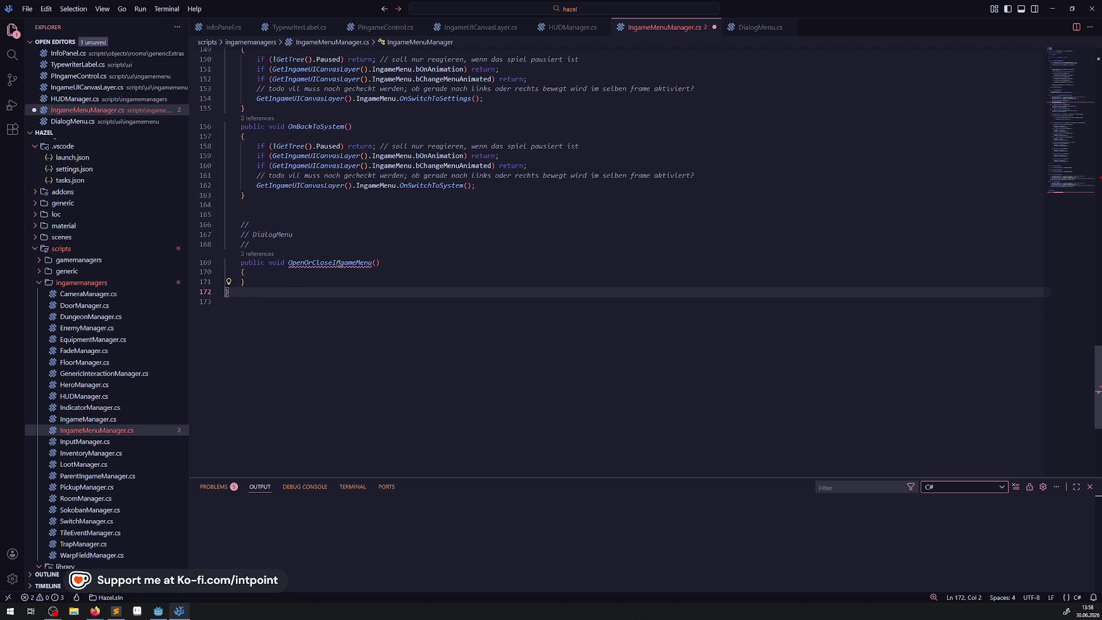
Step: Rename the pasted stub to OpenDialogMenu
drag(336, 262, 357, 263)
text(Dialo)
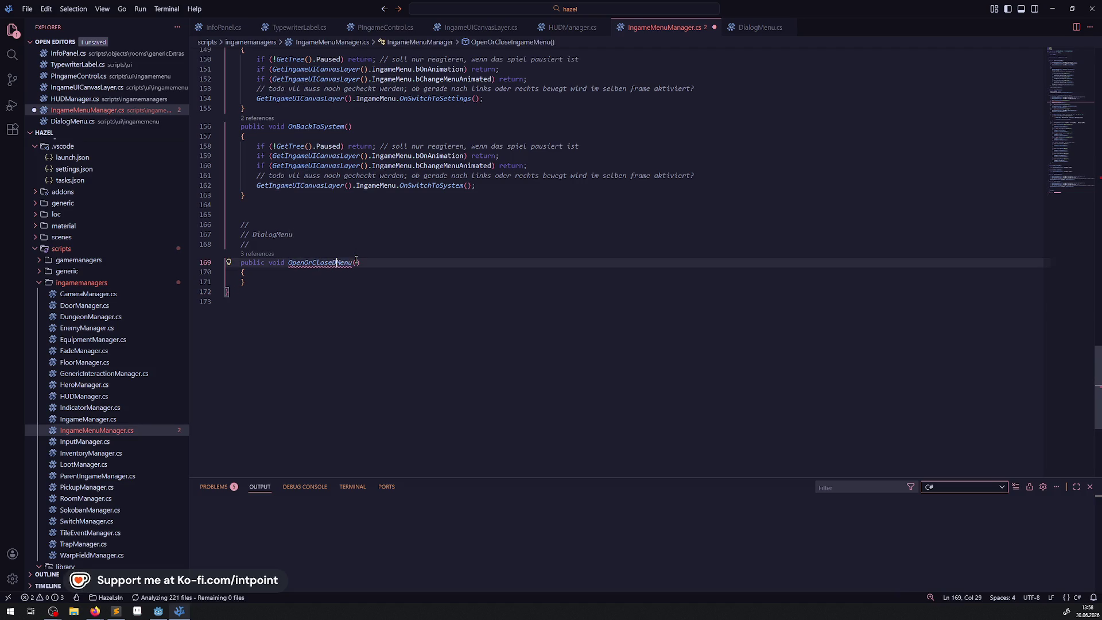
text(g)
key(ctrl+s)
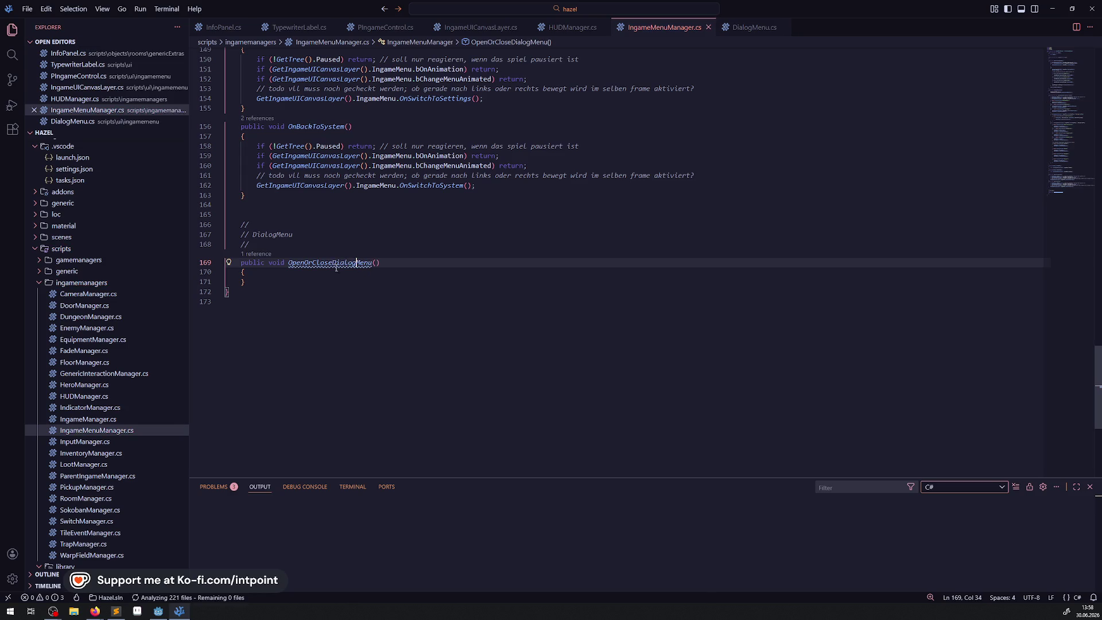
key(Down)
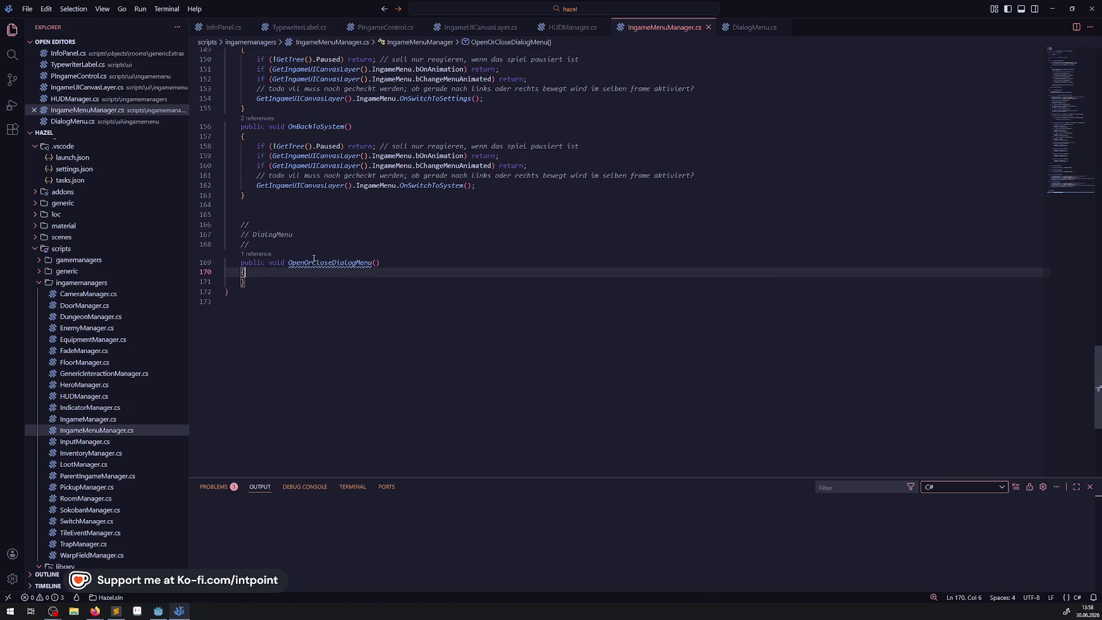
drag(303, 259, 332, 262)
key(Delete)
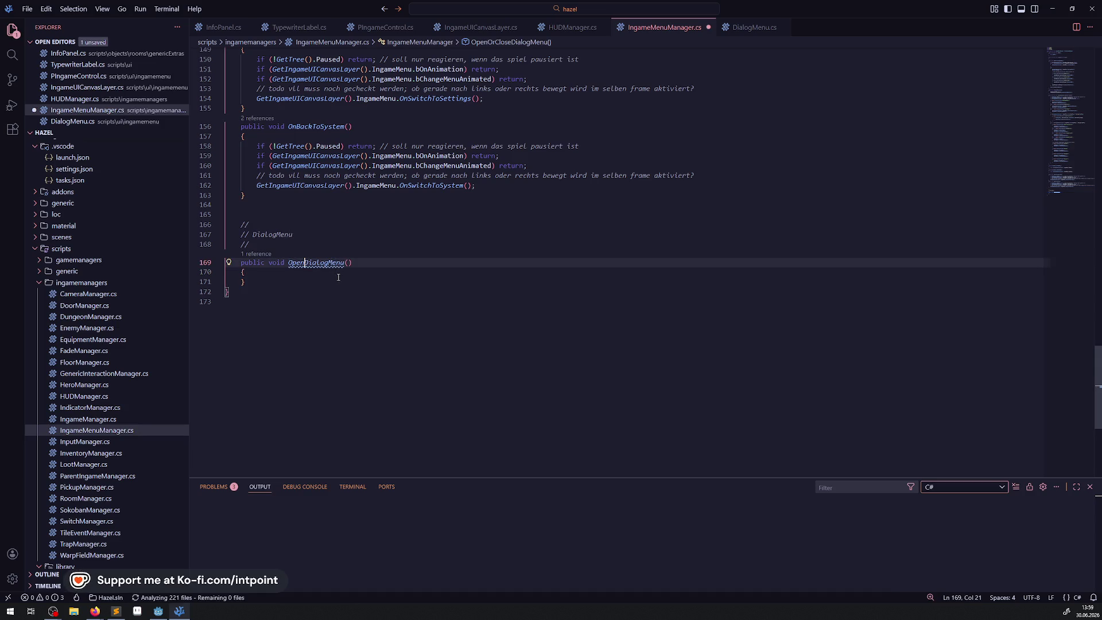
click(290, 275)
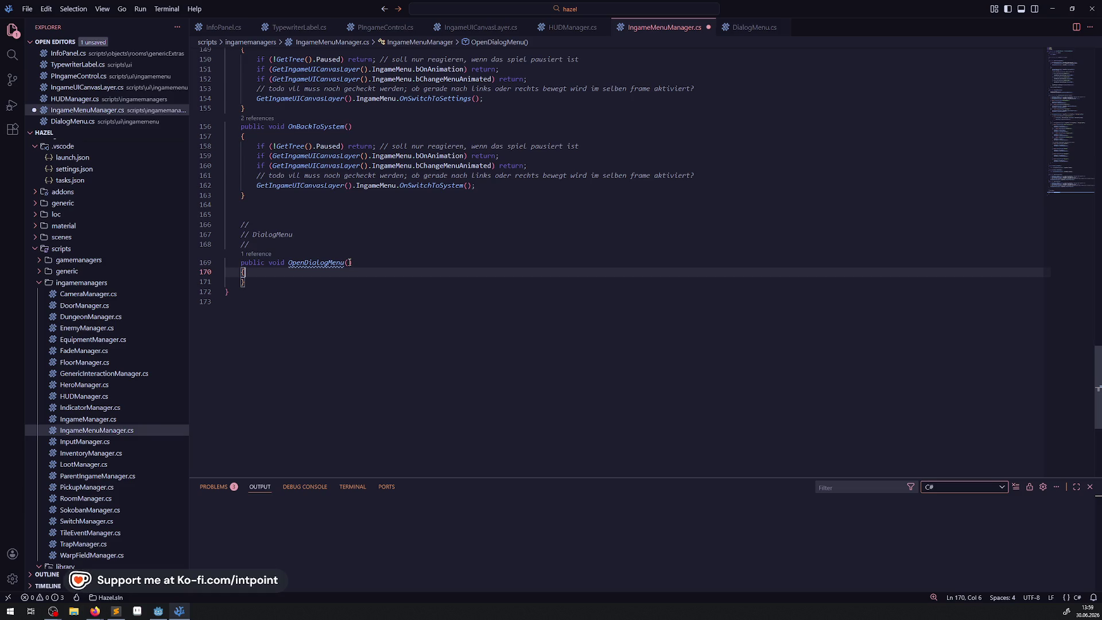
click(349, 262)
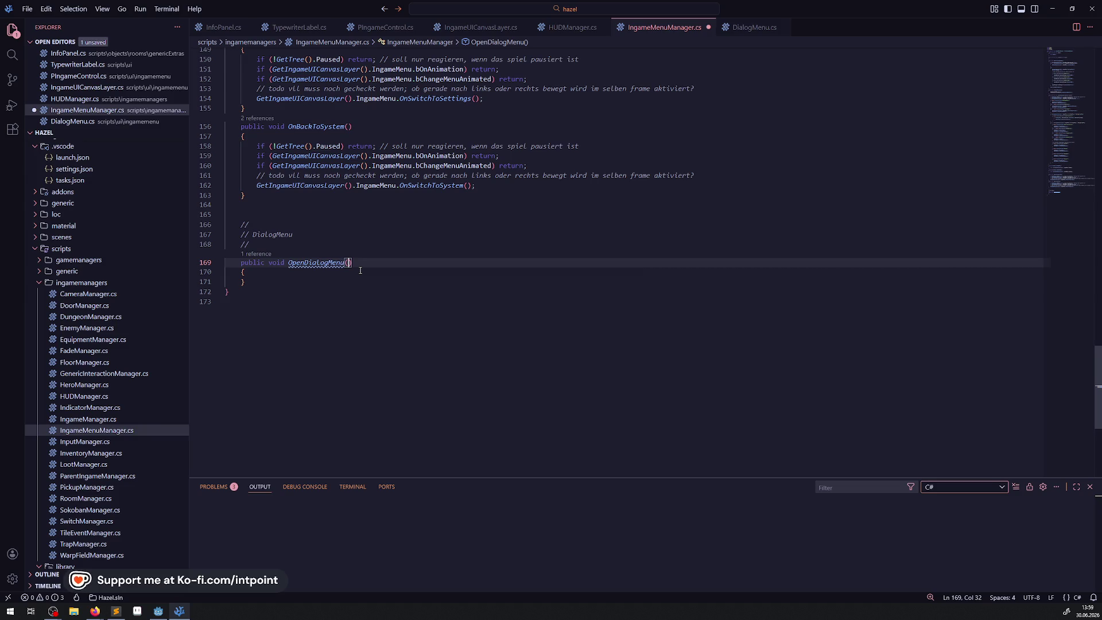
Step: Save IngameMenuManager.cs and paste the GetIngameUICanvasLayer() call from line 162 into OpenDialogMenu
key(ctrl+s)
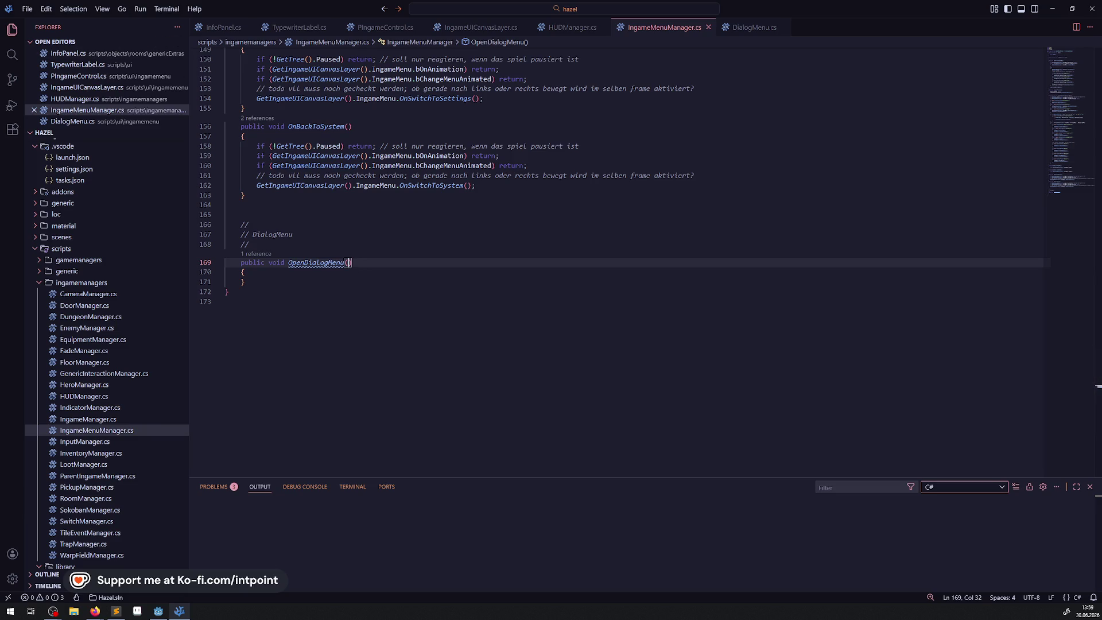
key(alt+Tab)
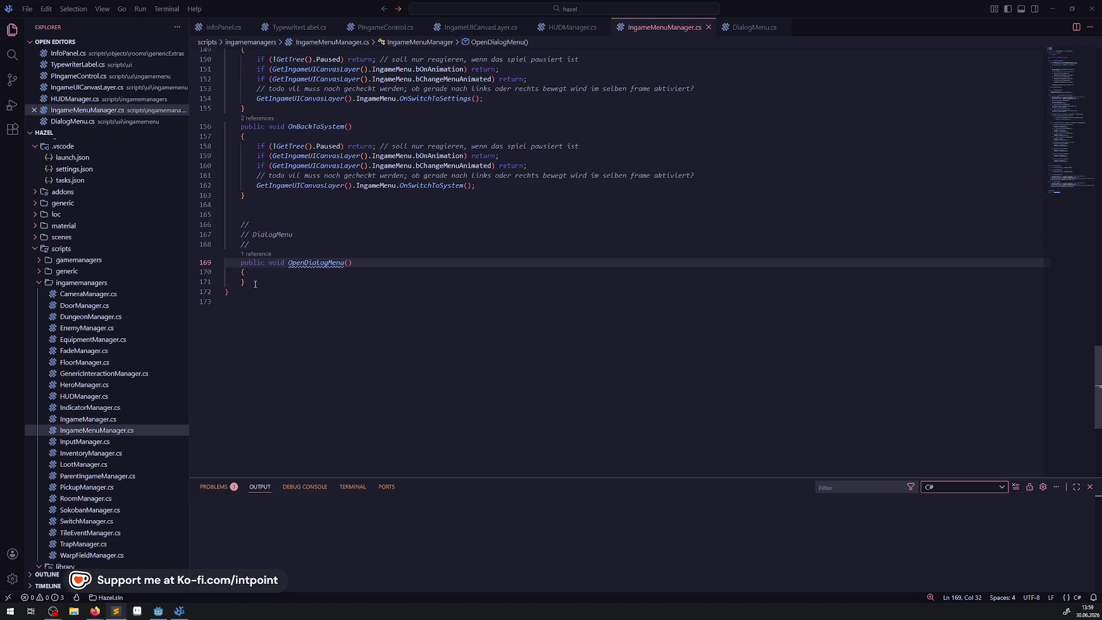
mouse_move(249, 185)
mouse_down()
mouse_move(390, 184)
mouse_move(359, 184)
mouse_up()
key(ctrl+c)
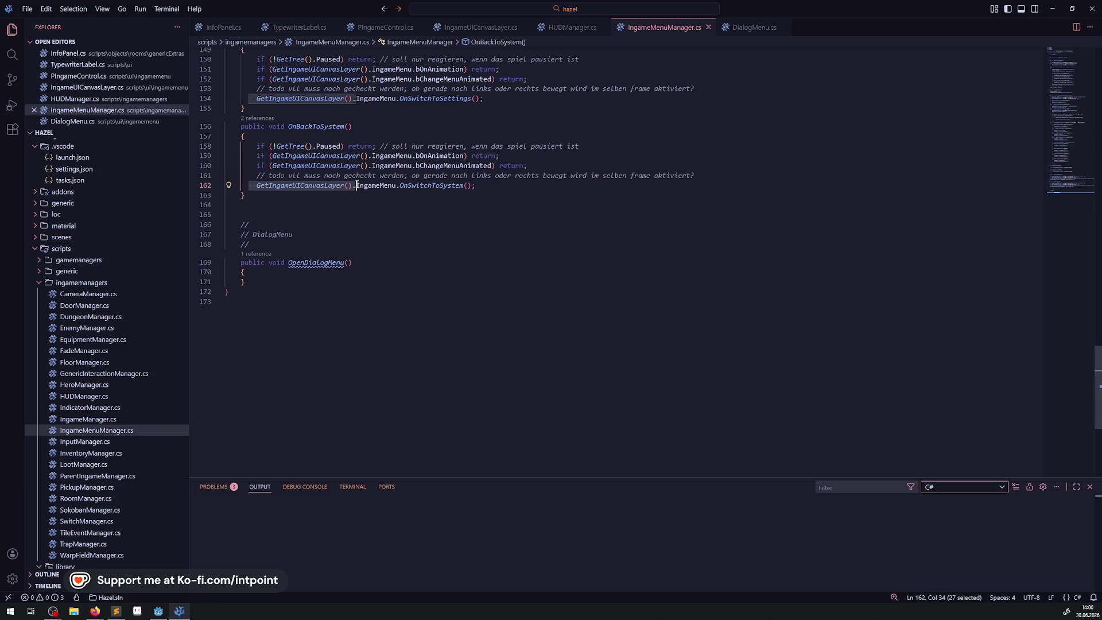
click(268, 277)
key(Return)
key(ctrl+v)
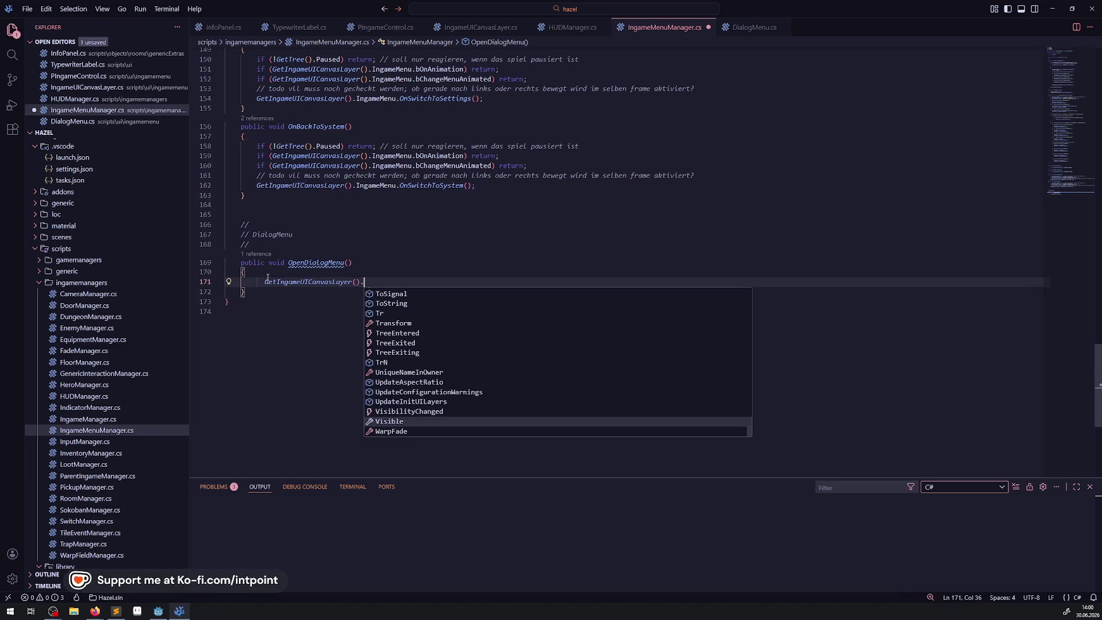
Step: Complete OpenDialogMenu's call as DialogMenu.OnNewDialogOpen();, save, and copy the OnNewDialogOpen name
text(DialogMenu.)
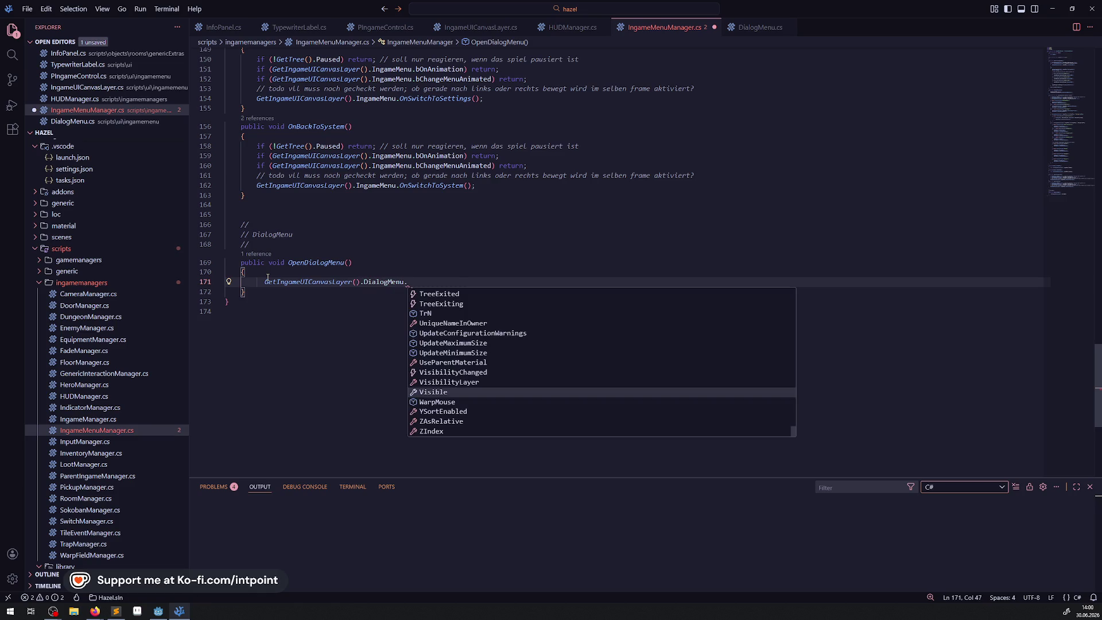
text(Ne)
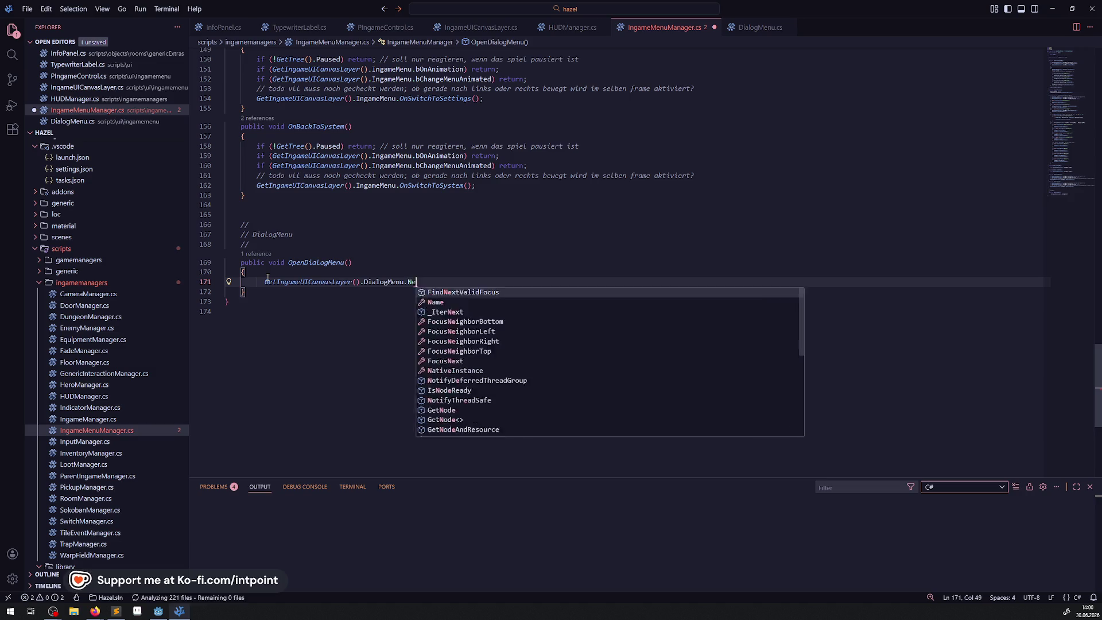
text(wOpen();)
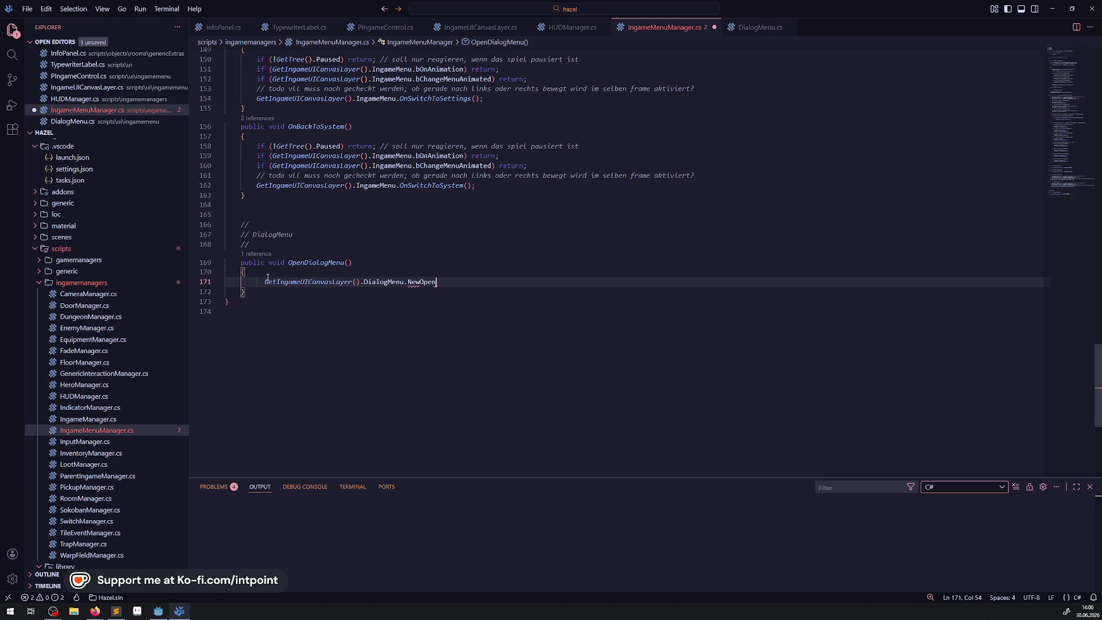
key(ctrl+s)
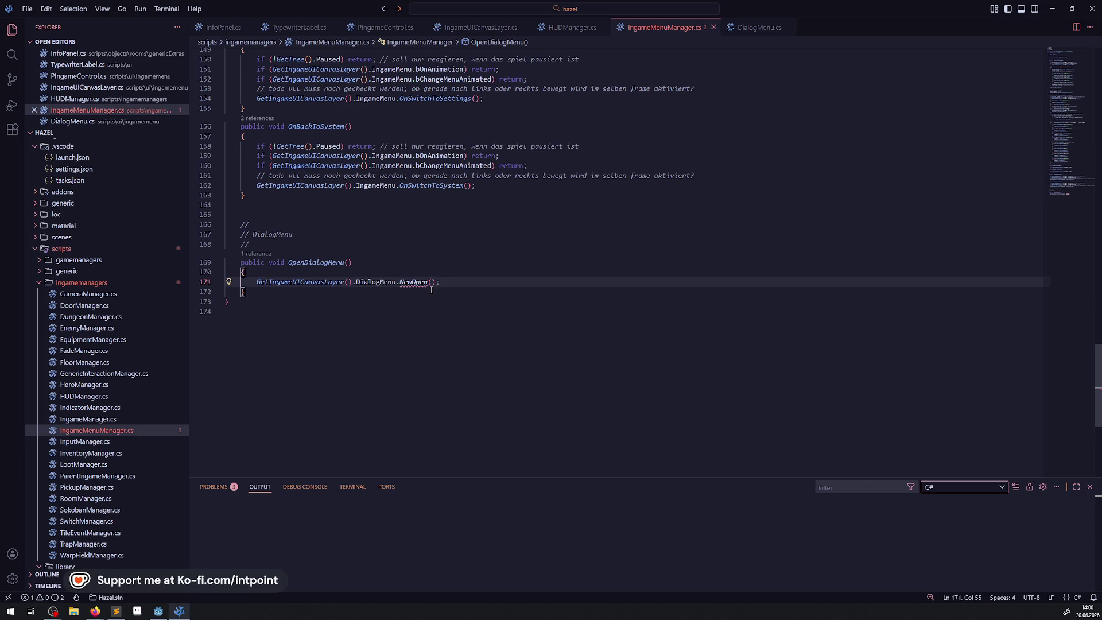
mouse_move(400, 284)
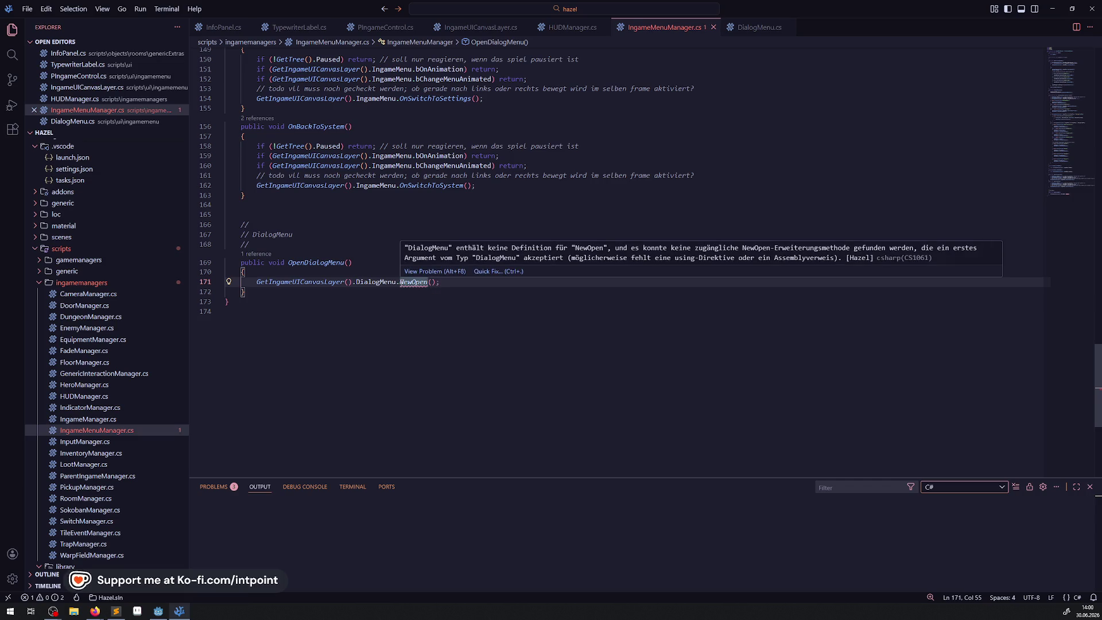
click(400, 282)
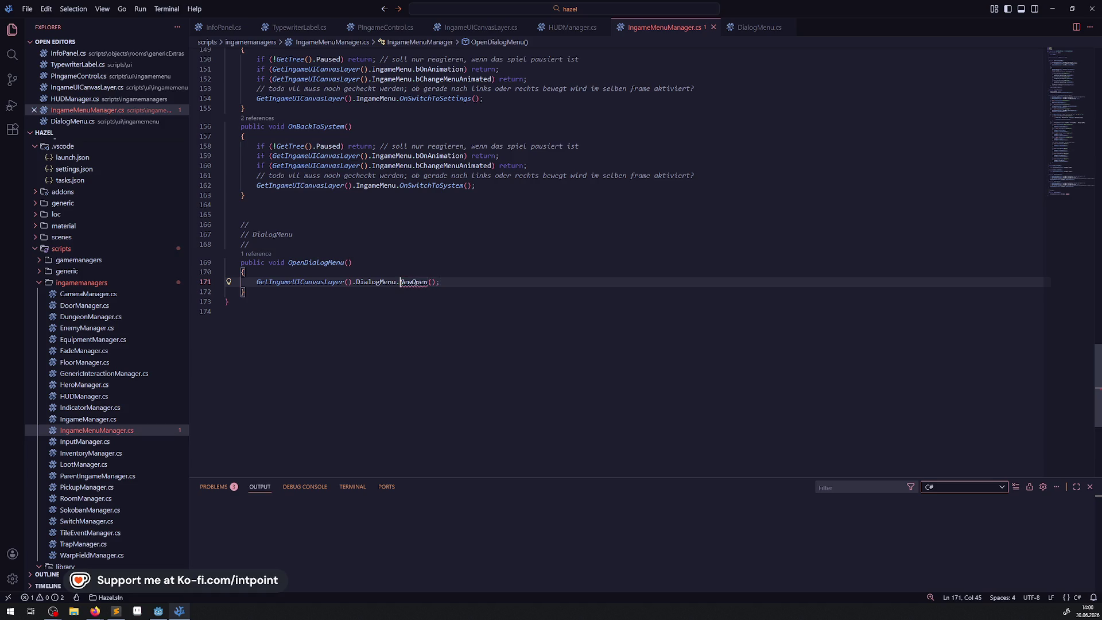
text(On)
key(Right)
key(Right)
key(Right)
text(Dialog)
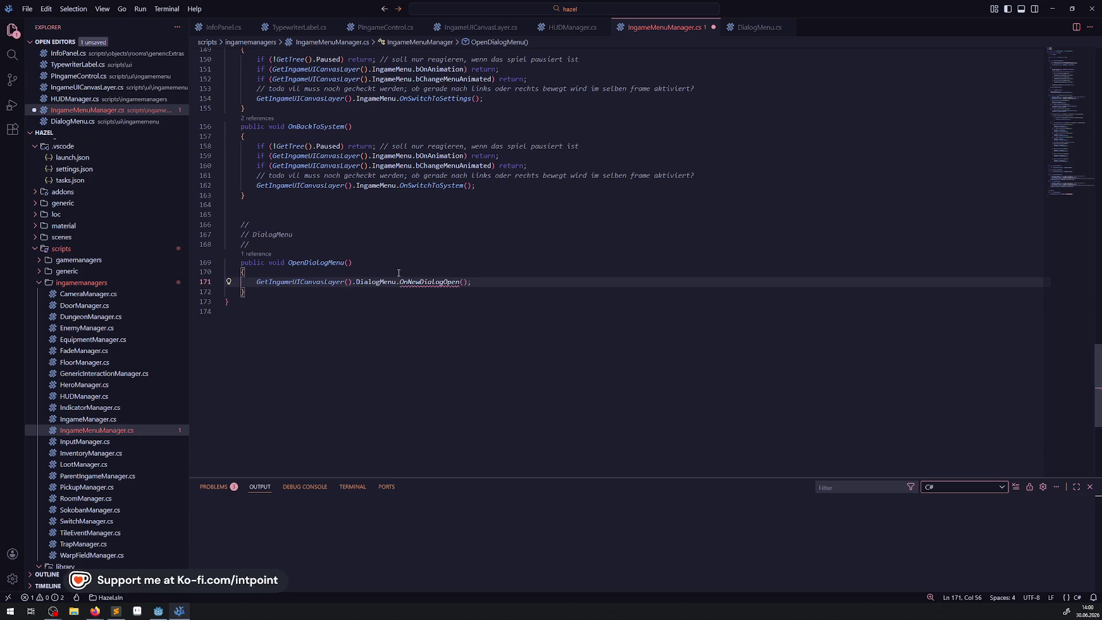
double_click(418, 282)
key(ctrl+c)
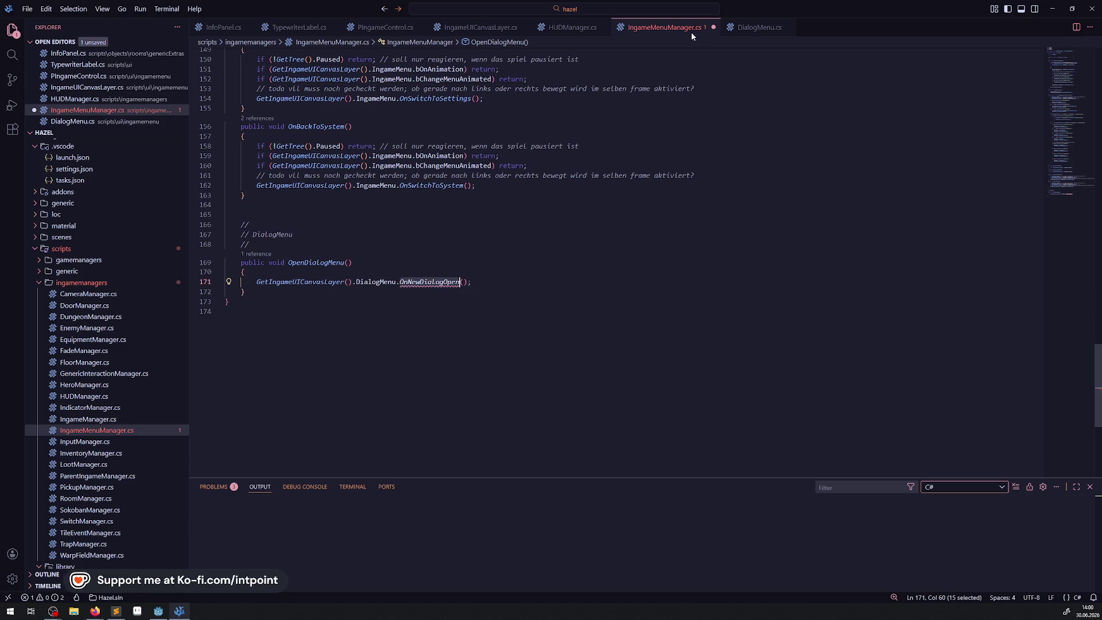
click(759, 27)
Step: Declare an empty public void OnNewDialogOpen() method in DialogMenu.cs and save
key(ctrl+v)
text({)
key(Return)
key(Up)
key(Up)
text(public void)
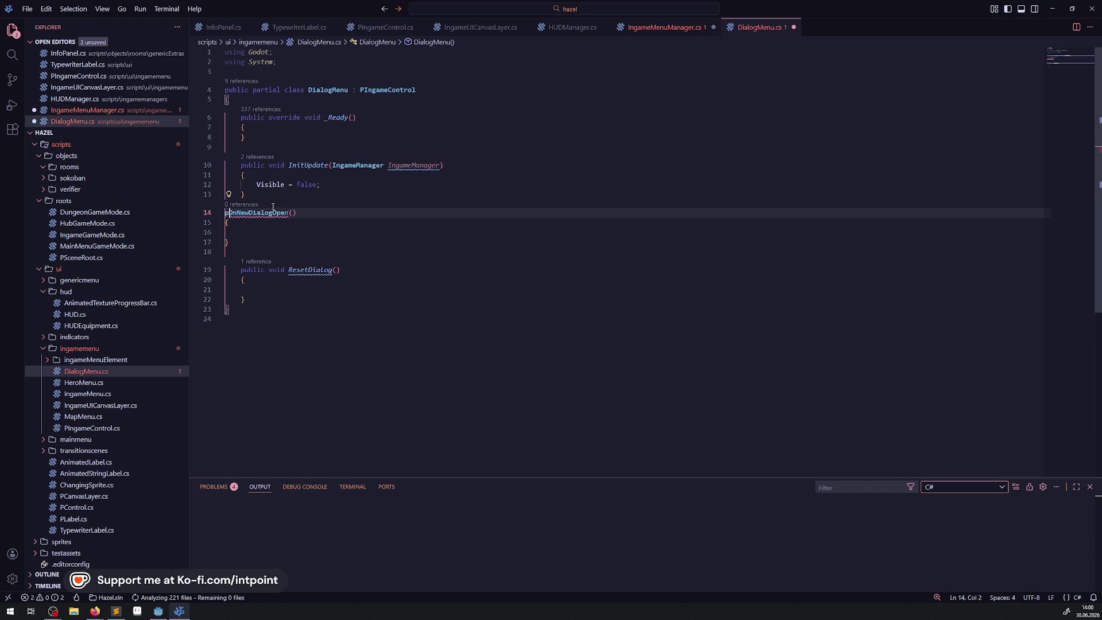
key(ctrl+s)
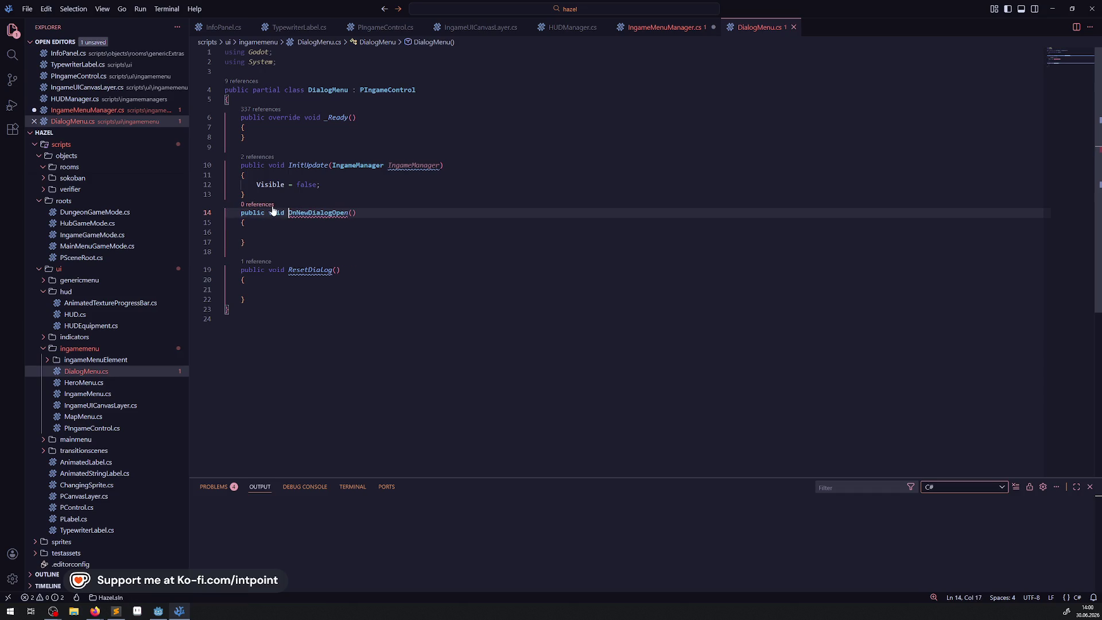
Step: Make OnNewDialogOpen call ResetDialog();, save, and copy the Visible = false line
double_click(310, 270)
key(ctrl+c)
click(299, 232)
key(ctrl+v)
text(;)
key(ctrl+s)
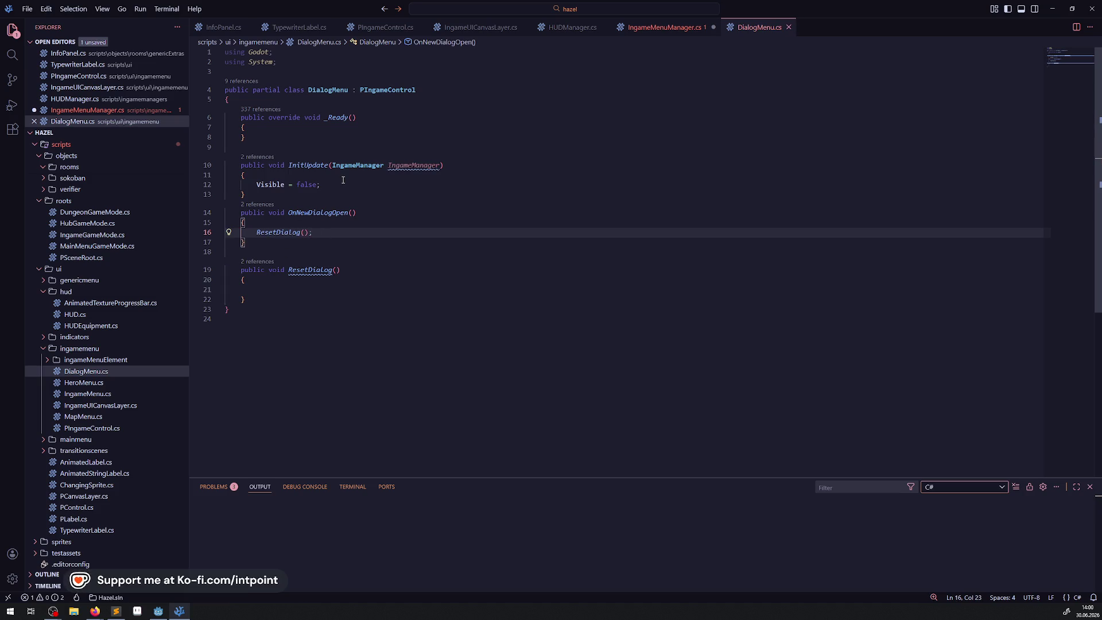
drag(321, 185, 238, 189)
click(337, 234)
key(Return)
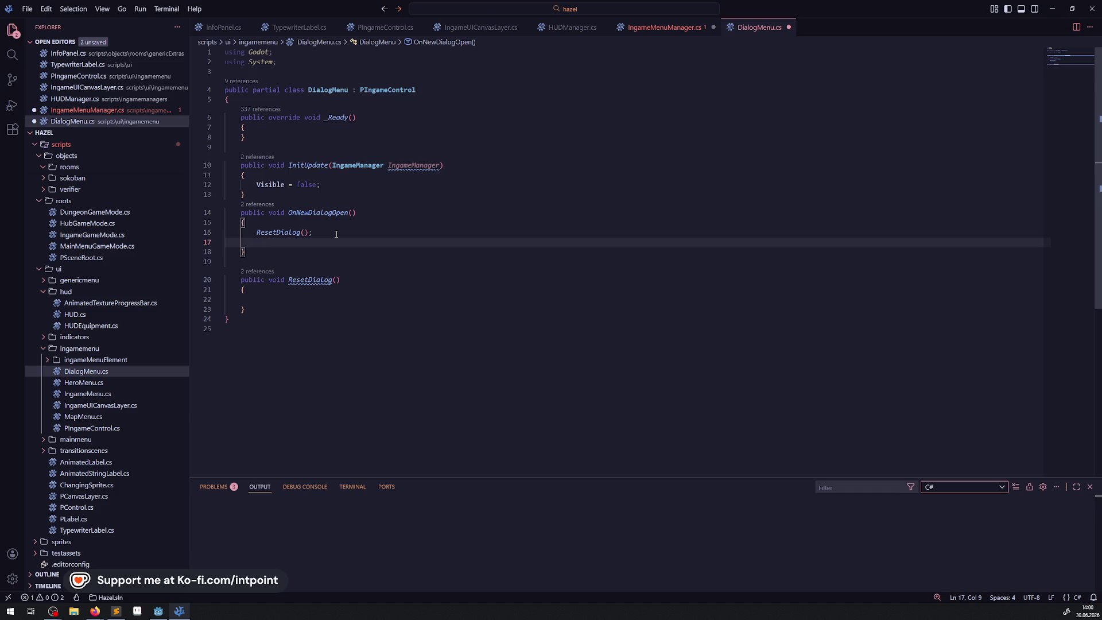
click(165, 610)
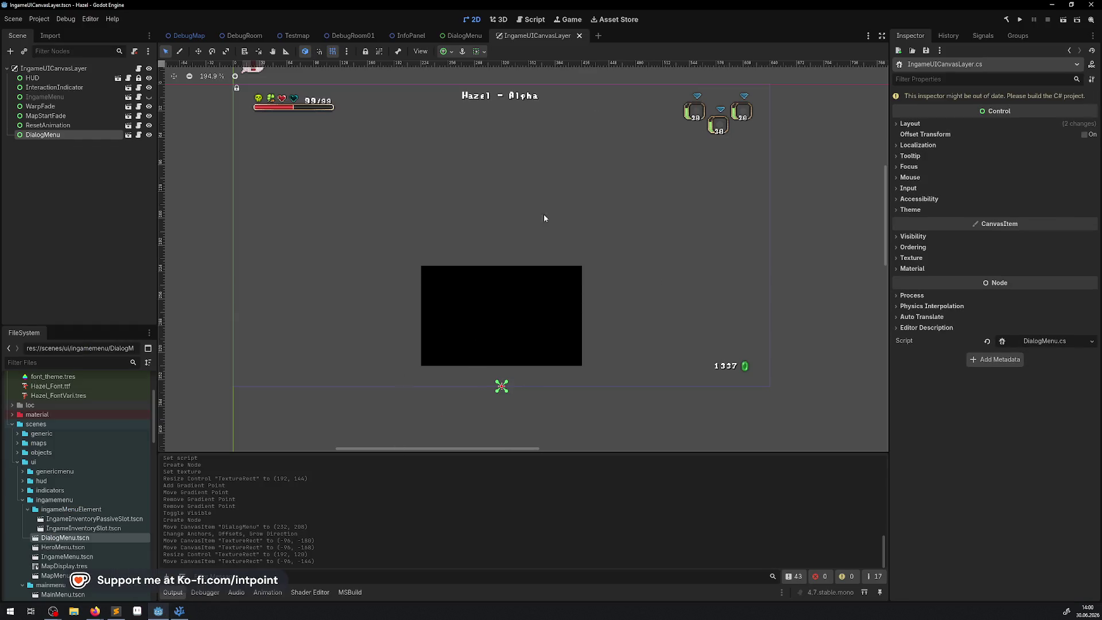
Step: Glance at the DialogMenu scene in Godot, then return to DialogMenu.cs in the code editor
click(458, 39)
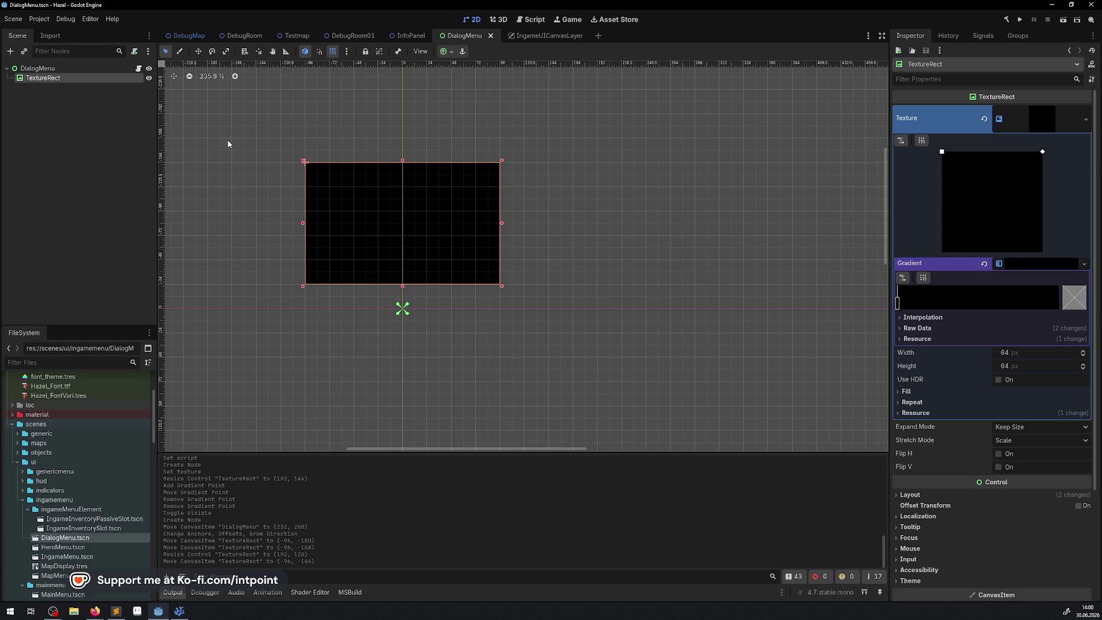
click(179, 610)
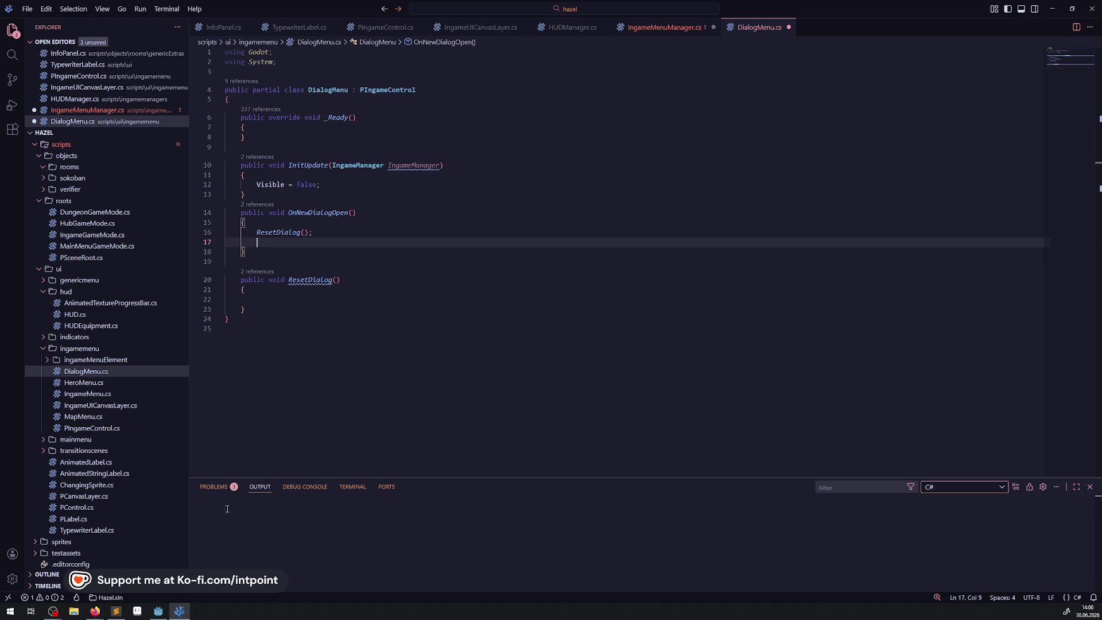
Step: Add 'Visible = true; // todo animation' to OnNewDialogOpen and save DialogMenu.cs
key(ctrl+v)
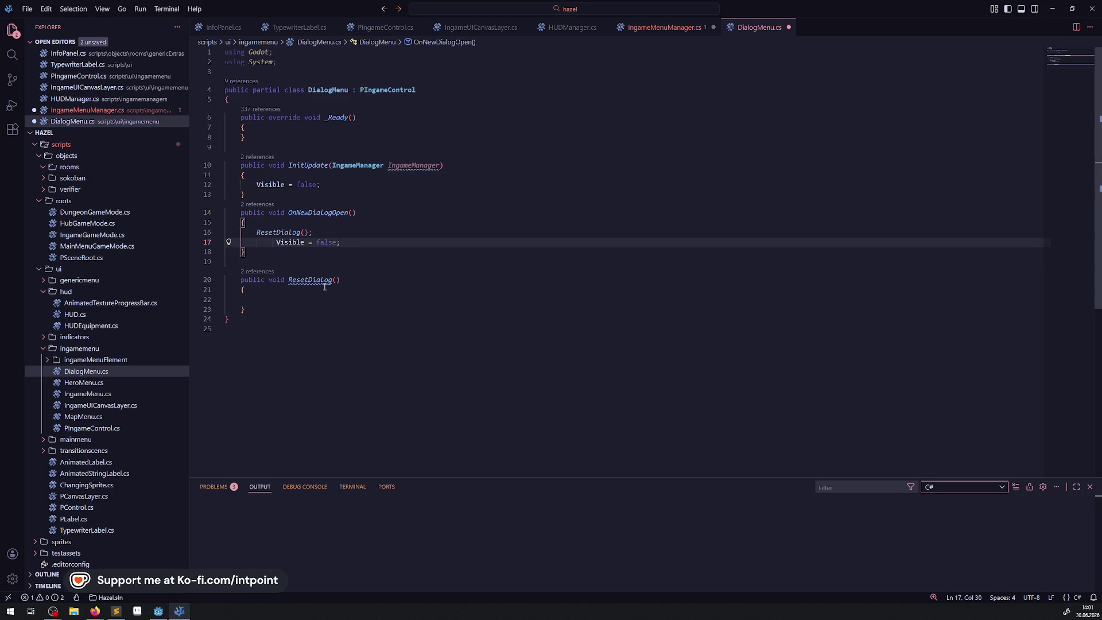
double_click(330, 242)
text(true;)
text( /7 todo animation)
key(Left)
key(BackSpace)
text(/)
key(ctrl+s)
Step: Switch to IngameMenuManager.cs and select the OpenDialogMenu method name
key(Down)
key(Down)
key(Down)
key(End)
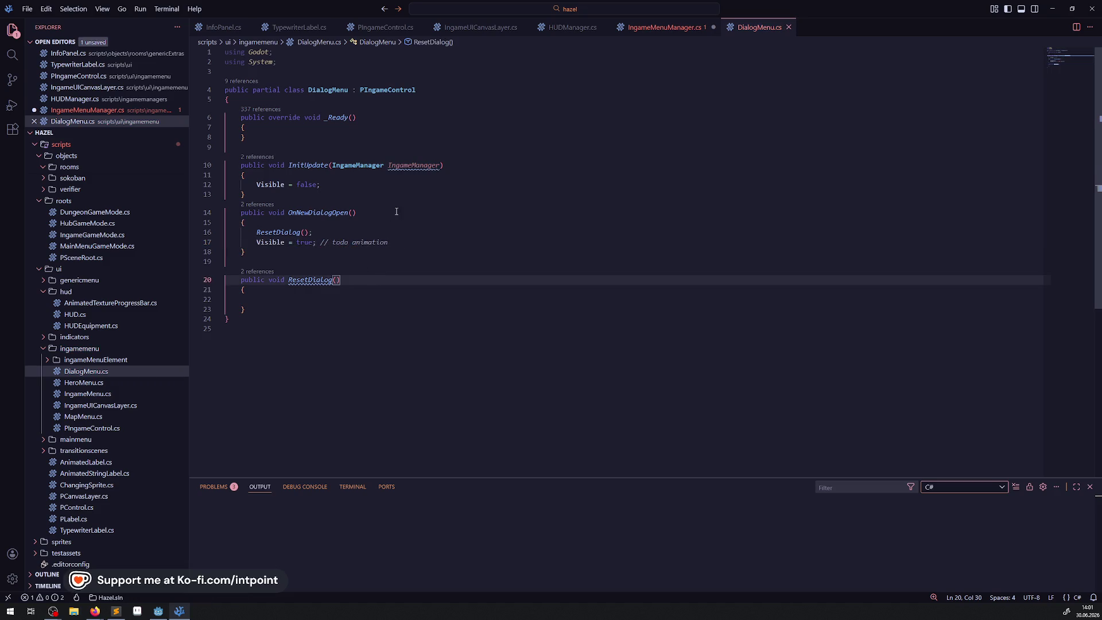
click(664, 27)
double_click(314, 263)
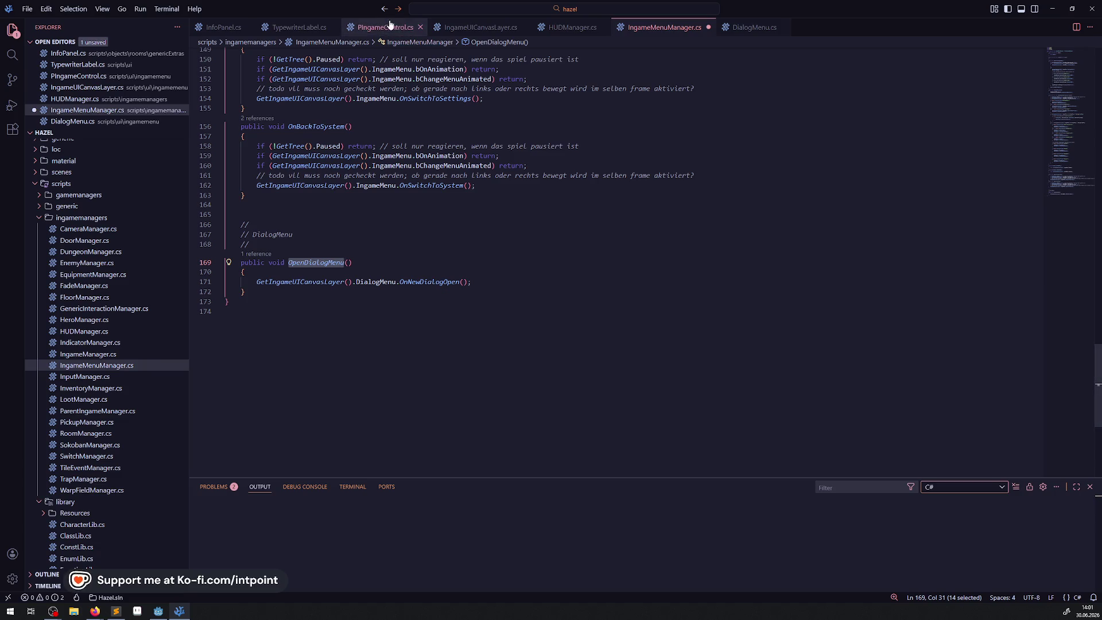
Step: Add a '// OpenDialogMenu' placeholder comment in InfoPanel.cs's OnGenericInteraction
click(223, 27)
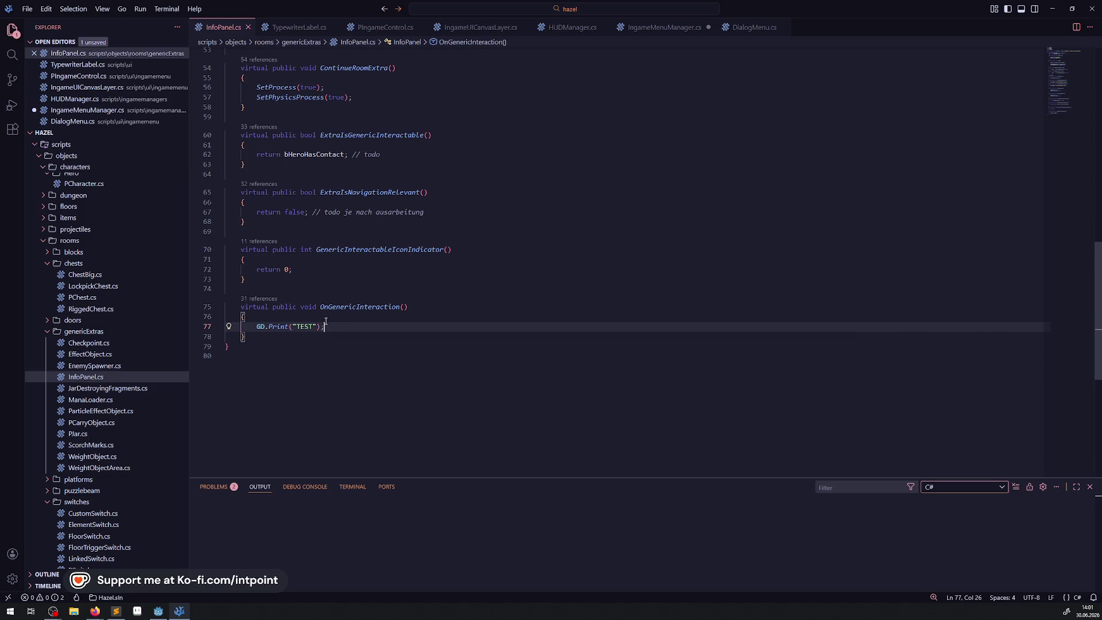
key(Return)
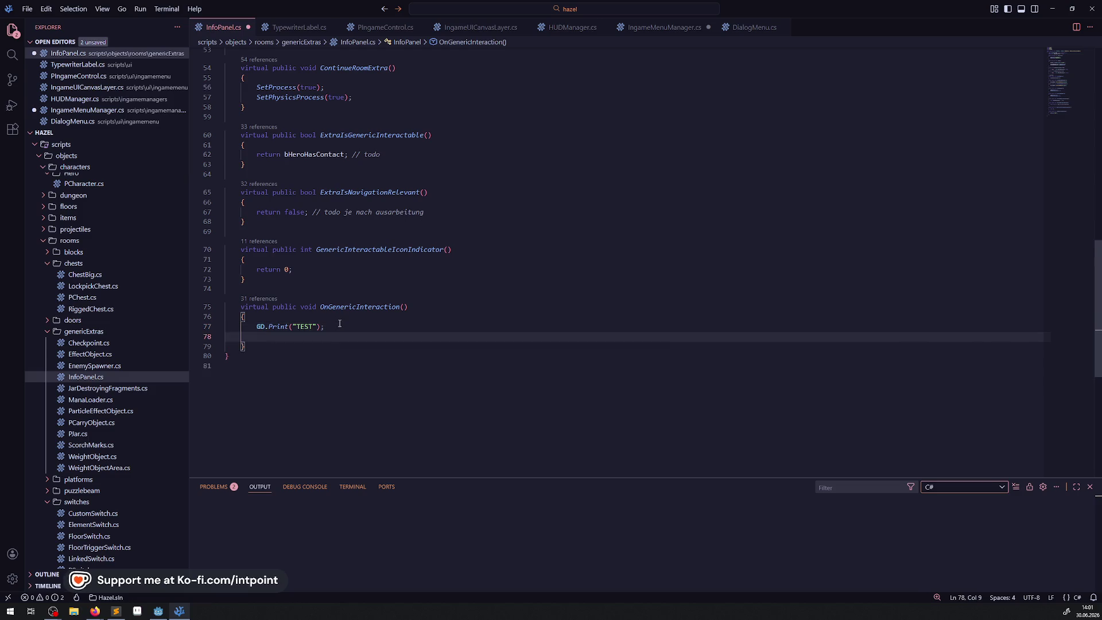
text(// OpenDialogMenu)
scroll(512, 242, up, 15)
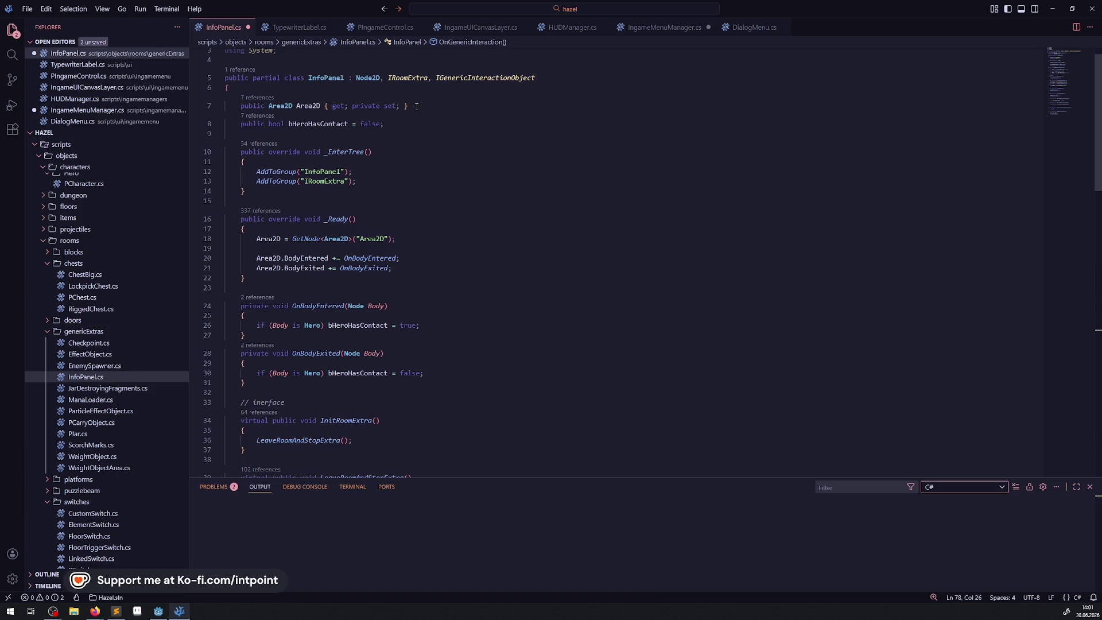
Step: Declare 'private IngameManager IngameManager;' below InfoPanel's fields and save
click(399, 127)
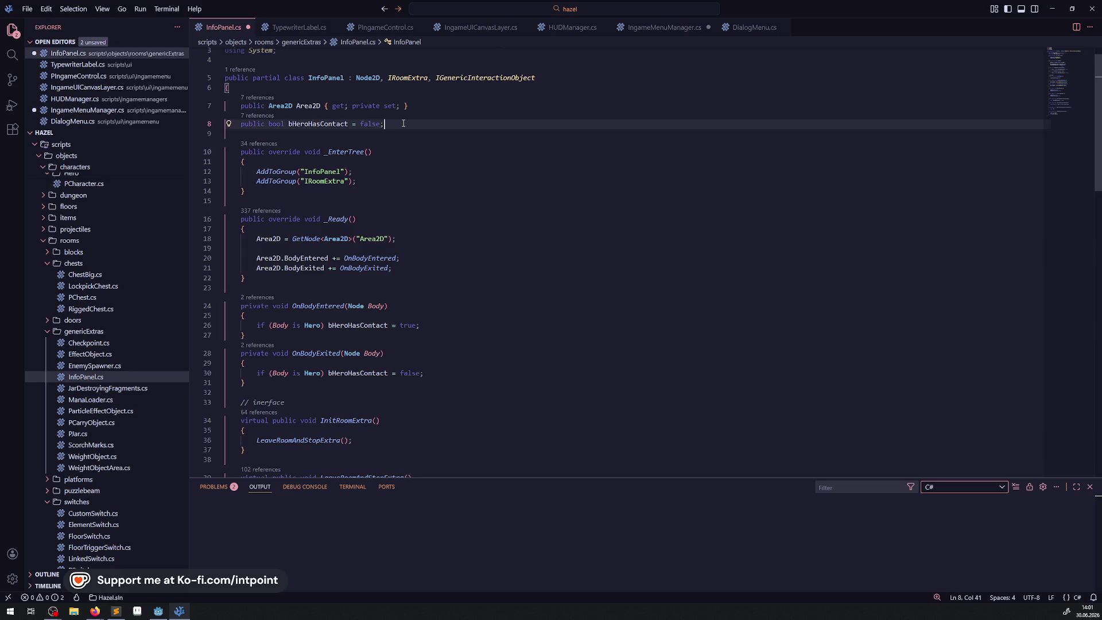
key(Return)
key(Return)
text(privatre)
key(BackSpace)
key(BackSpace)
key(BackSpace)
text(e IngameManager IngameManager;)
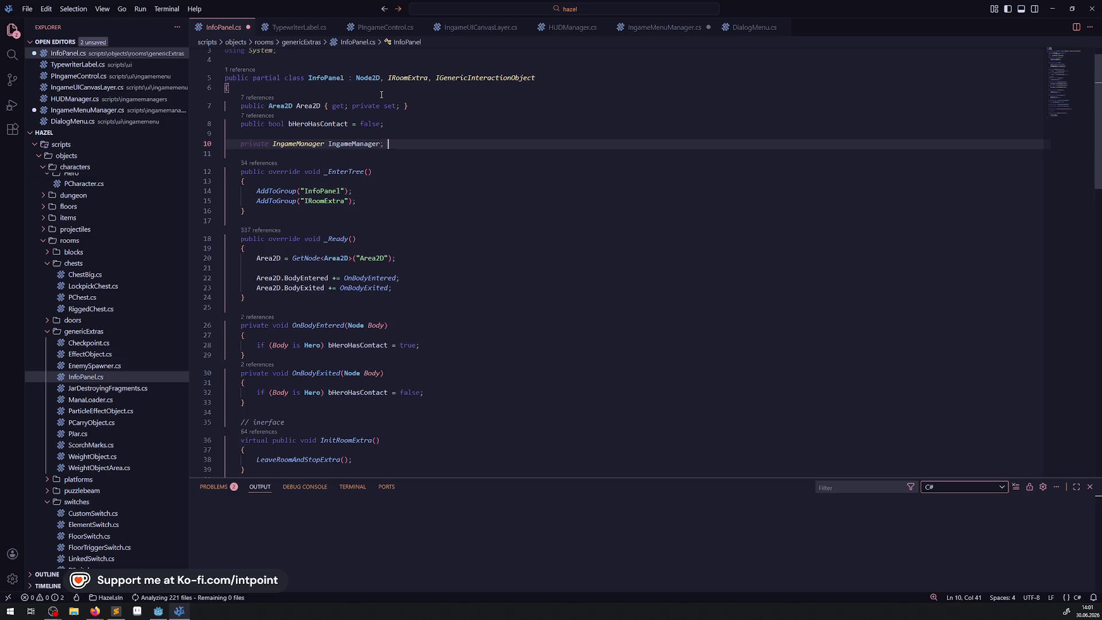
key(ctrl+s)
double_click(356, 152)
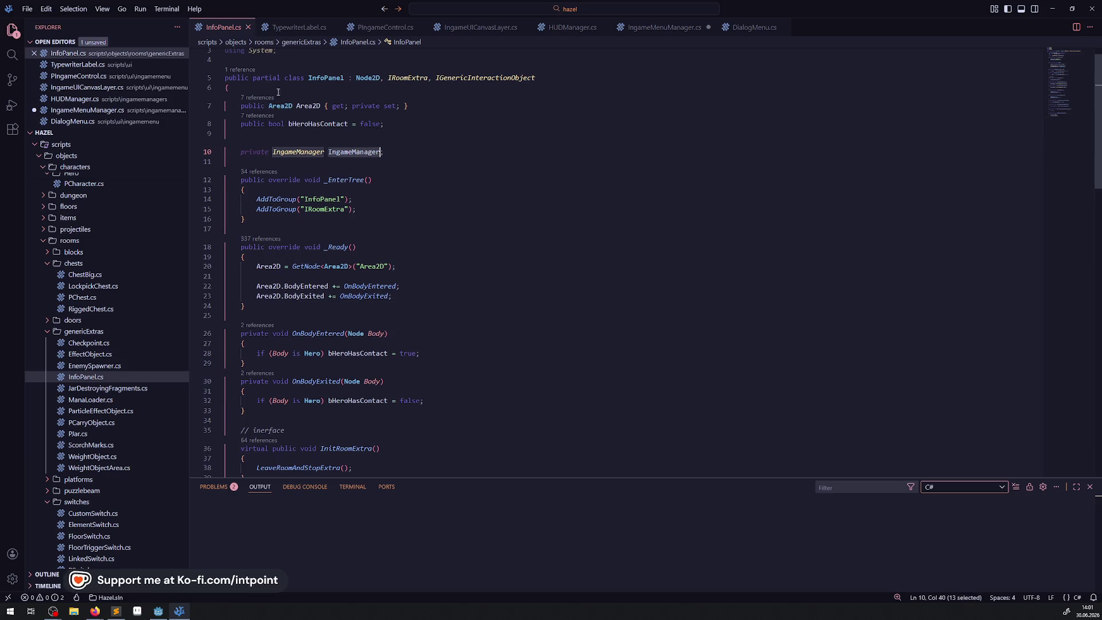
click(386, 29)
scroll(340, 230, up, 4)
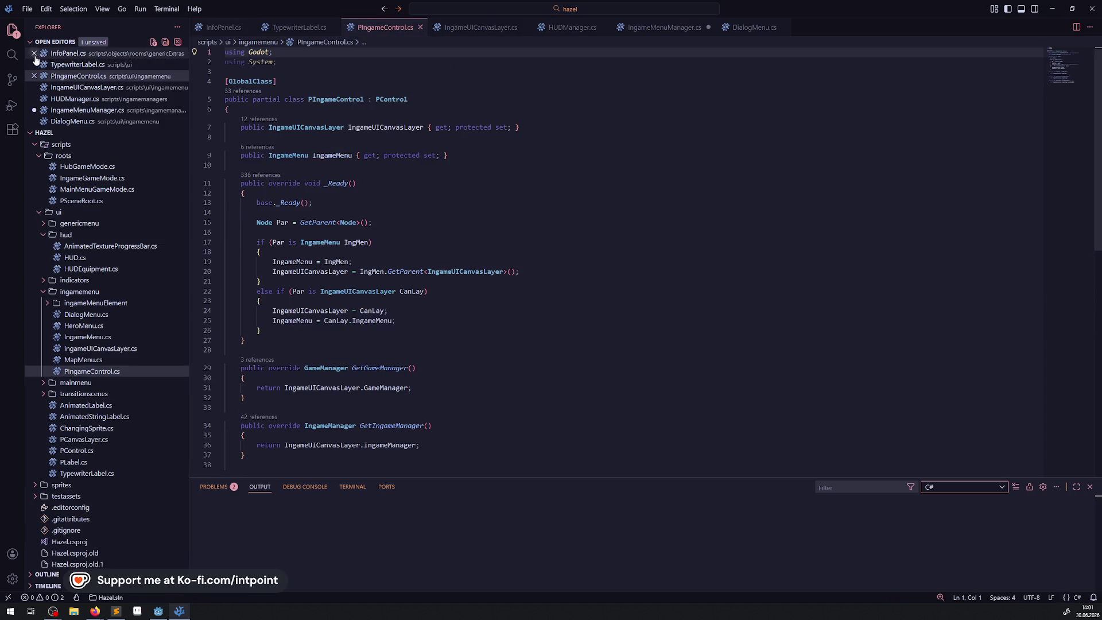
Step: Search the project for IngameManager and copy the lookup line from DebugManager.cs
key(ctrl+shift+f)
key(ctrl+v)
click(117, 231)
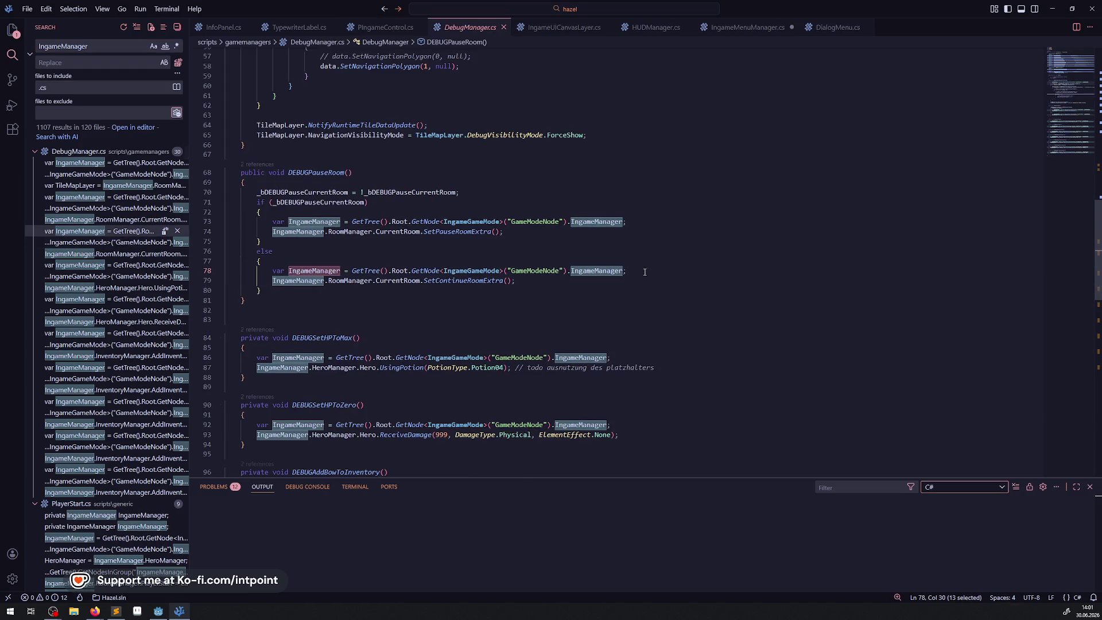
drag(631, 271, 264, 272)
key(ctrl+c)
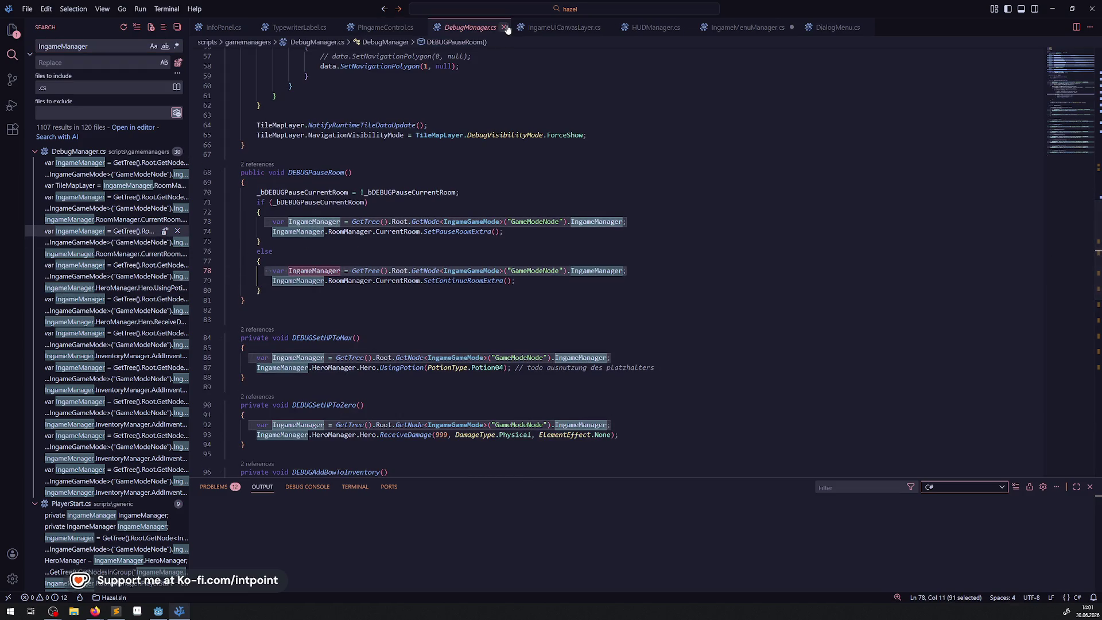
click(504, 27)
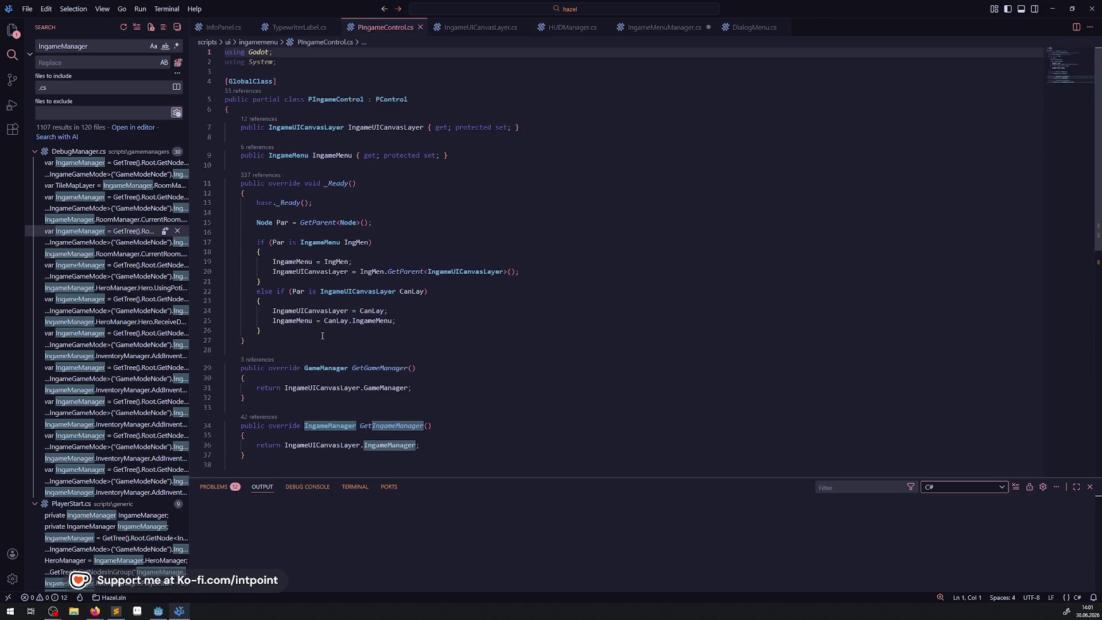
Step: Paste the lookup into InfoPanel's _Ready without 'var' so it assigns the field, and save
click(224, 27)
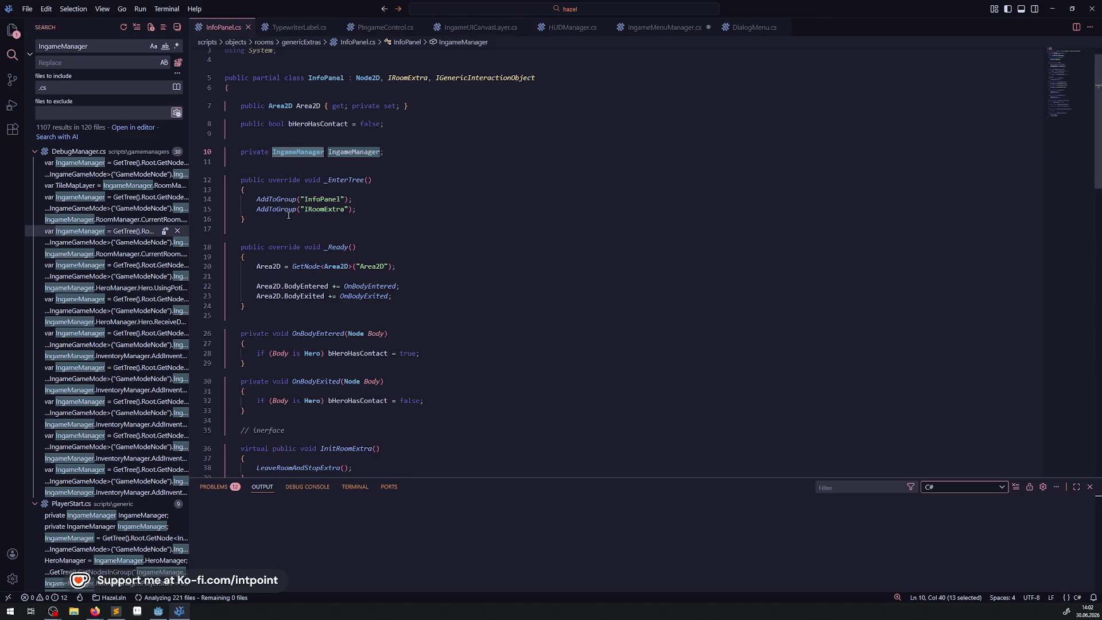
click(285, 258)
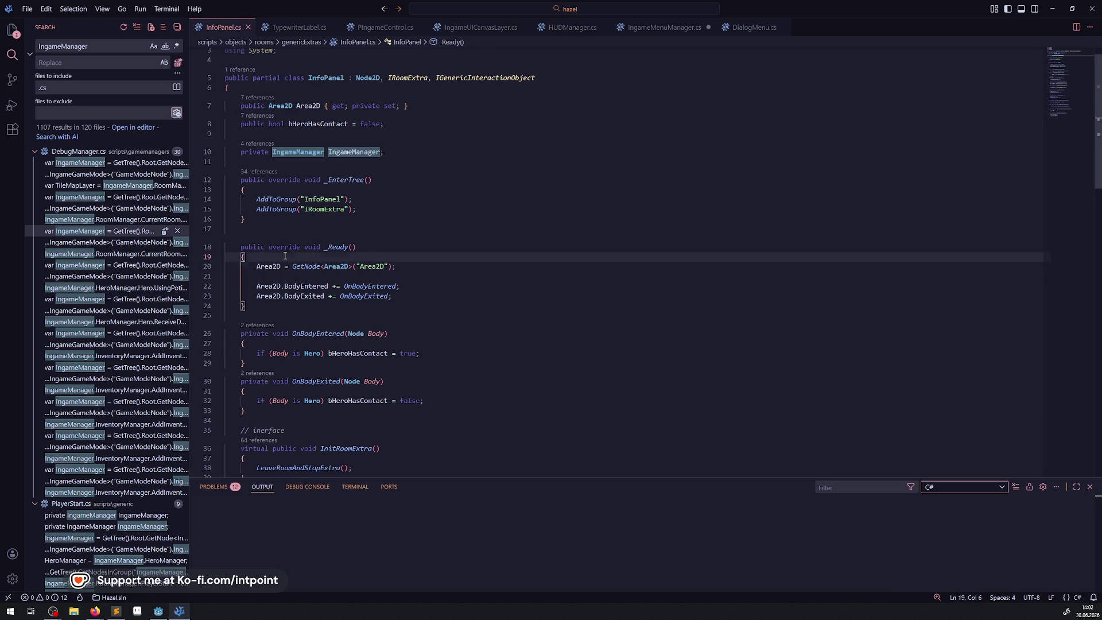
key(Return)
key(ctrl+v)
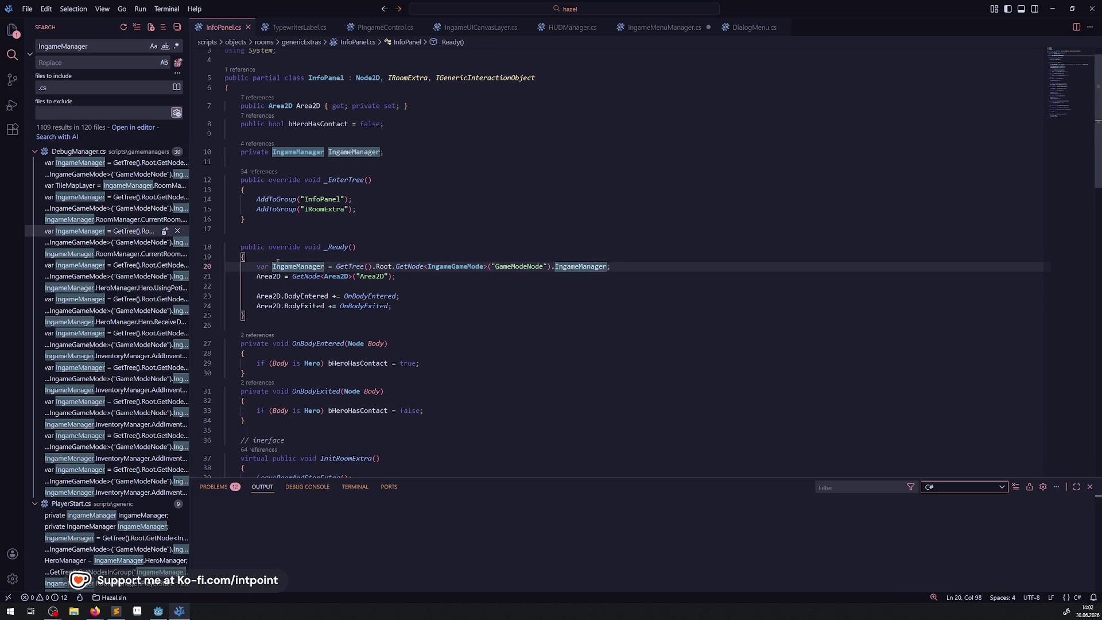
key(Home)
key(ctrl+Delete)
click(357, 247)
key(ctrl+s)
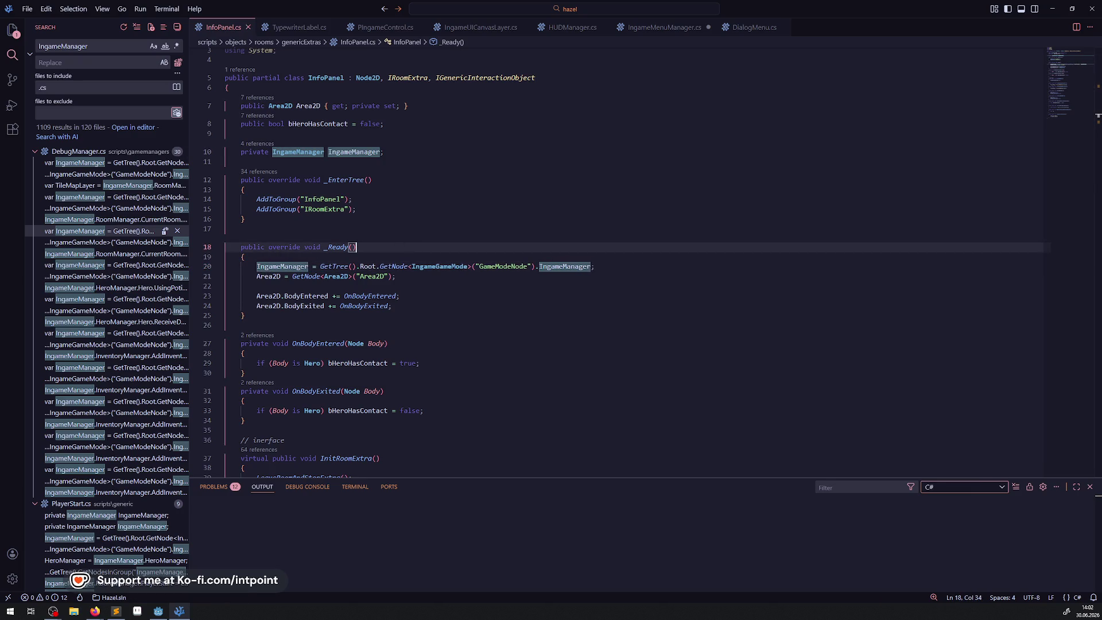
double_click(284, 267)
key(ctrl+c)
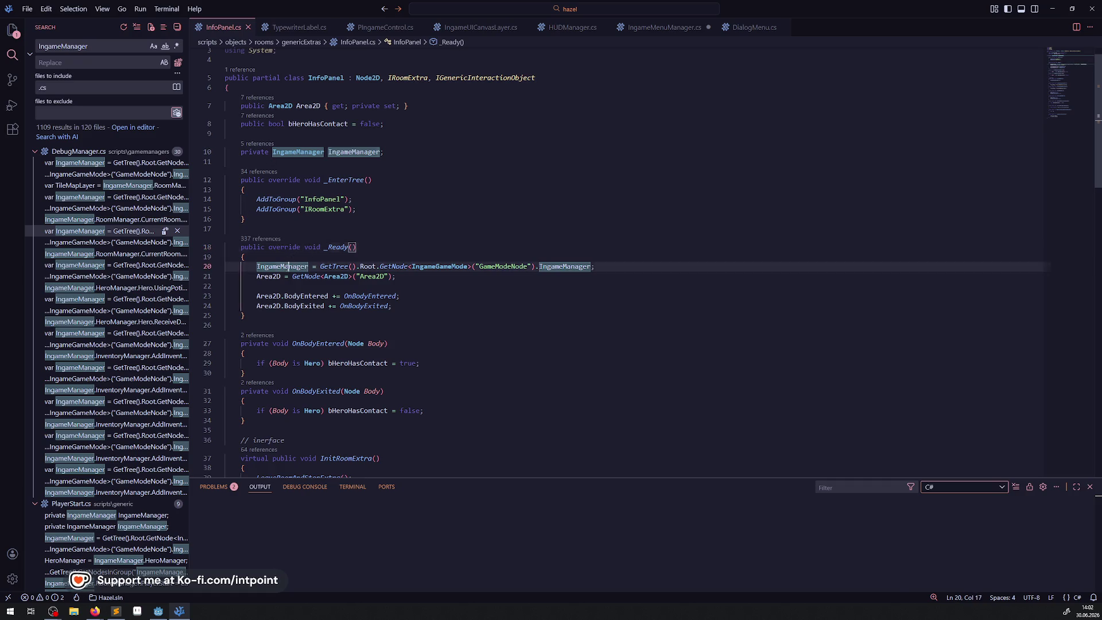
scroll(357, 308, down, 5)
scroll(357, 308, down, 10)
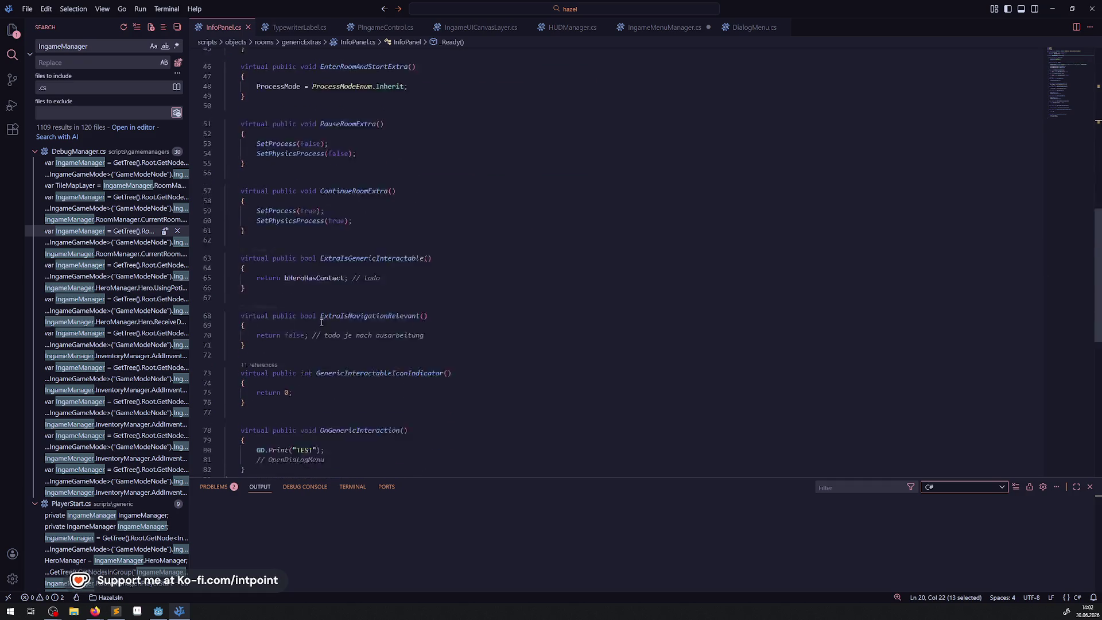
Step: Add an IngameManager.IngameMenuManager.OpenDialogMenu(); call above the placeholder comment in OnGenericInteraction
drag(324, 308, 256, 309)
click(256, 308)
click(340, 299)
key(Return)
key(ctrl+v)
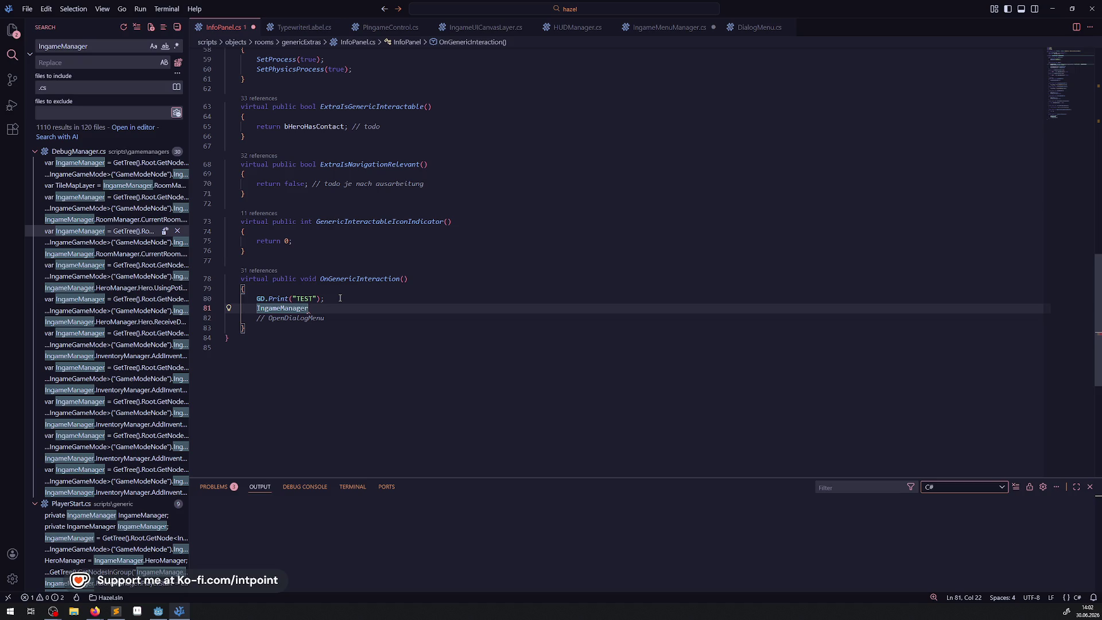
text(.)
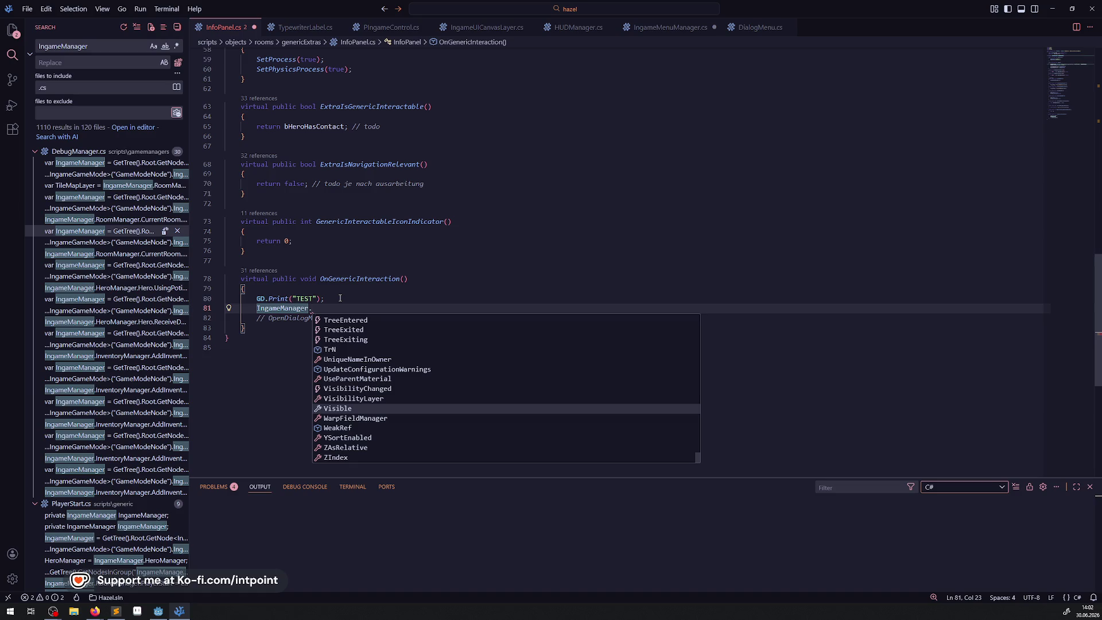
text(Ingame)
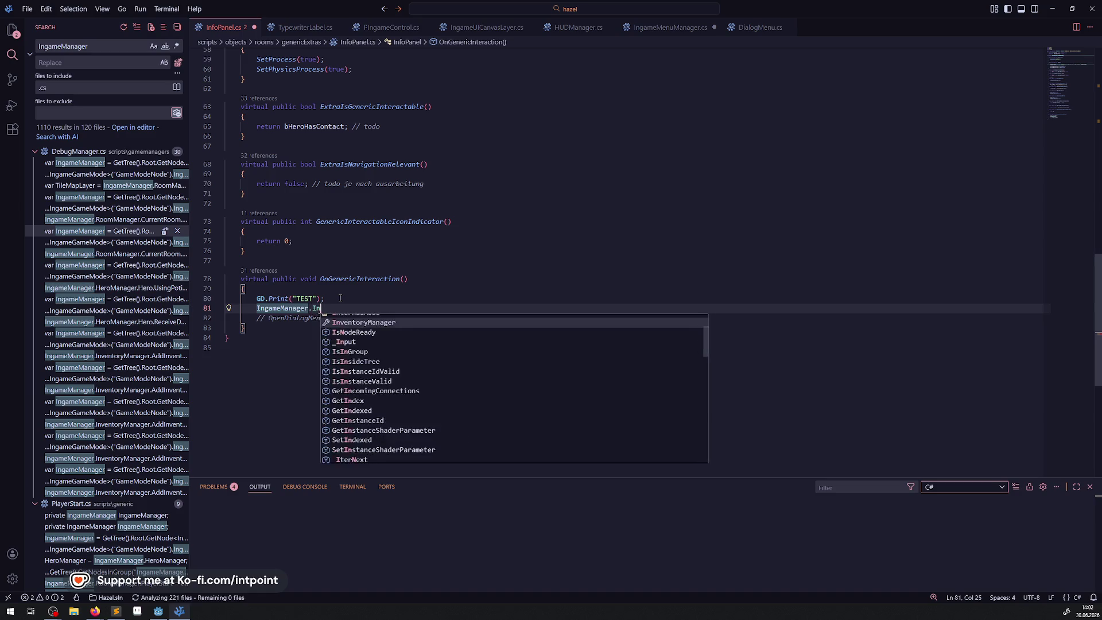
key(Return)
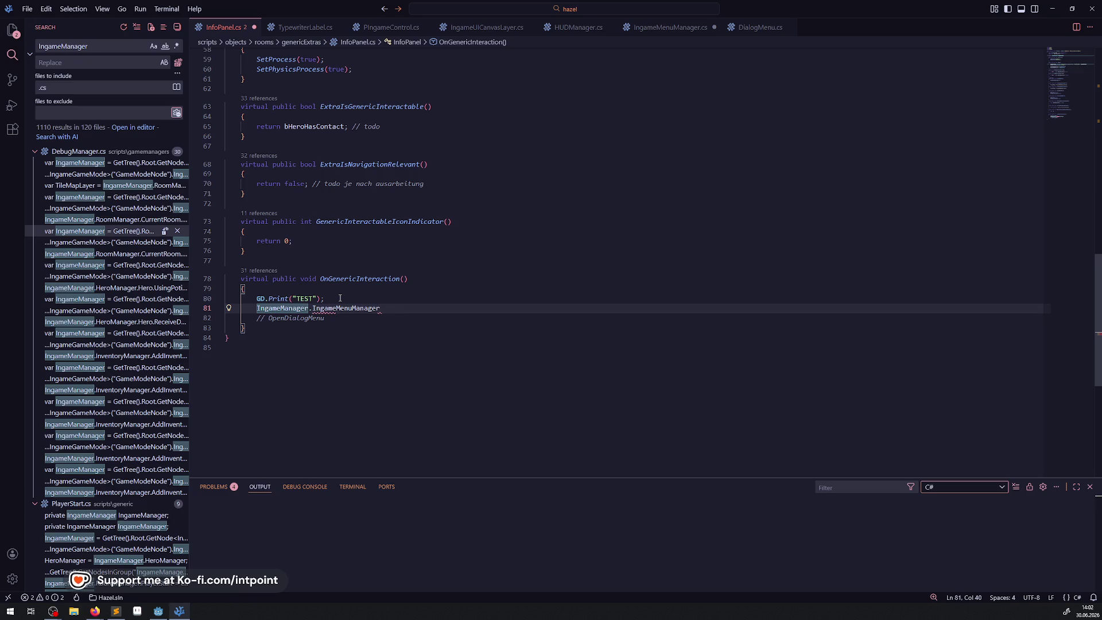
text(.OPen)
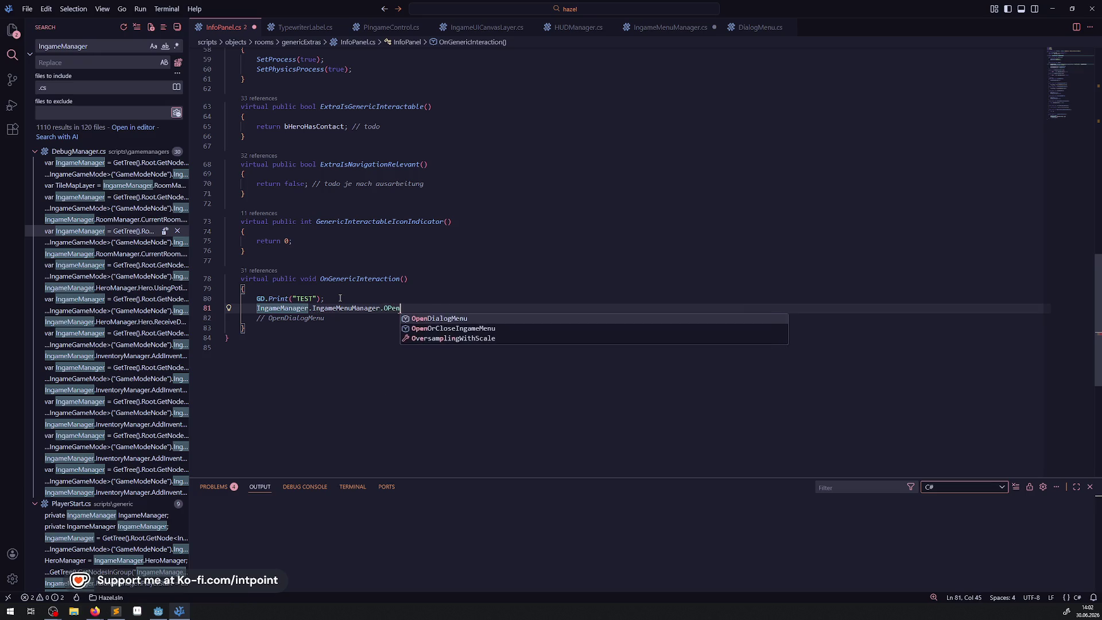
key(Return)
text(();)
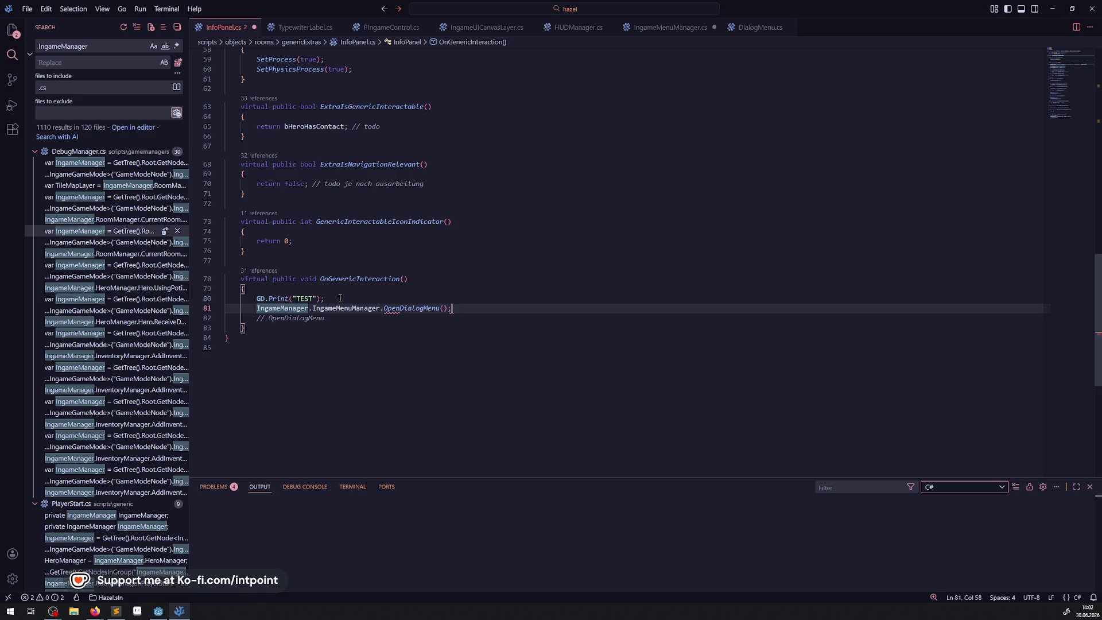
Step: Delete the placeholder comment line, then build the .NET project in Godot, which fails on NewOpen
key(shift+Down)
key(Delete)
click(485, 342)
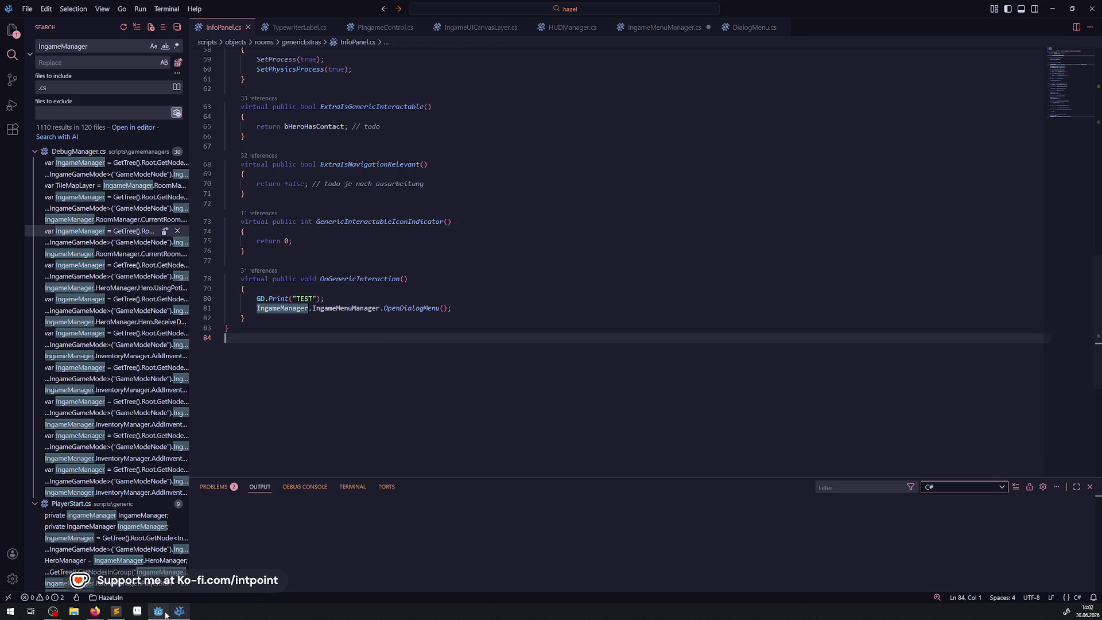
click(159, 611)
click(1005, 21)
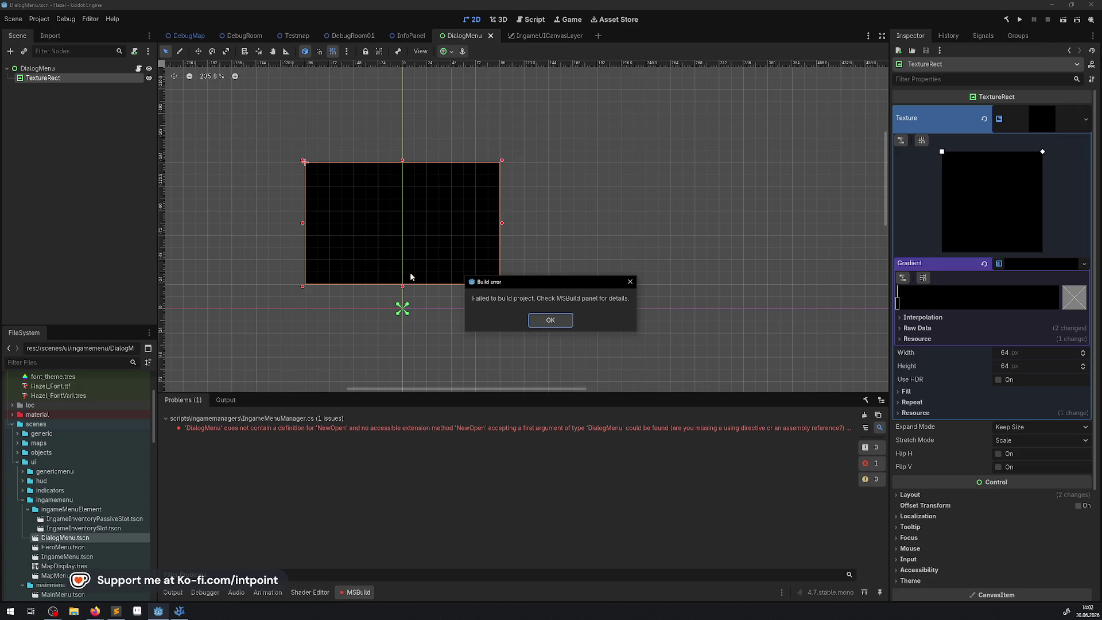
Step: Dismiss the build error about the missing NewOpen definition and bring VS Code back
click(561, 320)
click(179, 611)
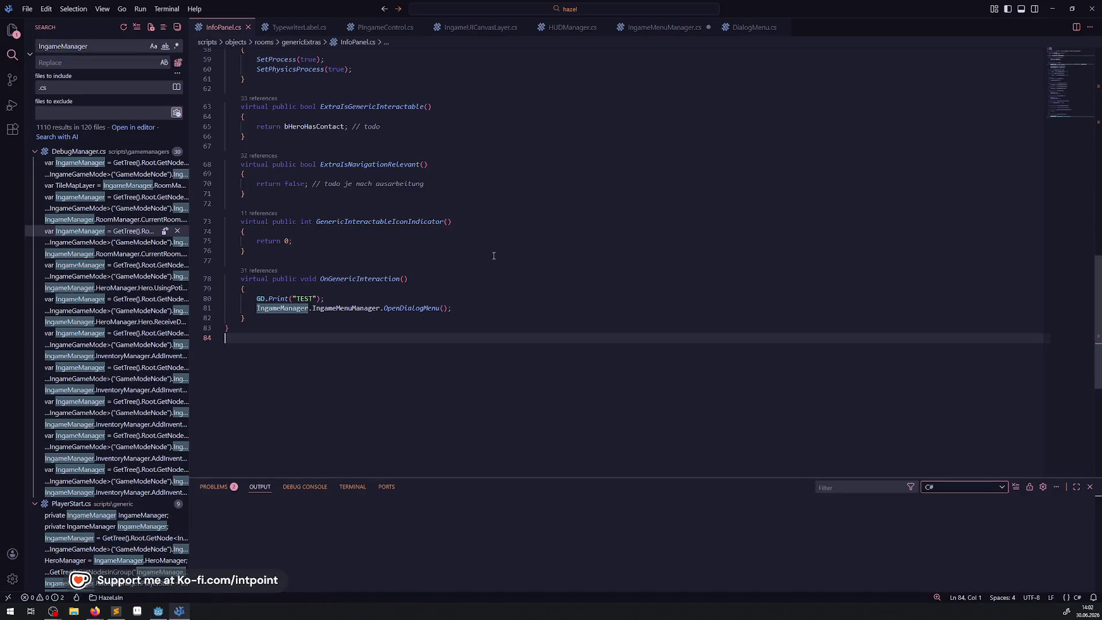
Step: Inspect OpenDialogMenu around line 168 in IngameMenuManager.cs, then rebuild the C# project in Godot
click(665, 27)
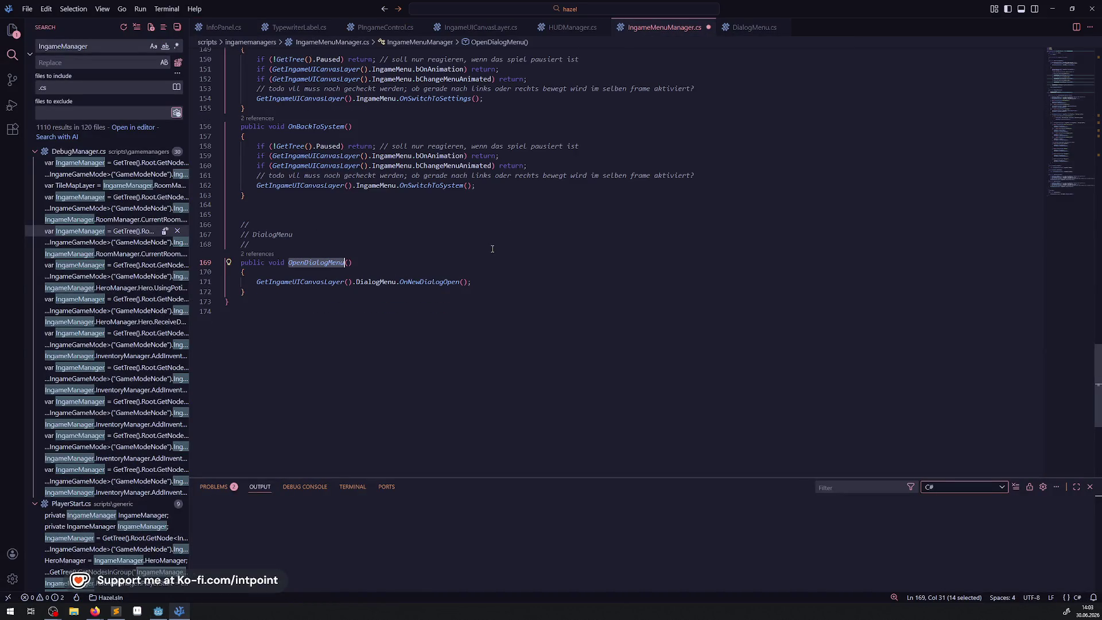
click(609, 246)
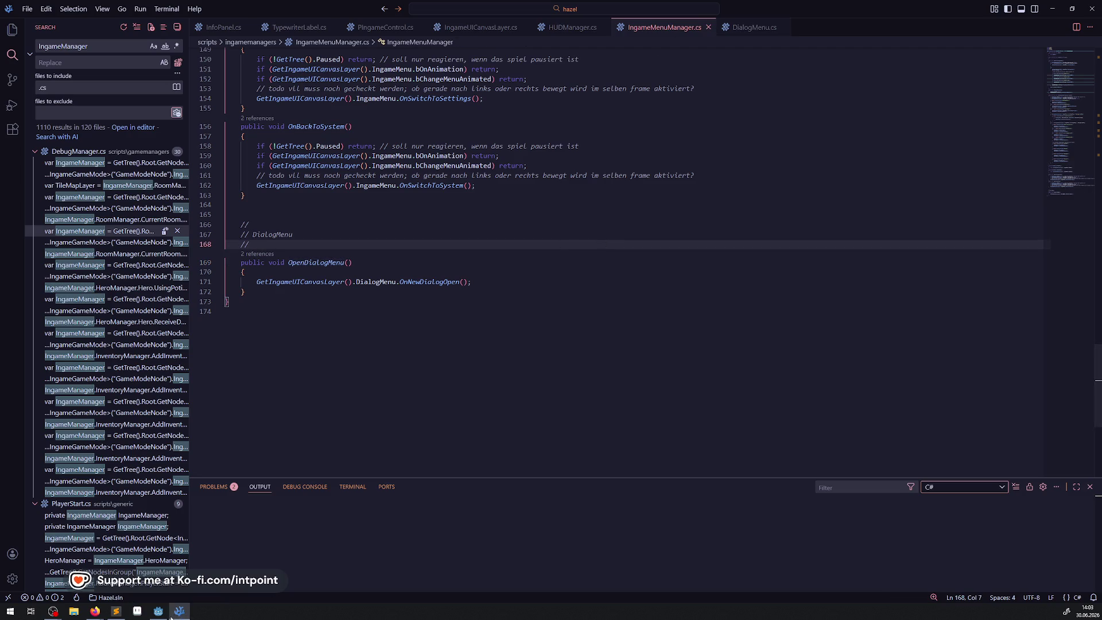
click(164, 613)
click(1006, 20)
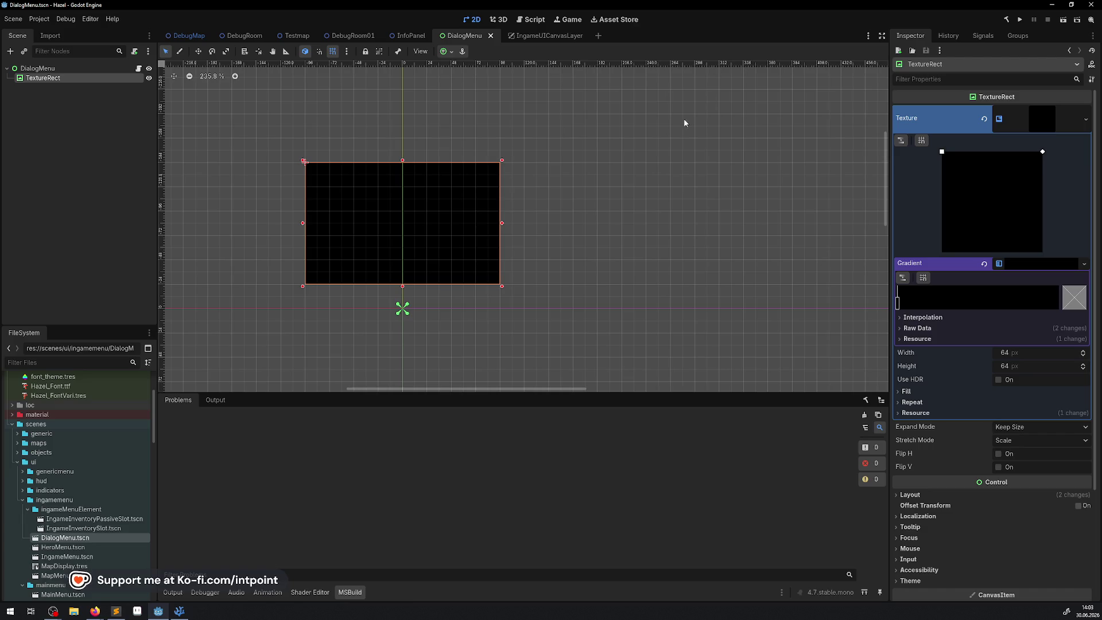
Step: Run the project to test the dialog
click(1021, 20)
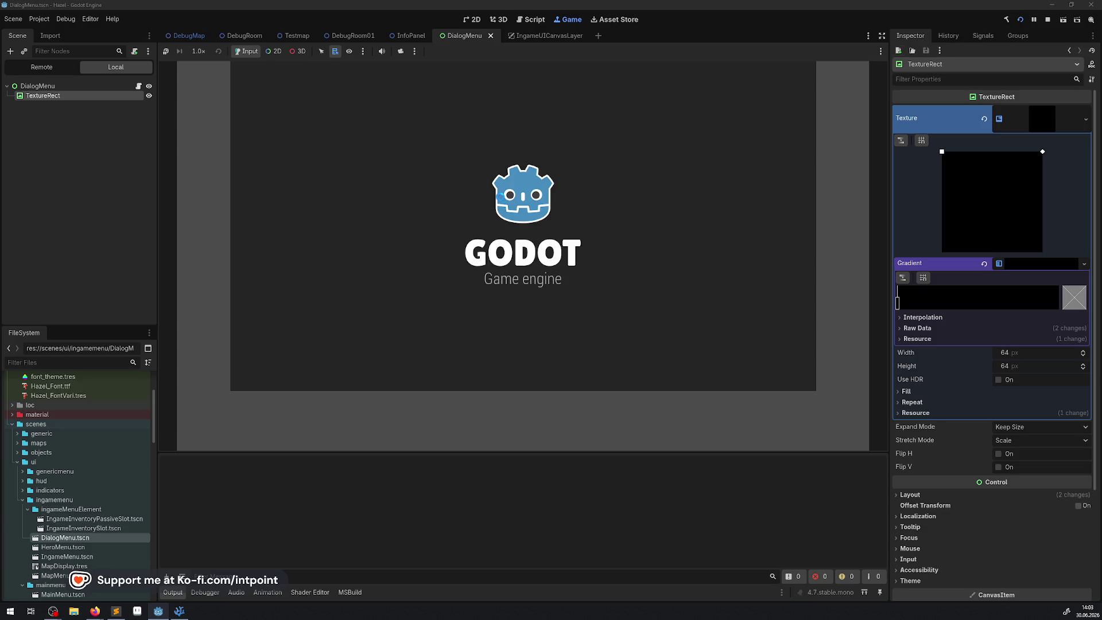
Step: Walk the hero into the trigger until the black dialog box shows, then stop the game with F8
key(Left)
key(Left)
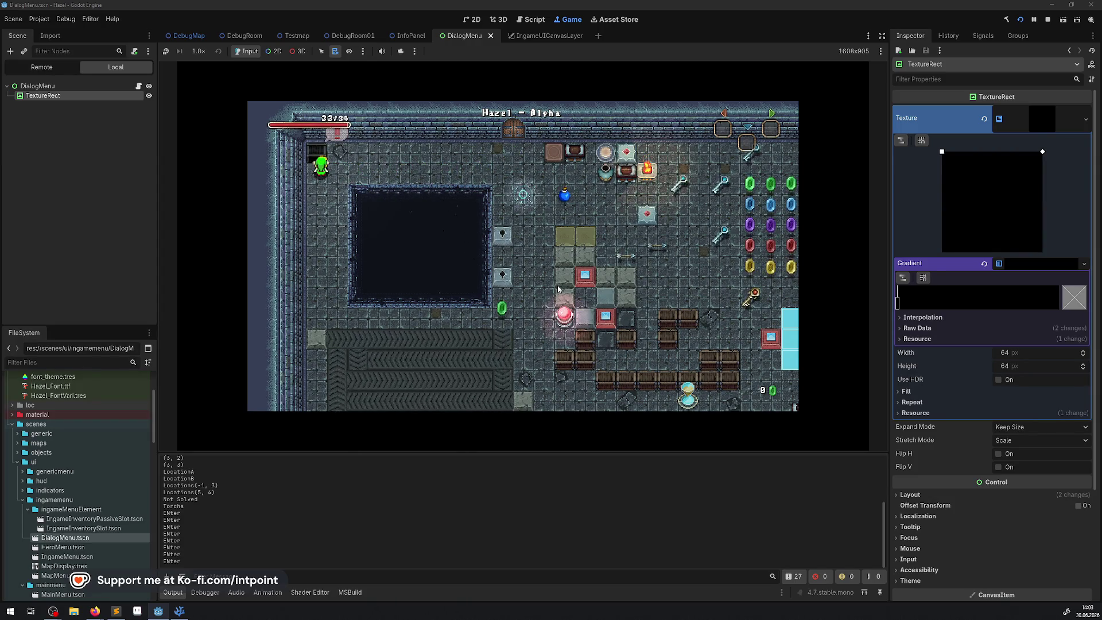
key(space)
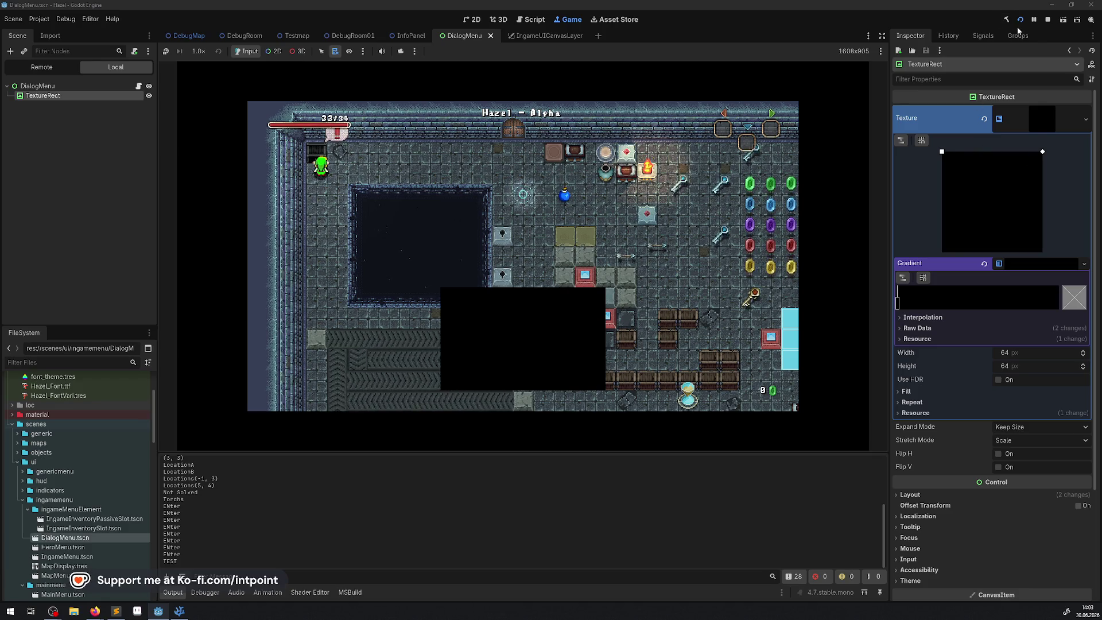
key(Down)
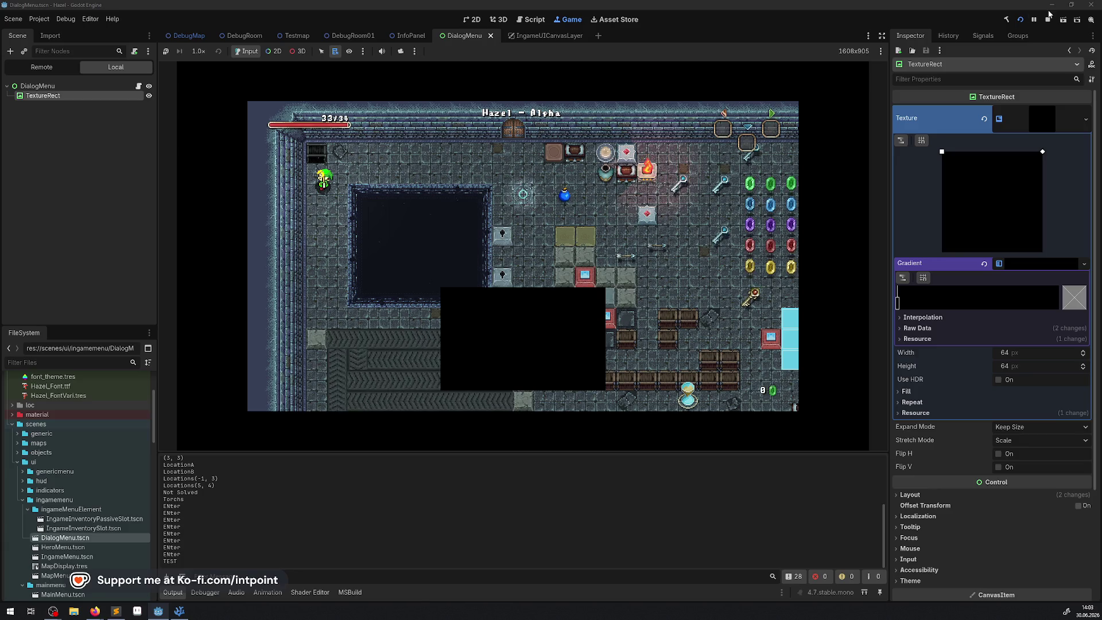
key(F8)
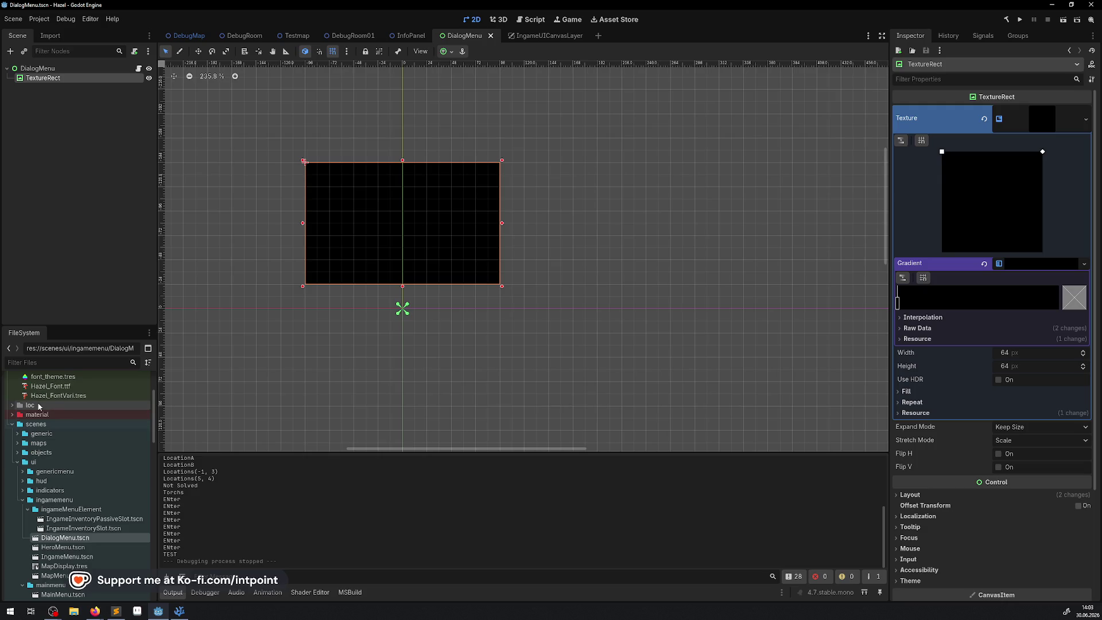
click(181, 612)
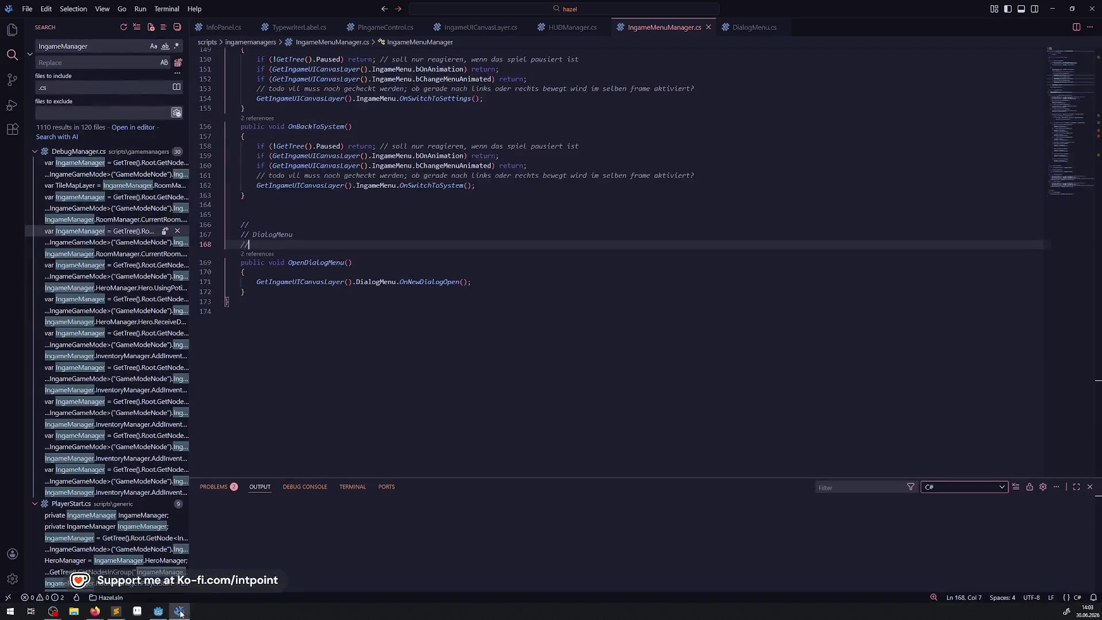
Step: Add a '// pause room' comment line inside OpenDialogMenu
click(338, 272)
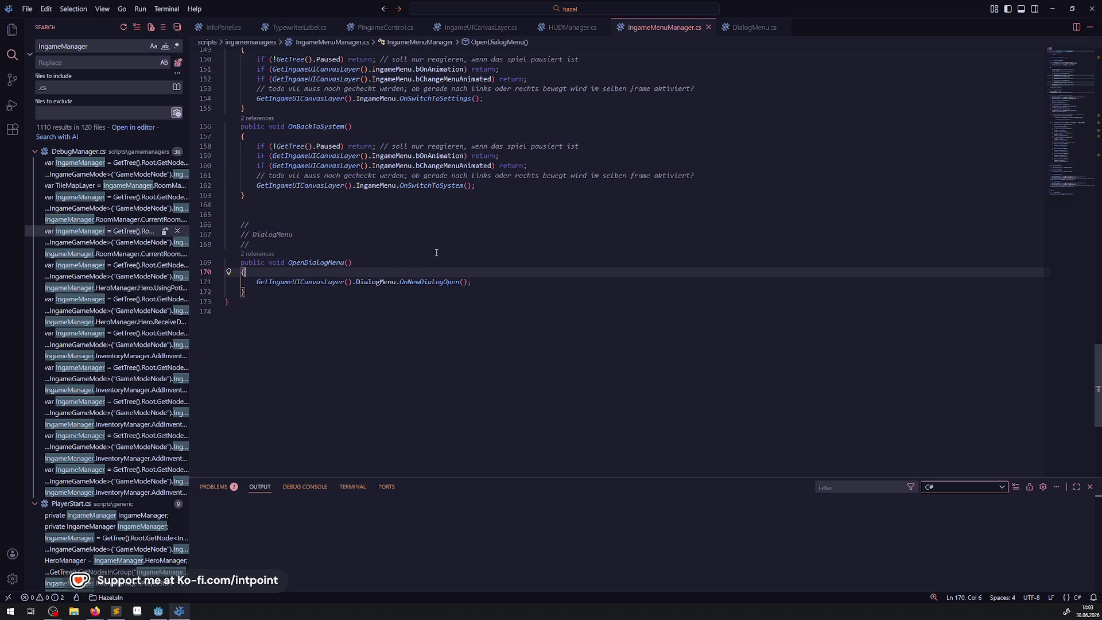
key(Return)
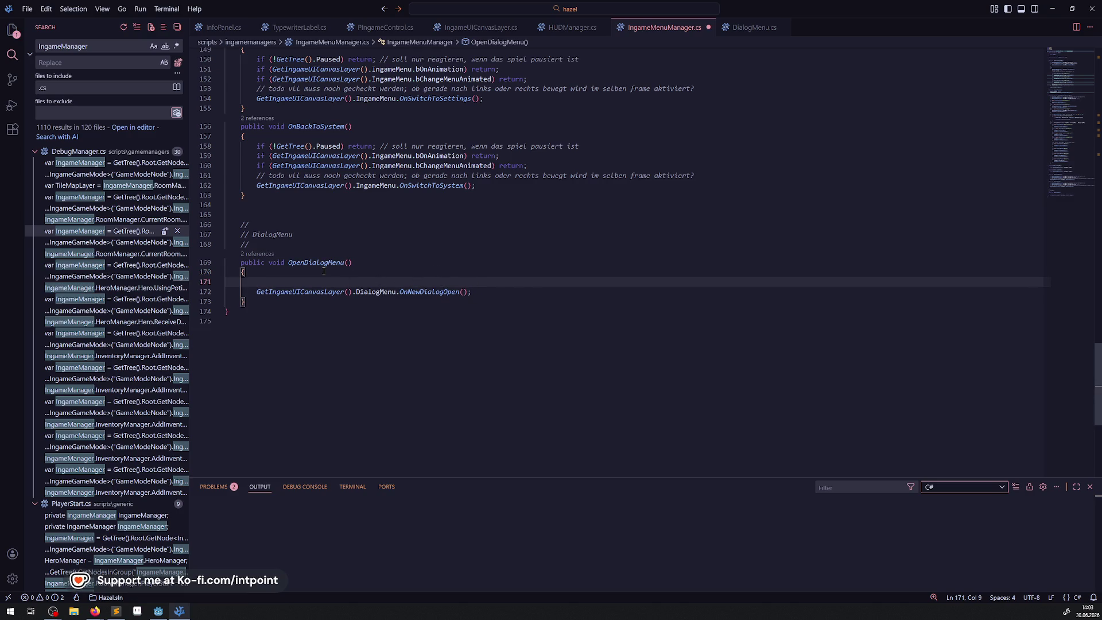
text(// pause )
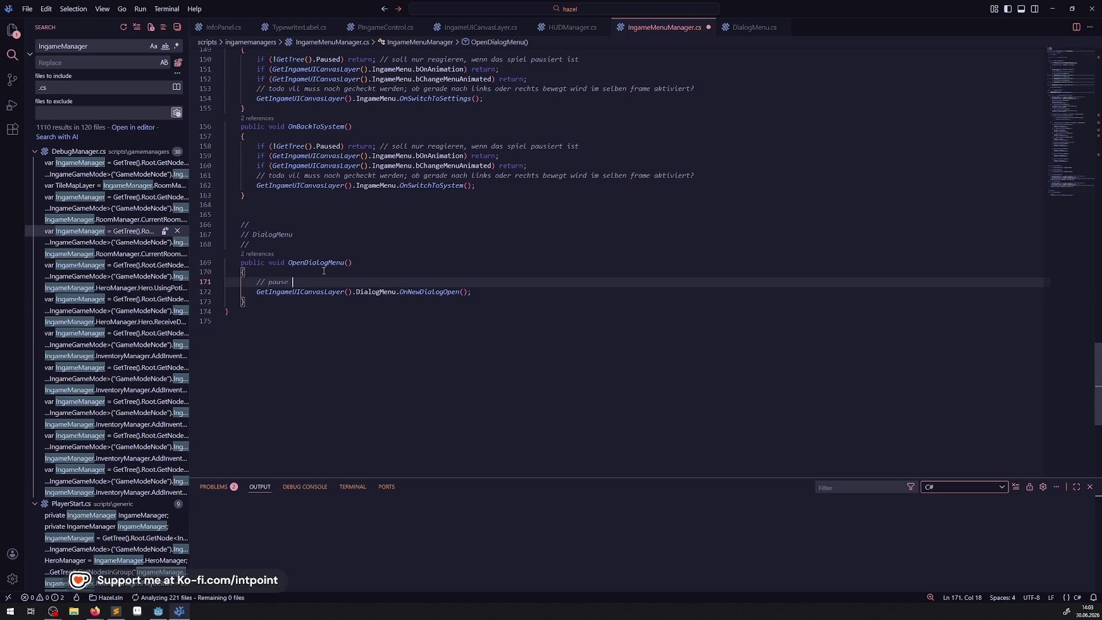
text(room f)
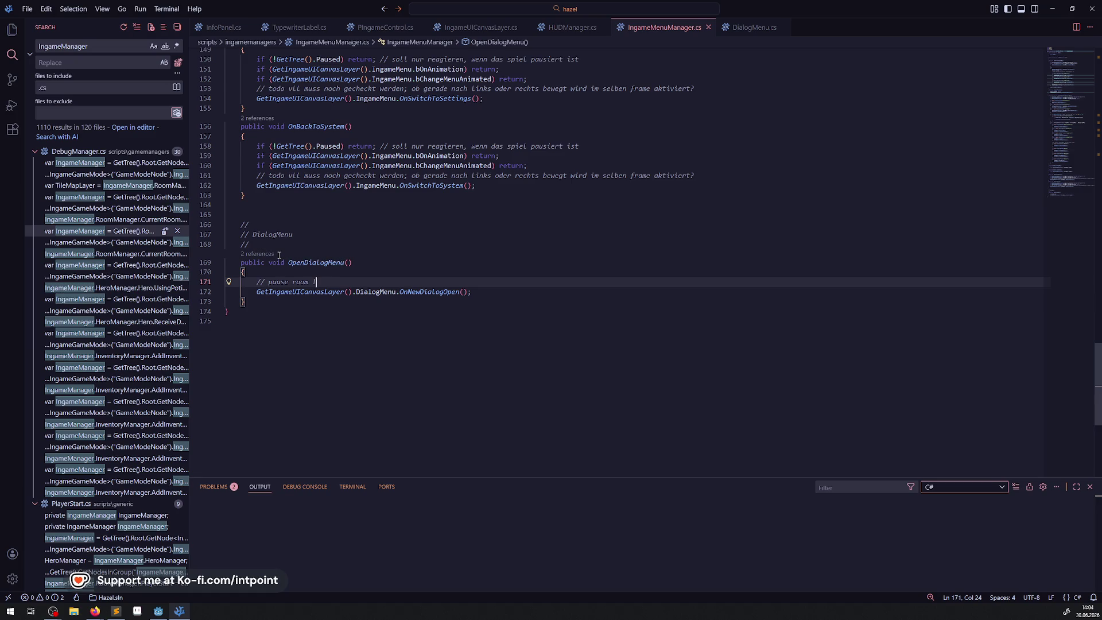
Step: Insert GD.Print("TEST"); as the first line of _UnhandledInput and save IngameMenuManager.cs
click(12, 30)
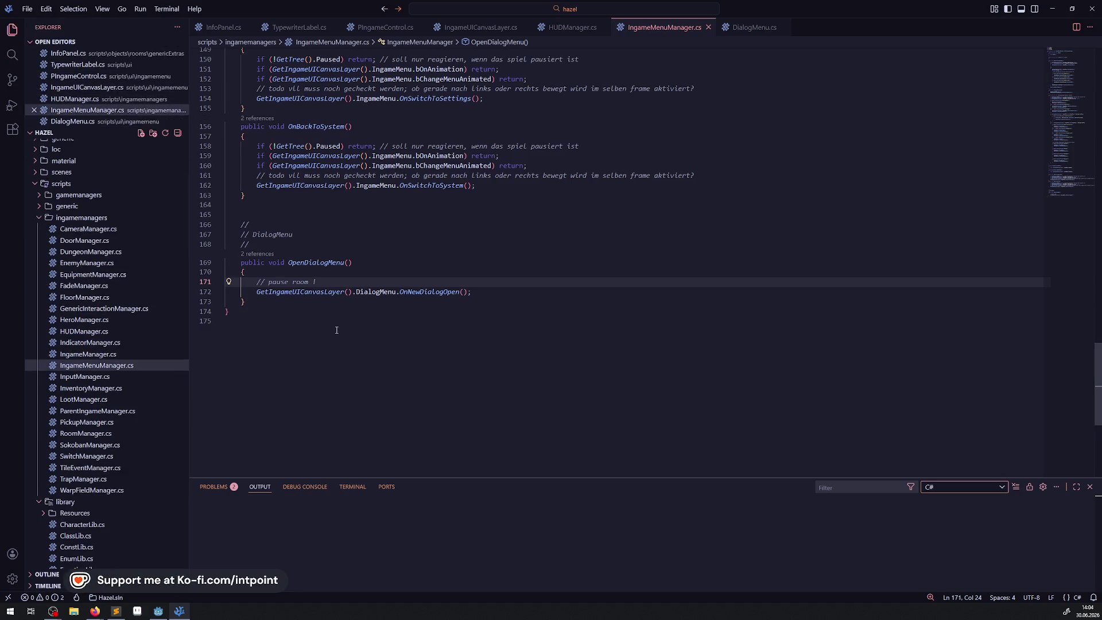
scroll(321, 279, up, 20)
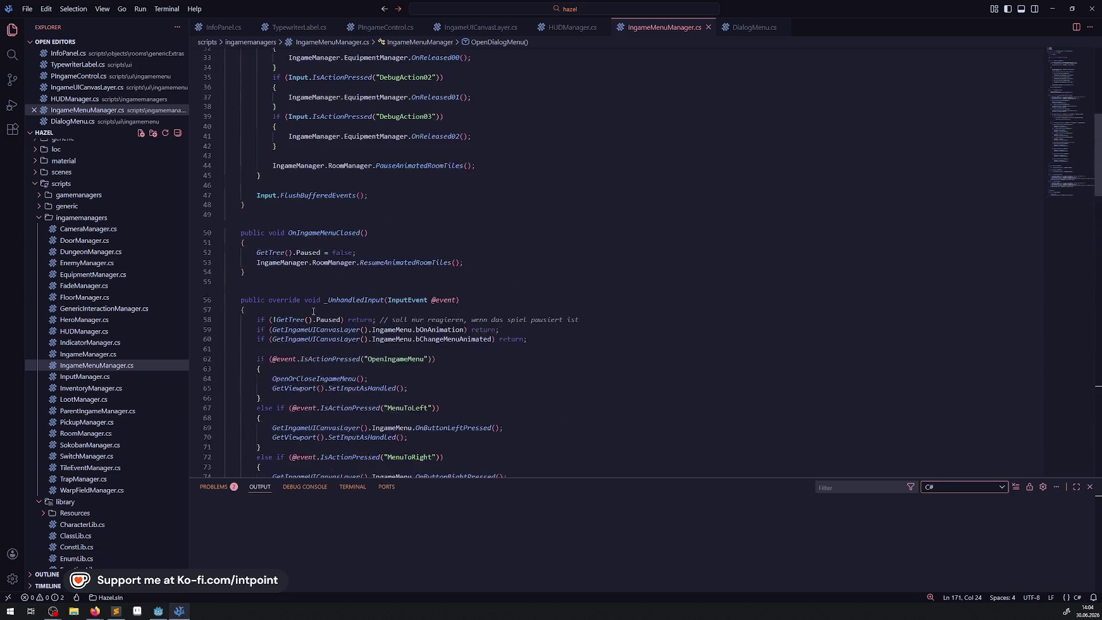
double_click(354, 322)
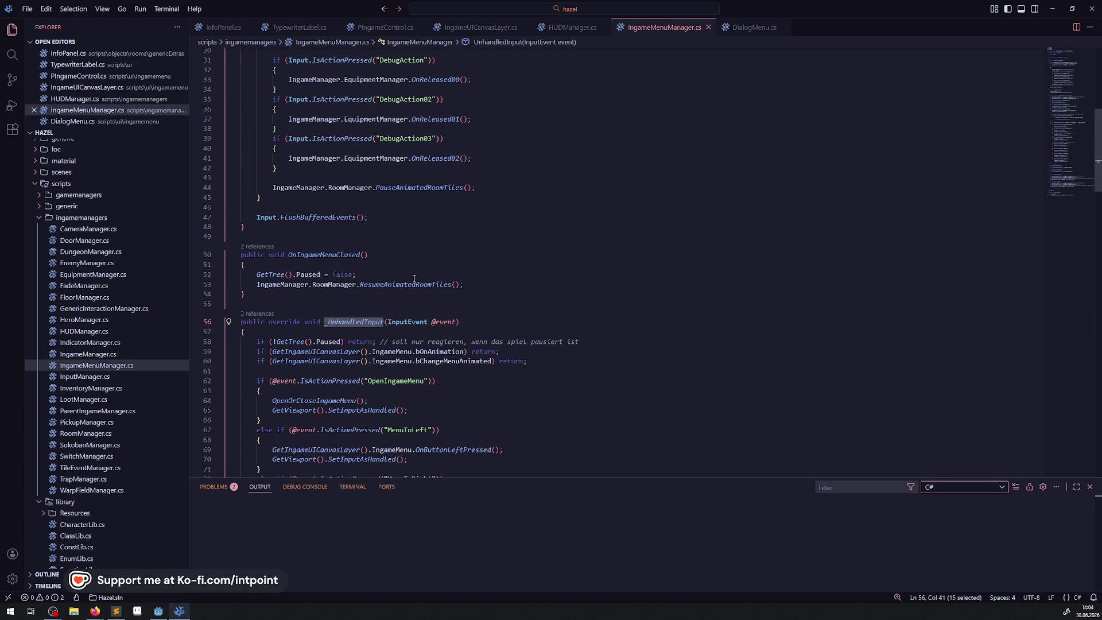
click(299, 334)
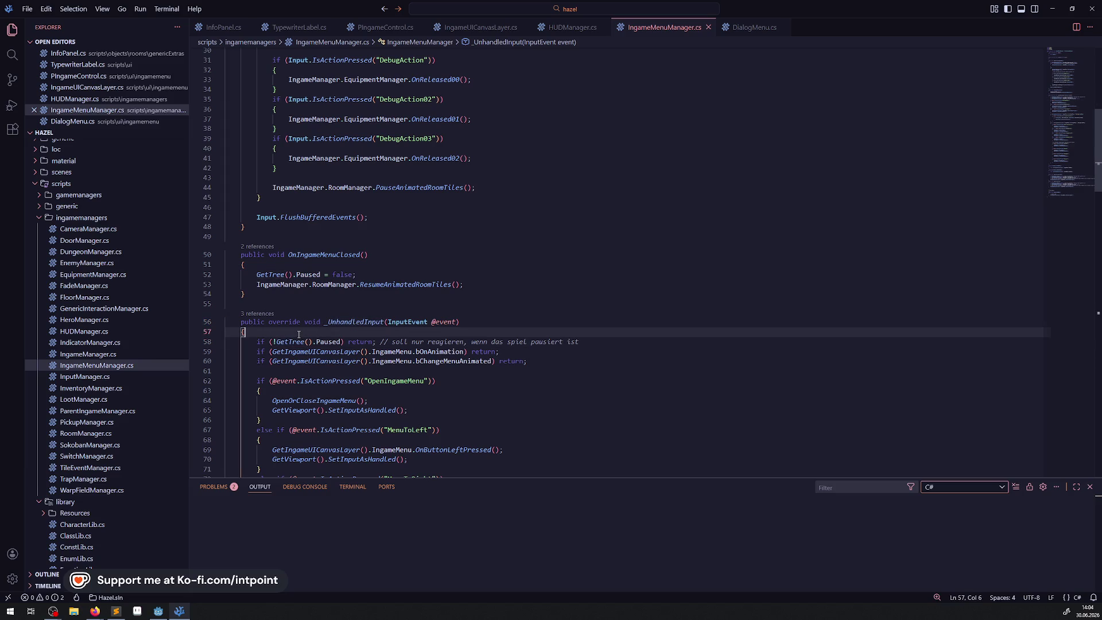
key(Return)
text(GD)
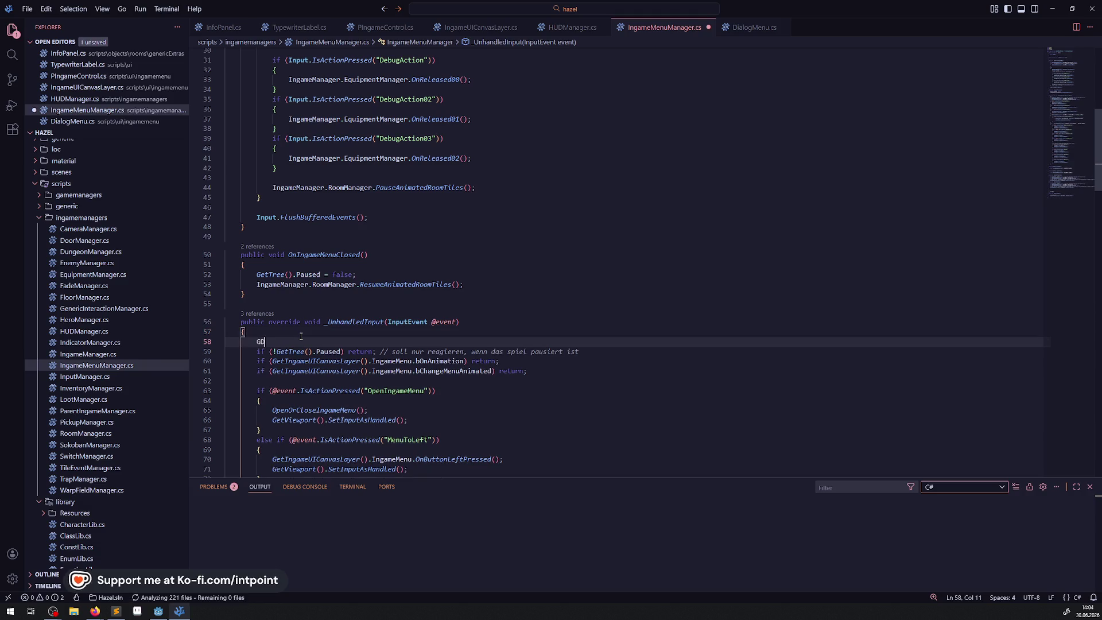
text(.Print(")
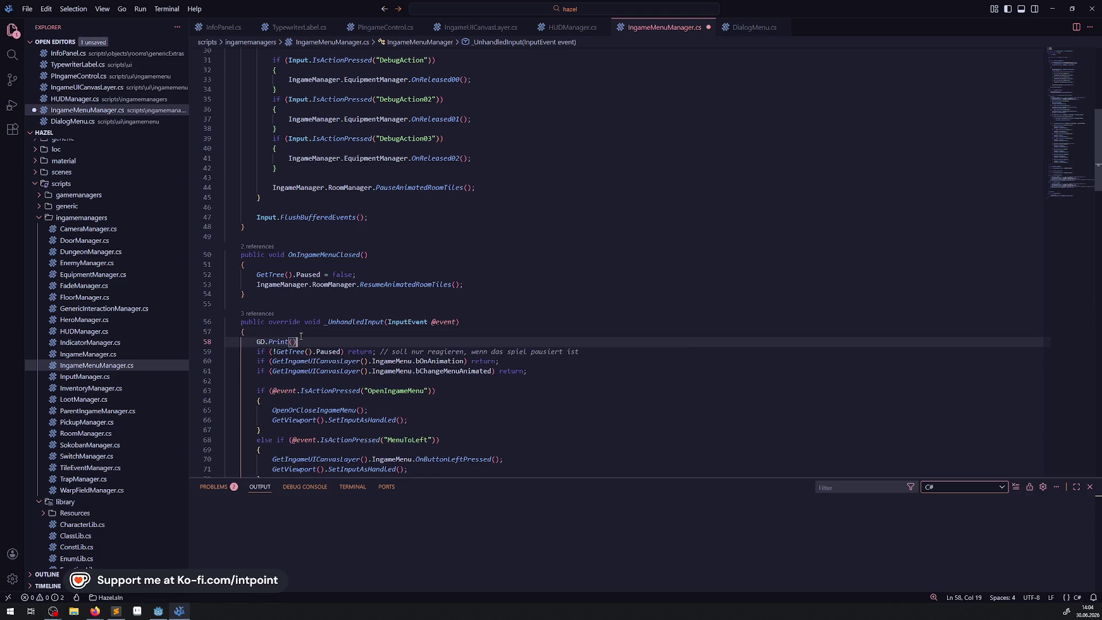
text(TEST"))
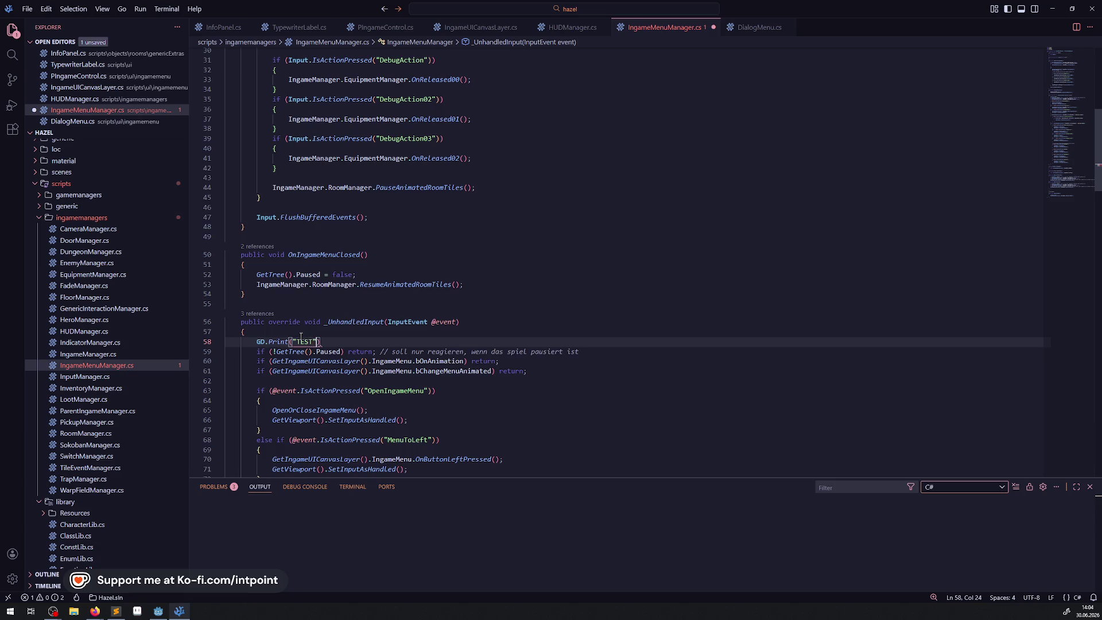
text(;)
key(ctrl+s)
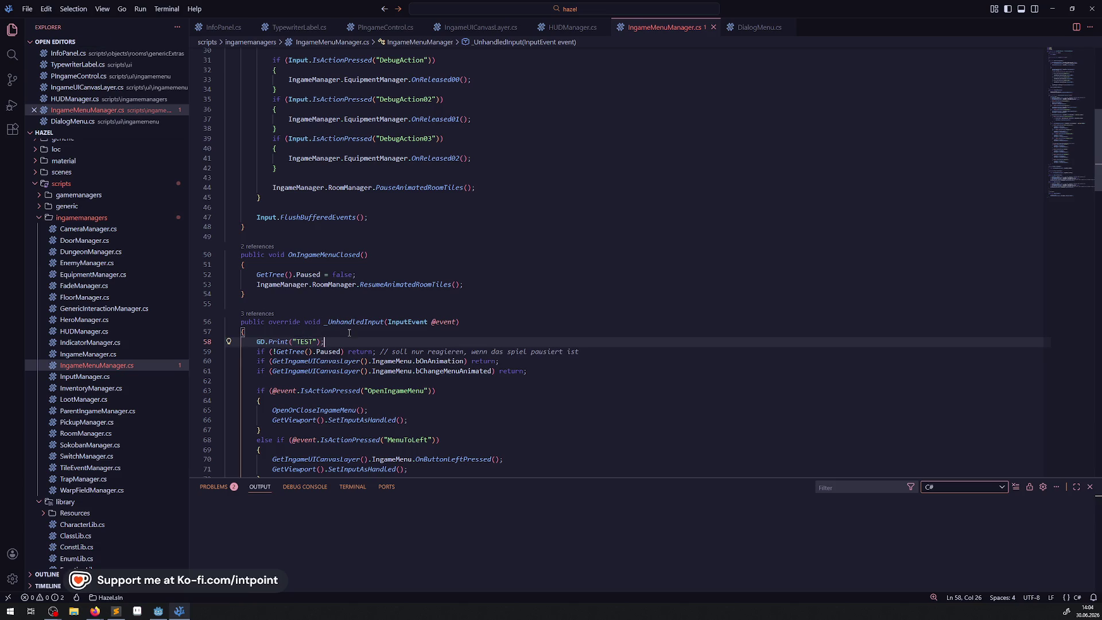
click(158, 611)
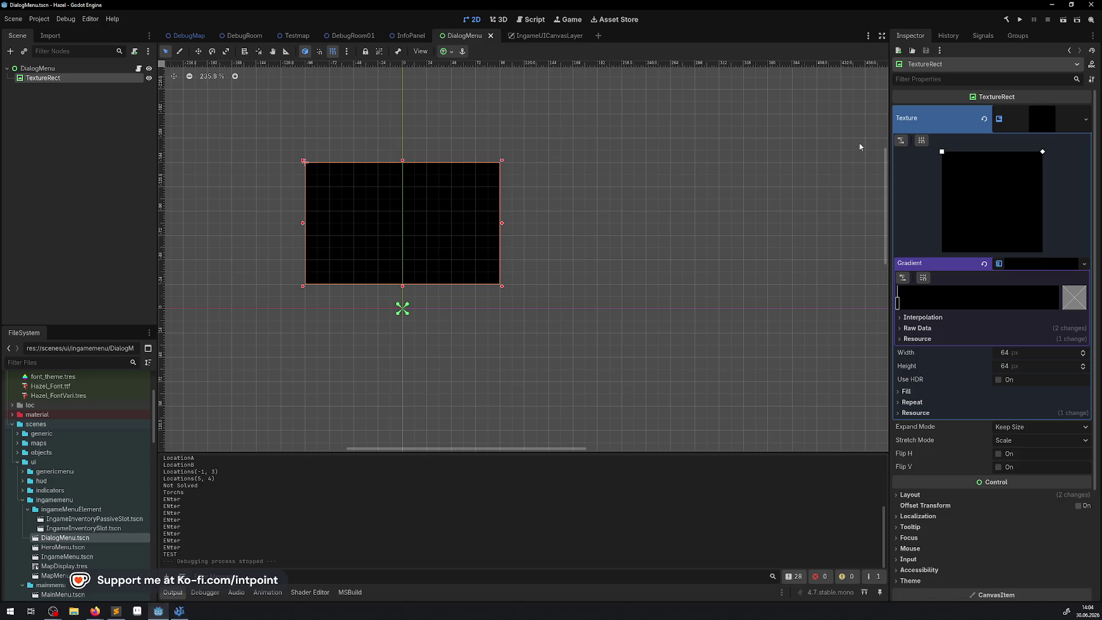
Step: Rebuild and rerun the game, trigger the dialog box so TEST prints, then stop with F8
click(1004, 23)
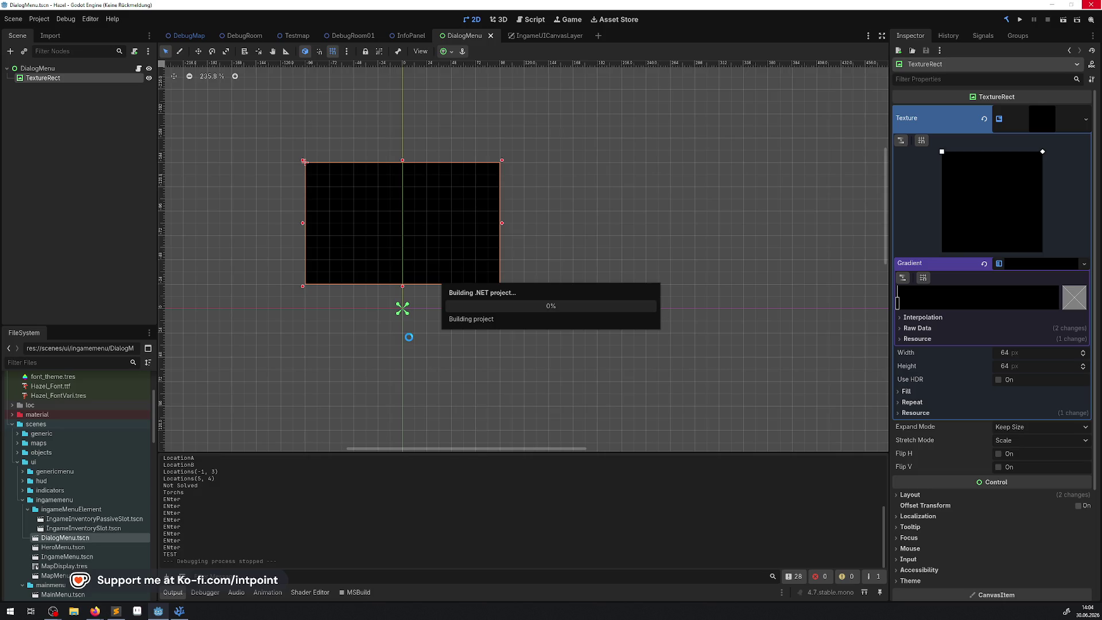
click(1020, 21)
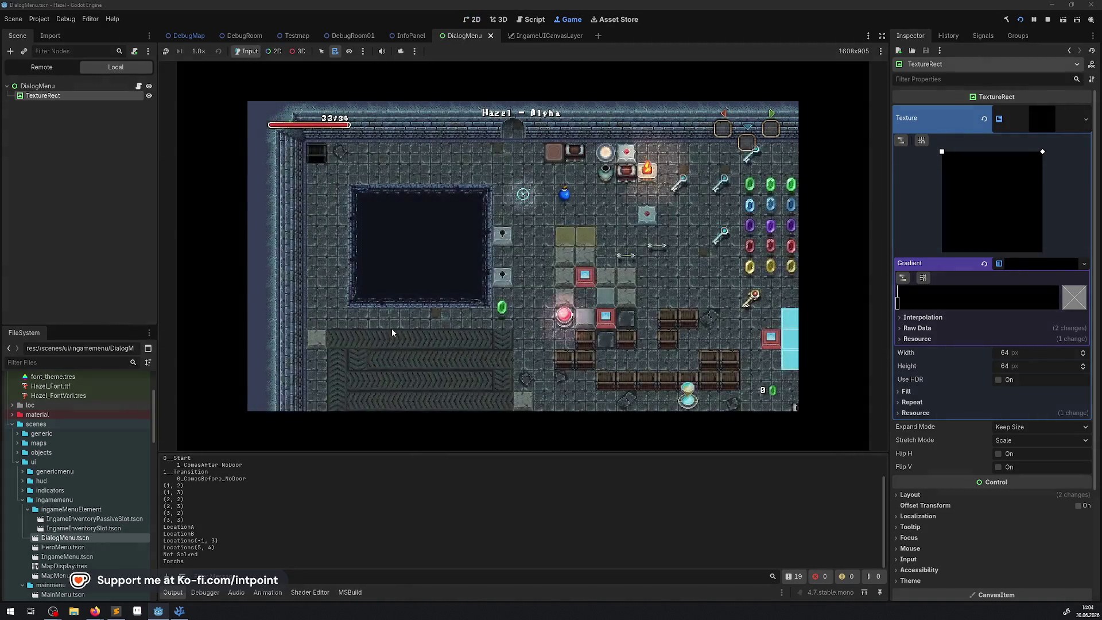
key(Left)
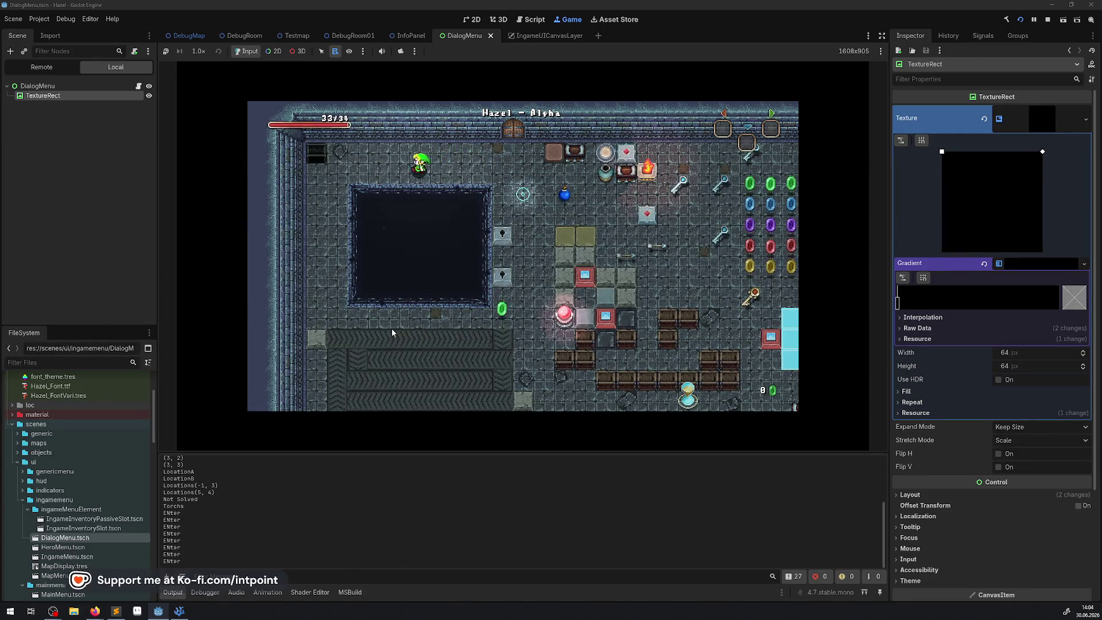
key(Return)
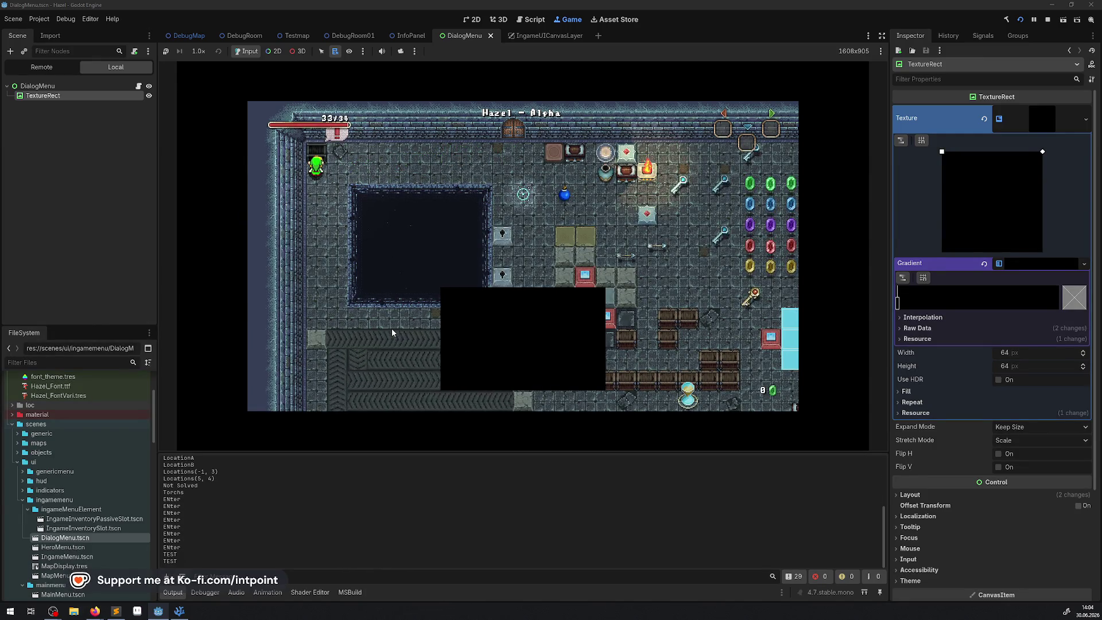
key(F8)
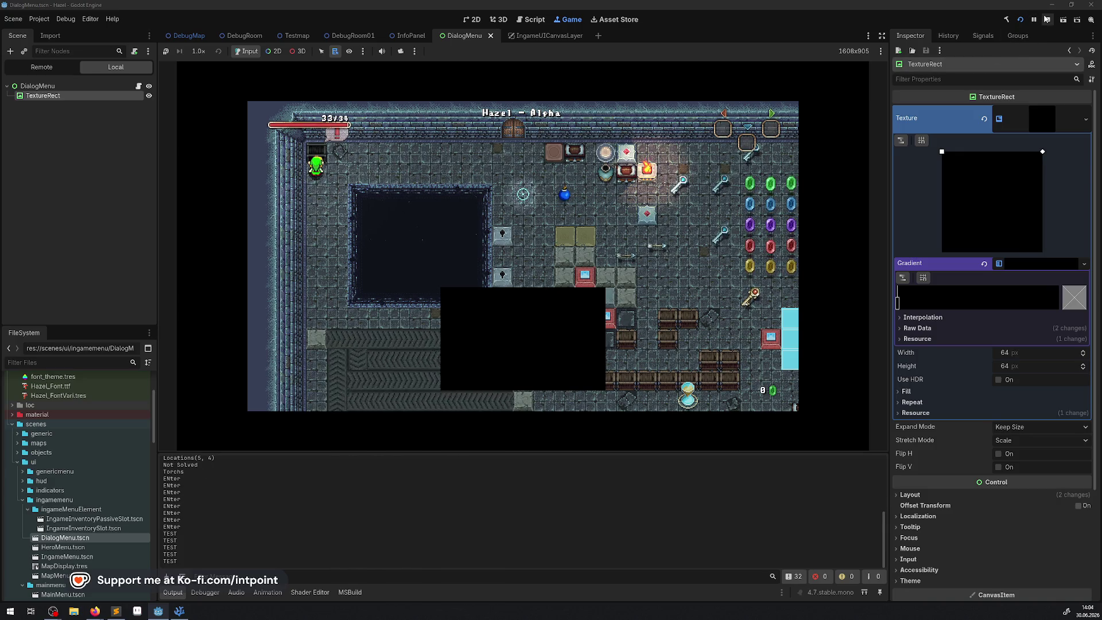
key(alt+Tab)
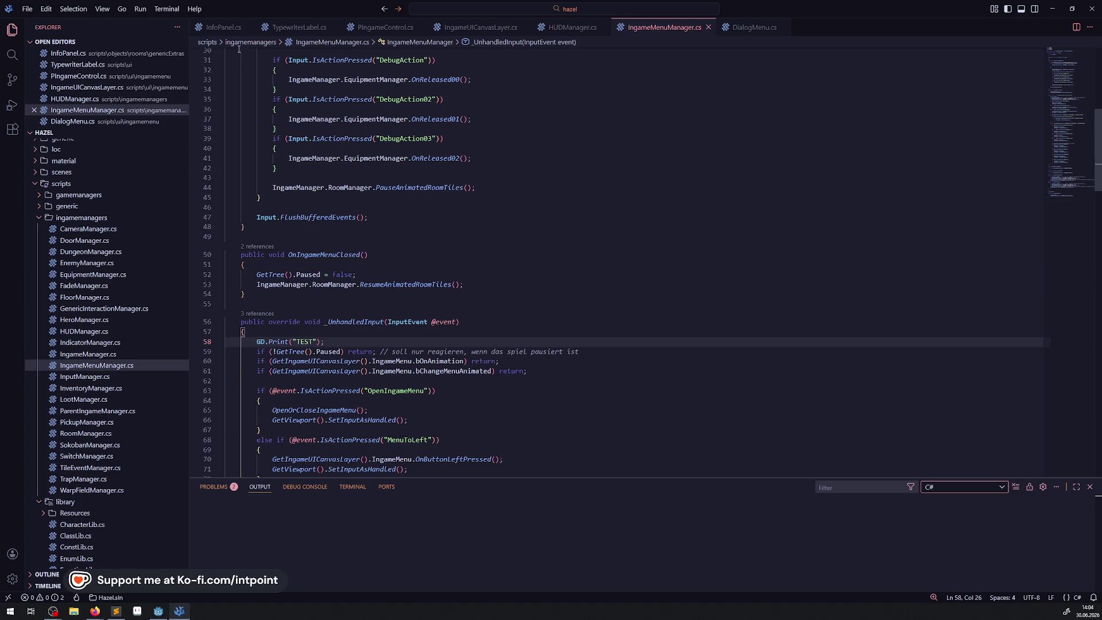
Step: Change the _UnhandledInput debug print to "TEST2" in IngameMenuManager.cs and save
click(223, 27)
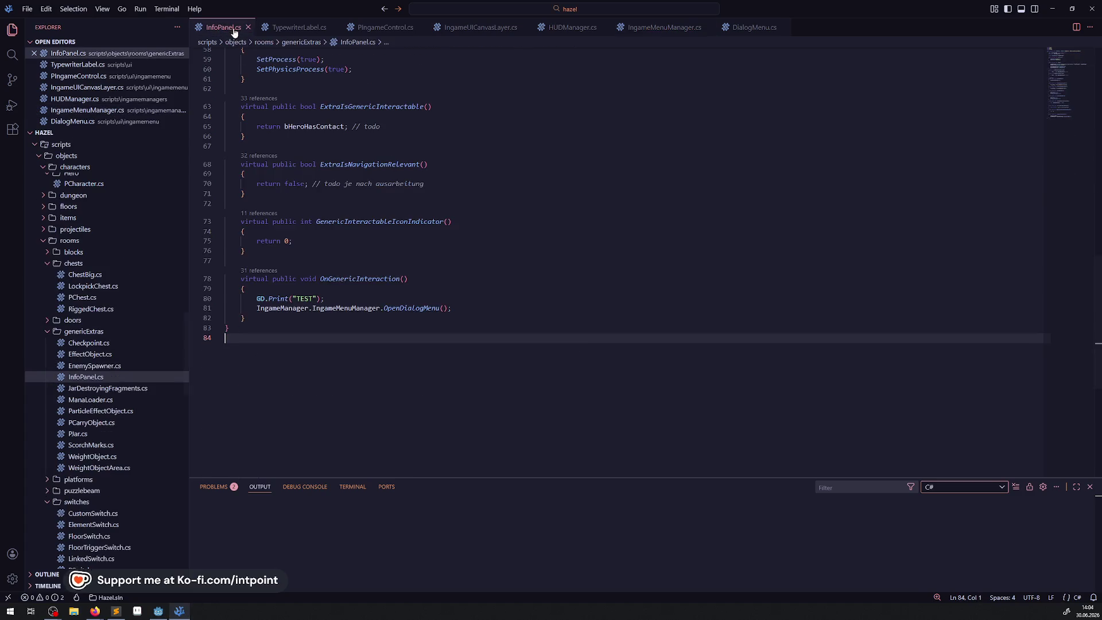
click(746, 27)
click(674, 26)
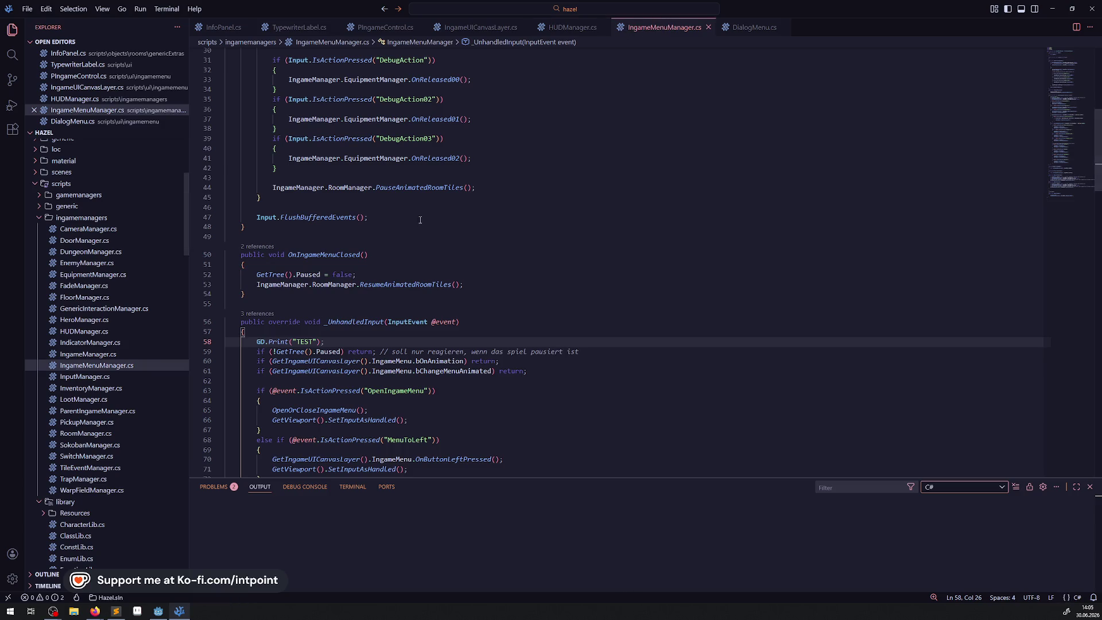
text(2)
key(Up)
key(ctrl+s)
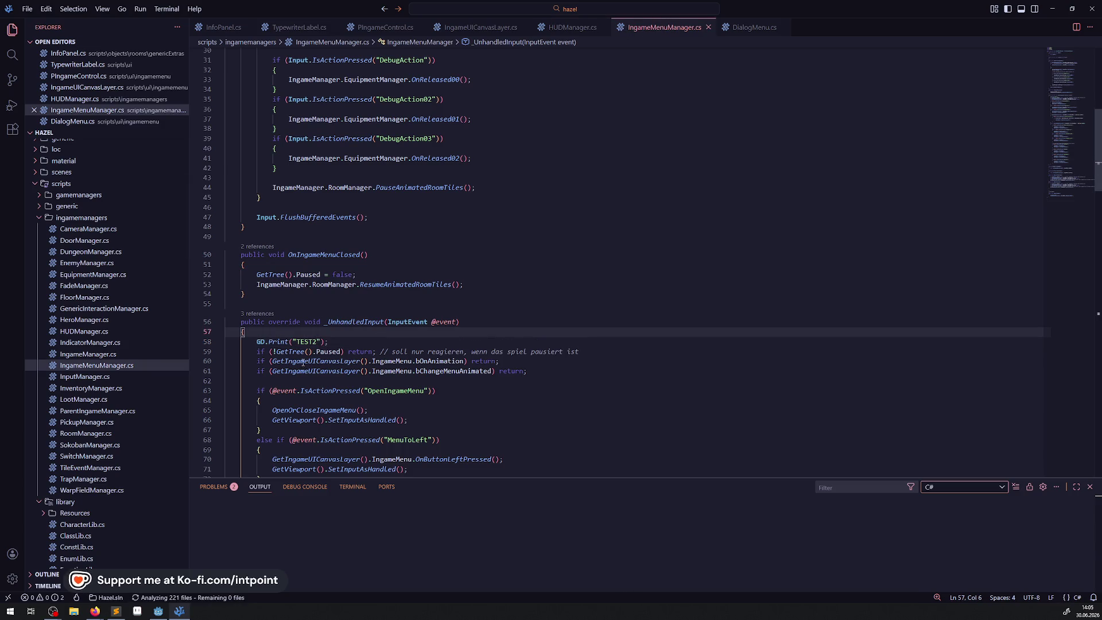
click(159, 611)
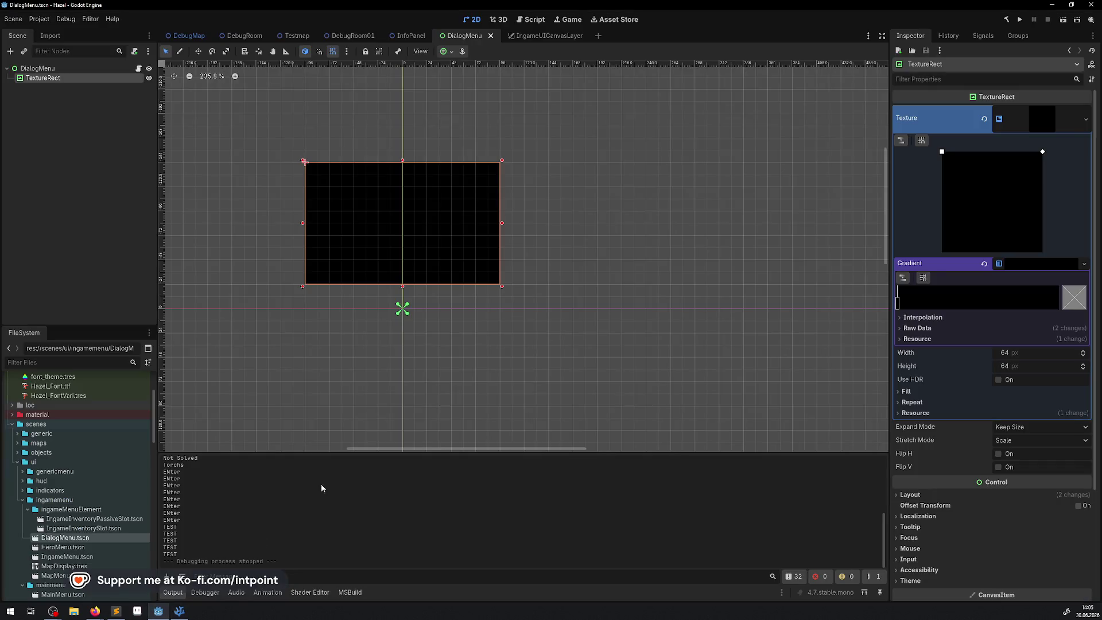
Step: Rebuild, walk the hero into the dialog trigger, and stop the test run with F8
click(1009, 19)
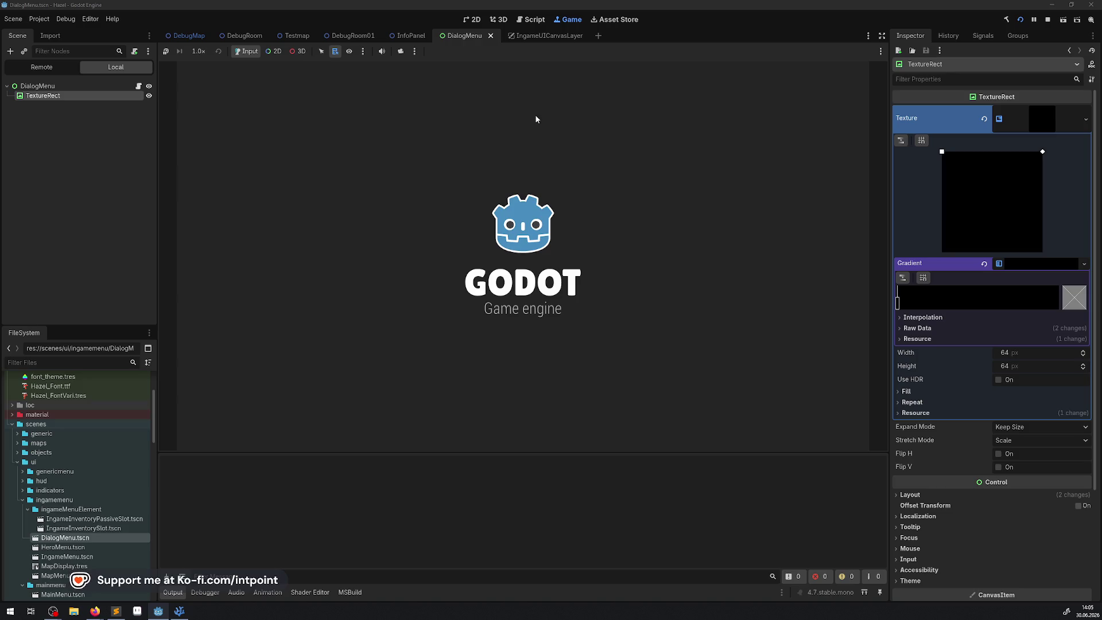
key(Left)
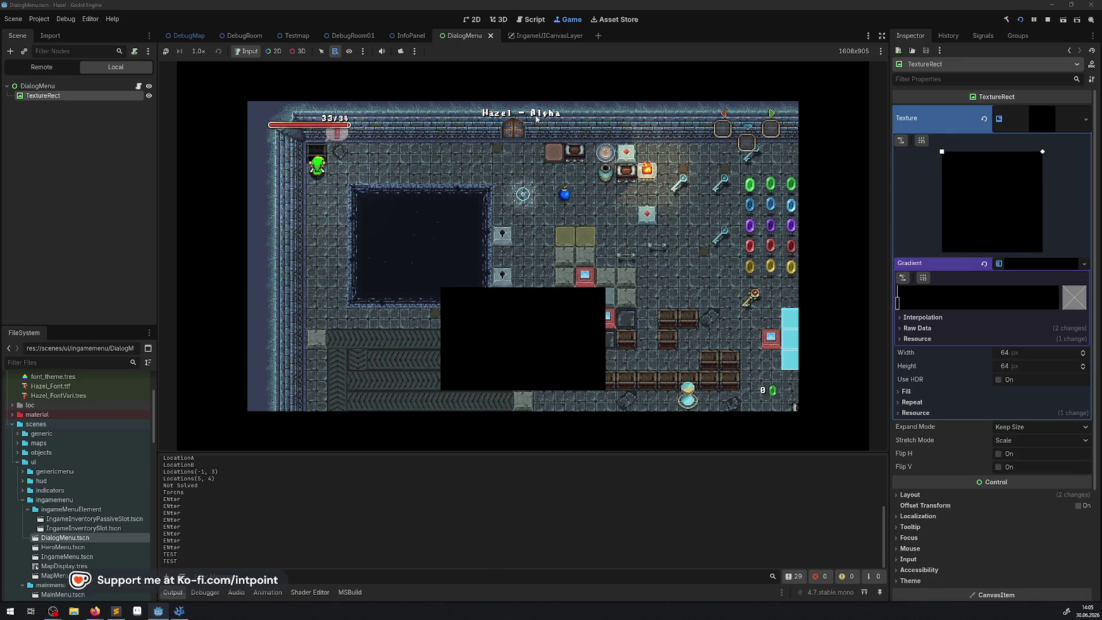
key(F8)
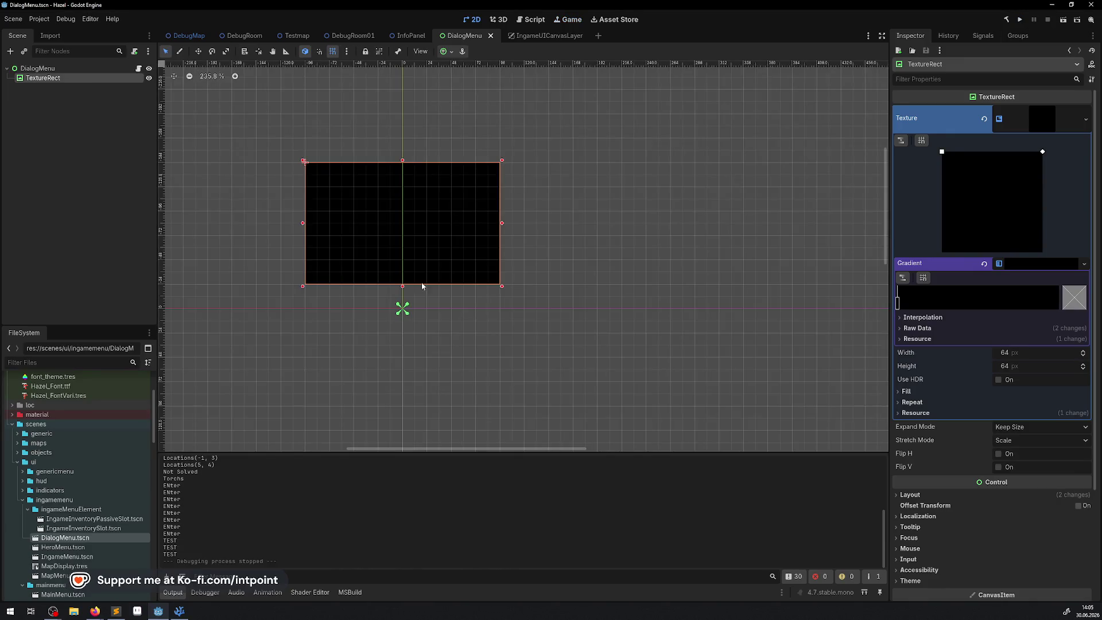
click(179, 611)
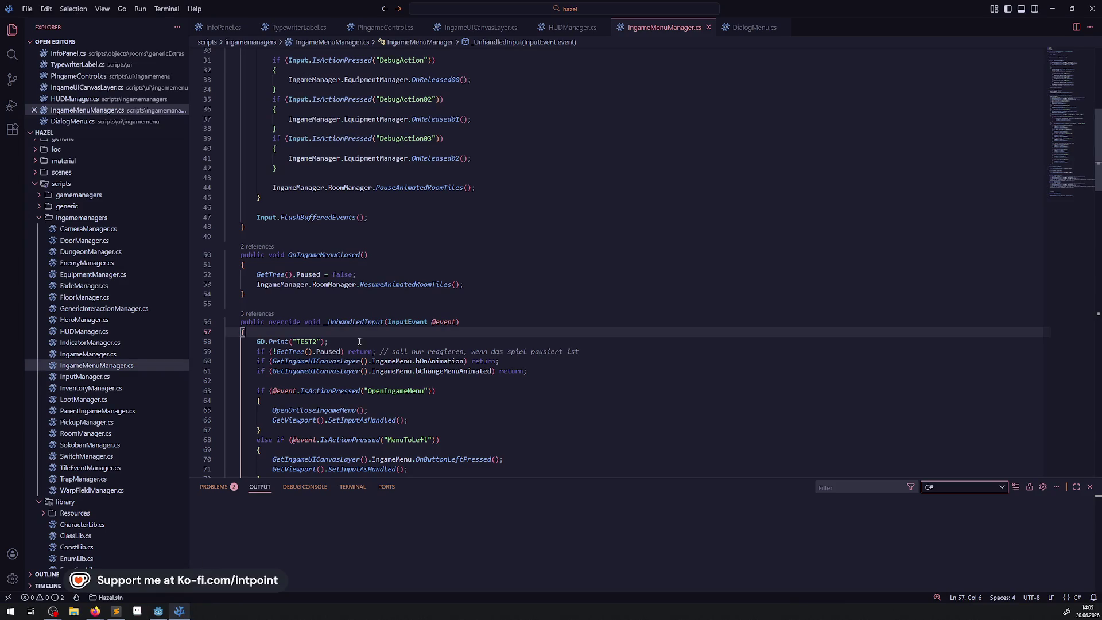
Step: Delete the TEST2 debug print line from _UnhandledInput
click(336, 341)
key(shift+Up)
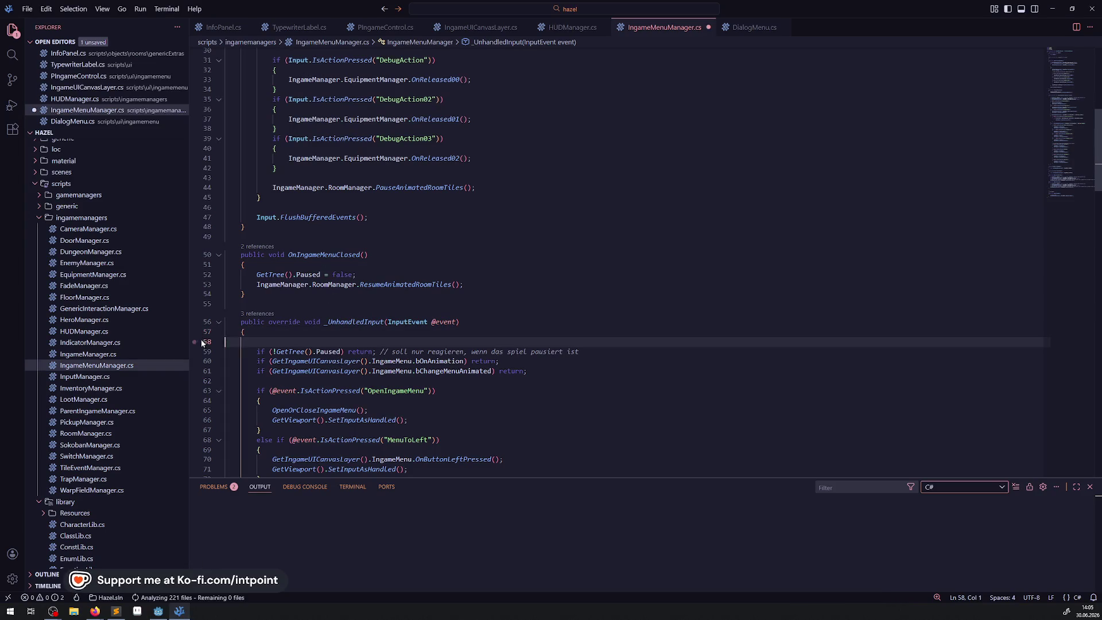
key(Delete)
Step: Declare 'private bool bIngameMenuIsOpen = false;' at the top of the class and save
scroll(291, 319, up, 3)
scroll(292, 320, up, 5)
click(293, 115)
key(Return)
key(Return)
key(Up)
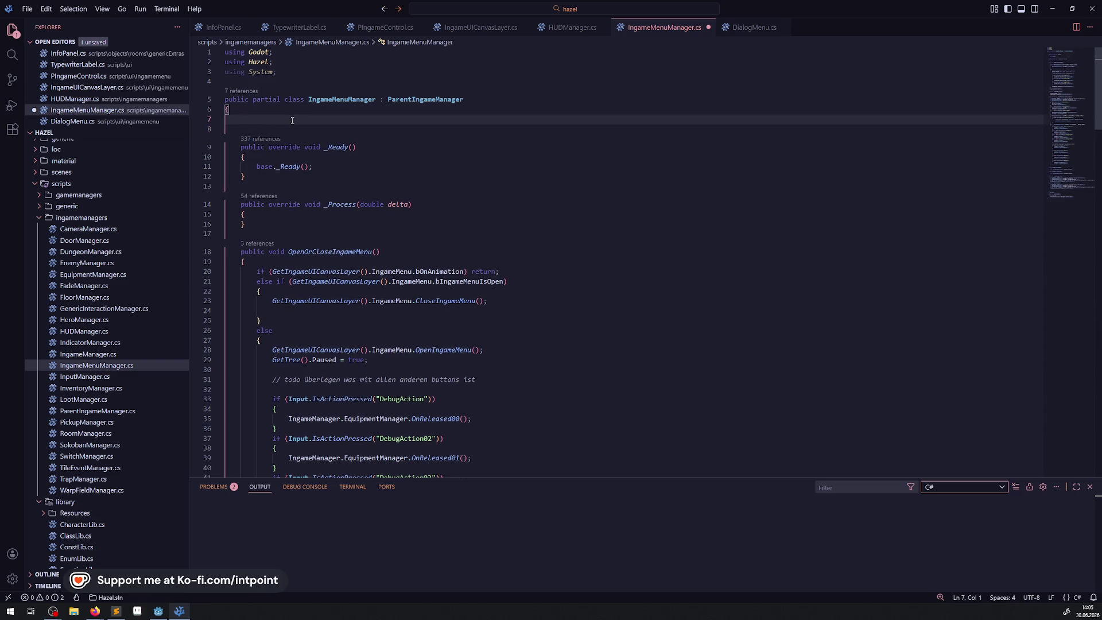
text(private bool b)
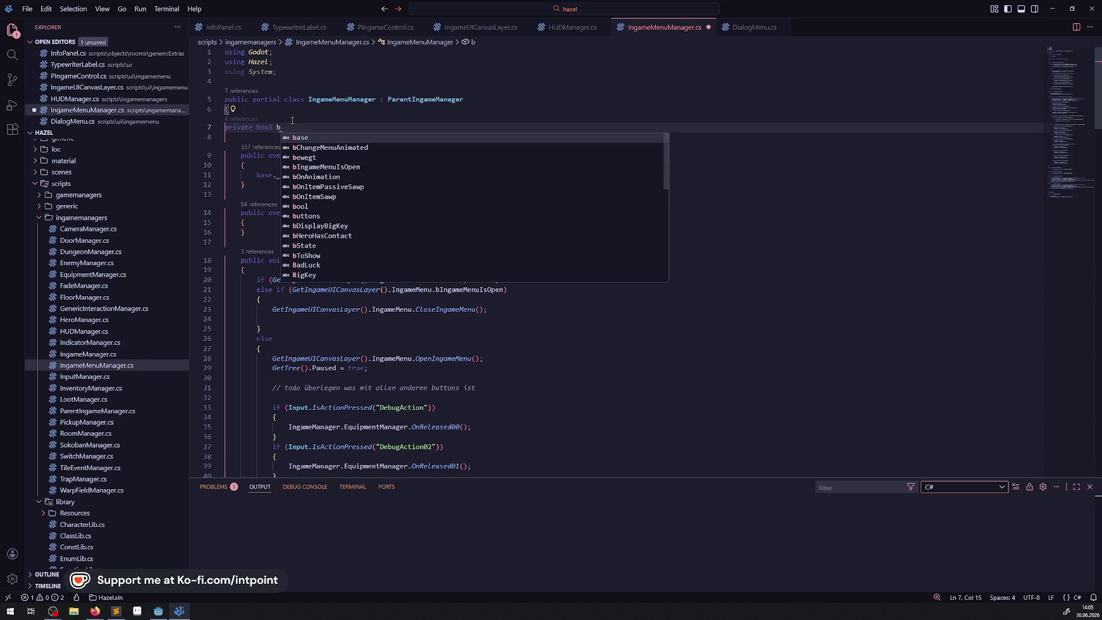
text(Inahe)
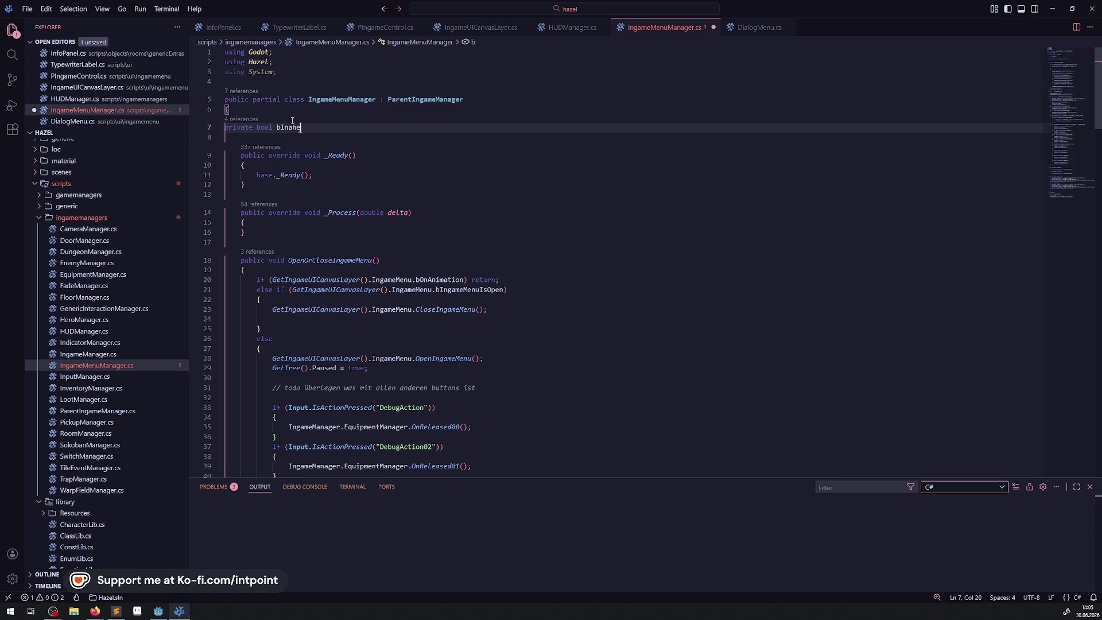
key(BackSpace)
key(BackSpace)
key(BackSpace)
text(gma)
key(BackSpace)
key(BackSpace)
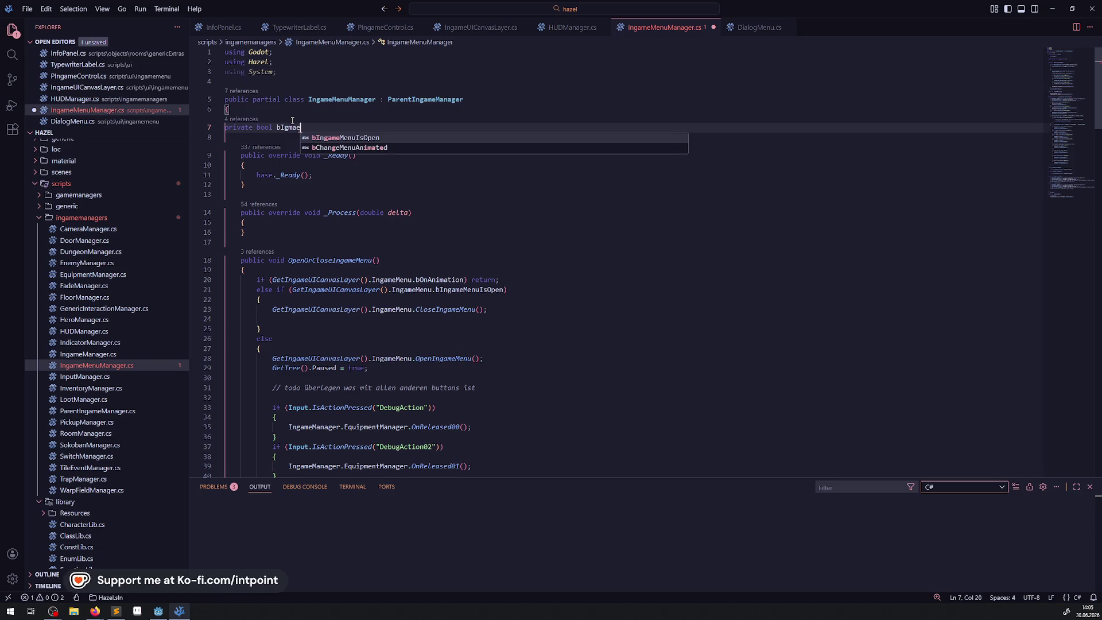
key(BackSpace)
text(ngameMenuIsOpen = false;)
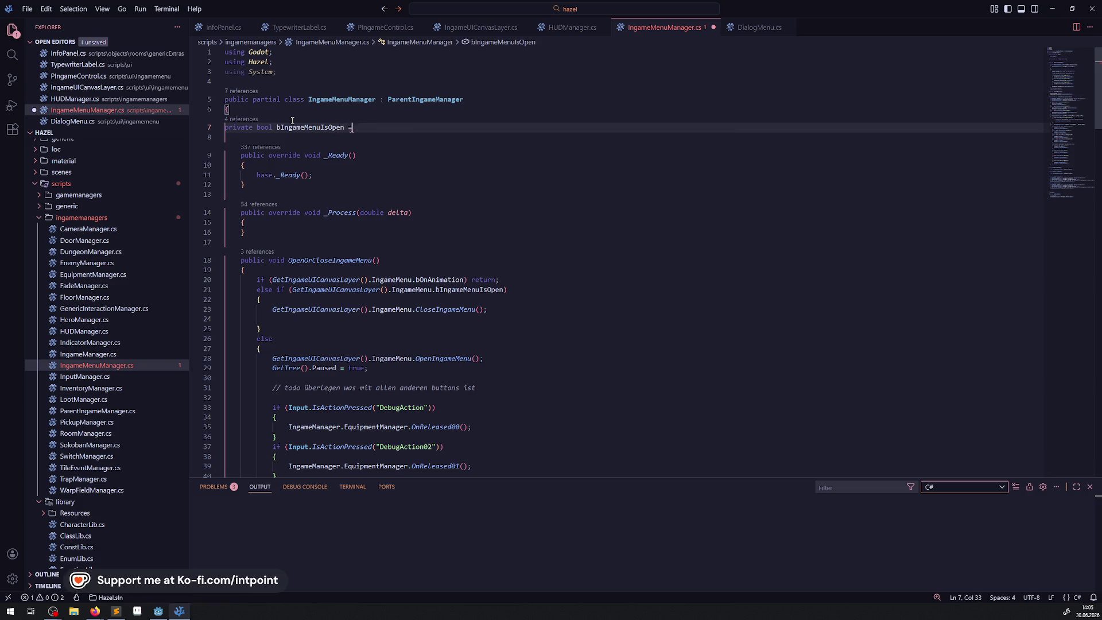
key(ctrl+s)
Step: Duplicate the field as bIDialogMenuIsOpen and save
key(shift+alt+Down)
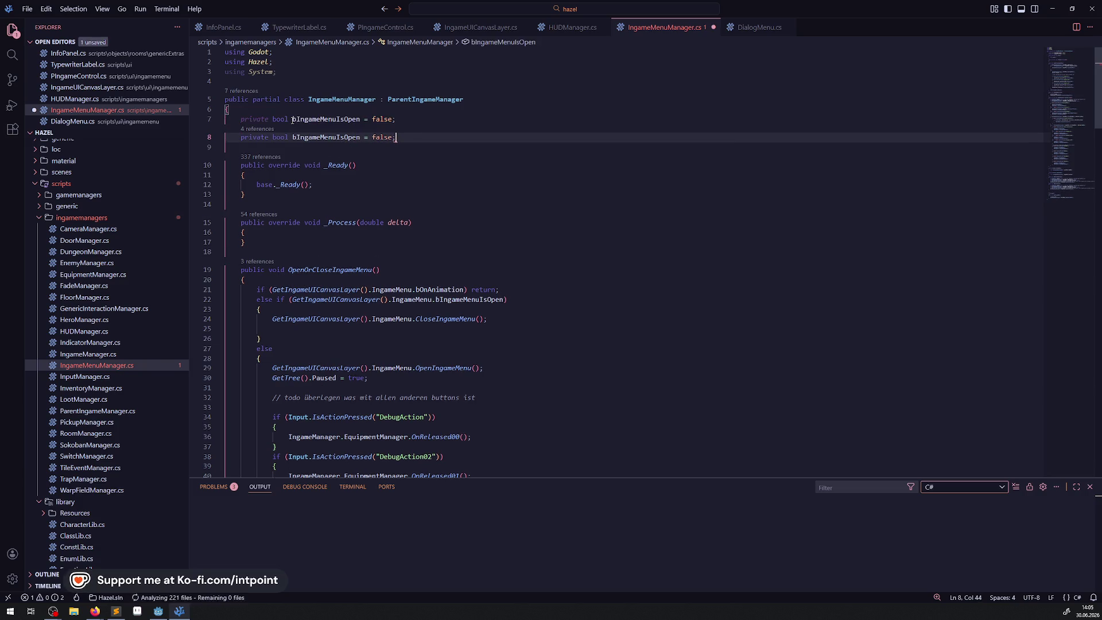
drag(302, 145, 321, 145)
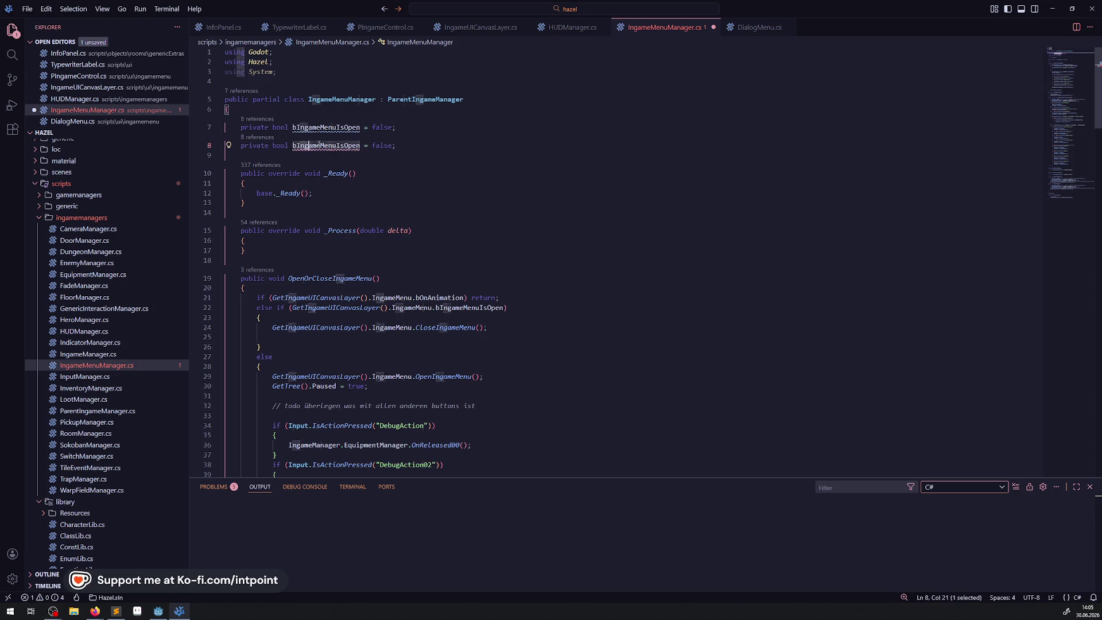
text(Dialog)
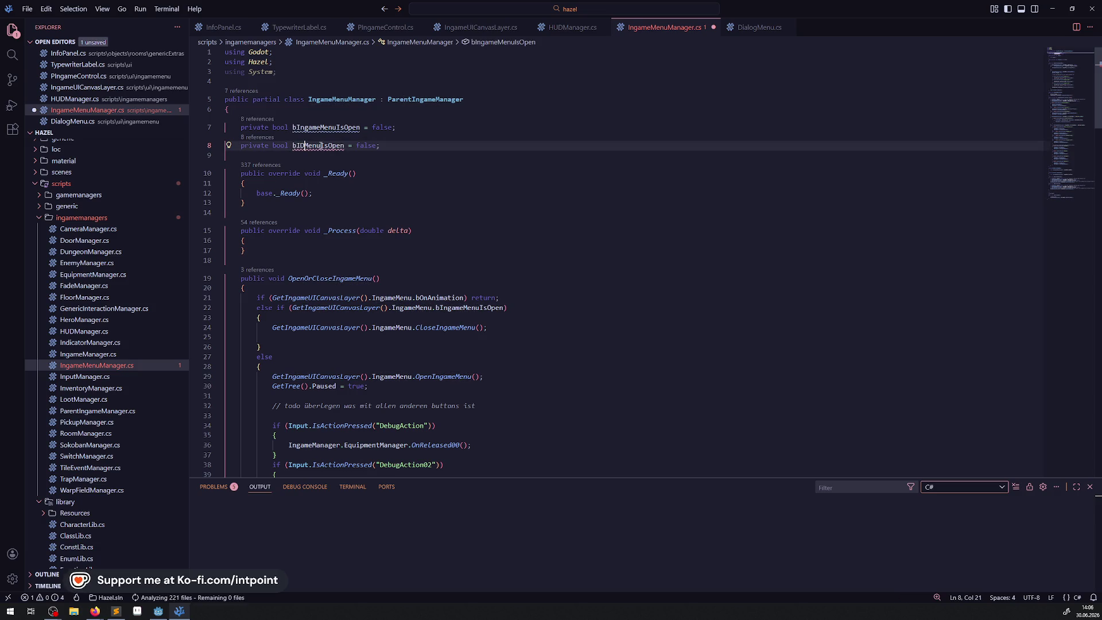
key(ctrl+s)
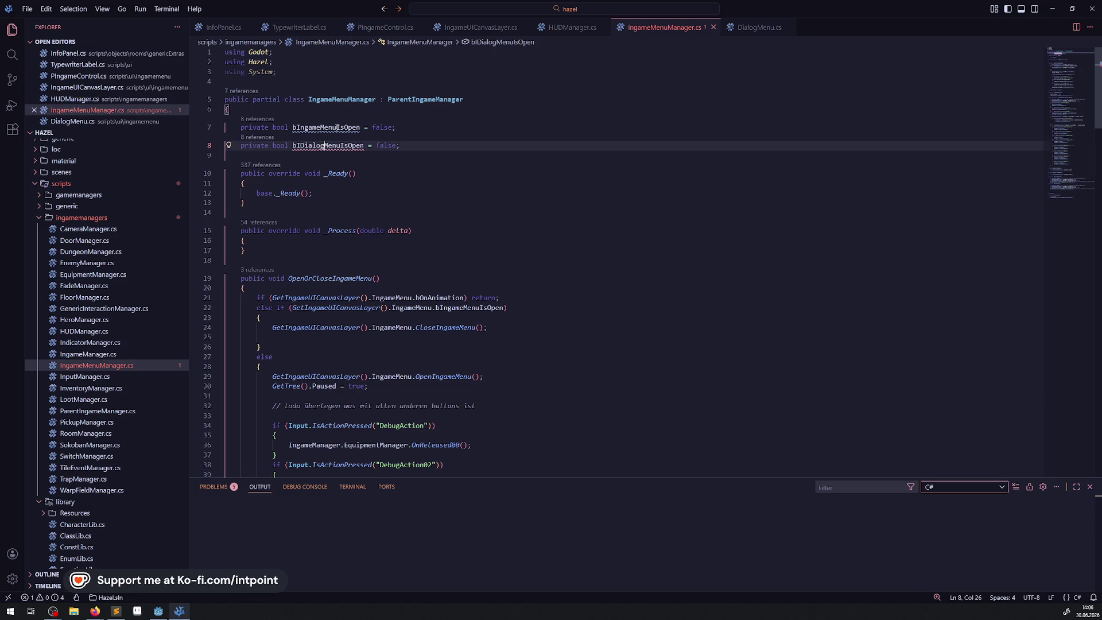
Step: Set bIngameMenuIsOpen = true after Paused = true when the in-game menu opens, and save
double_click(337, 127)
key(ctrl+c)
click(499, 328)
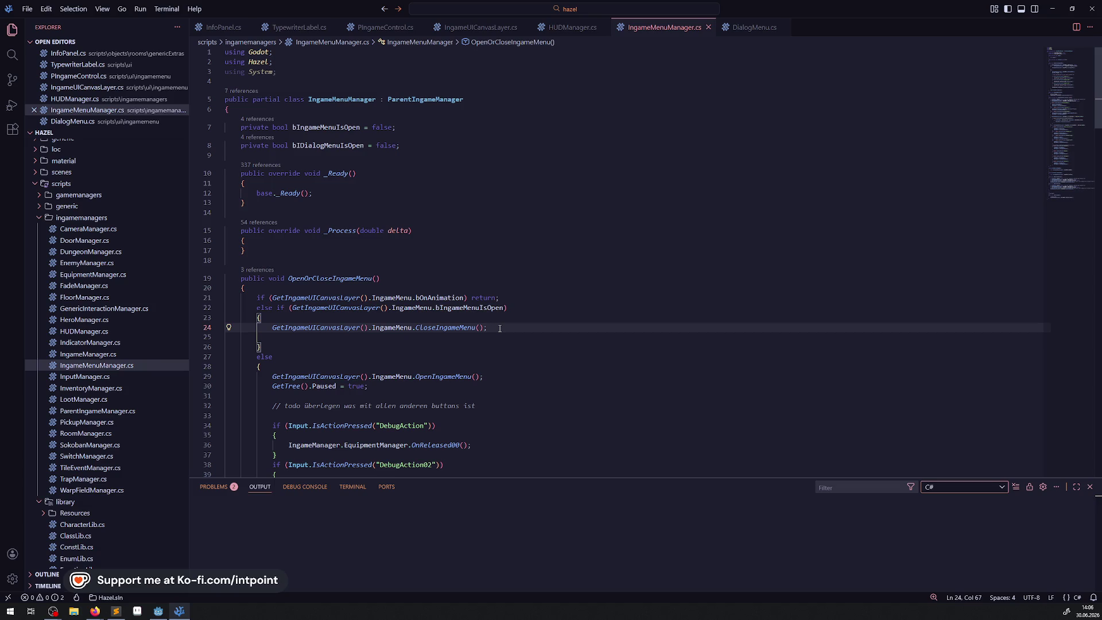
scroll(500, 329, down, 3)
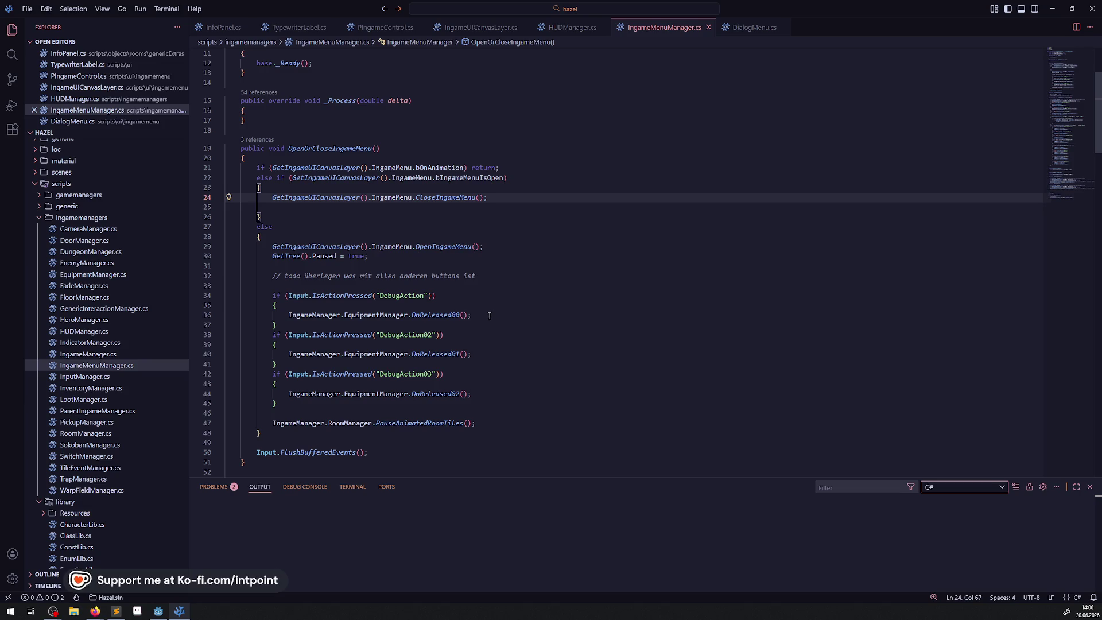
mouse_move(454, 245)
double_click(434, 197)
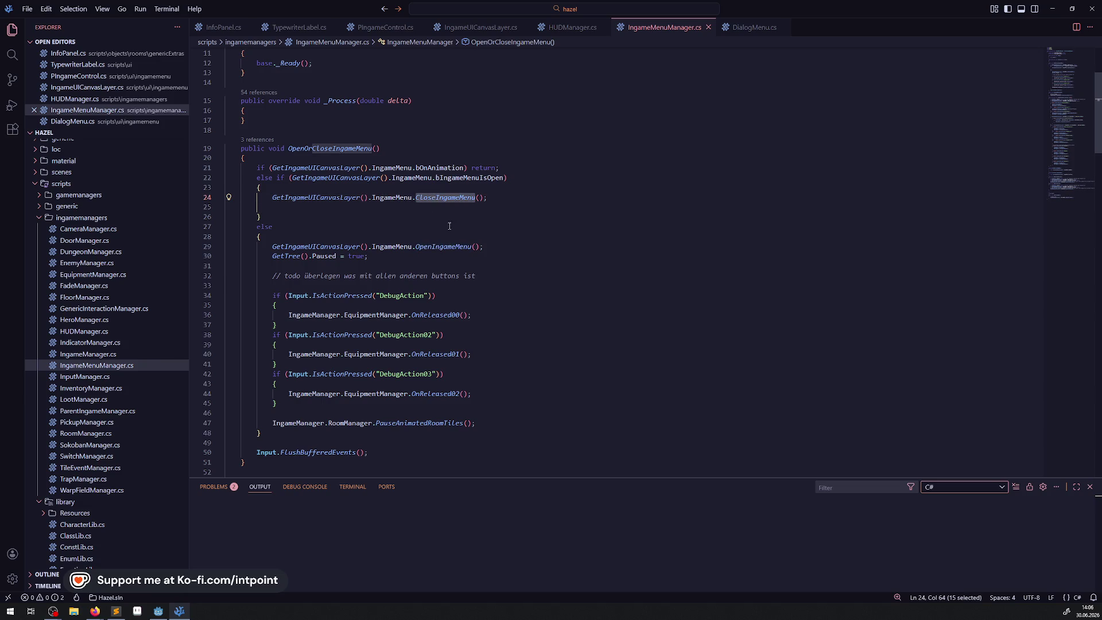
double_click(442, 246)
click(432, 258)
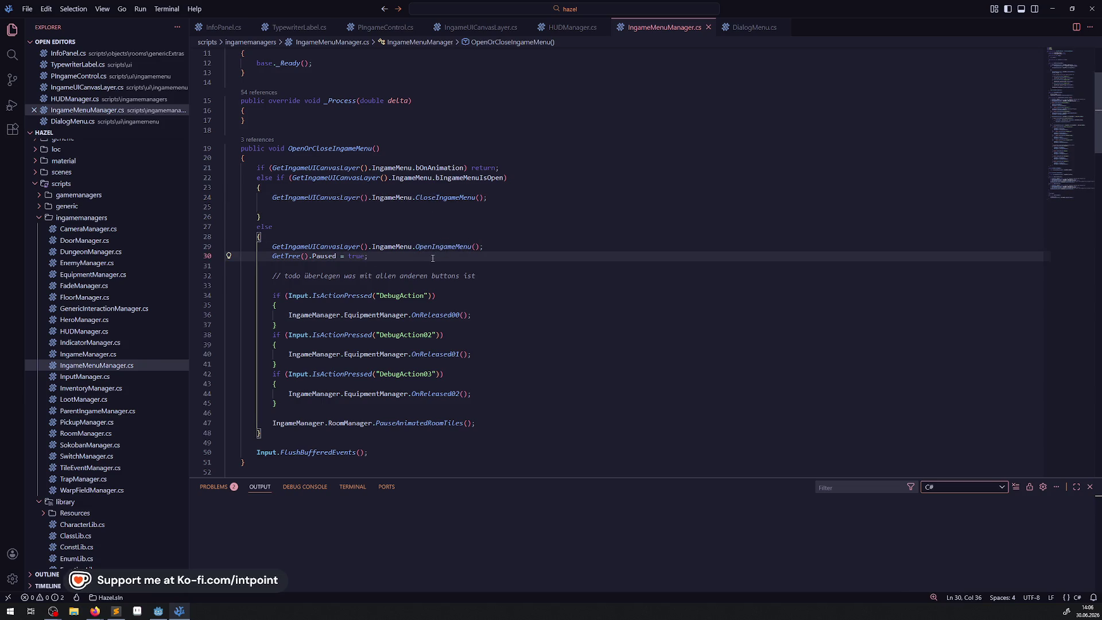
key(Return)
text(bIngameMenuIsOpen)
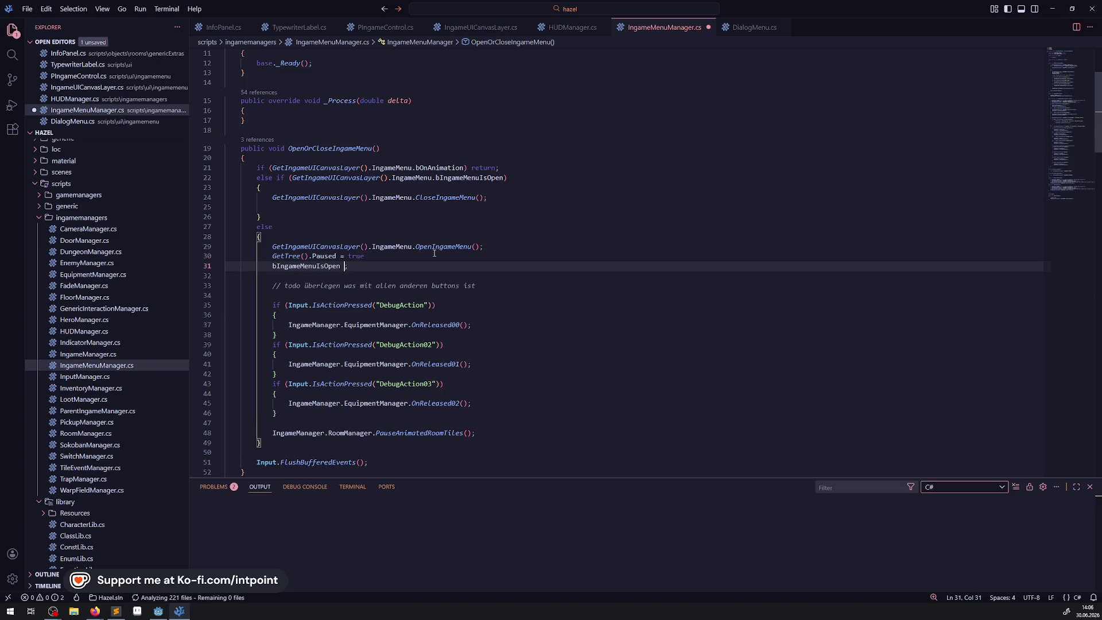
key(BackSpace)
text(= true;)
key(ctrl+s)
Step: Set bIngameMenuIsOpen = false after the CloseIngameMenu call and save
click(294, 207)
key(ctrl+v)
text(= f)
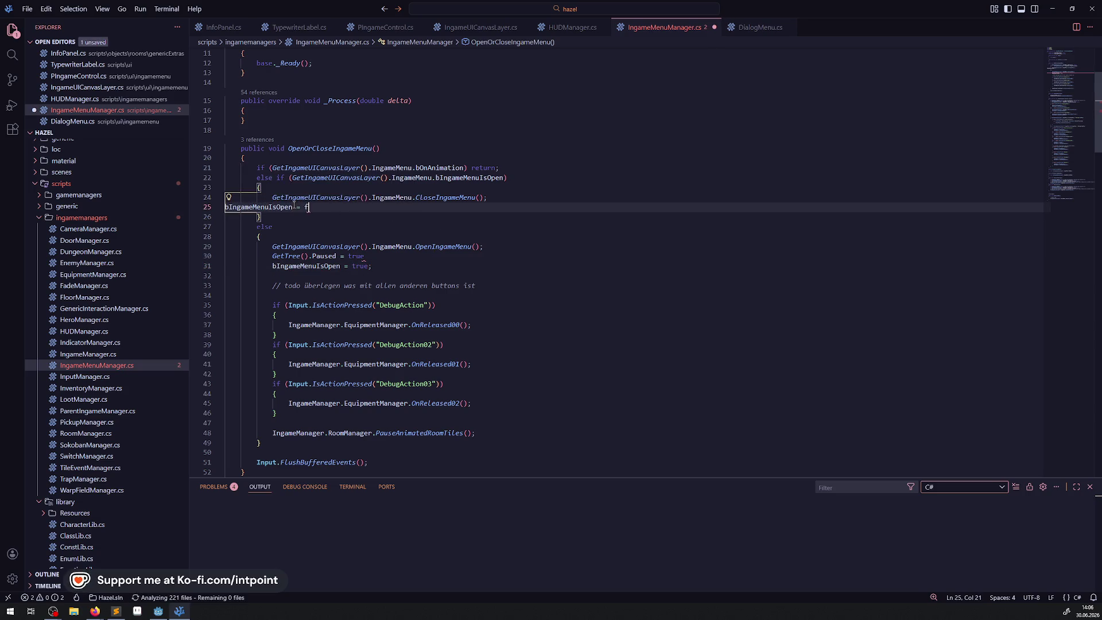
key(ctrl+s)
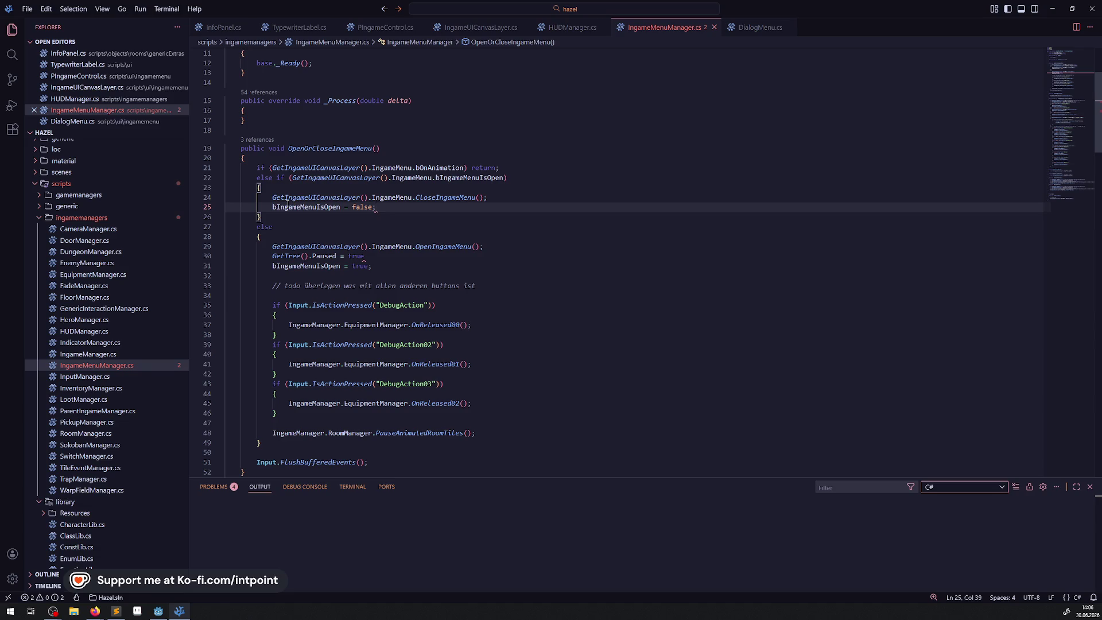
scroll(304, 285, down, 2)
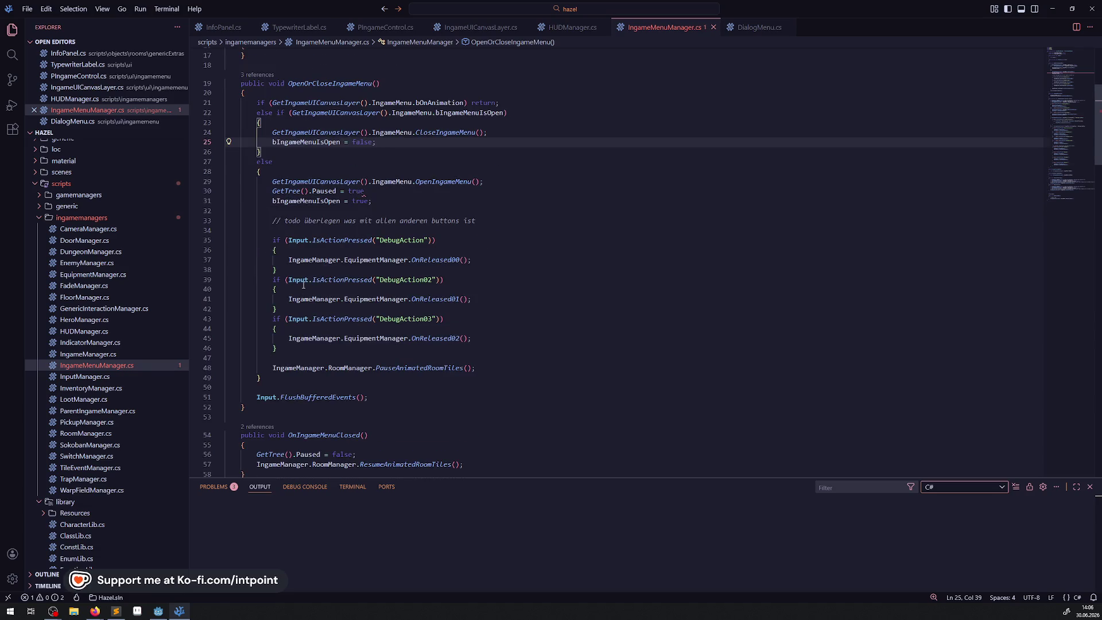
mouse_move(304, 285)
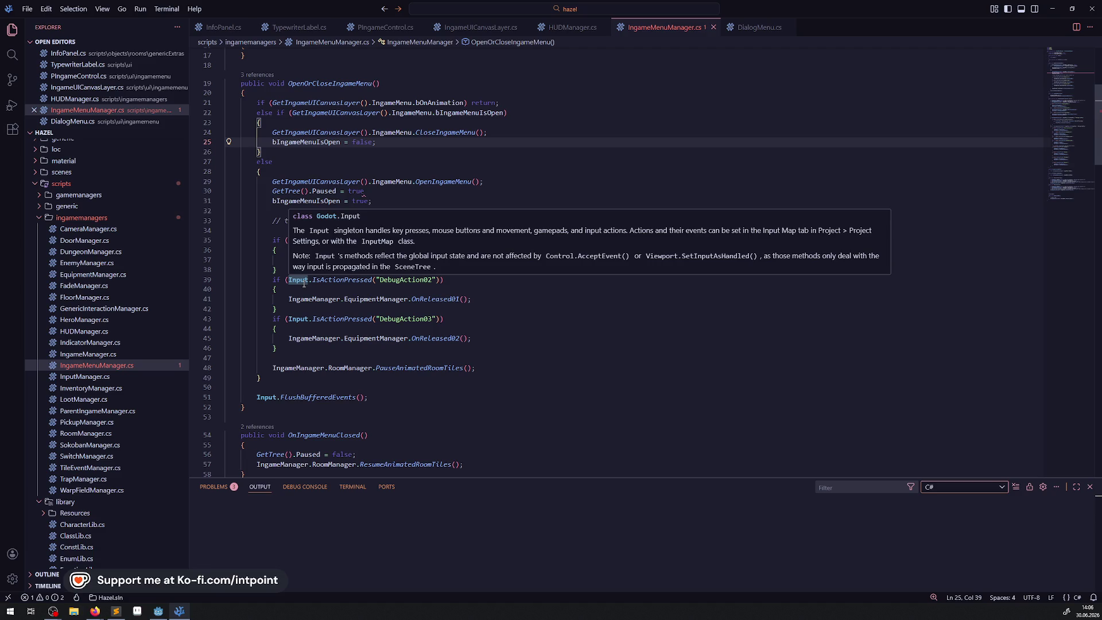
scroll(311, 300, up, 3)
scroll(304, 258, down, 13)
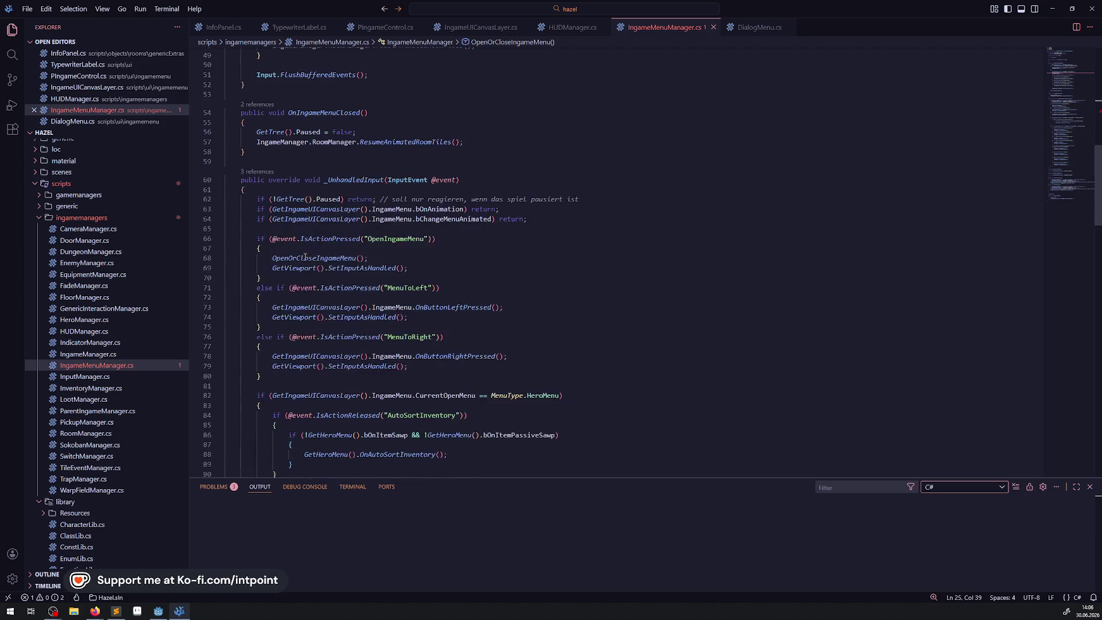
Step: Wrap the menu input handling after the paused check in an if (bIngameMenuIsOpen) { } block and save
click(526, 219)
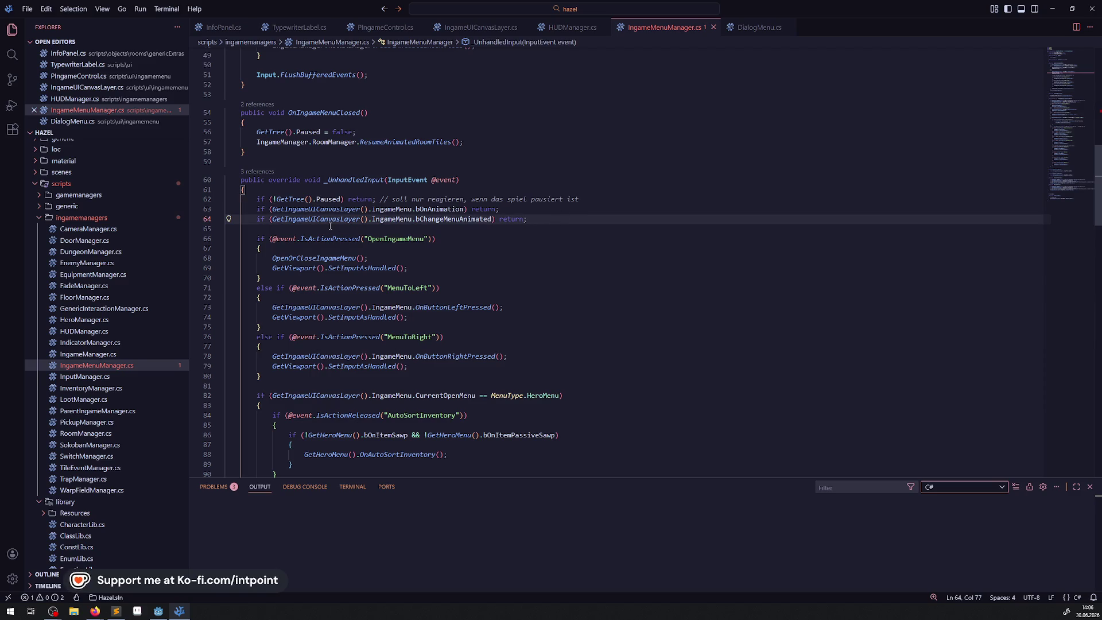
click(590, 201)
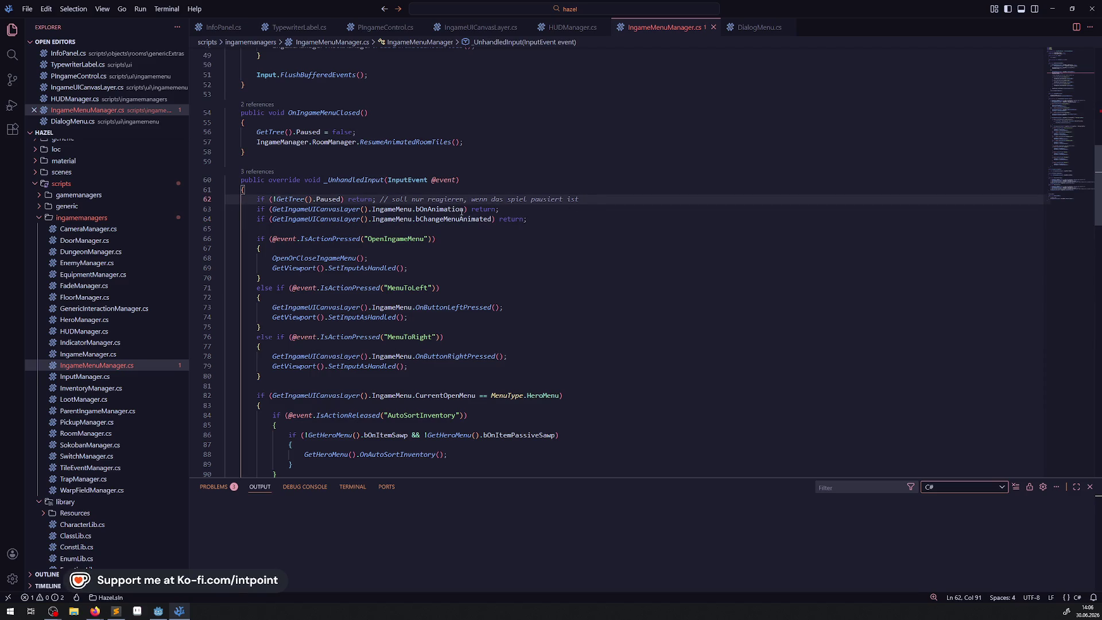
key(Return)
key(Return)
text(if(bIngameMenuIsOpen))
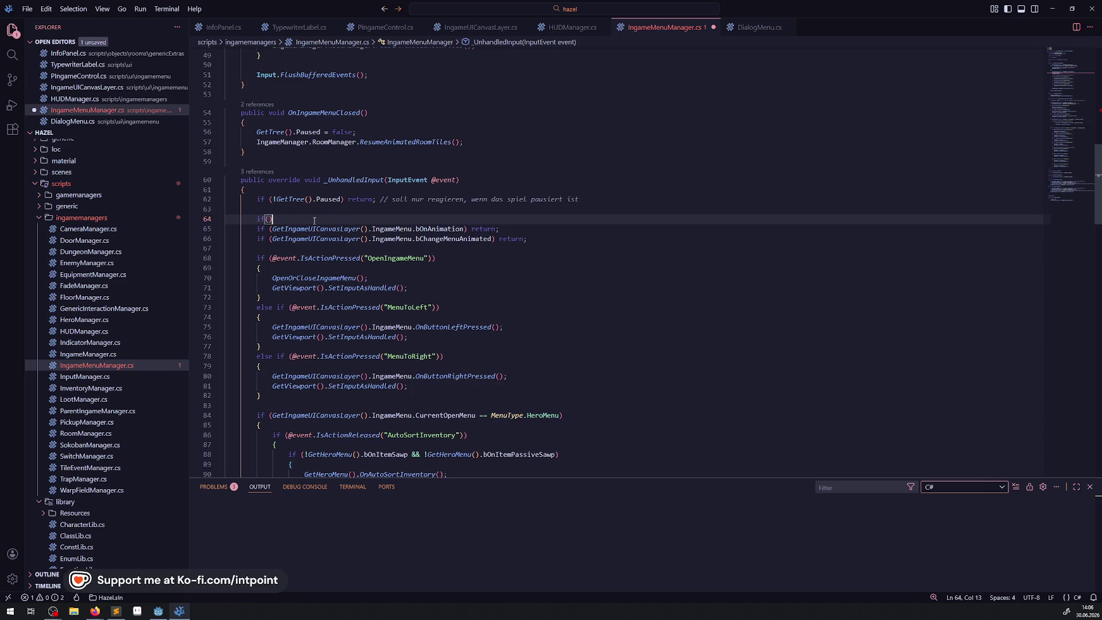
key(Return)
text({)
scroll(308, 223, down, 2)
scroll(308, 222, down, 19)
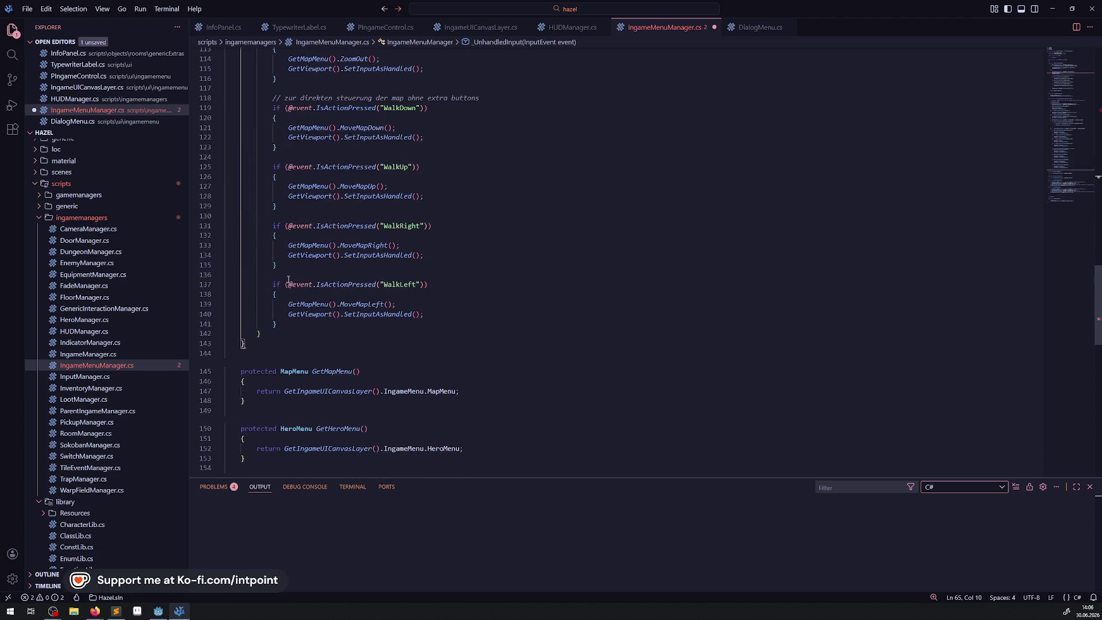
click(283, 326)
key(Return)
text(})
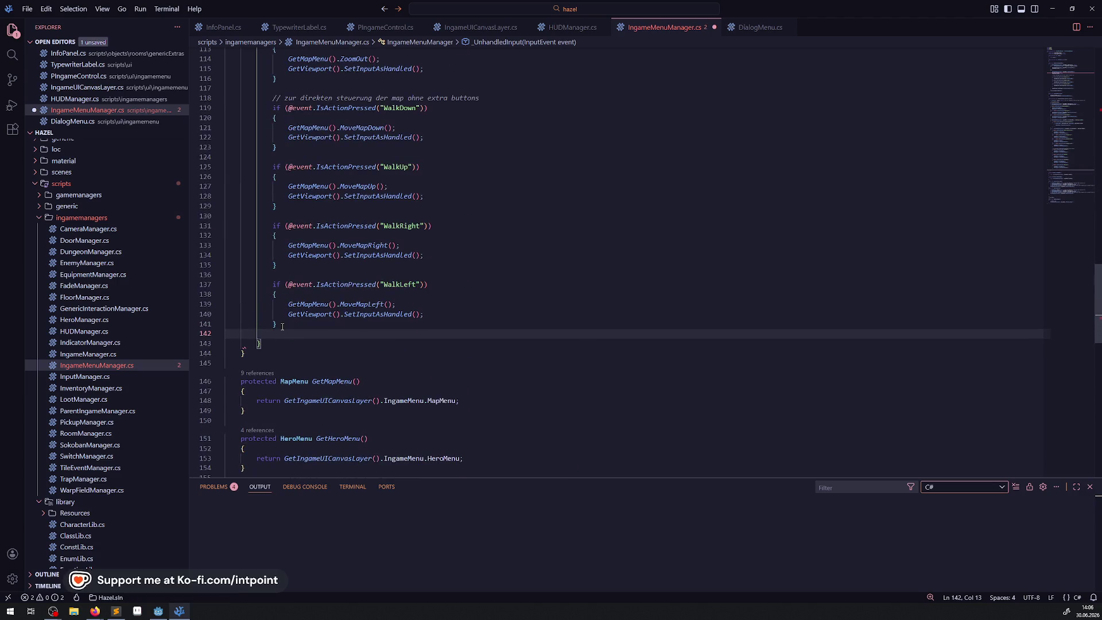
key(ctrl+s)
Step: Undo a stray blank line inserted after the if (bIngameMenuIsOpen) condition
scroll(283, 327, up, 19)
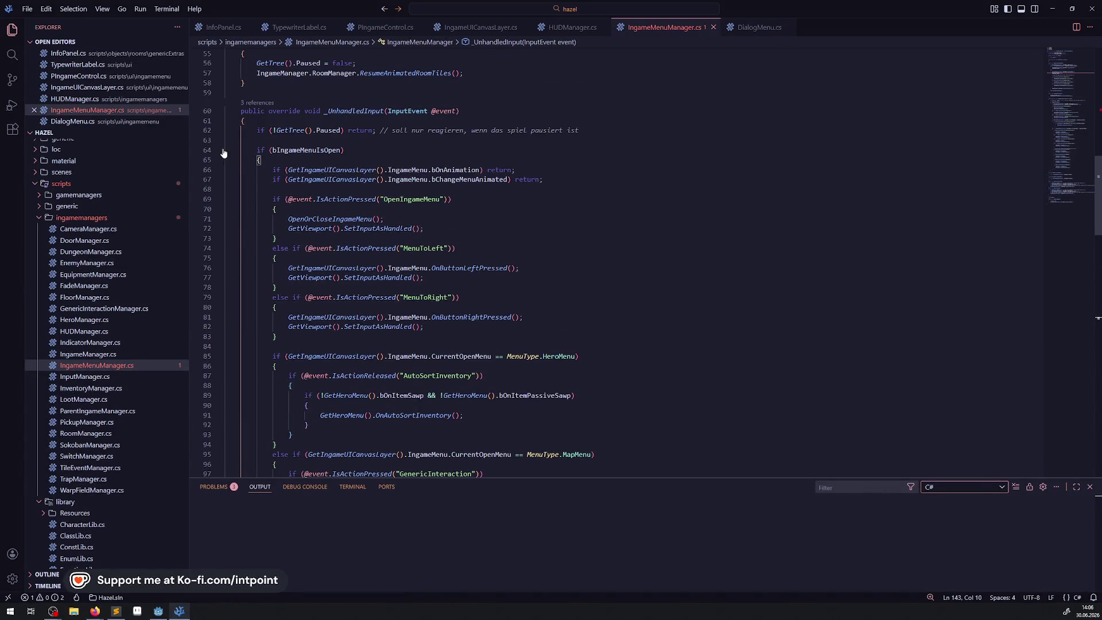
click(350, 150)
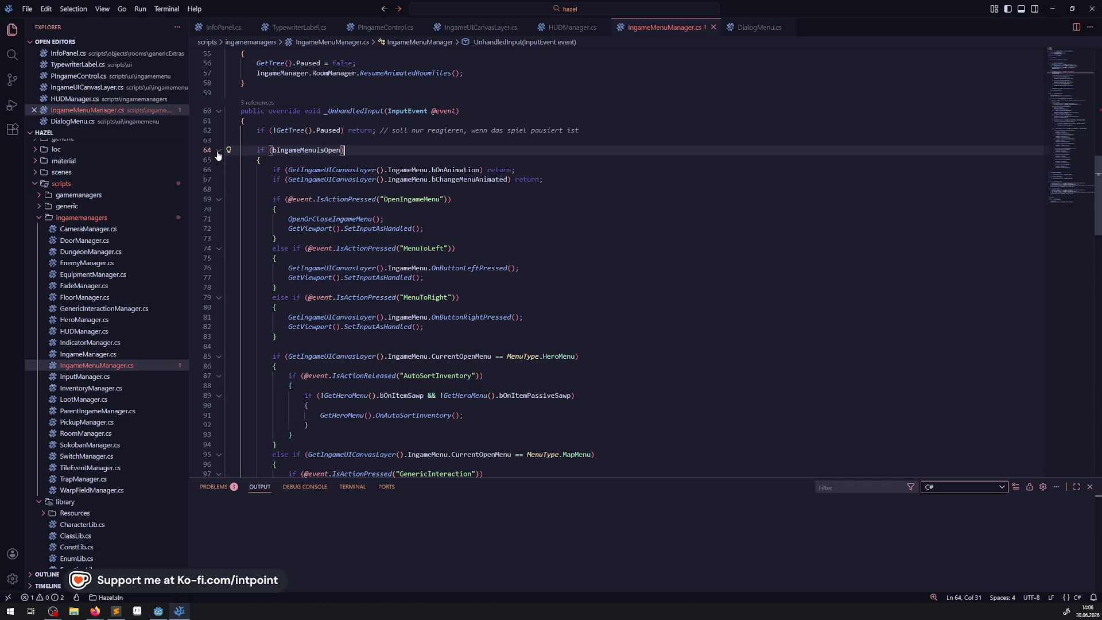
click(218, 150)
key(Return)
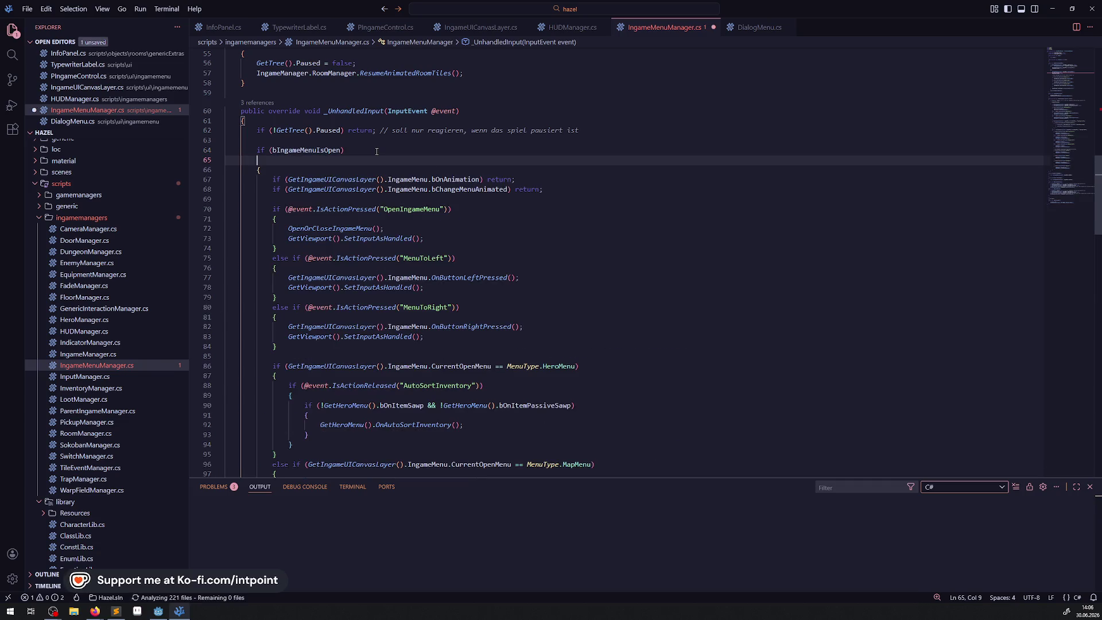
key(ctrl+z)
Step: Add an 'else' line after the menu block's closing brace and save to format it into else if ()
scroll(299, 184, down, 15)
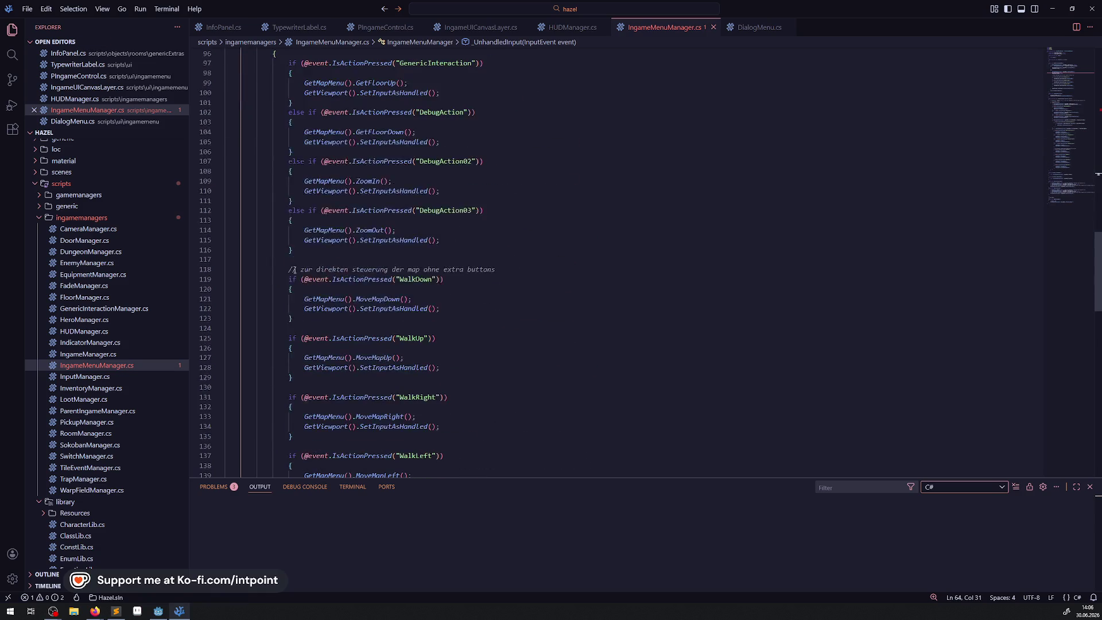
scroll(277, 222, up, 10)
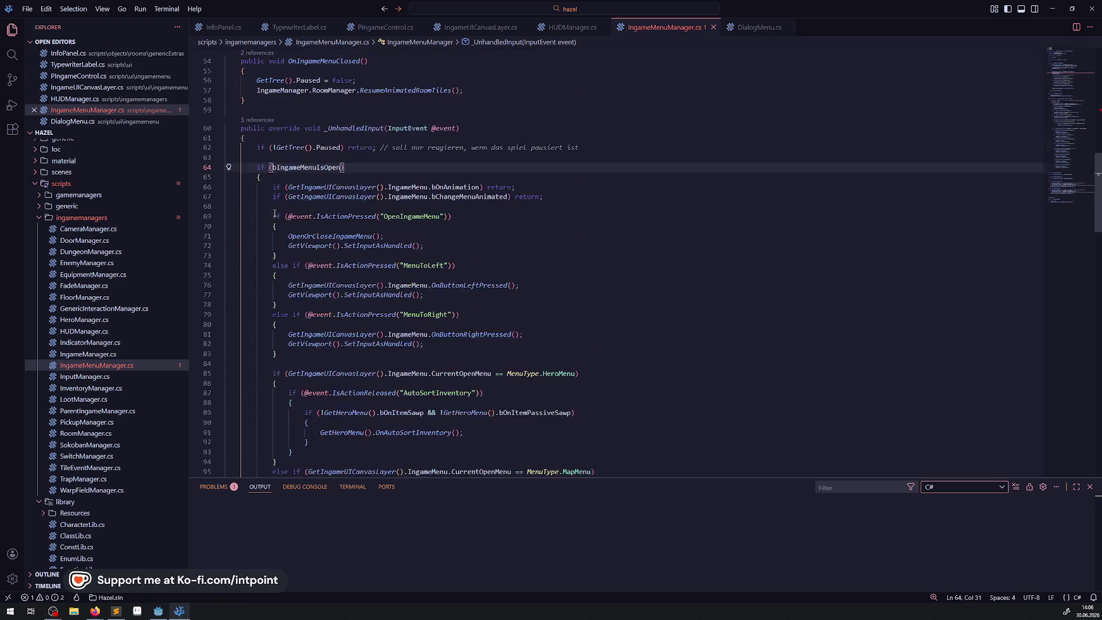
scroll(259, 195, down, 8)
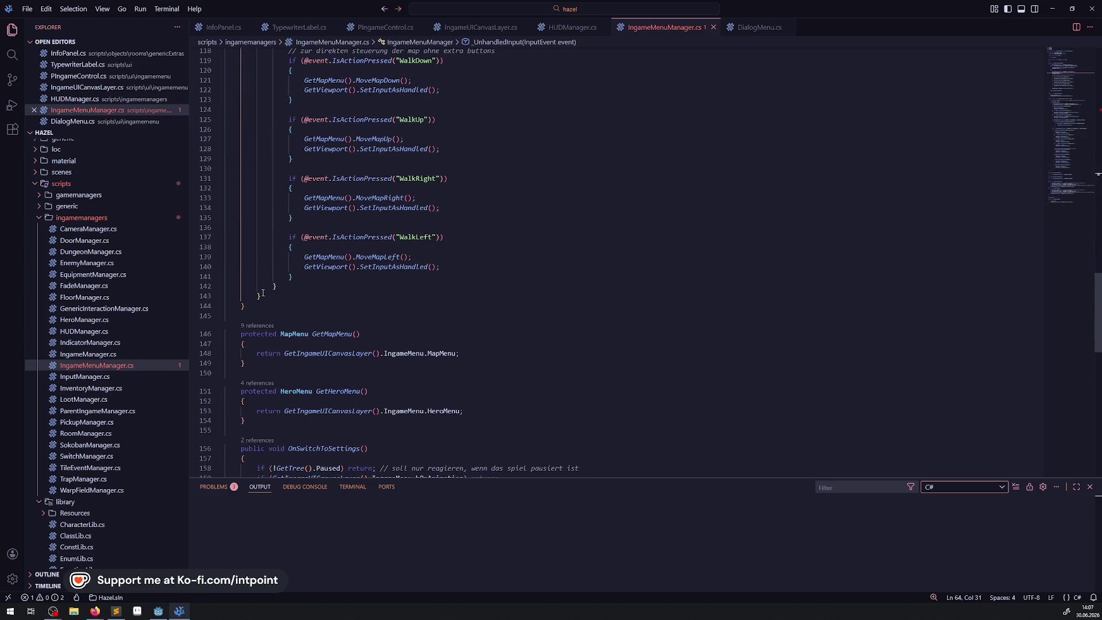
click(262, 294)
key(Return)
text(else if()
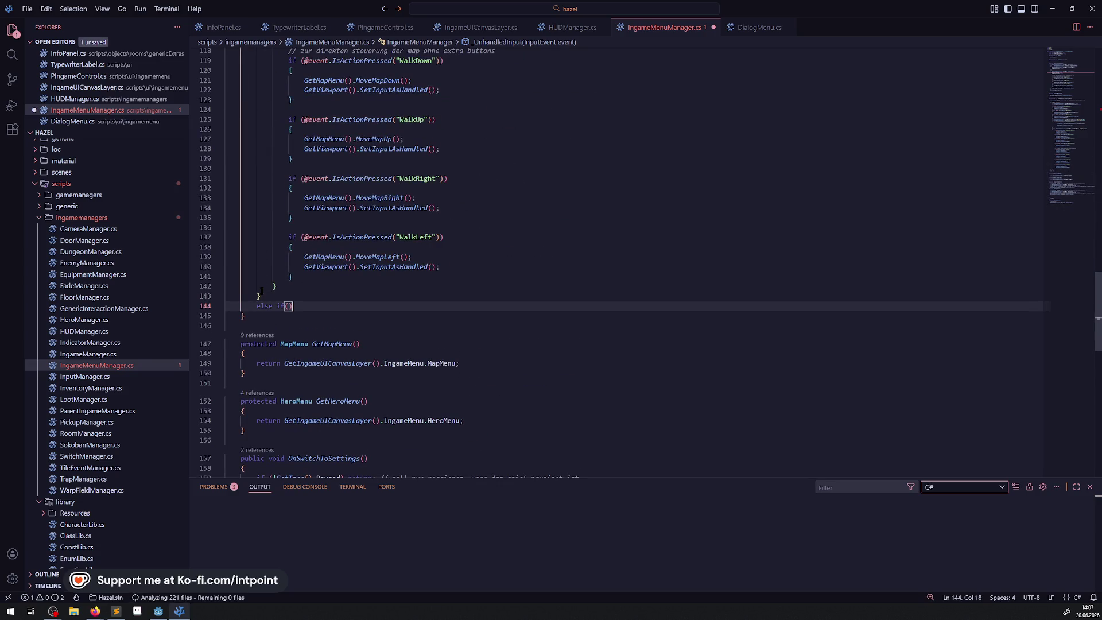
key(ctrl+s)
scroll(273, 257, up, 7)
scroll(272, 257, up, 15)
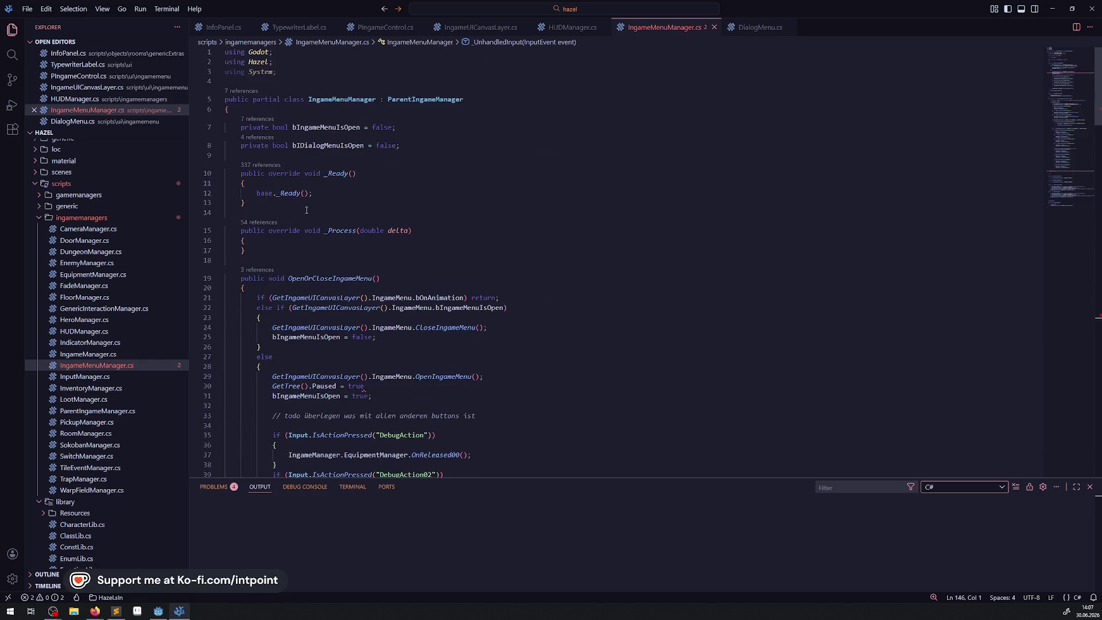
Step: Rename the bIDialogMenuIsOpen field to bDialogMenuIsOpen with F2 and copy the new name
click(325, 147)
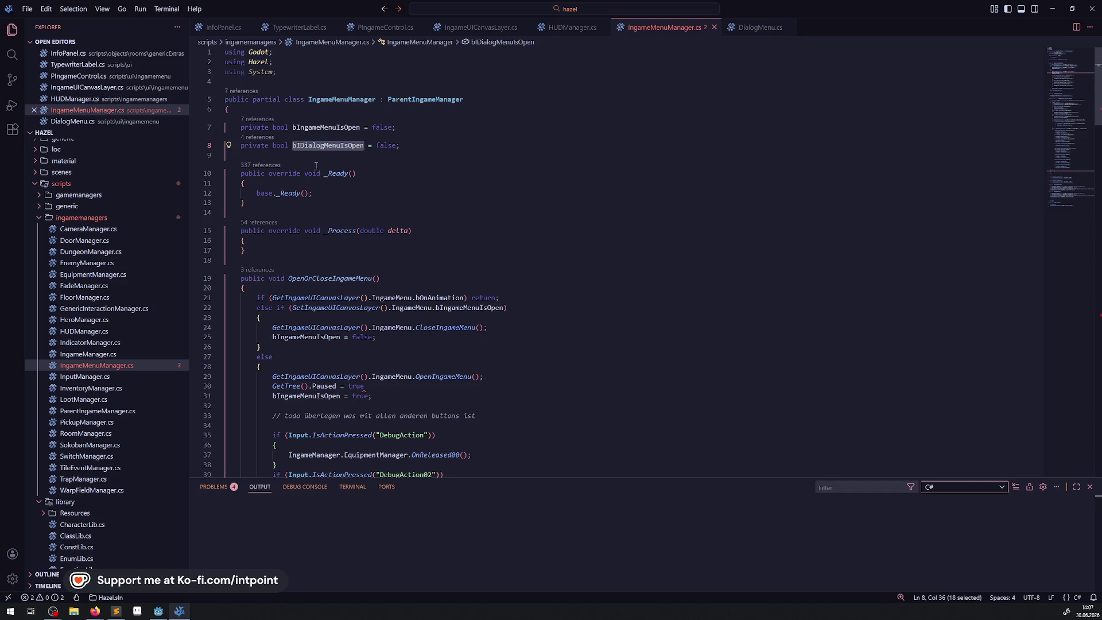
key(F2)
key(Home)
key(Right)
key(Delete)
key(Return)
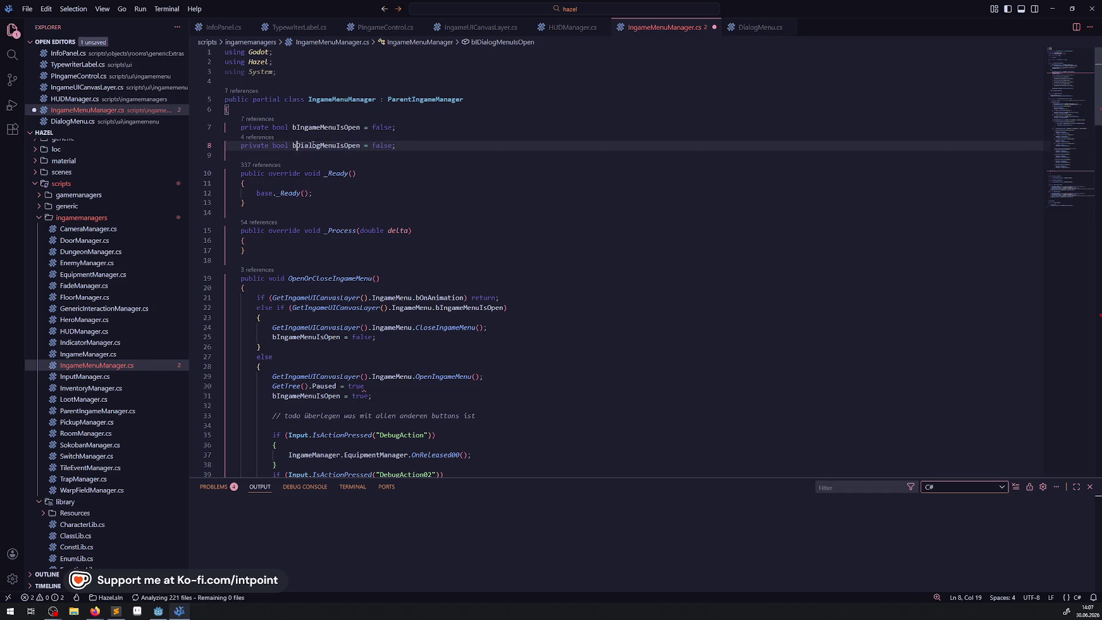
Step: Use bDialogMenuIsOpen as the empty else-if condition and save
scroll(352, 199, down, 15)
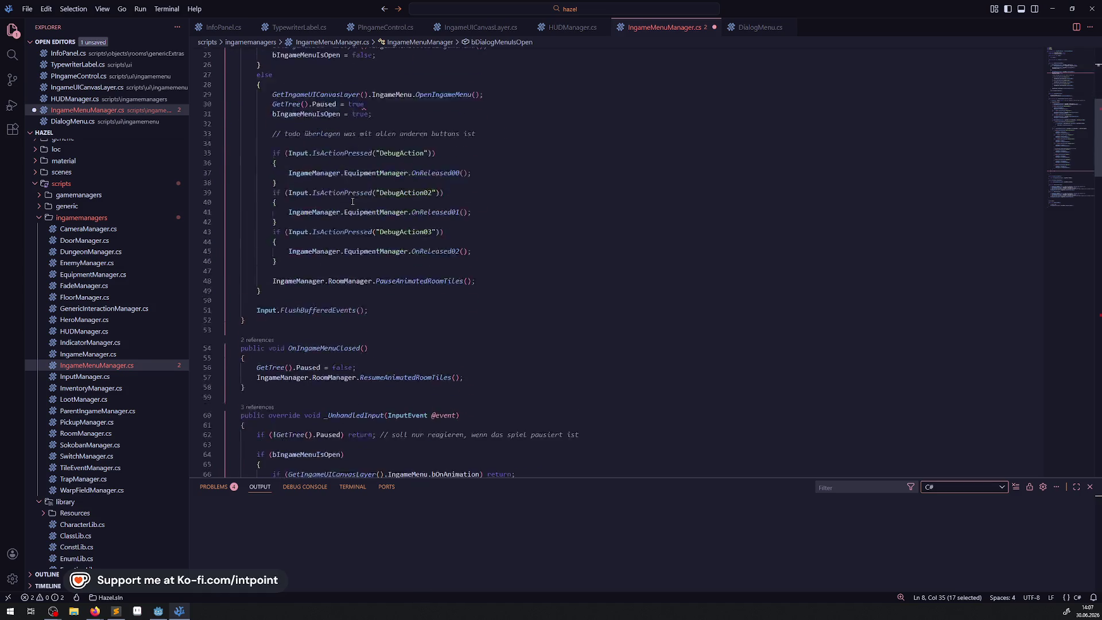
scroll(303, 188, down, 20)
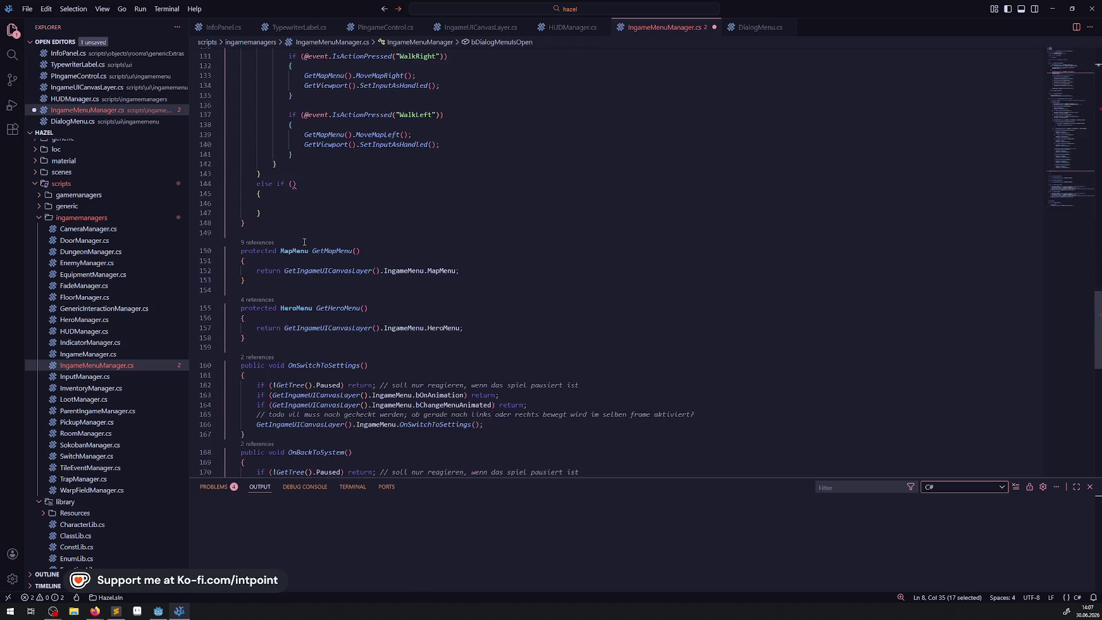
click(294, 184)
text(bDialogMenuIsOpen)
key(ctrl+s)
Step: Add 'bDialogMenuIsOpen = true; // todo animation' inside OpenDialogMenu and save
scroll(340, 230, down, 15)
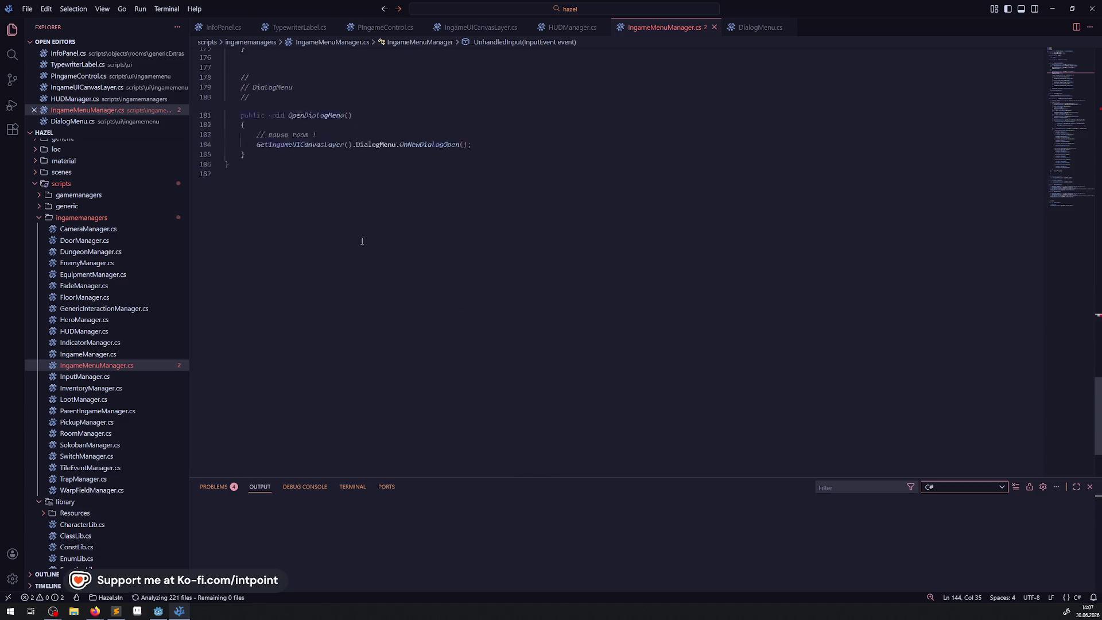
click(479, 101)
key(Delete)
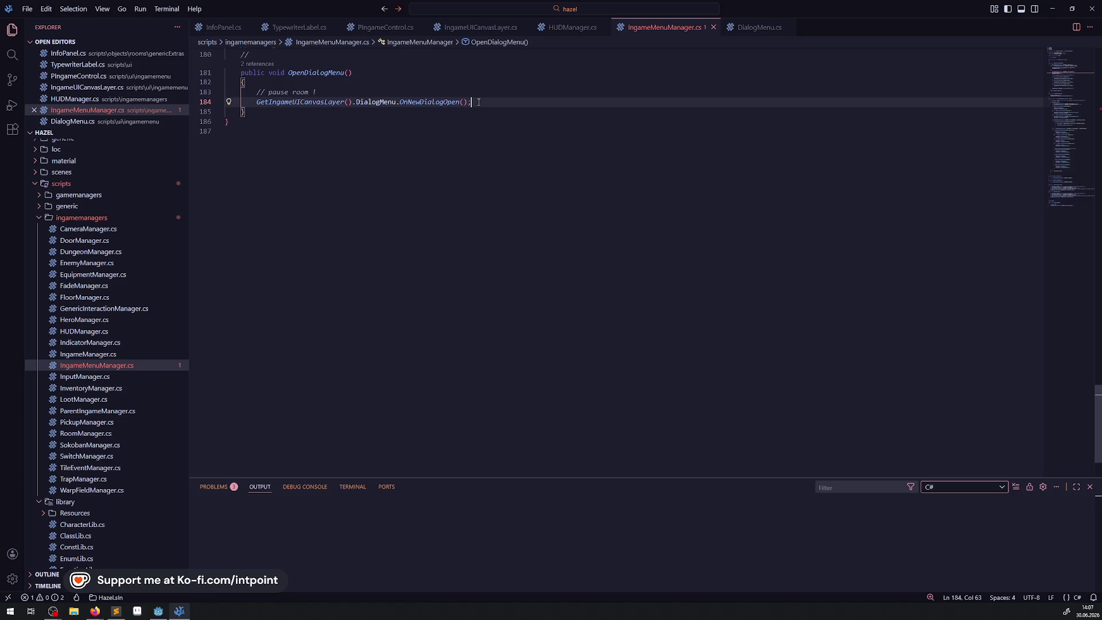
key(Return)
text(bDialogMenuIsOpen = true)
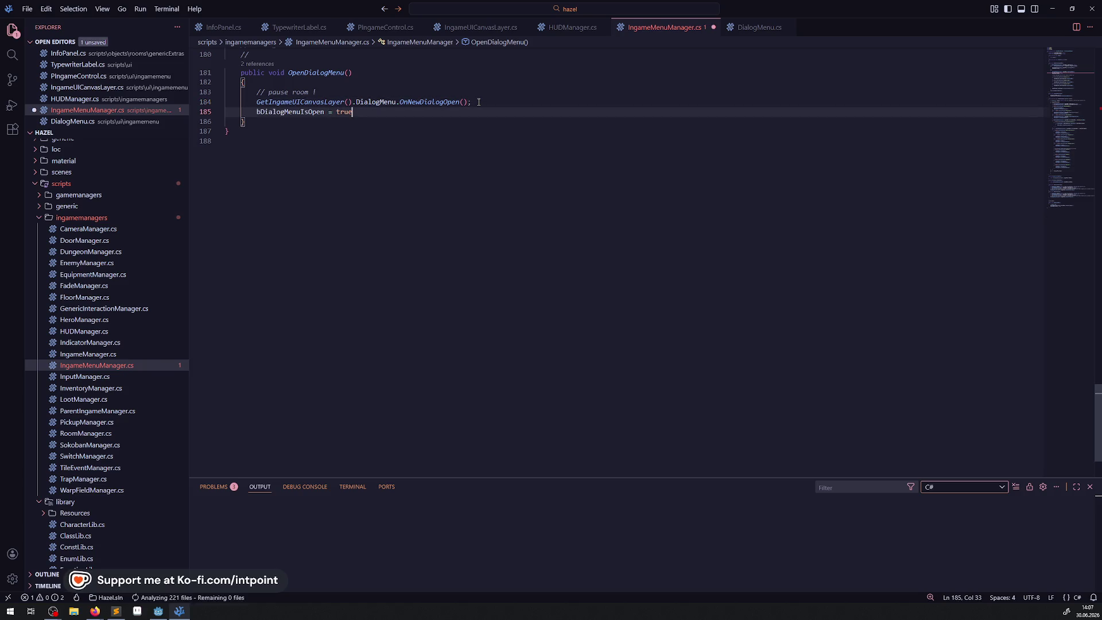
text(; // todo )
text(animation)
key(ctrl+s)
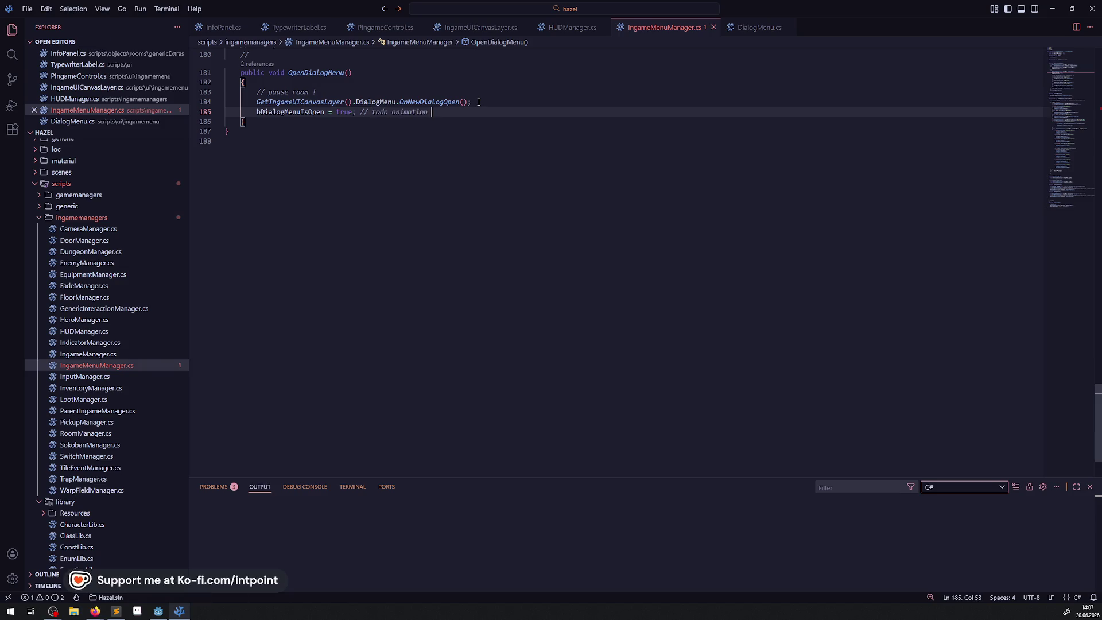
Step: Copy the GenericInteraction if-check into the bDialogMenuIsOpen branch
scroll(394, 197, up, 10)
scroll(352, 236, up, 5)
scroll(385, 246, up, 5)
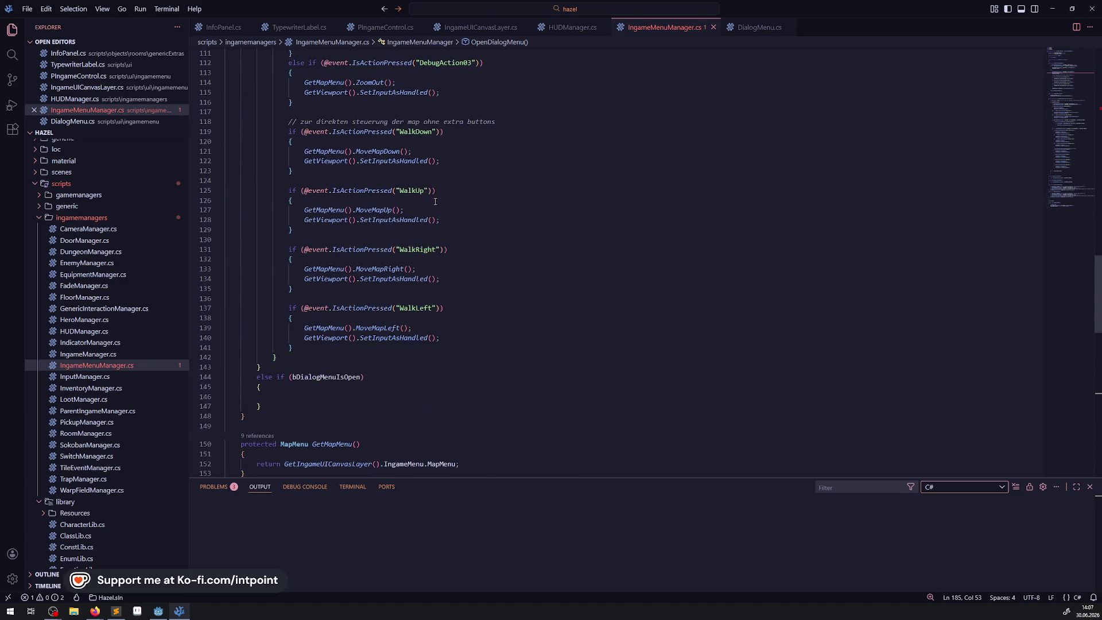
scroll(457, 179, up, 3)
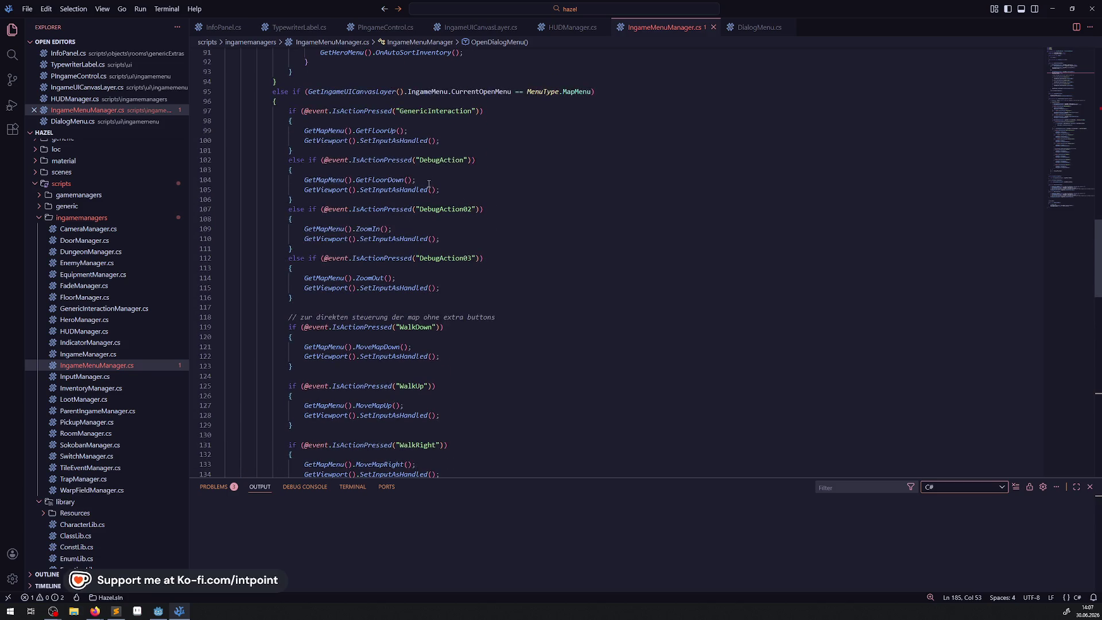
scroll(329, 190, up, 2)
mouse_move(288, 176)
mouse_down()
mouse_move(402, 208)
mouse_move(365, 184)
mouse_up()
key(ctrl+c)
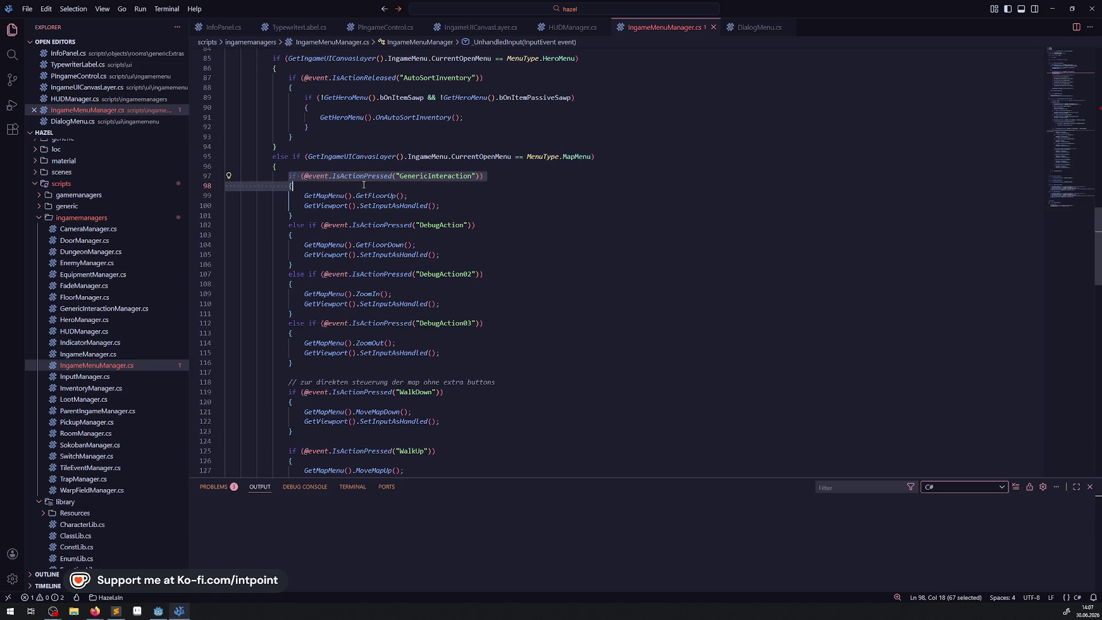
scroll(334, 282, down, 15)
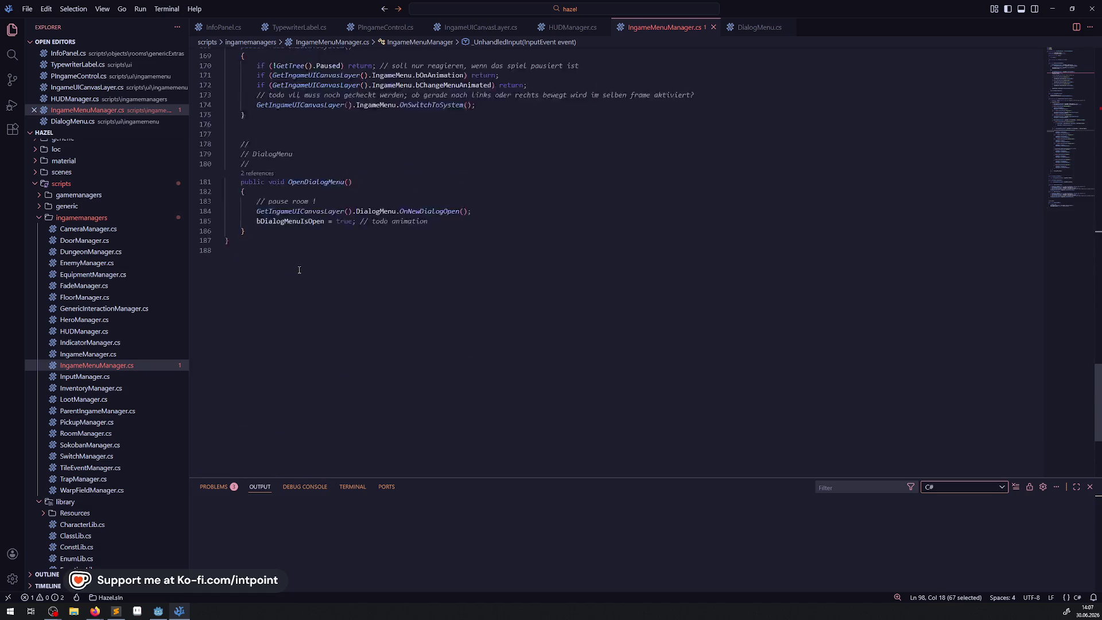
click(305, 78)
key(ctrl+v)
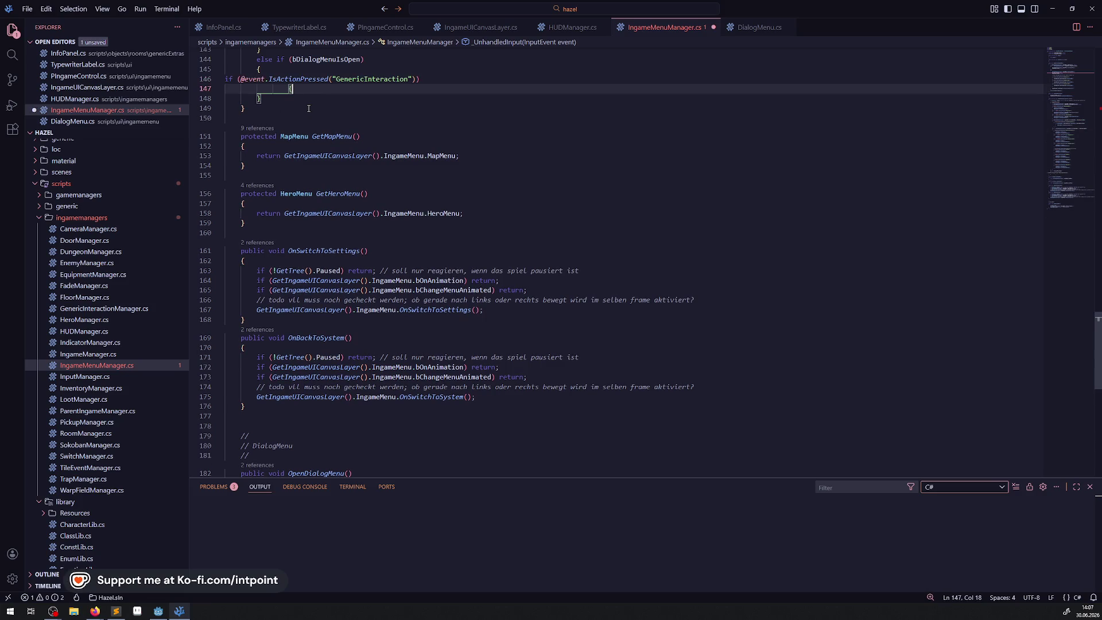
Step: Inside the GenericInteraction if, call GetIngameUICanvasLayer().DialogMenu.NextAction() and save
key(ctrl+s)
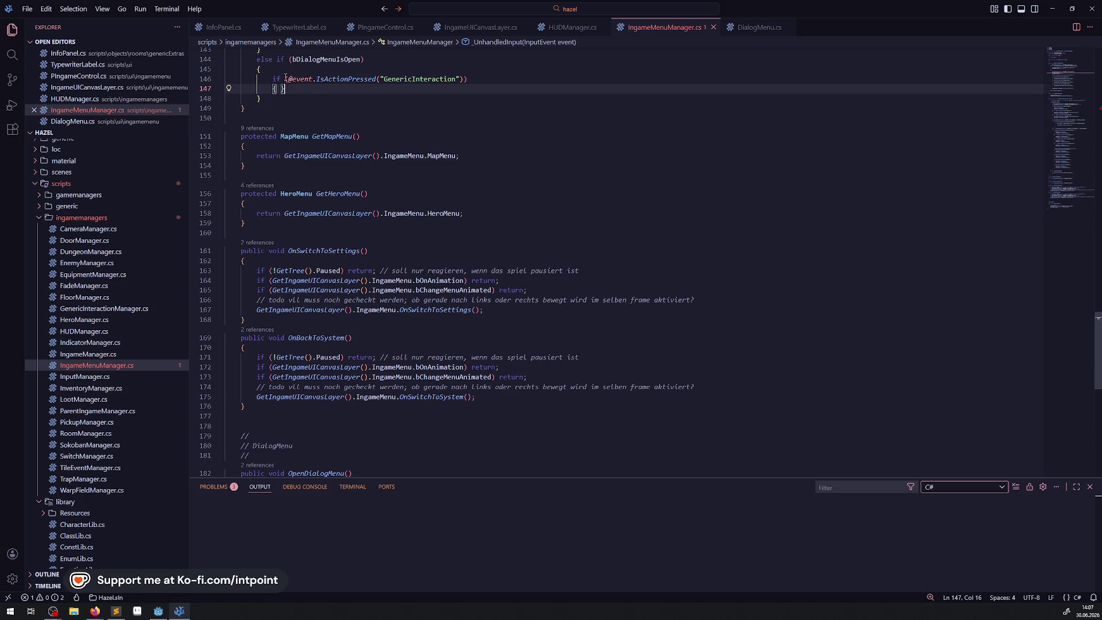
key(Return)
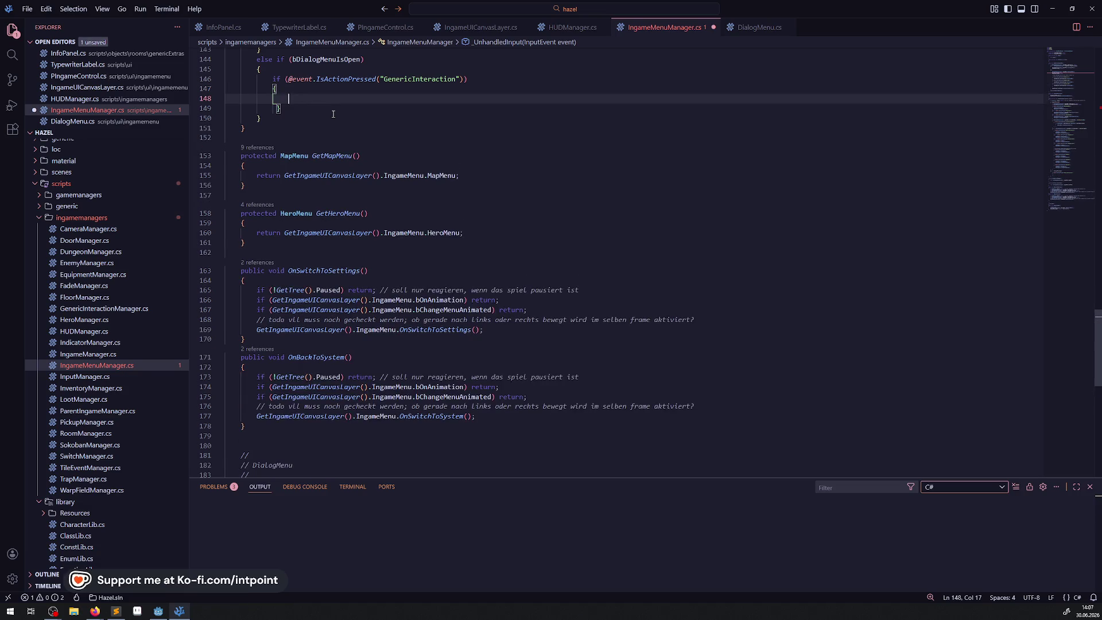
scroll(333, 114, down, 5)
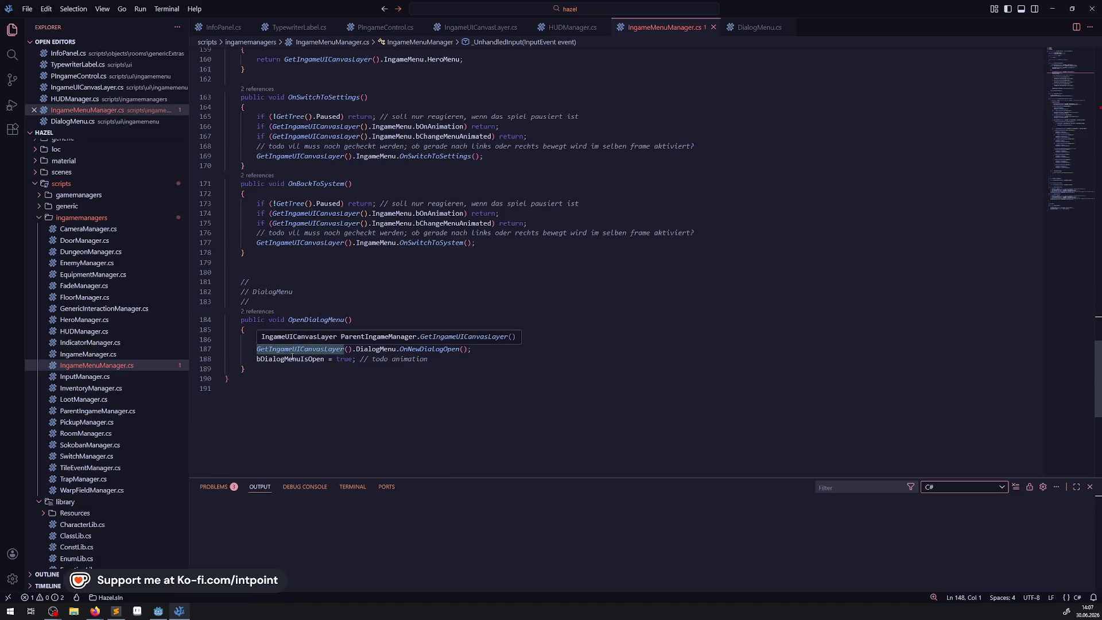
drag(249, 349, 400, 349)
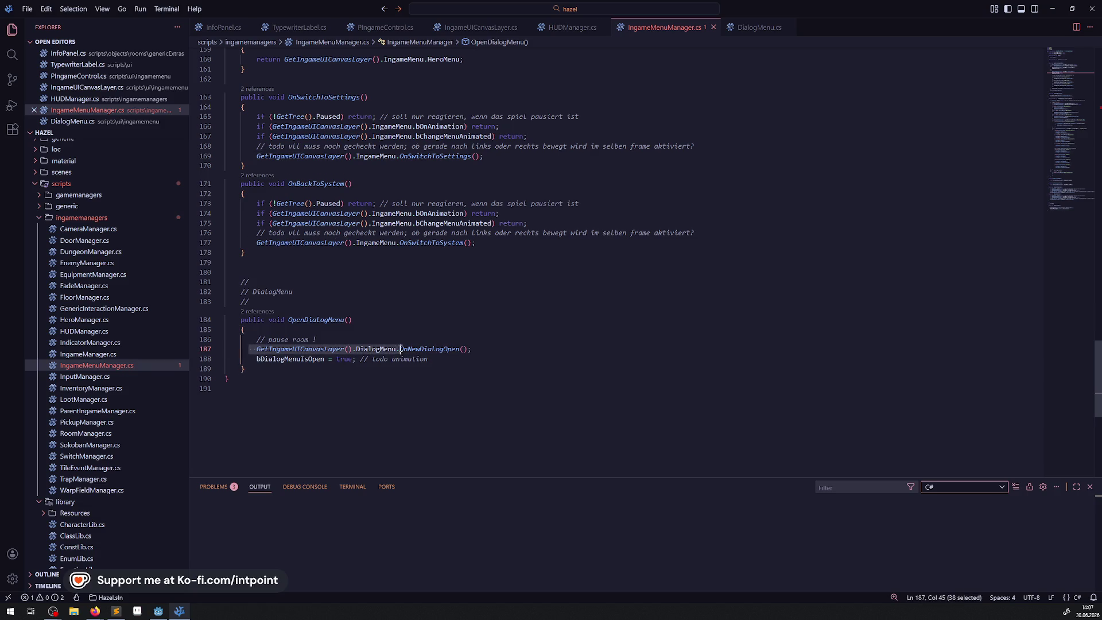
scroll(367, 259, up, 6)
click(283, 124)
text(GetIngameUICanvasLayer().DialogMenu.)
text(N)
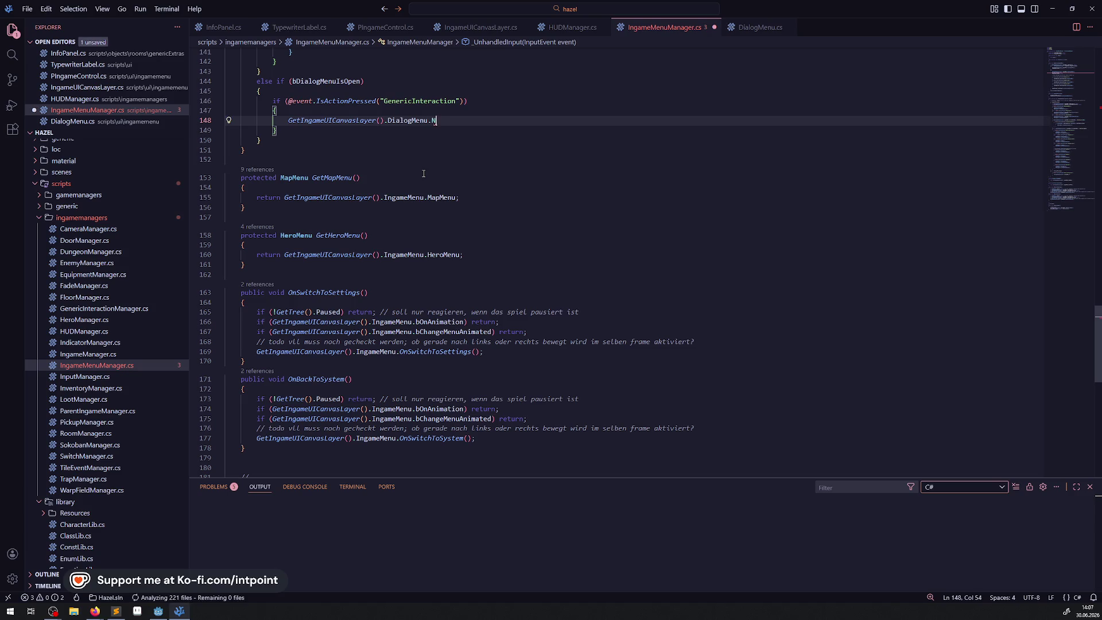
text(extAction();)
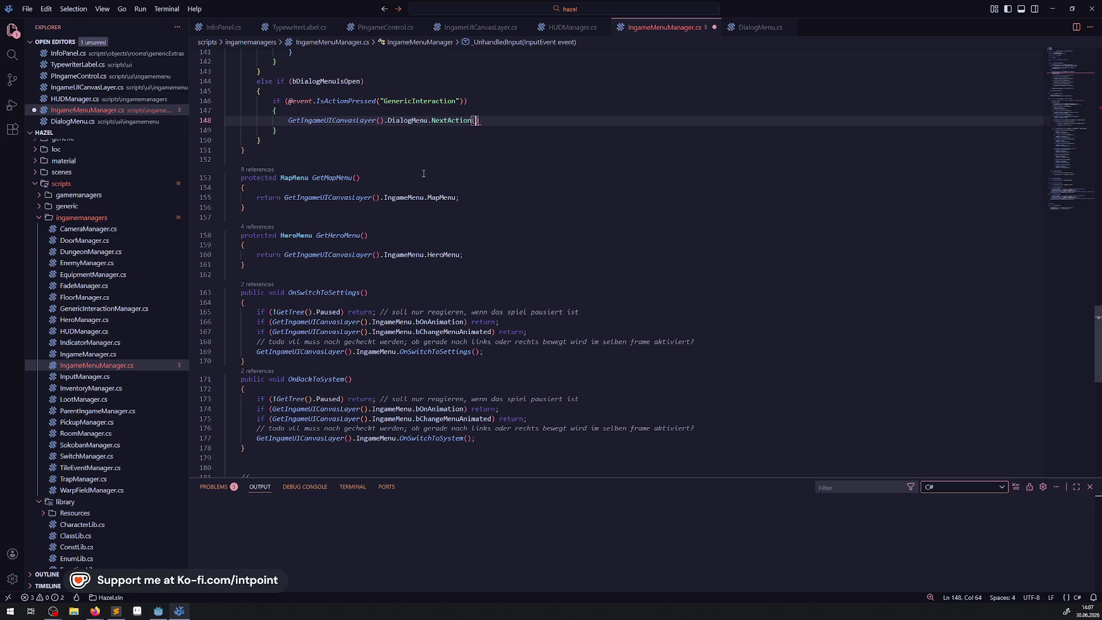
key(ctrl+s)
Step: Change the call's method name from NextAction to NextDialogAction
double_click(451, 120)
click(452, 140)
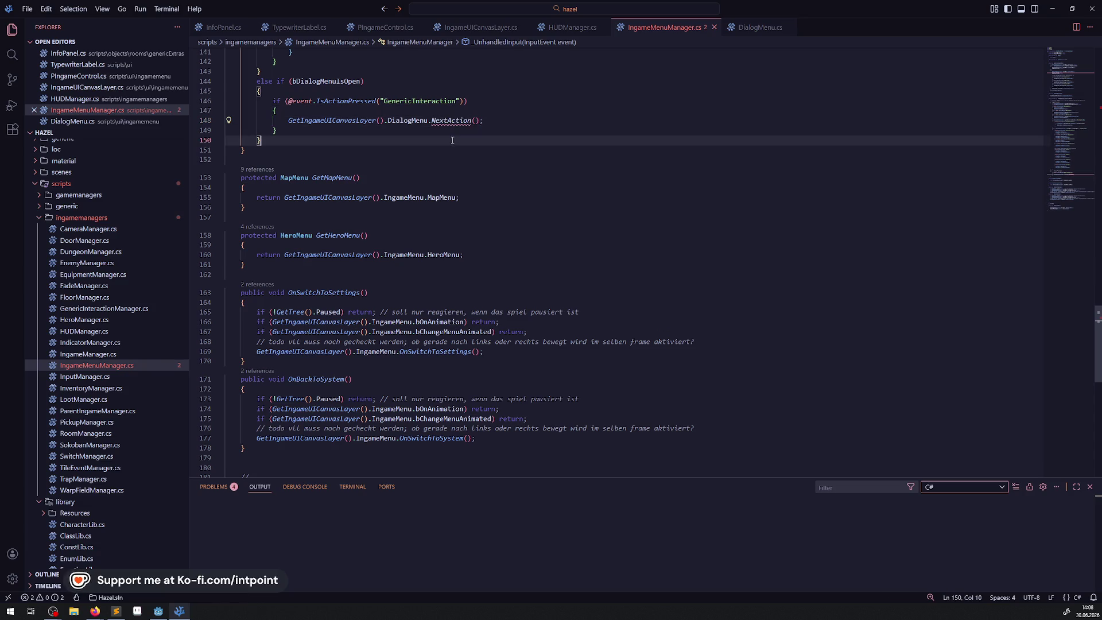
click(448, 121)
text(Dialog)
double_click(464, 121)
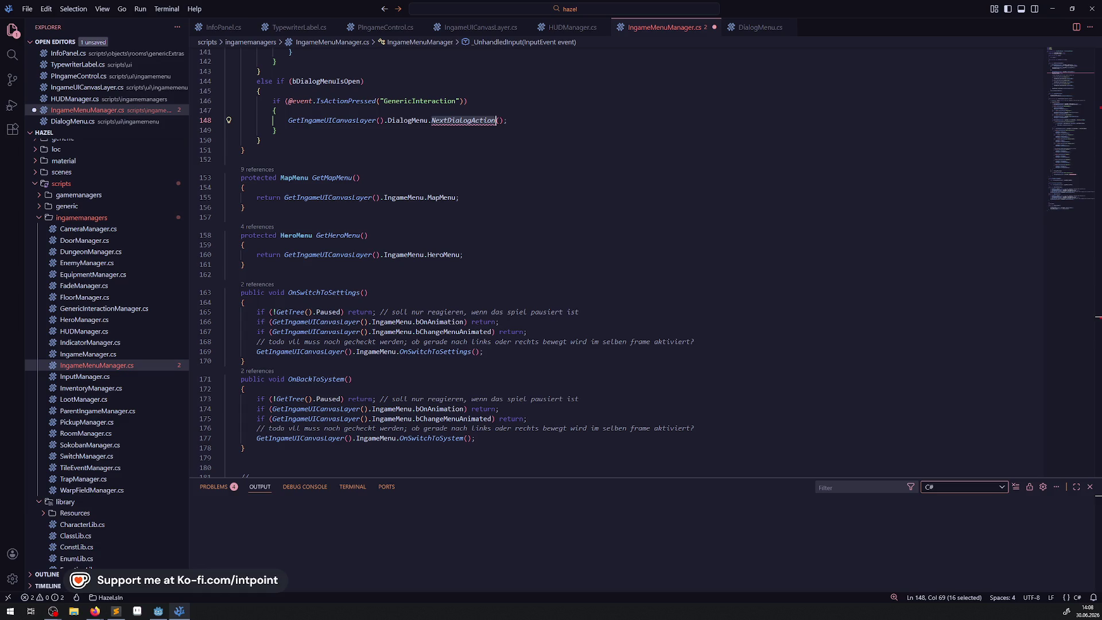
click(652, 137)
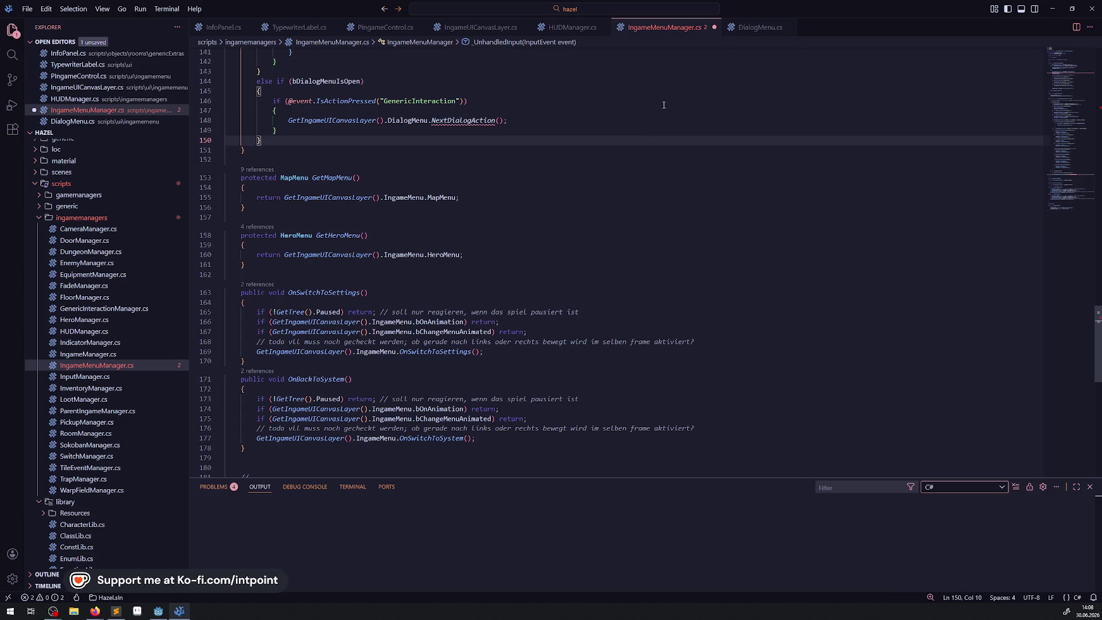
Step: In DialogMenu.cs, insert a blank line after OnNewDialogOpen for a new method
click(763, 27)
click(269, 263)
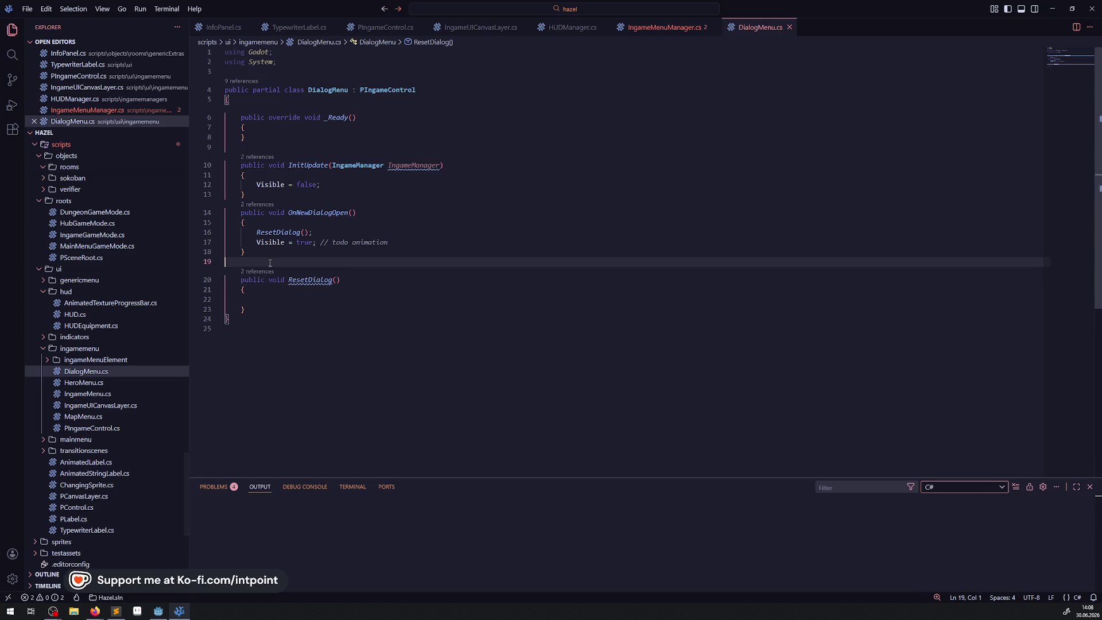
key(Return)
key(Return)
key(Up)
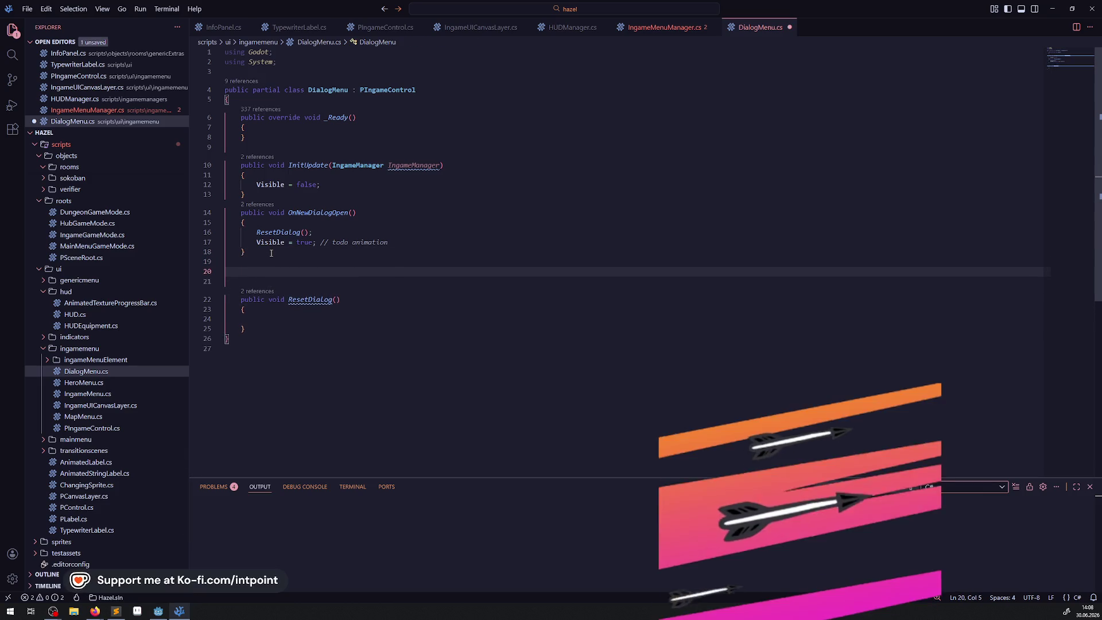
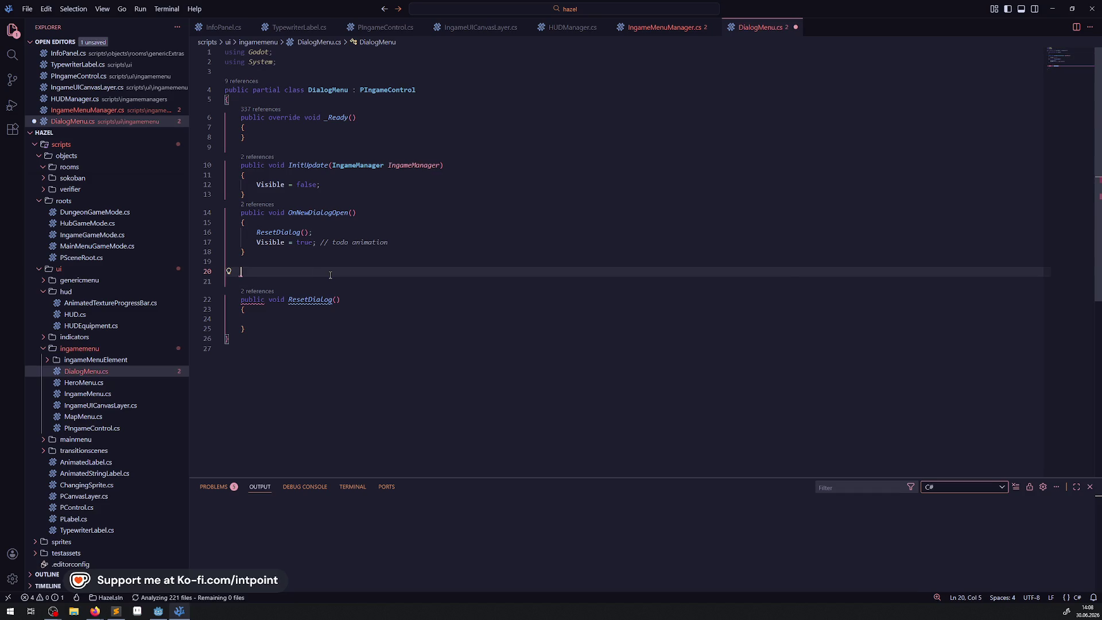
Step: Add an empty public void NextDialogAction() method with braces below OnNewDialogOpen in DialogMenu.cs
text(public void NextDialogAction()
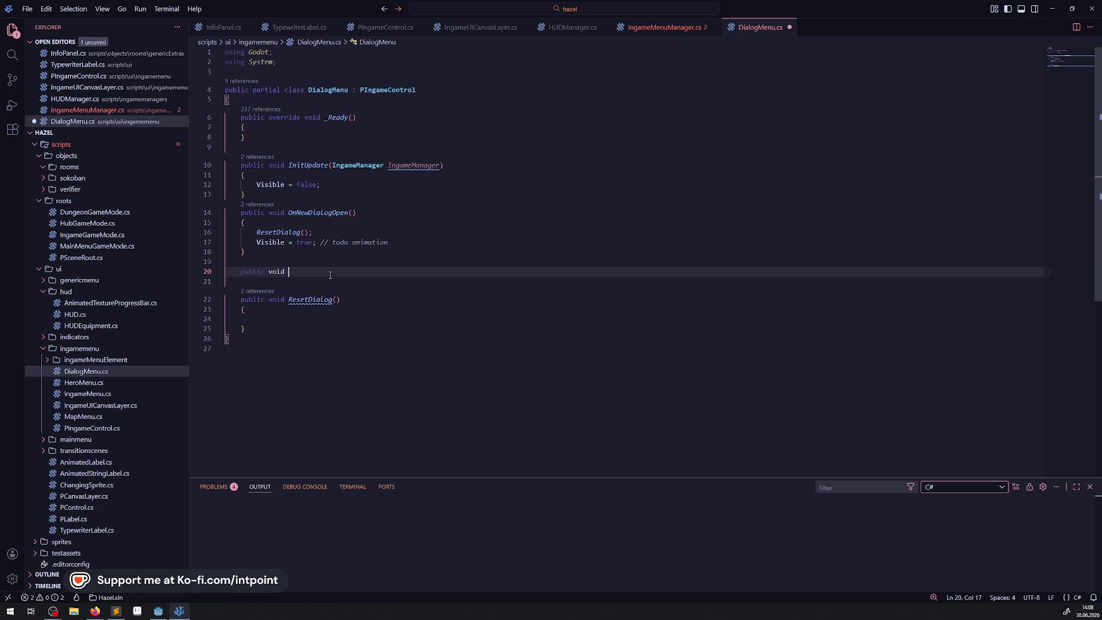
key(End)
key(Return)
text({)
key(Return)
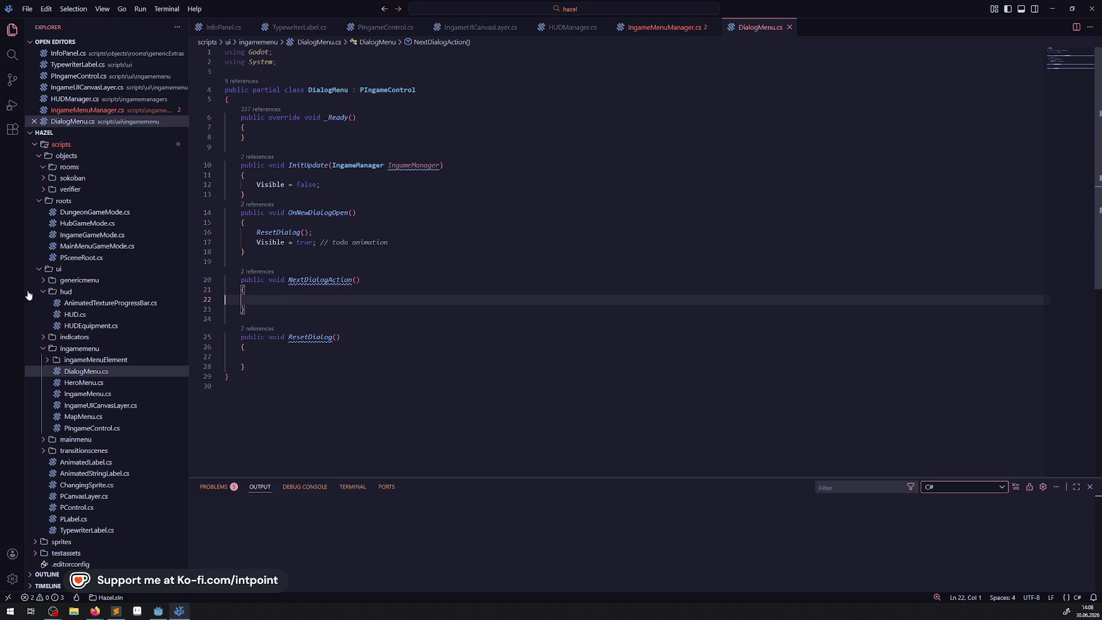
key(alt+Tab)
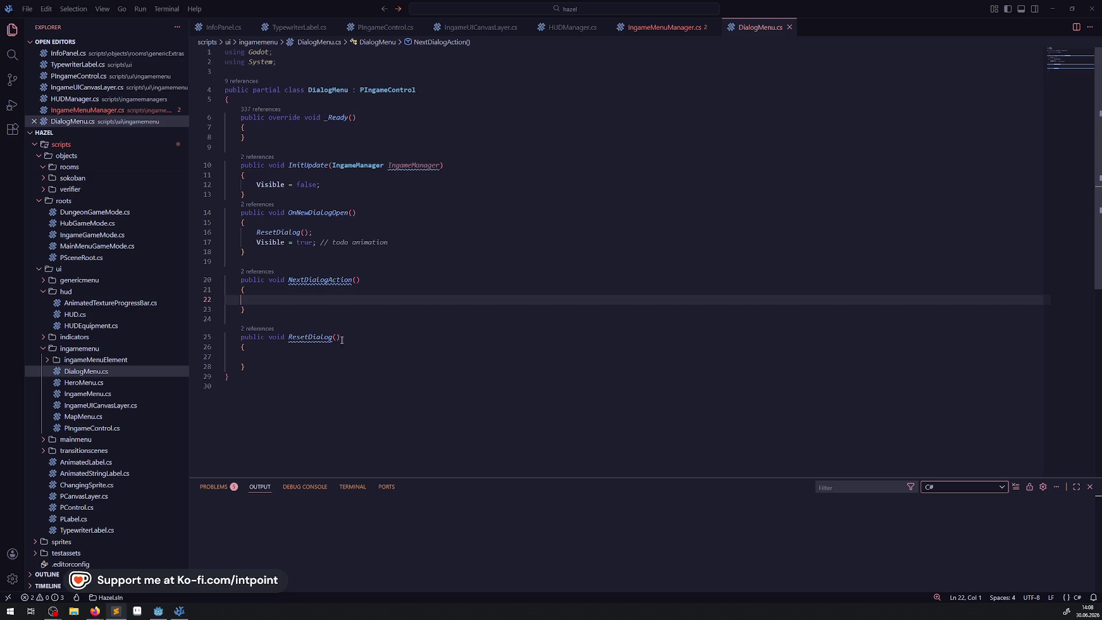
click(325, 297)
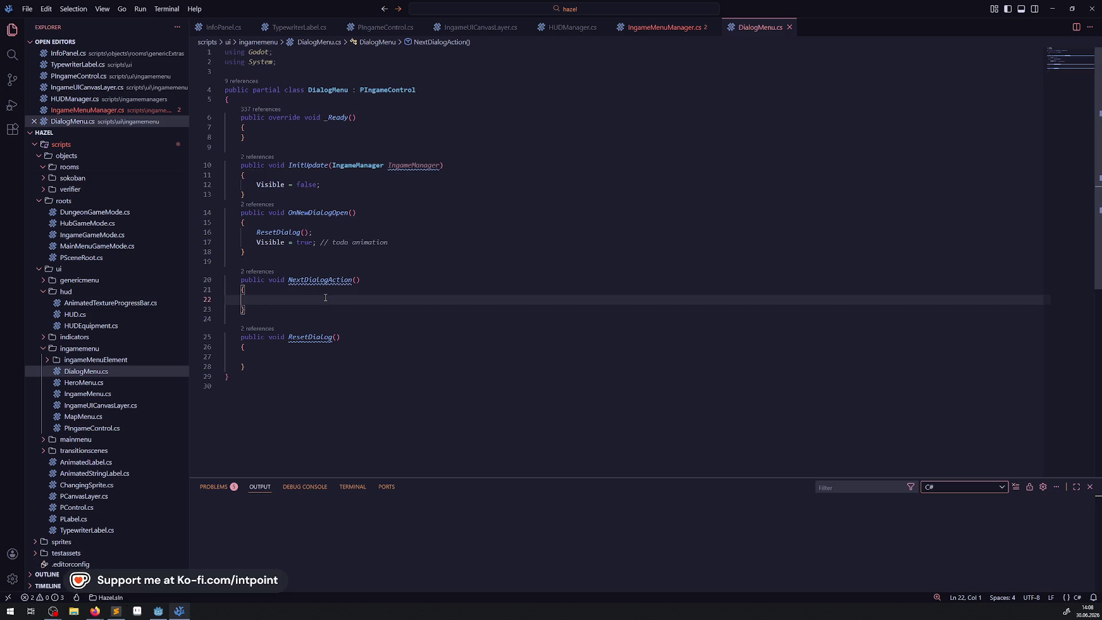
Step: Start the comment '// todo unters "nächsten text" sowie dialog beenden' inside NextDialogAction
text(//)
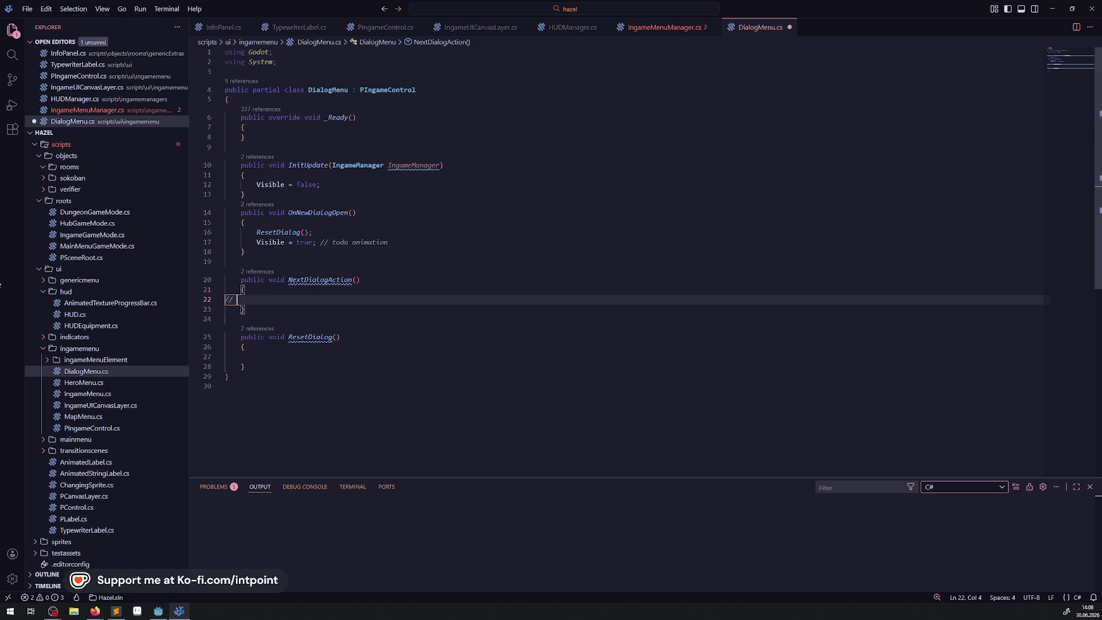
key(alt+Tab)
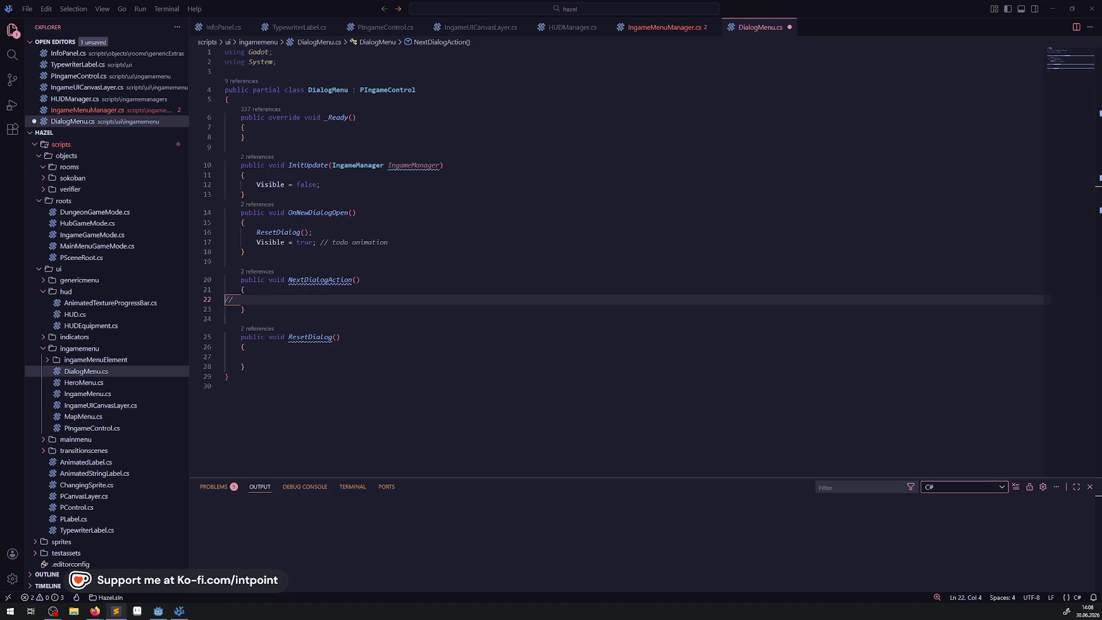
click(272, 302)
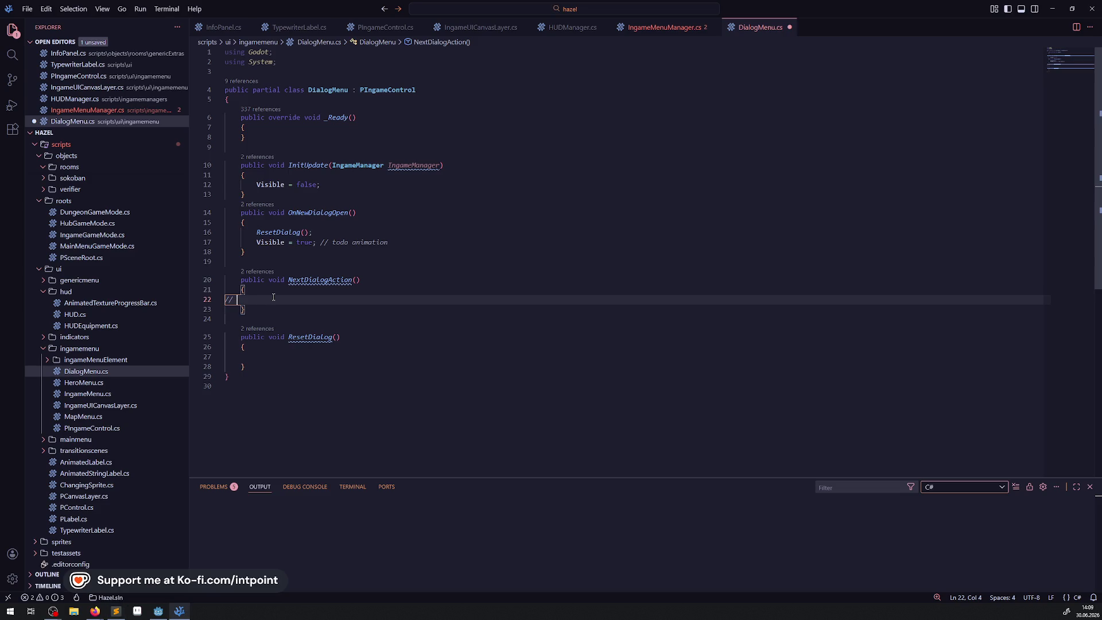
text(todo unters)
text(")
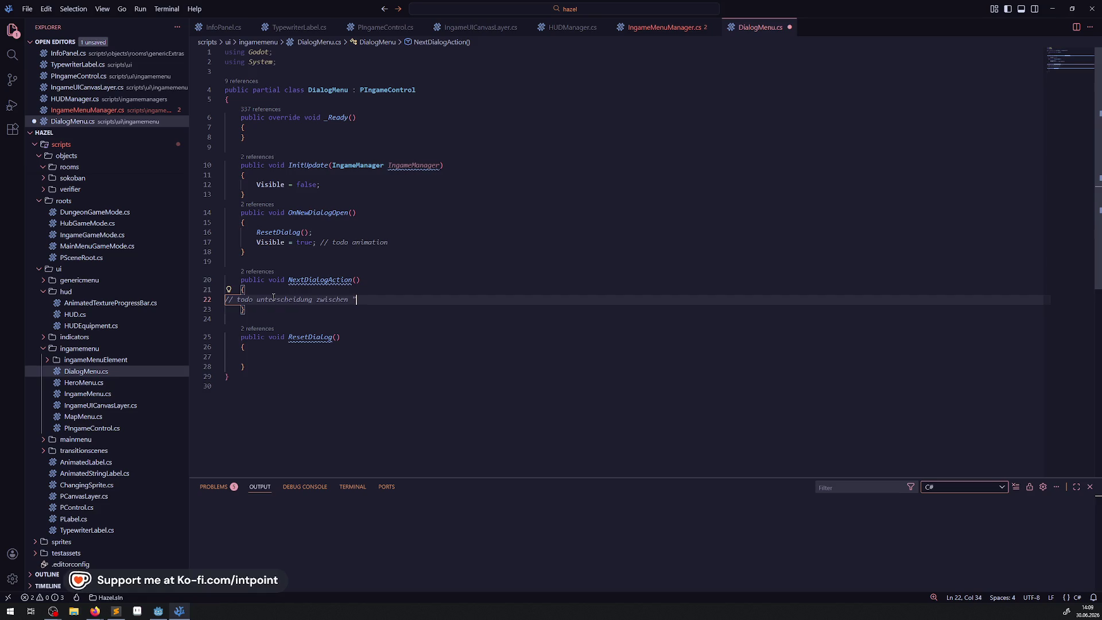
text(nächsten text" so)
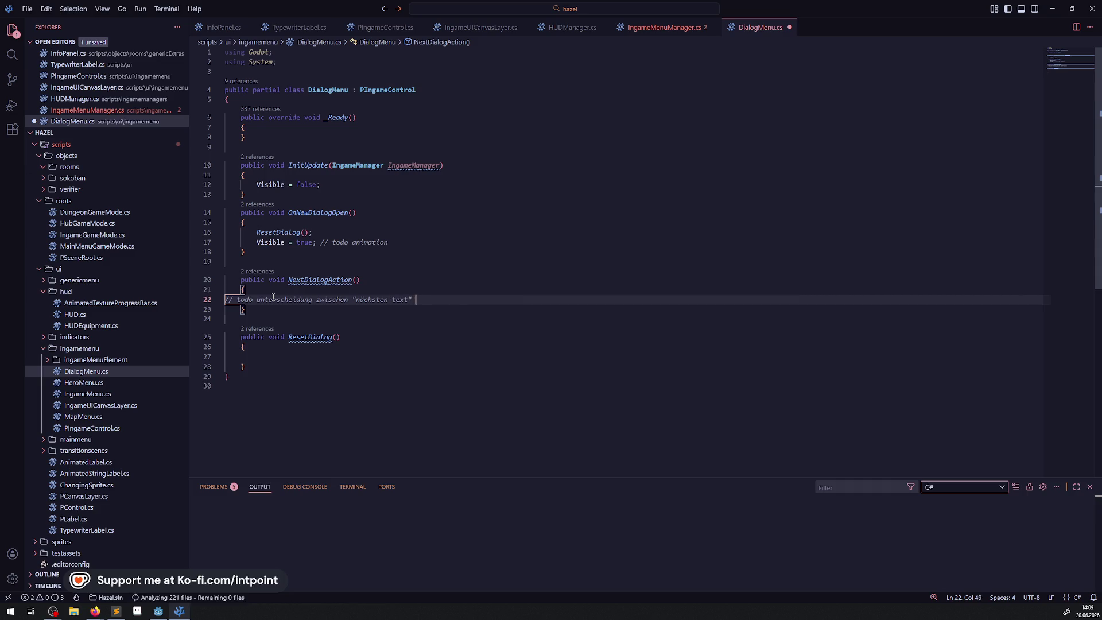
text(wie )
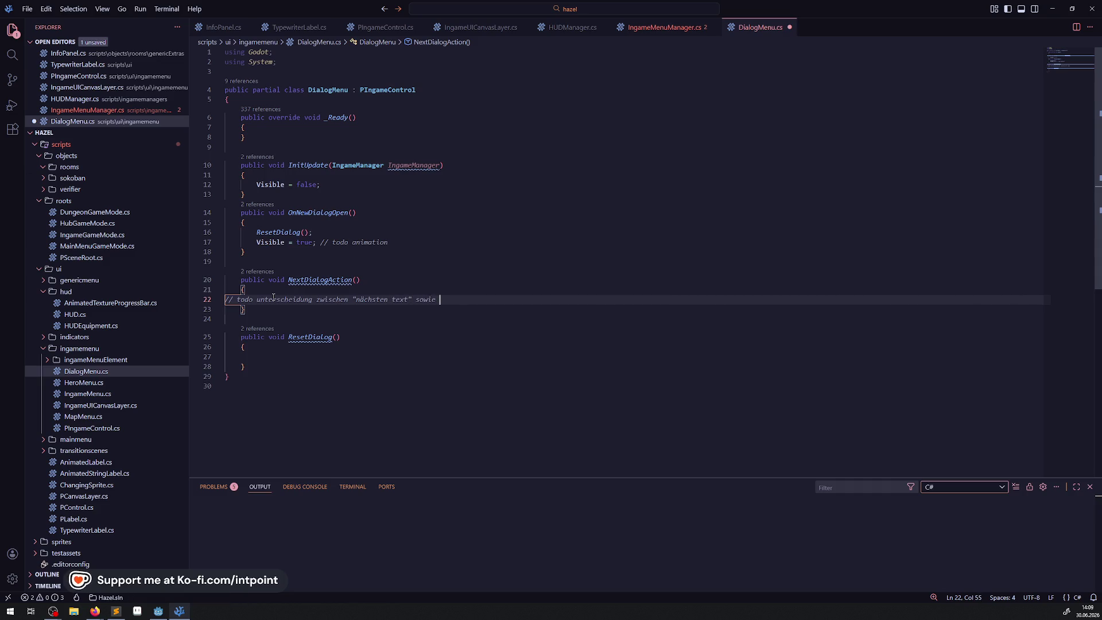
text(dialog beenden)
key(BackSpace)
Step: Put quotes around "dialog beenden", append "vorspulen" to the comment, and save DialogMenu.cs
text(")
key(ctrl+Left)
key(ctrl+Left)
text(")
key(End)
text("vorspulen")
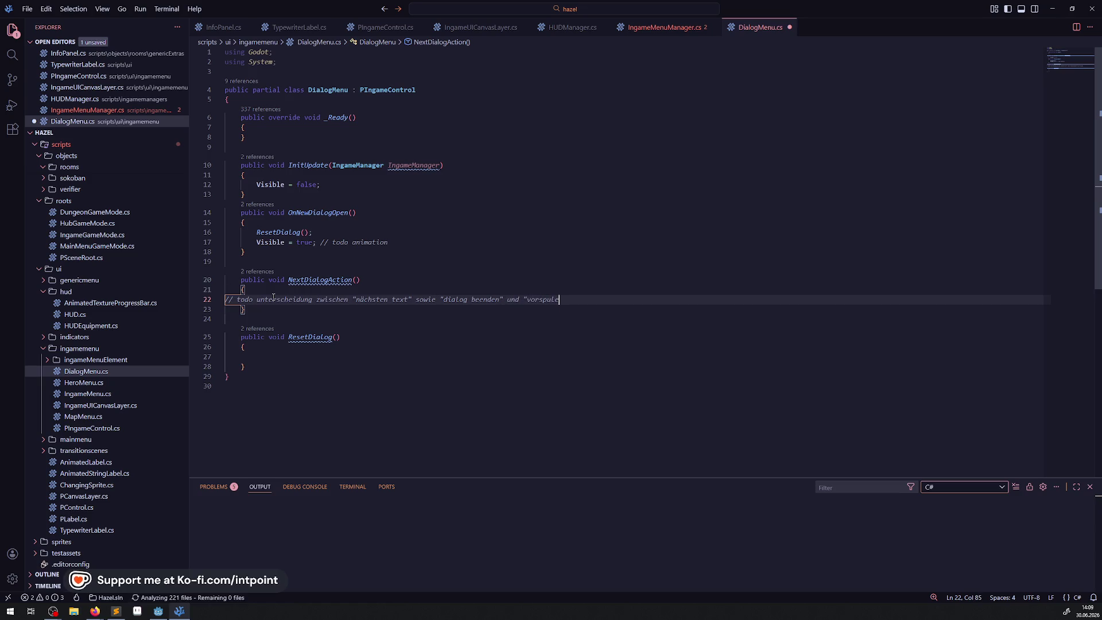
key(ctrl+s)
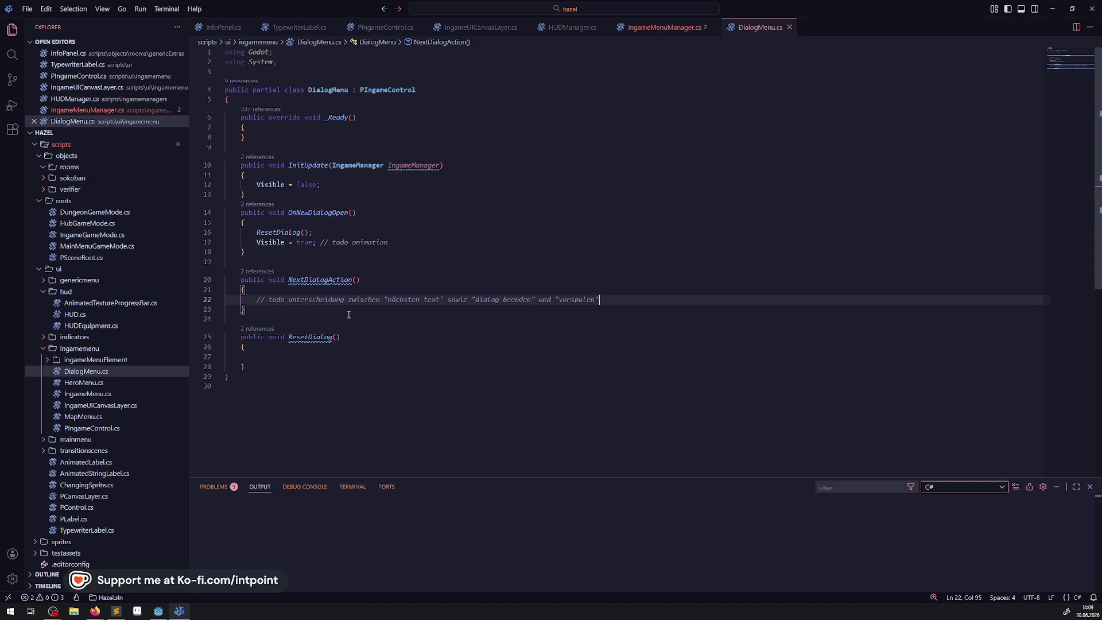
double_click(331, 282)
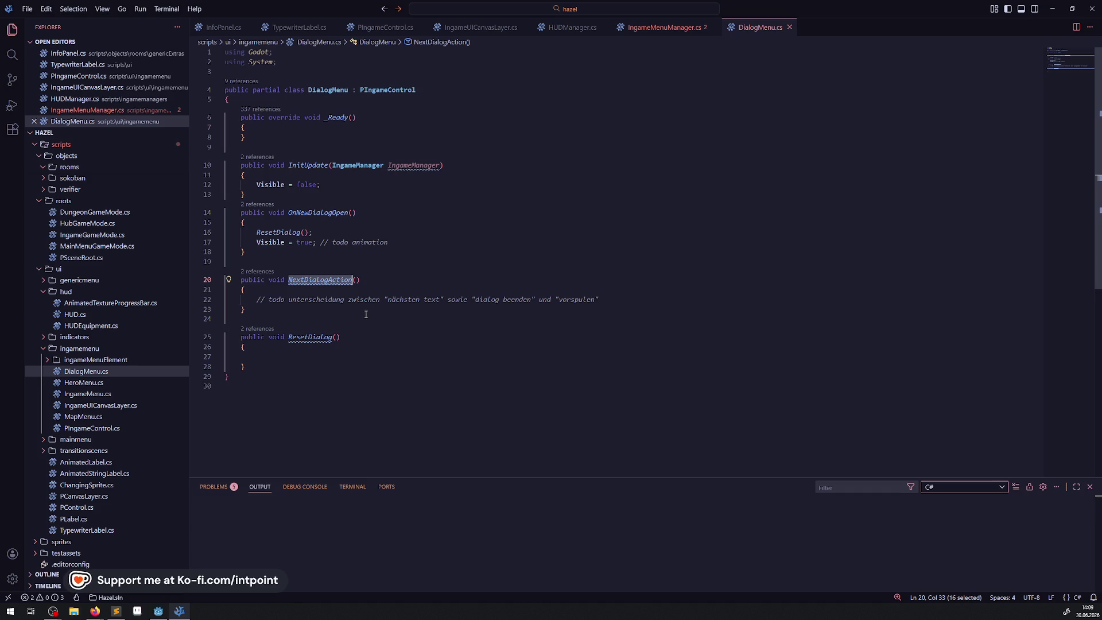
click(478, 185)
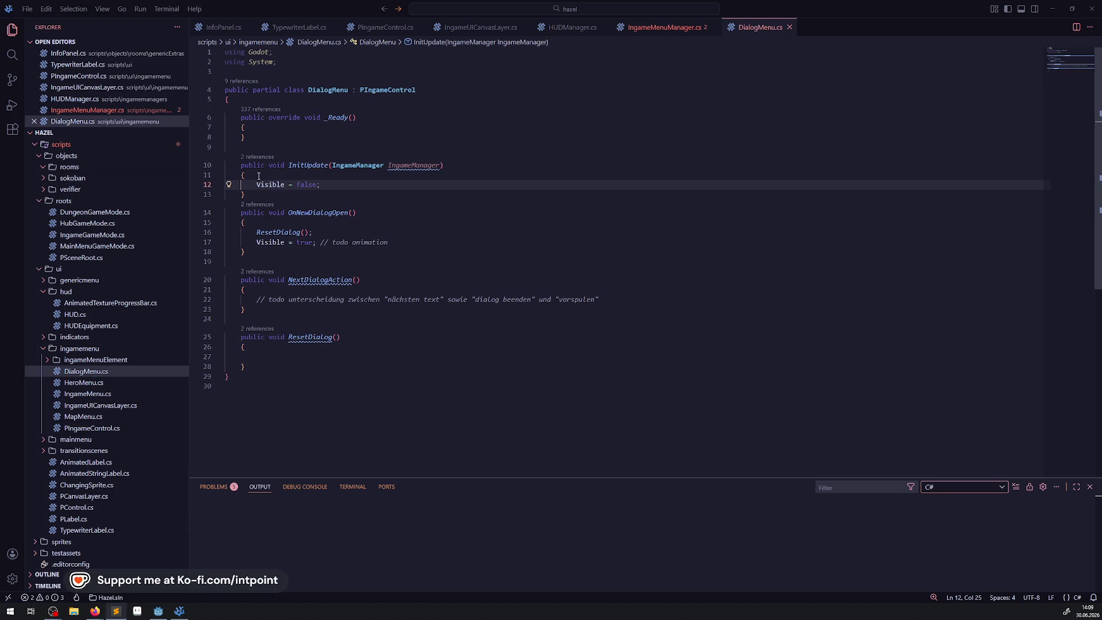
Step: Peek at the PIngameControl definition and open PIngameControl.cs at IngameUICanvasLayer
double_click(428, 166)
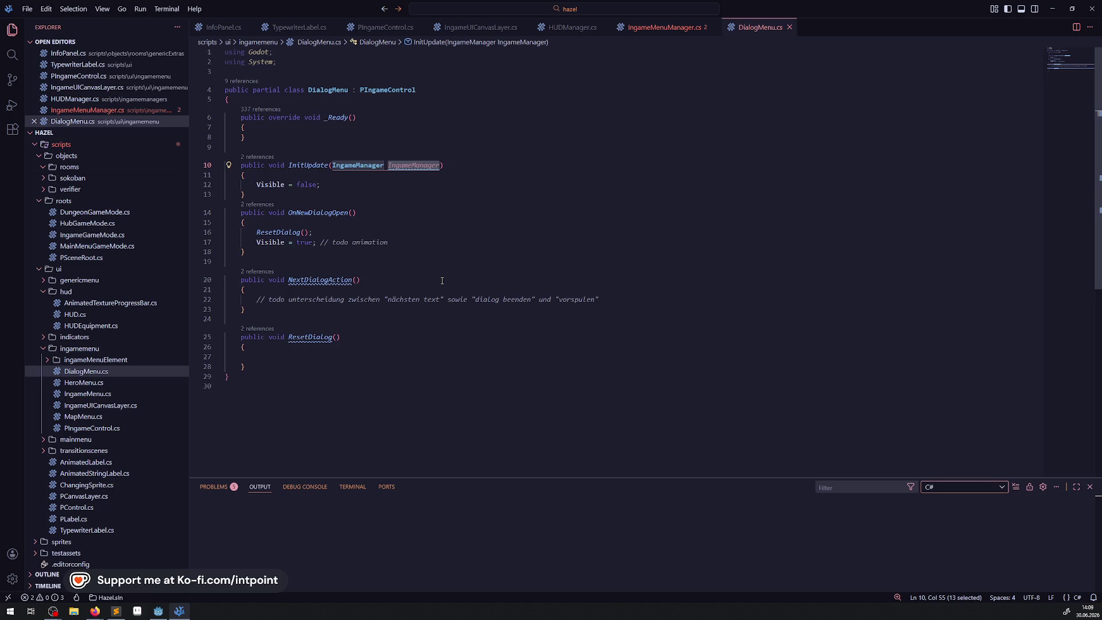
right_click(378, 91)
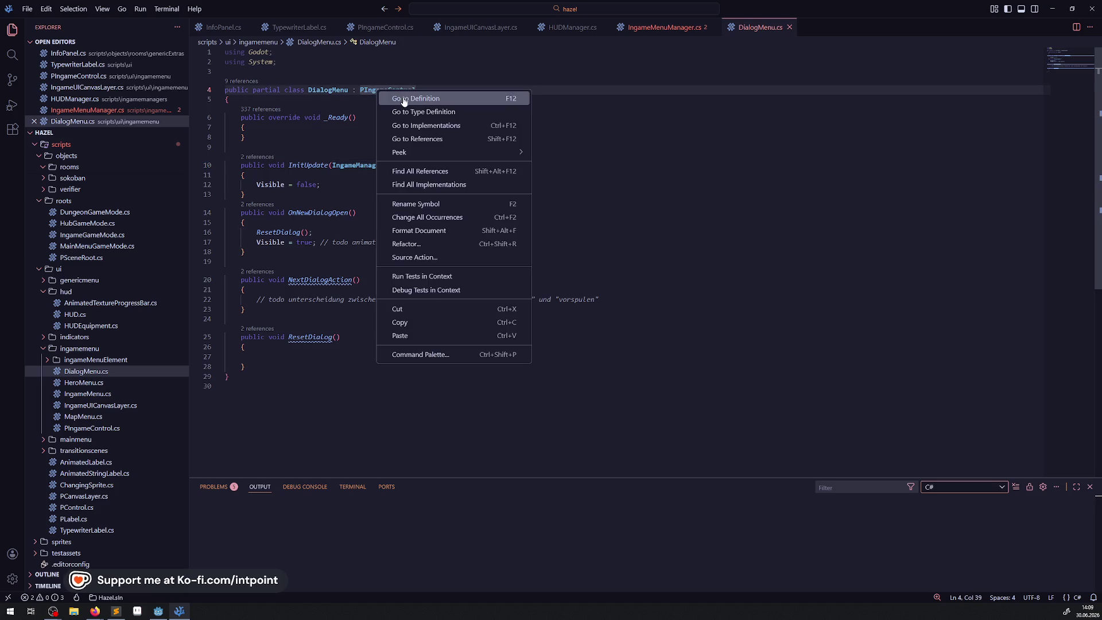
click(404, 101)
scroll(419, 253, down, 2)
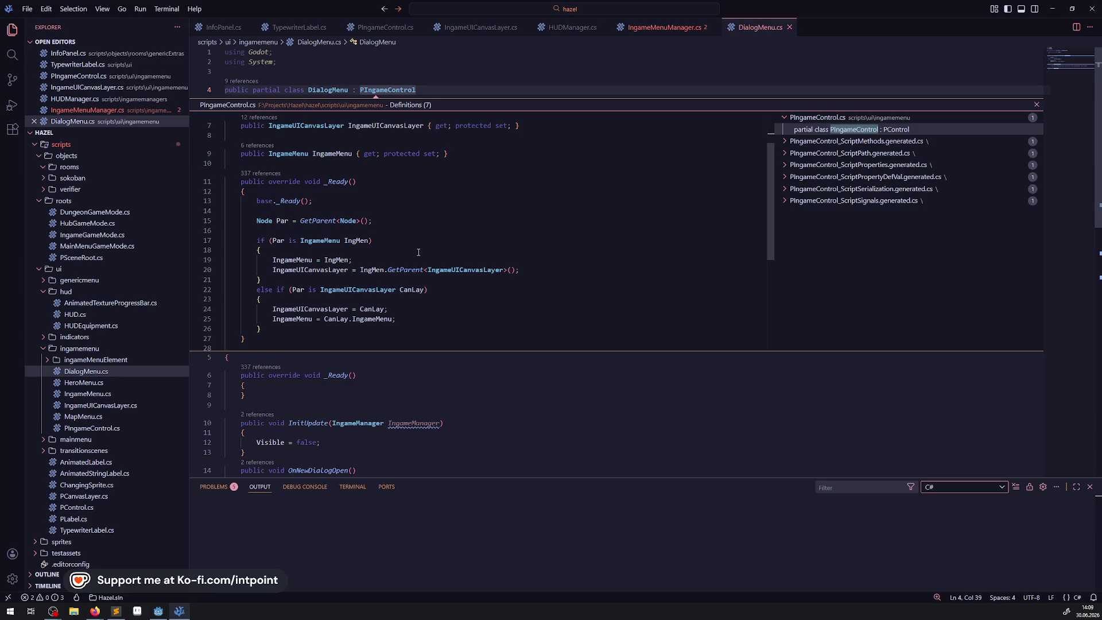
double_click(303, 269)
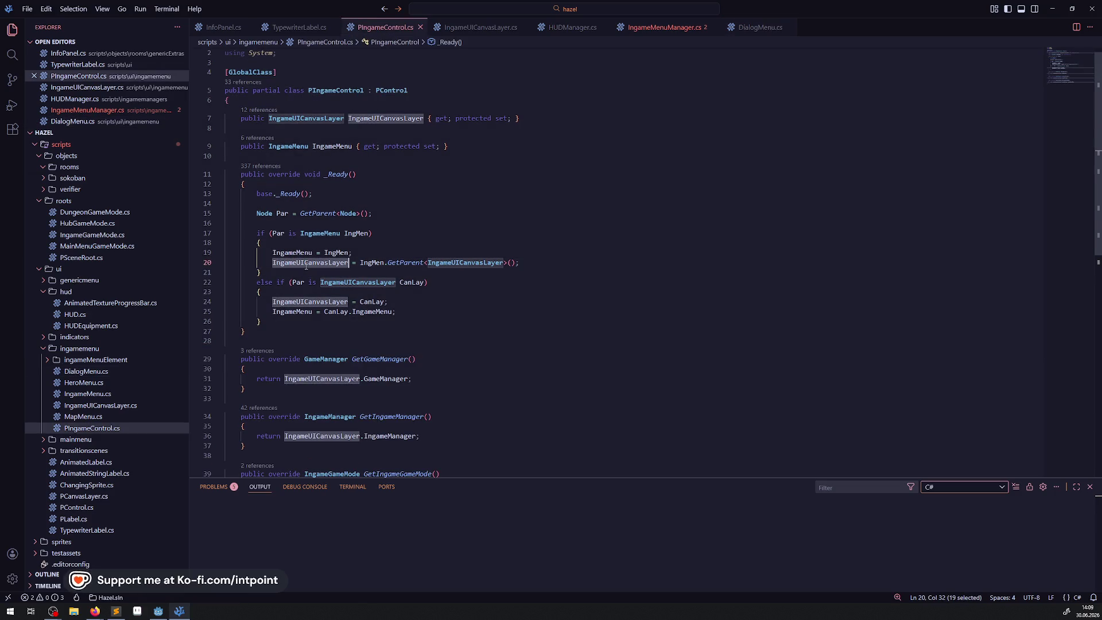
Step: Navigate back to IngameMenuManager.cs, then switch to the DialogMenu.cs script
key(alt+Left)
scroll(349, 124, up, 10)
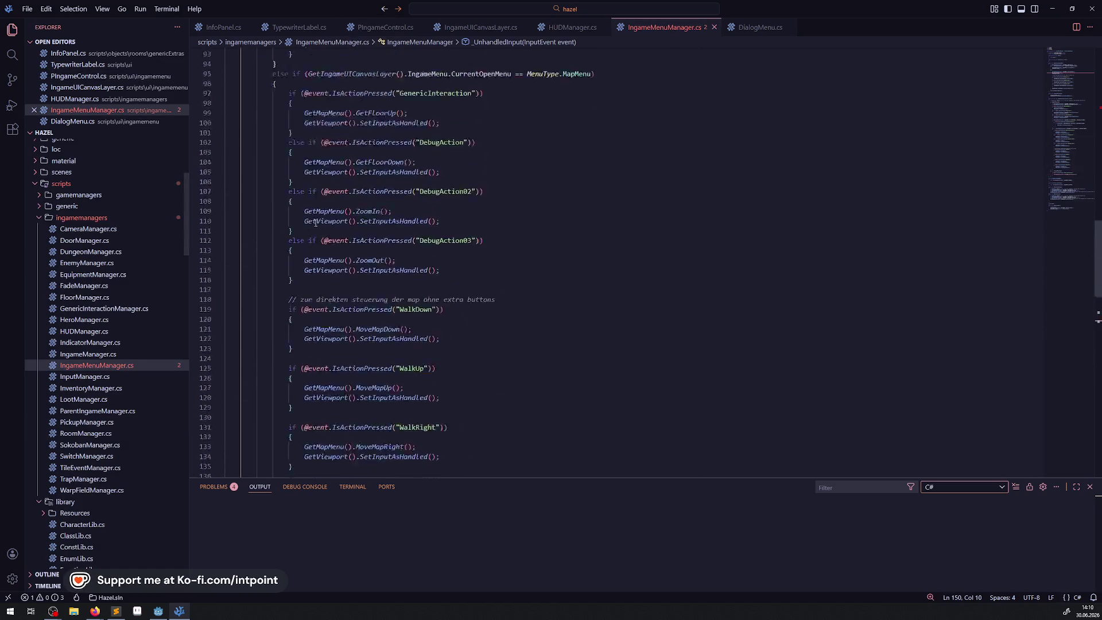
click(753, 33)
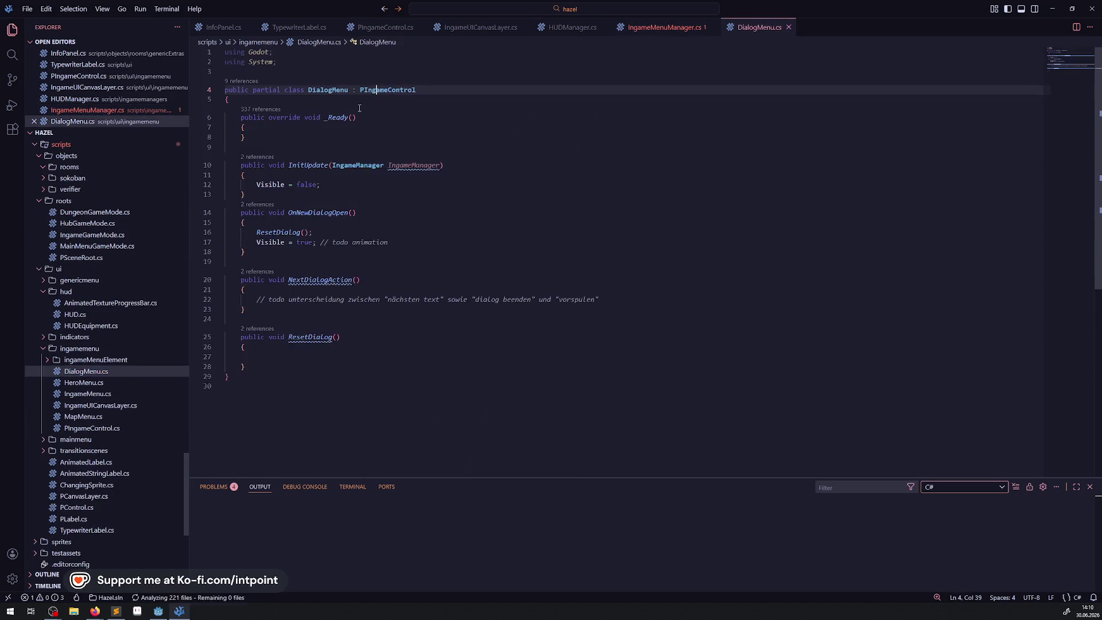
Step: Add base._ready(); inside DialogMenu's _Ready method and save
click(301, 129)
key(Return)
text(base._re)
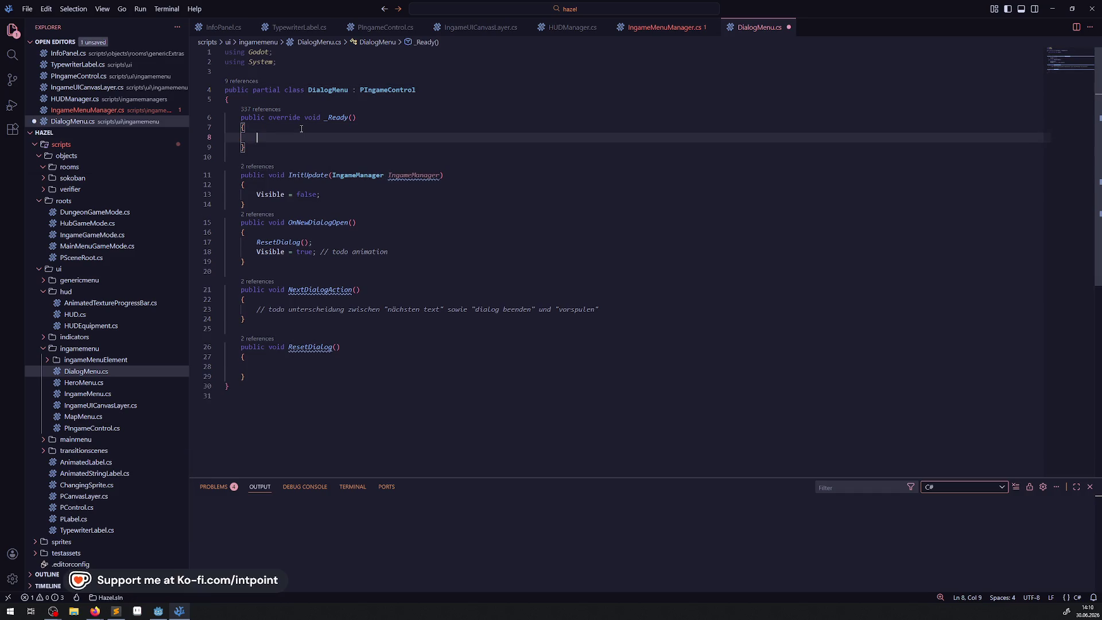
text(ady();)
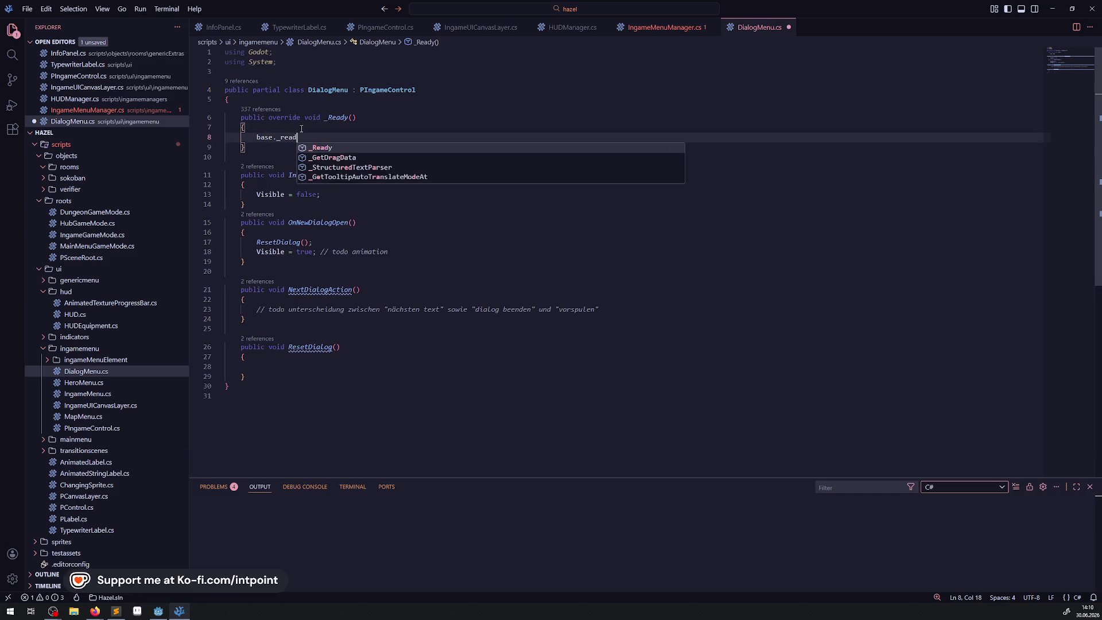
key(ctrl+s)
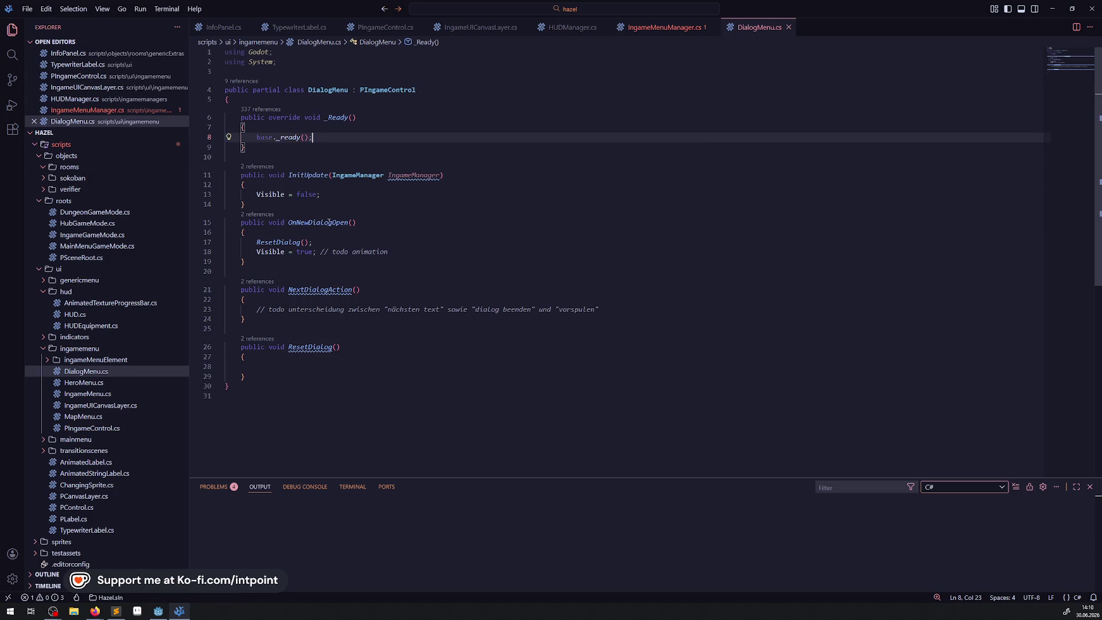
Step: Start an IngameUICanvasLayer line below the todo comment in NextDialogAction
click(626, 311)
key(Return)
key(Return)
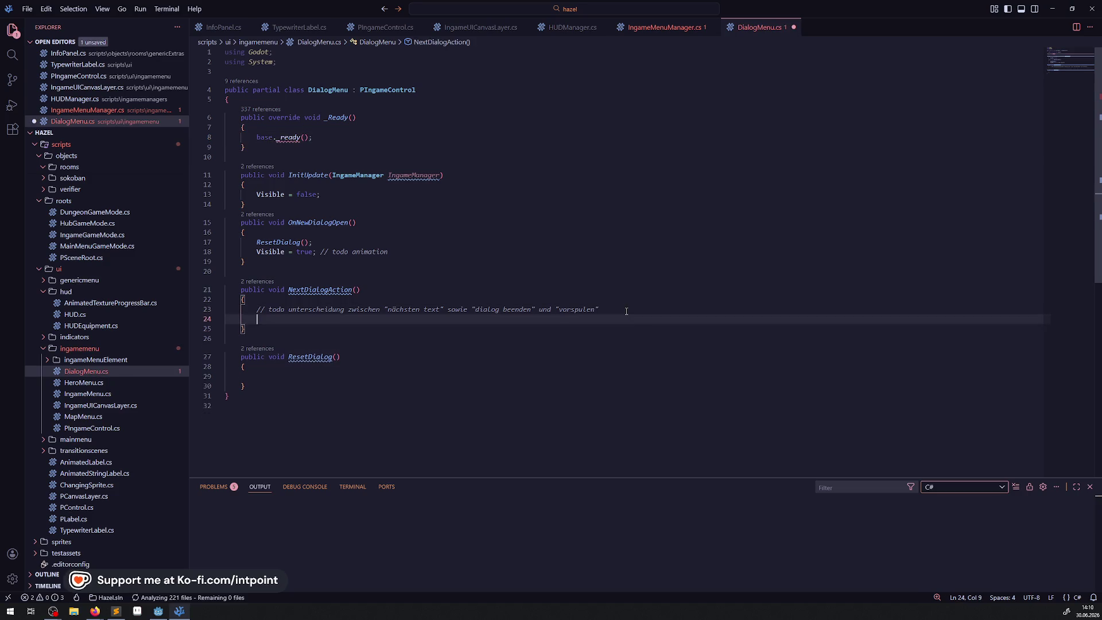
text(IngameUICanvasLayer.)
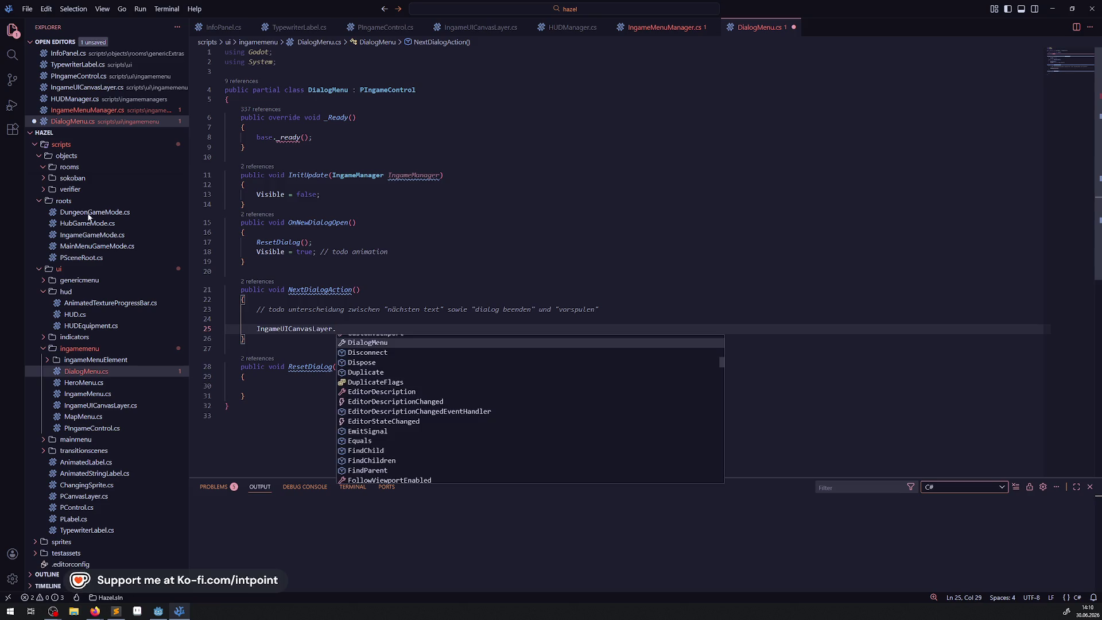
key(Escape)
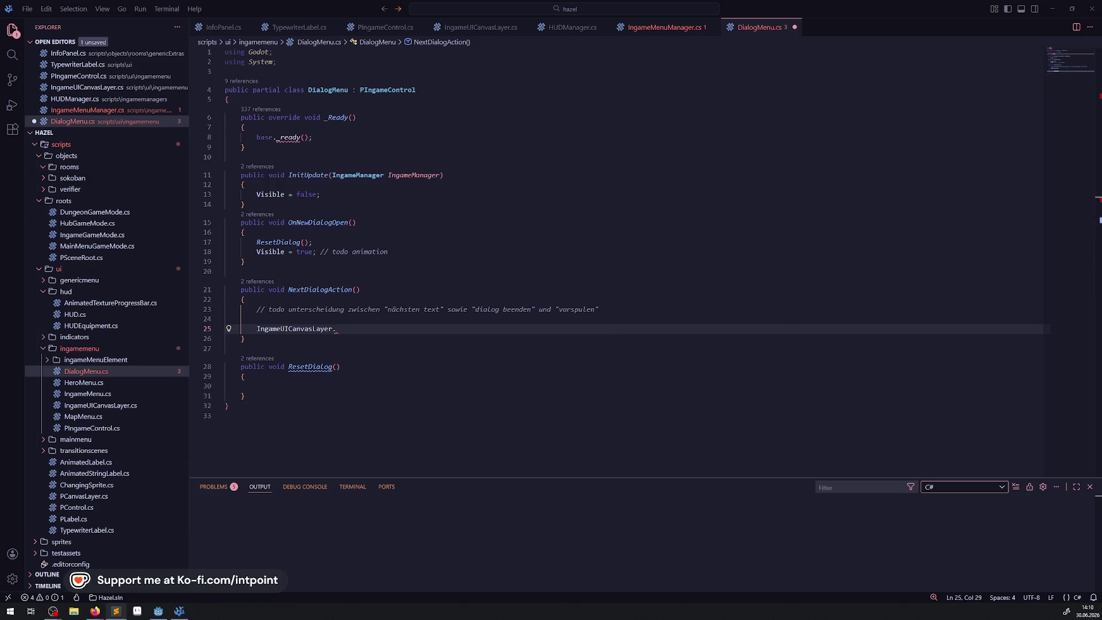
Step: In IngameMenuManager.cs, copy OpenDialogMenu's header and paste it below that method
click(666, 28)
scroll(388, 281, down, 20)
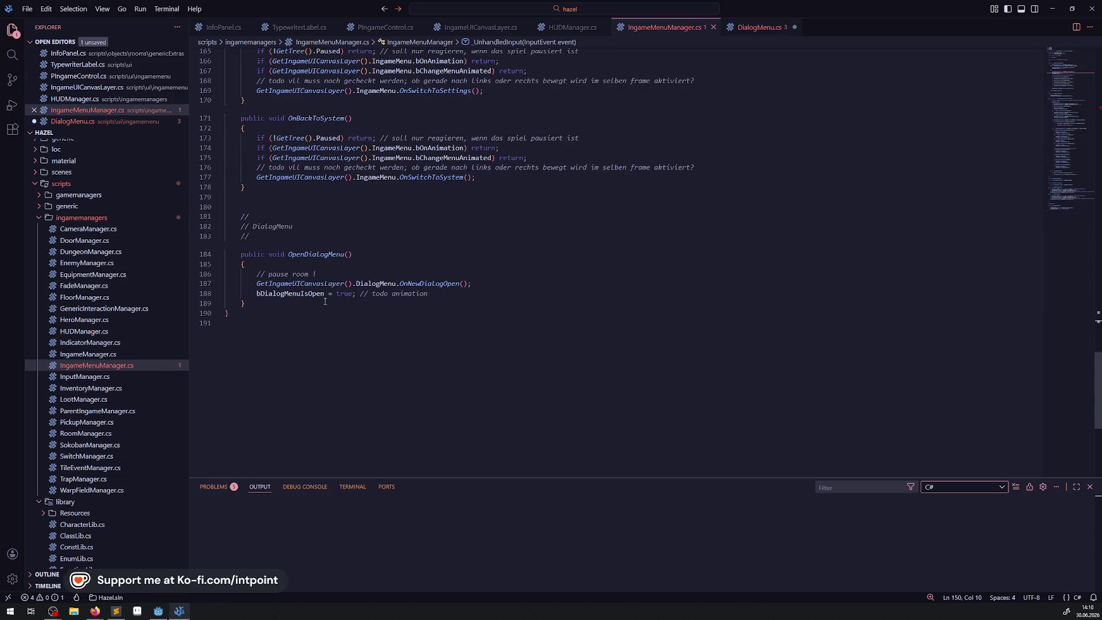
drag(255, 264, 213, 252)
key(ctrl+c)
click(253, 301)
key(Return)
key(Return)
key(ctrl+v)
Step: Close the new method's body, save, and rename it CloseDialogMenu
key(Return)
text(})
key(ctrl+s)
drag(287, 333, 310, 333)
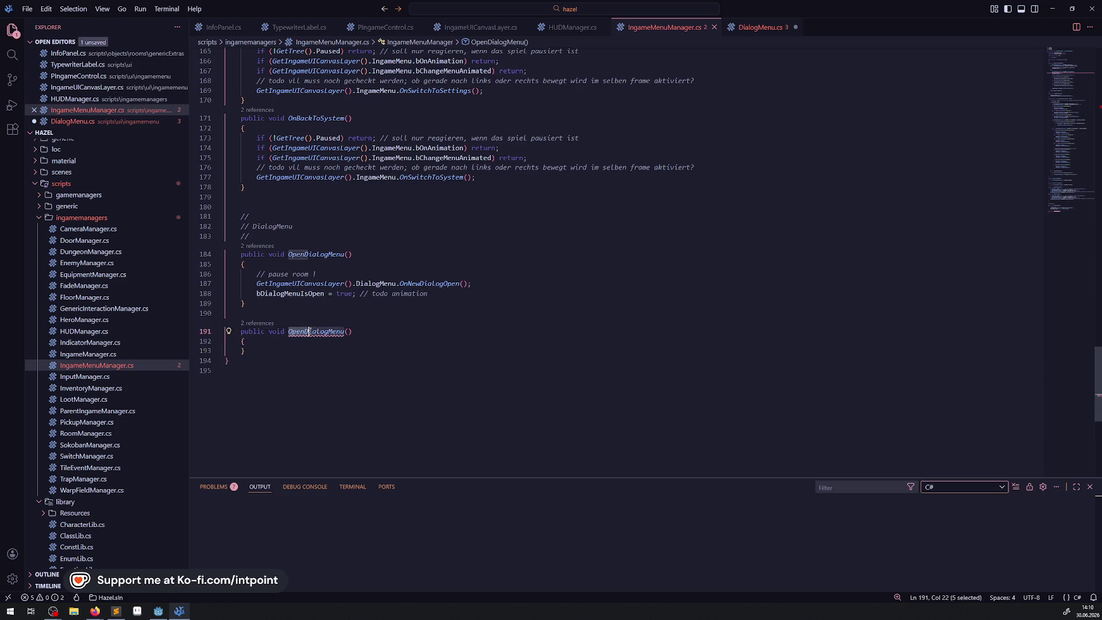
text(Close)
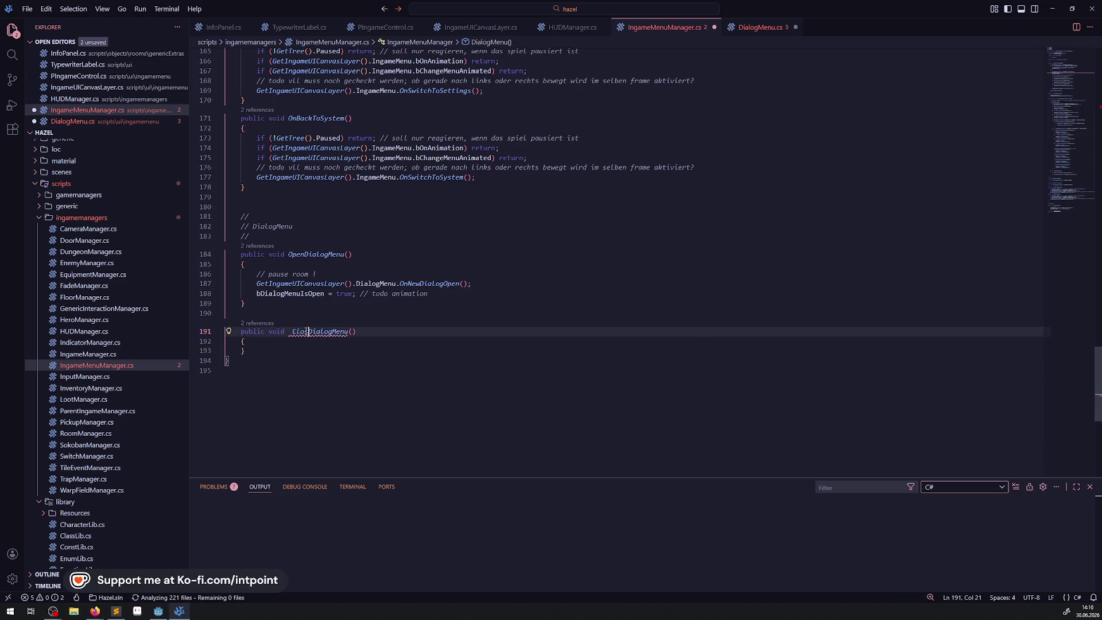
click(295, 299)
Step: Copy the bDialogMenuIsOpen = true statement into CloseDialogMenu and change it to false
drag(249, 293, 456, 295)
key(ctrl+c)
click(262, 340)
key(Return)
key(ctrl+v)
click(341, 351)
double_click(341, 351)
text(false)
Step: Copy the GetIngameUICanvasLayer().DialogMenu.OnNewDialogOpen() call into CloseDialogMenu
drag(248, 285, 499, 283)
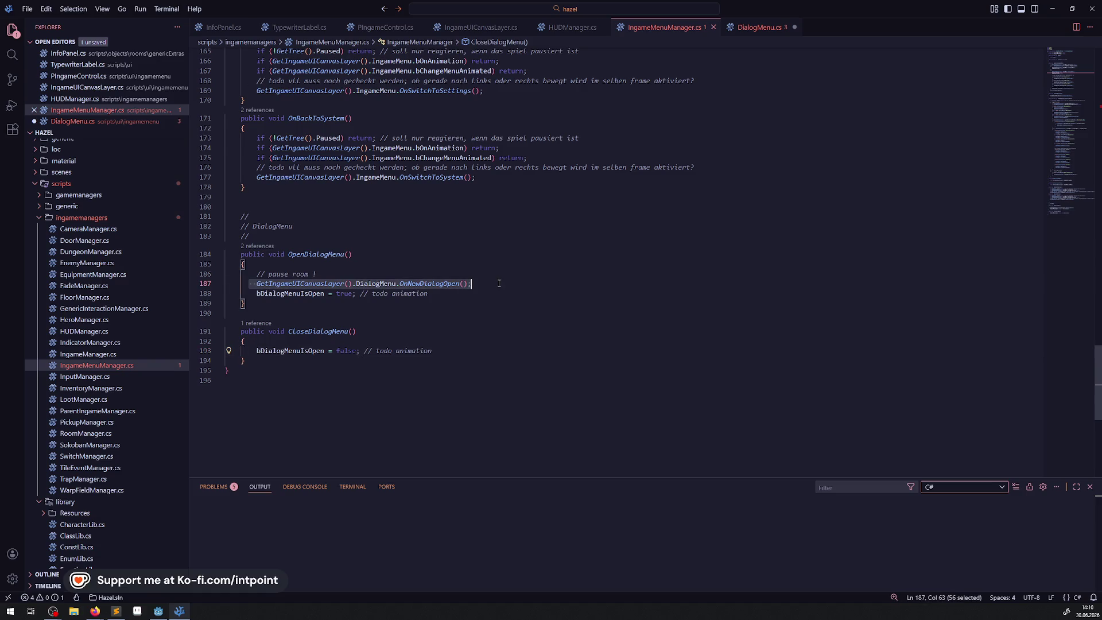
click(317, 343)
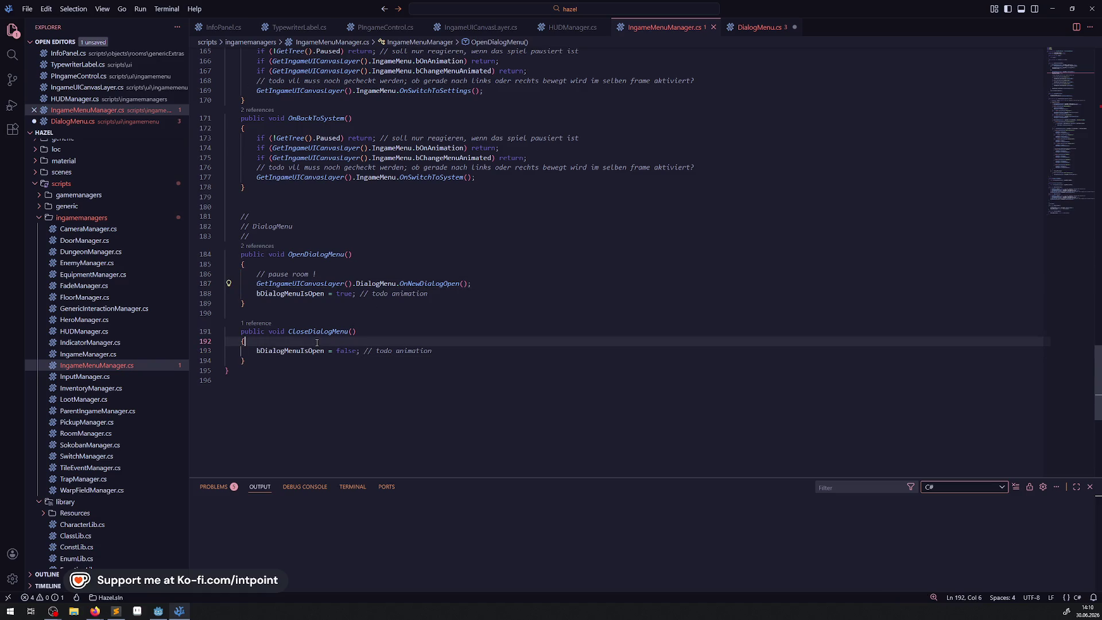
key(Return)
key(ctrl+v)
key(Up)
double_click(405, 351)
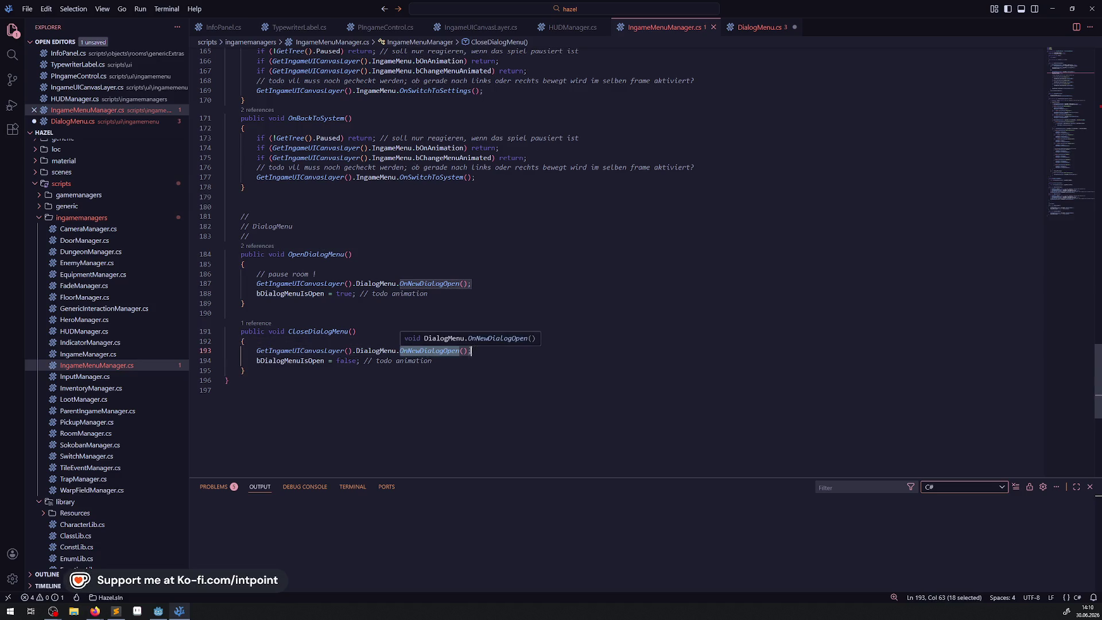
key(Up)
key(Up)
key(Up)
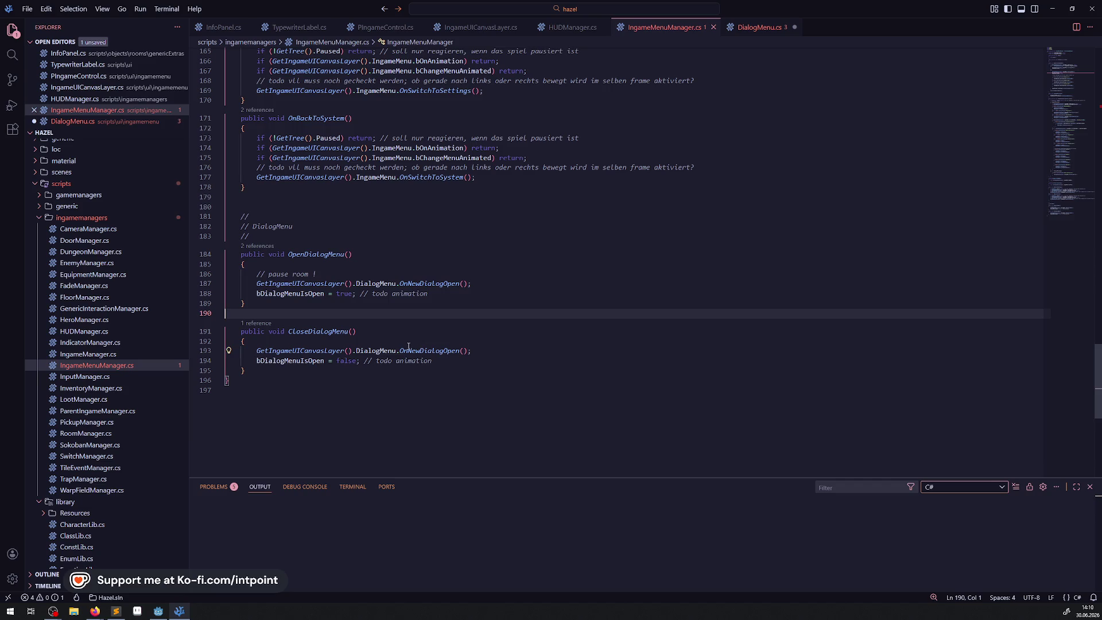
drag(400, 351, 440, 351)
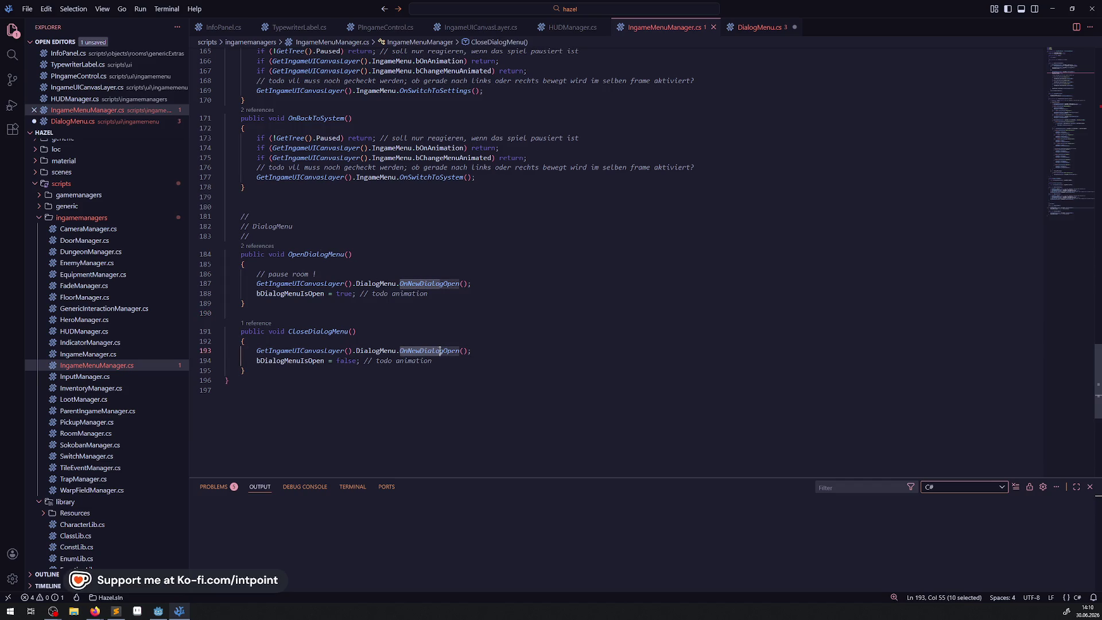